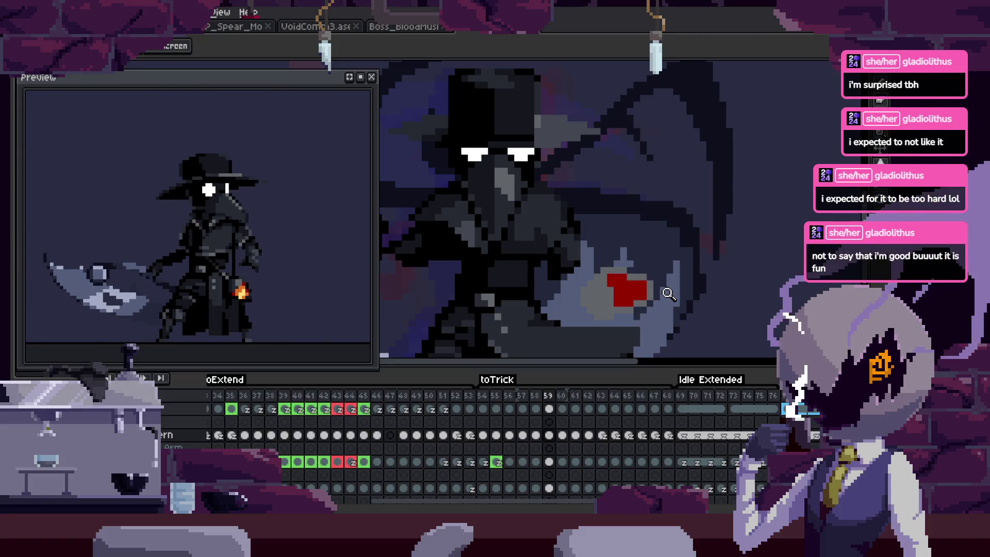
Play the animation, hide the timeline and start zooming toward the lantern.
{"action": "key", "text": "Return"}
{"action": "key", "text": "Tab"}
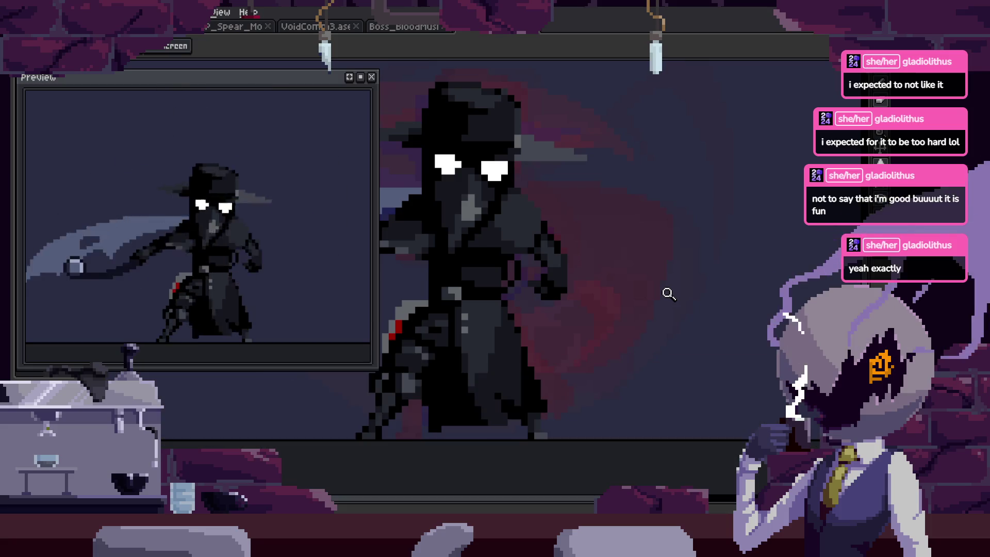
{"action": "left_click", "coordinate": [659, 293]}
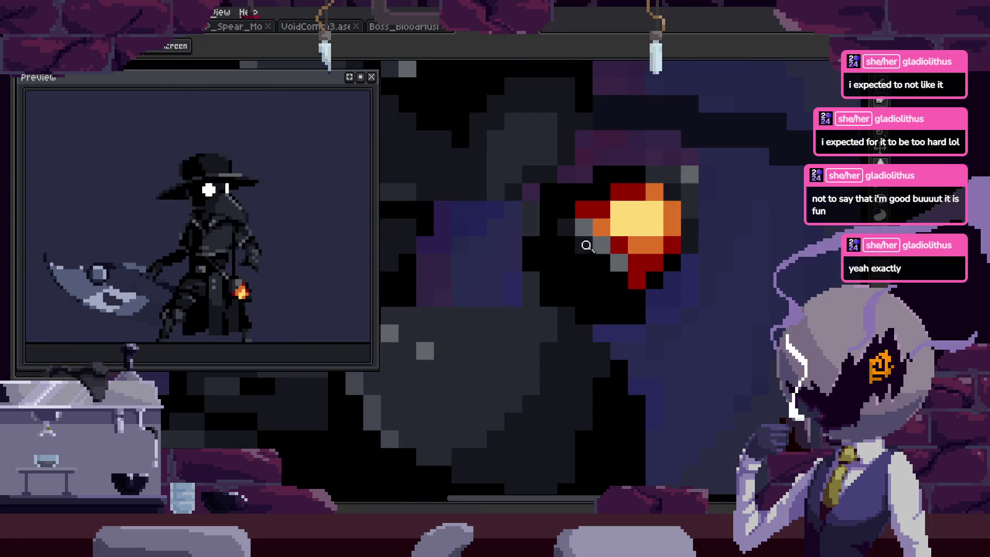
{"action": "scroll", "coordinate": [598, 246], "scroll_direction": "down", "scroll_amount": 1}
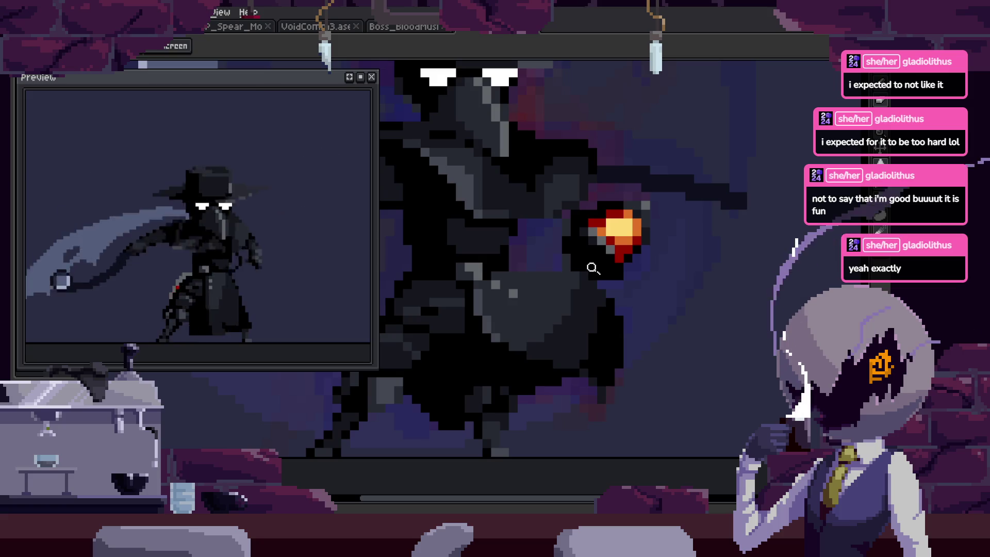
Save the sprite and zoom in close on a frame's plain solid red lantern flame.
{"action": "left_click", "coordinate": [617, 245]}
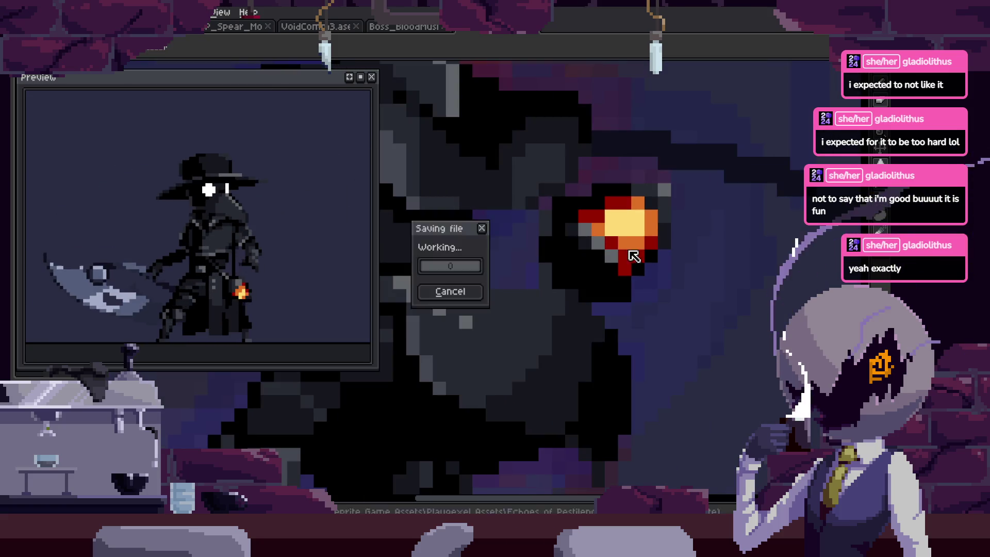
{"action": "key", "text": "Tab"}
{"action": "left_click", "coordinate": [638, 225]}
{"action": "key", "text": "Tab"}
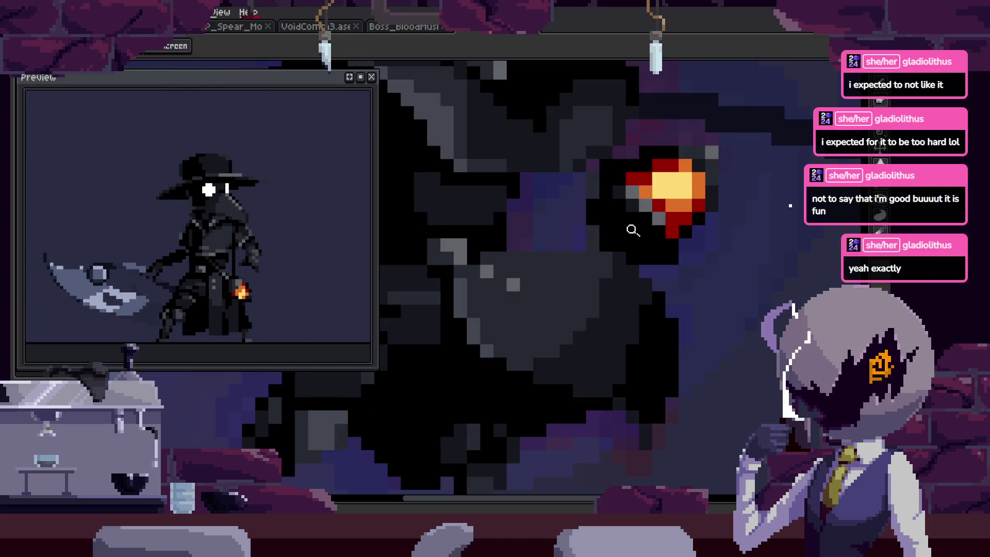
{"action": "left_click", "coordinate": [633, 230]}
Paint a black stroke over red pixels along the flame's edge.
{"action": "key", "text": "g"}
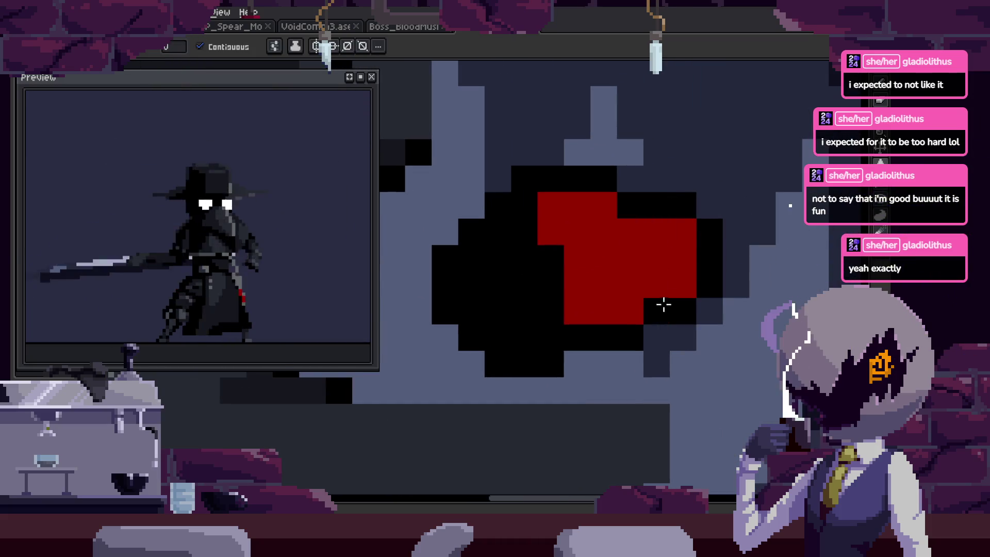
{"action": "scroll", "coordinate": [663, 305], "scroll_direction": "down", "scroll_amount": 2}
{"action": "key", "text": "b"}
{"action": "scroll", "coordinate": [684, 324], "scroll_direction": "up", "scroll_amount": 3}
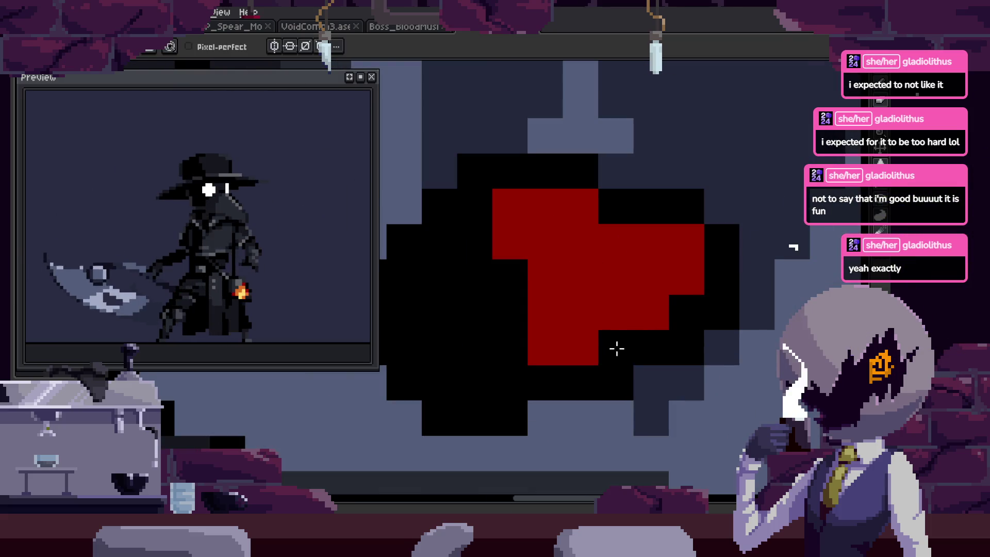
{"action": "key", "text": "i"}
{"action": "left_click_drag", "start_coordinate": [689, 287], "coordinate": [665, 283]}
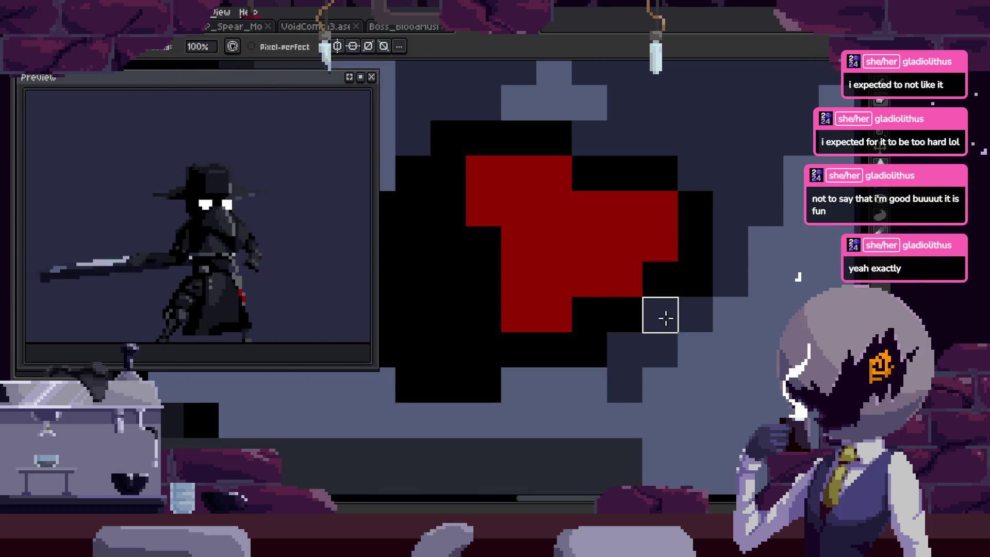
Sample a colour and make a pixel at the flame's red top black.
{"action": "key", "text": "i"}
{"action": "scroll", "coordinate": [747, 281], "scroll_direction": "down", "scroll_amount": 3}
{"action": "scroll", "coordinate": [678, 274], "scroll_direction": "up", "scroll_amount": 3}
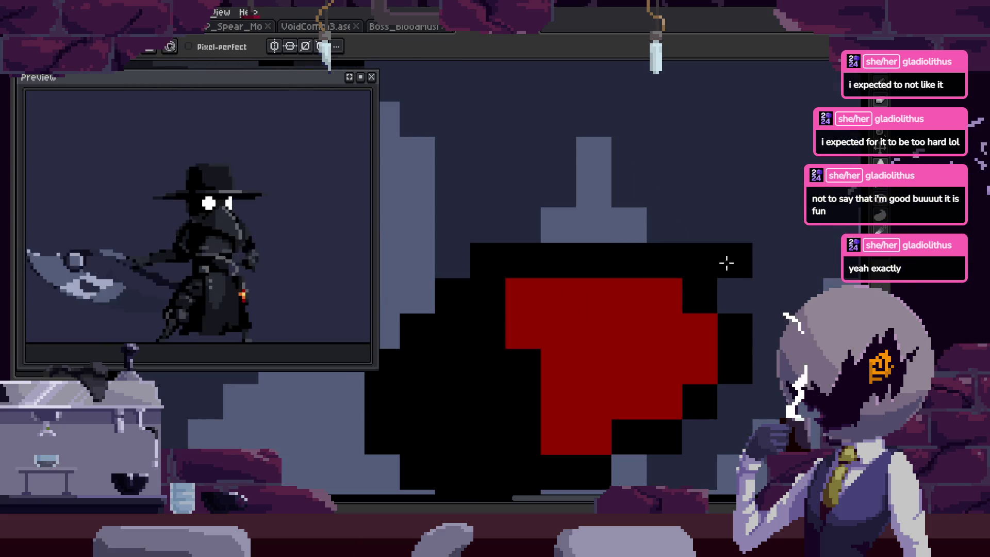
{"action": "scroll", "coordinate": [722, 262], "scroll_direction": "down", "scroll_amount": 3}
{"action": "scroll", "coordinate": [679, 266], "scroll_direction": "up", "scroll_amount": 3}
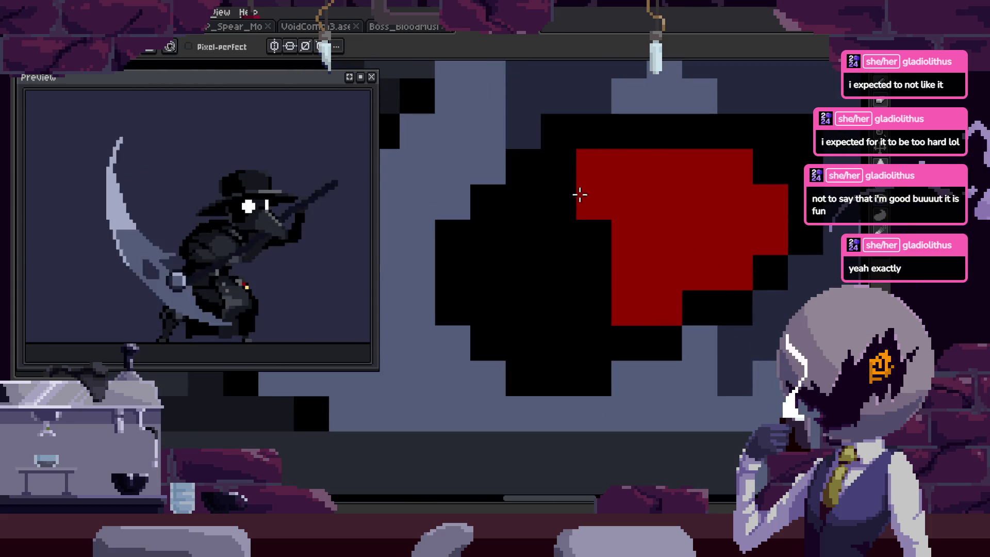
{"action": "left_click", "coordinate": [558, 171]}
Pick pale yellow and paint it into the flame's centre.
{"action": "key", "text": "i"}
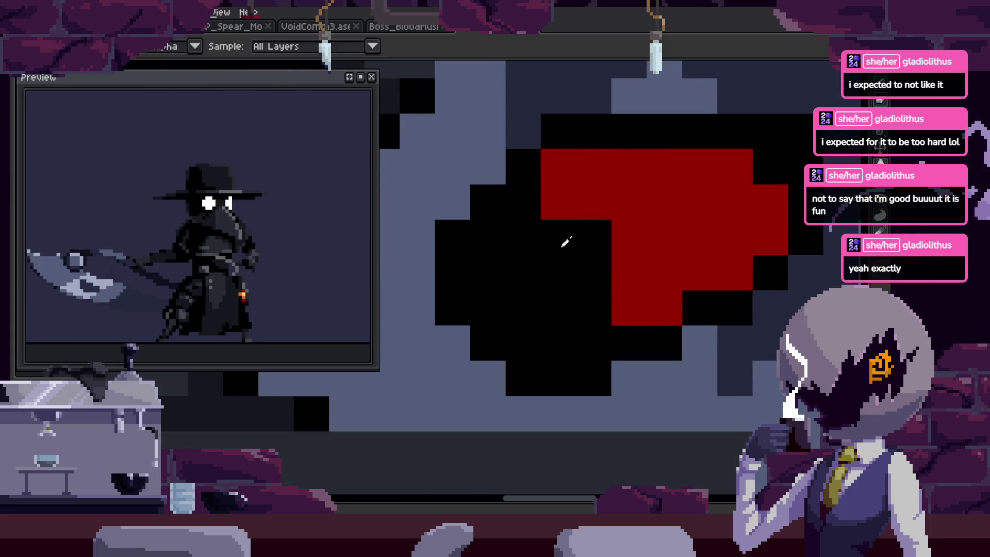
{"action": "scroll", "coordinate": [665, 287], "scroll_direction": "down", "scroll_amount": 5}
{"action": "scroll", "coordinate": [626, 251], "scroll_direction": "up", "scroll_amount": 2}
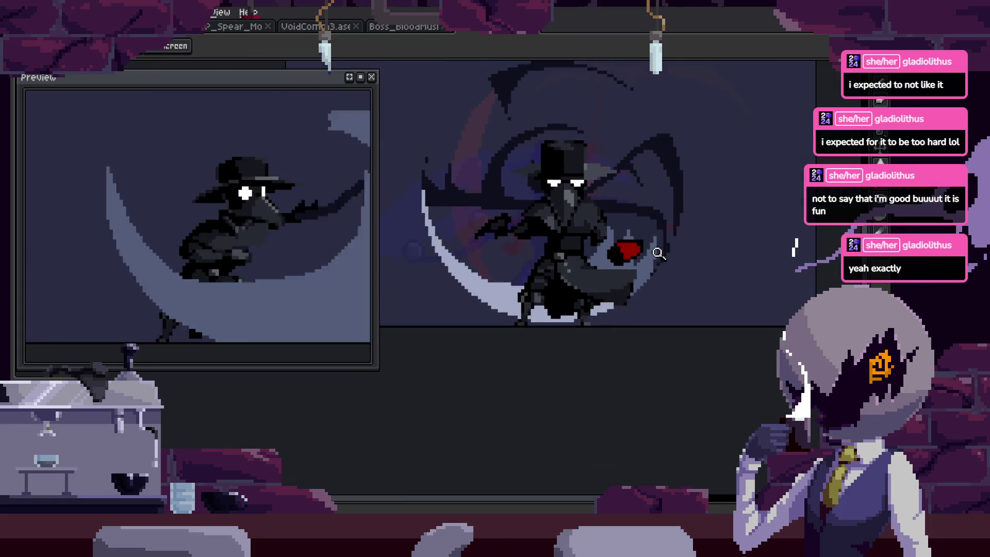
{"action": "scroll", "coordinate": [626, 251], "scroll_direction": "up", "scroll_amount": 3}
{"action": "left_click", "coordinate": [696, 215], "text": "alt"}
Add more yellow to the flame's core, undoing one stray pixel.
{"action": "scroll", "coordinate": [663, 265], "scroll_direction": "up", "scroll_amount": 2}
{"action": "left_click", "coordinate": [636, 298]}
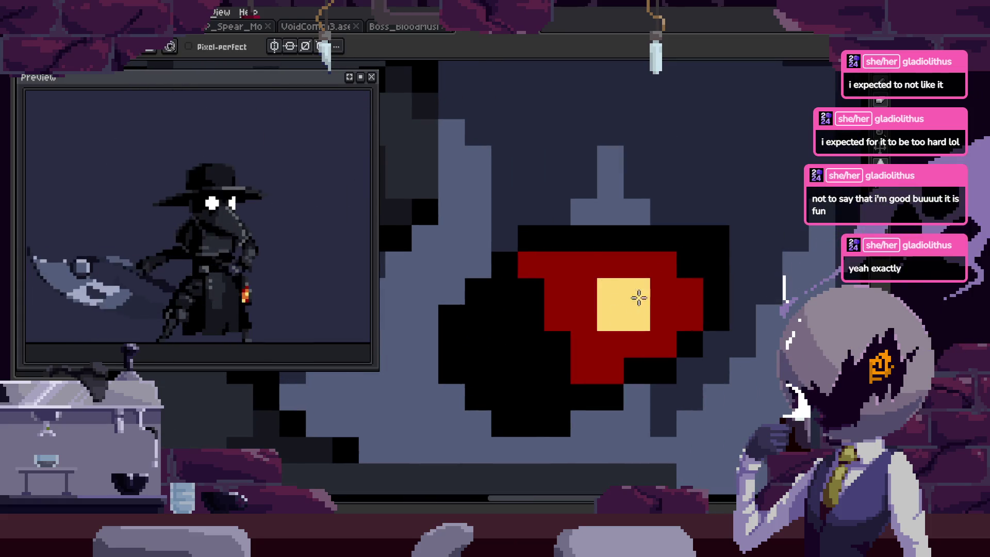
{"action": "scroll", "coordinate": [667, 222], "scroll_direction": "down", "scroll_amount": 2}
{"action": "key", "text": "ctrl+z"}
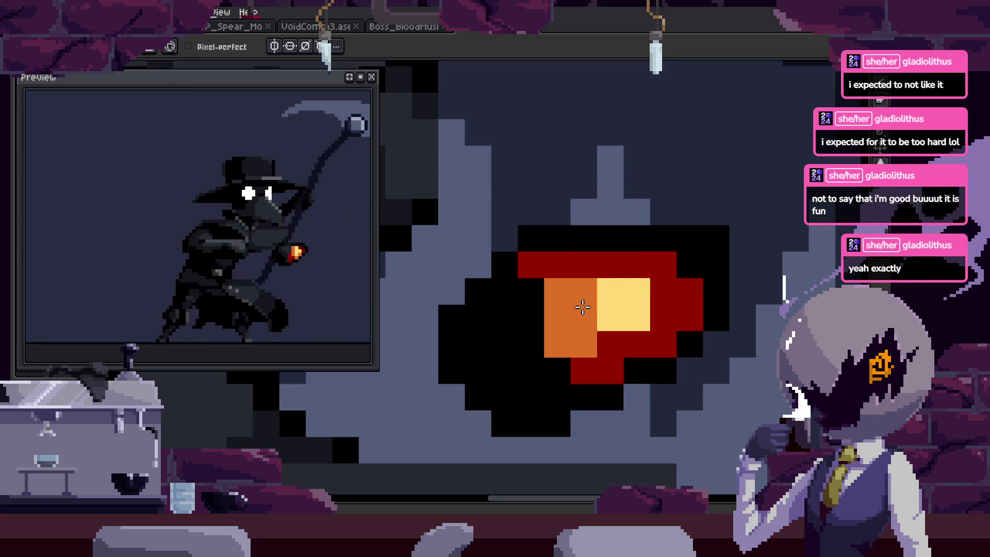
Paint orange and red strokes around the yellow core, then recentre the zoomed view.
{"action": "left_click_drag", "start_coordinate": [583, 292], "coordinate": [582, 319]}
{"action": "mouse_move", "coordinate": [649, 317]}
{"action": "left_mouse_down"}
{"action": "mouse_move", "coordinate": [639, 345]}
{"action": "mouse_move", "coordinate": [611, 345]}
{"action": "left_mouse_up"}
{"action": "scroll", "coordinate": [631, 316], "scroll_direction": "down", "scroll_amount": 3}
{"action": "scroll", "coordinate": [629, 325], "scroll_direction": "up", "scroll_amount": 2}
{"action": "scroll", "coordinate": [619, 350], "scroll_direction": "up", "scroll_amount": 2}
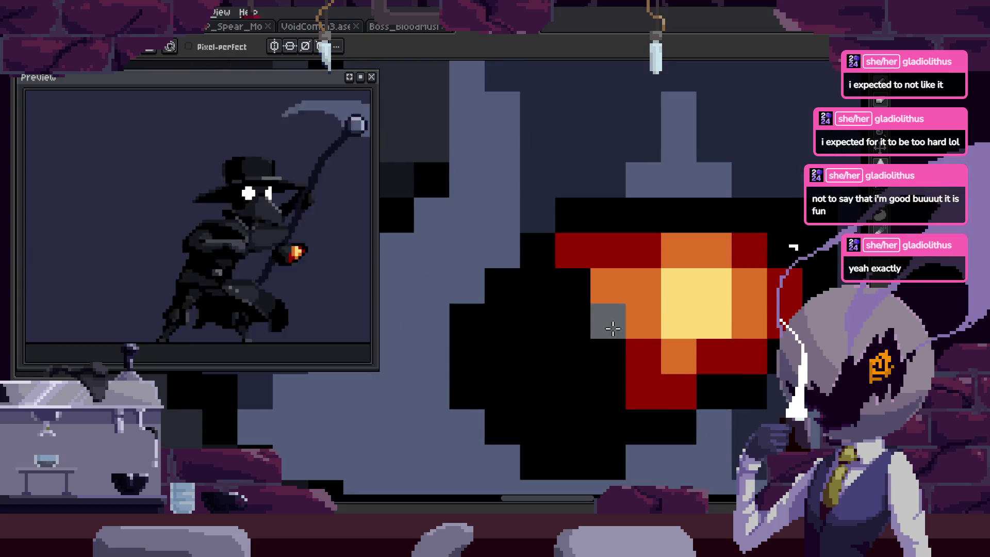
{"action": "key", "text": "z"}
{"action": "scroll", "coordinate": [740, 257], "scroll_direction": "down", "scroll_amount": 1}
{"action": "scroll", "coordinate": [694, 241], "scroll_direction": "down", "scroll_amount": 2}
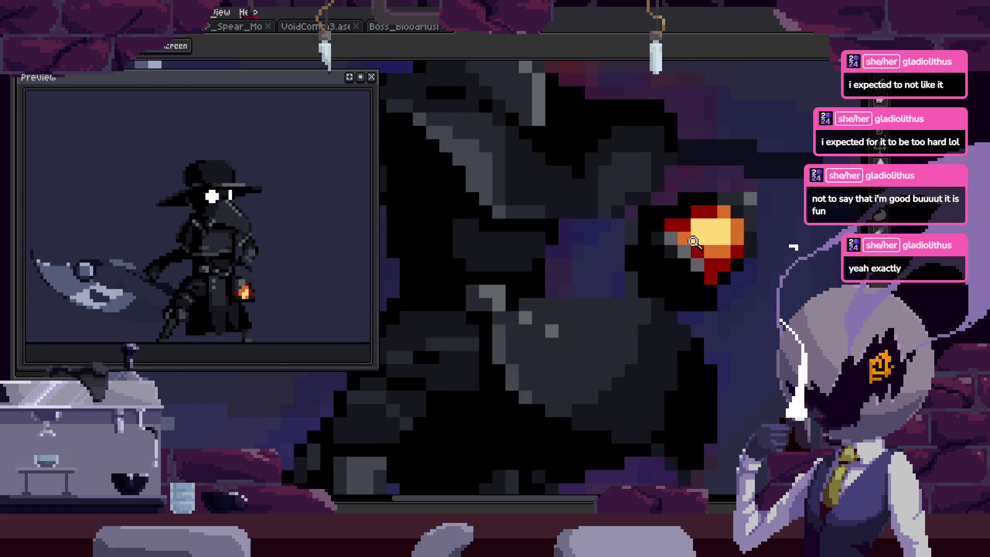
{"action": "scroll", "coordinate": [668, 233], "scroll_direction": "up", "scroll_amount": 1}
{"action": "scroll", "coordinate": [614, 261], "scroll_direction": "up", "scroll_amount": 1}
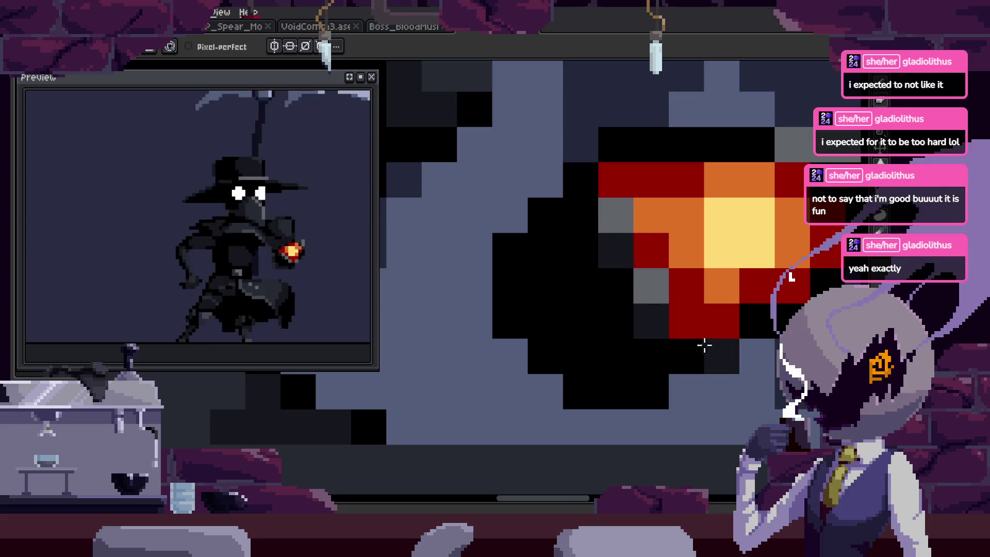
{"action": "left_click_drag", "start_coordinate": [695, 292], "coordinate": [678, 246]}
Lighten a dark pixel at the flame's edge with the Pencil.
{"action": "key", "text": "b"}
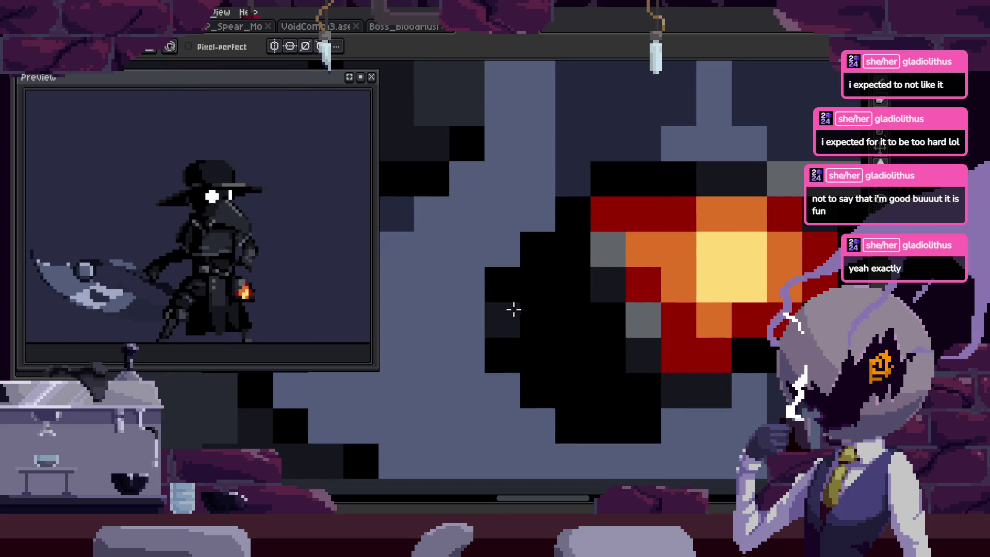
{"action": "scroll", "coordinate": [540, 259], "scroll_direction": "down", "scroll_amount": 2}
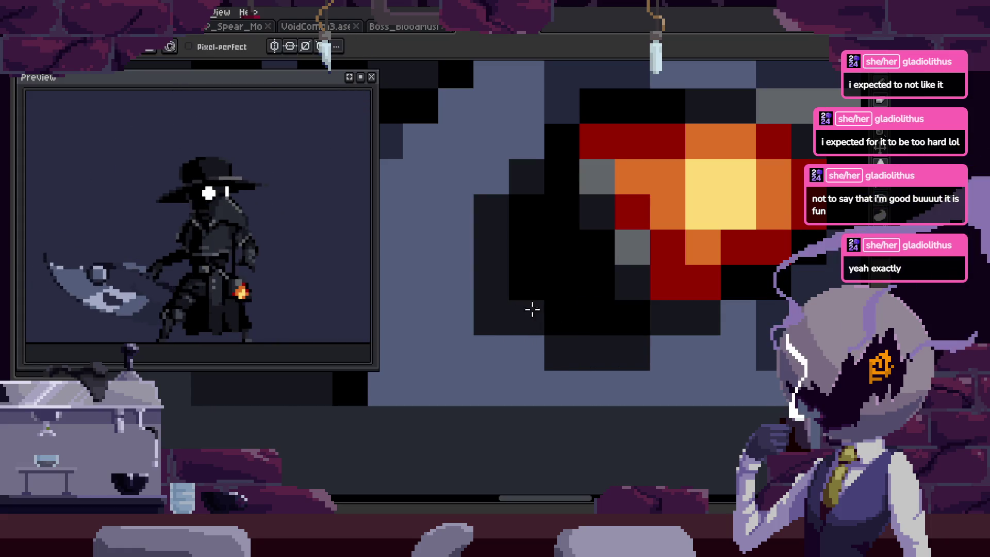
{"action": "scroll", "coordinate": [533, 335], "scroll_direction": "right", "scroll_amount": 1}
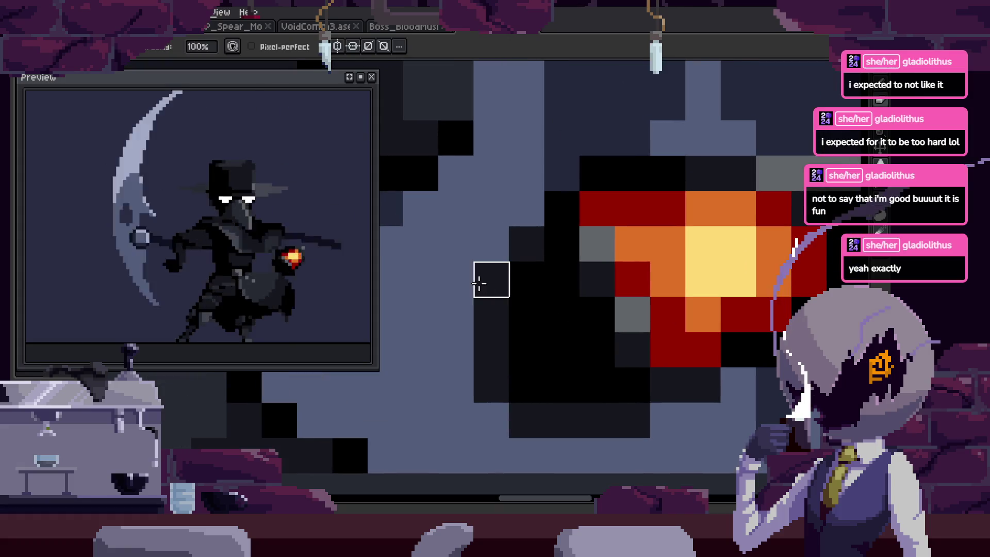
{"action": "scroll", "coordinate": [548, 293], "scroll_direction": "down", "scroll_amount": 5}
{"action": "scroll", "coordinate": [626, 255], "scroll_direction": "up", "scroll_amount": 4}
{"action": "key", "text": "v"}
{"action": "key", "text": "z"}
{"action": "scroll", "coordinate": [556, 270], "scroll_direction": "up", "scroll_amount": 1}
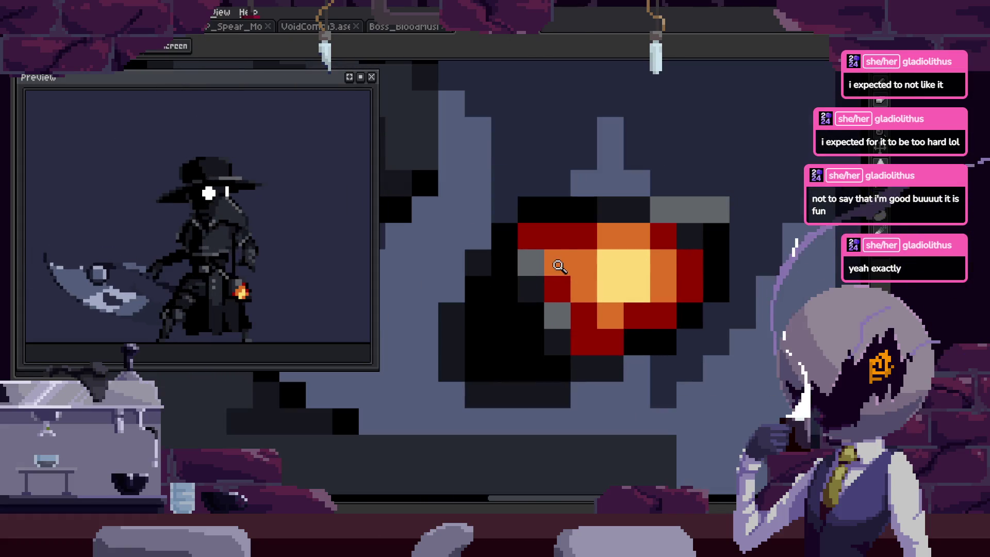
{"action": "scroll", "coordinate": [570, 210], "scroll_direction": "up", "scroll_amount": 1}
{"action": "key", "text": "b"}
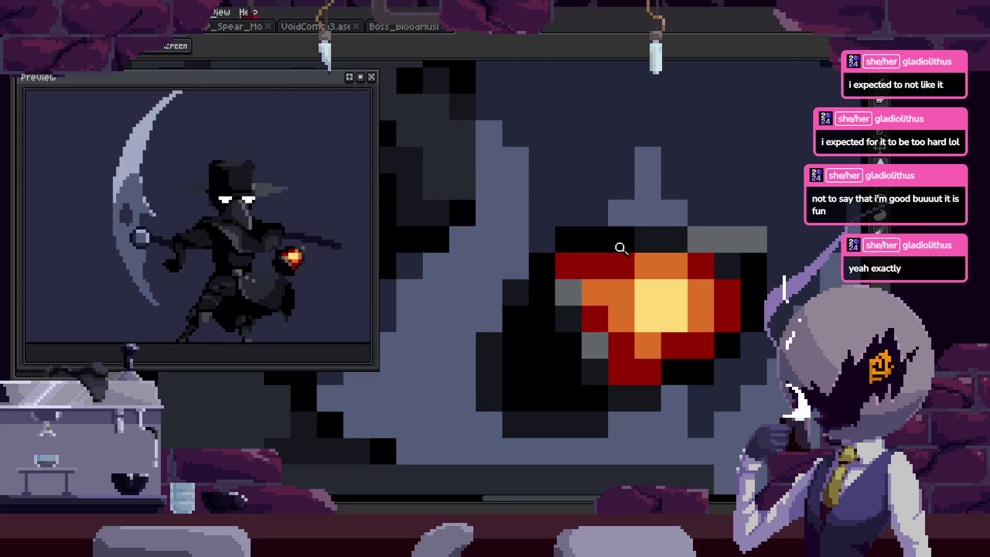
{"action": "scroll", "coordinate": [579, 347], "scroll_direction": "down", "scroll_amount": 2}
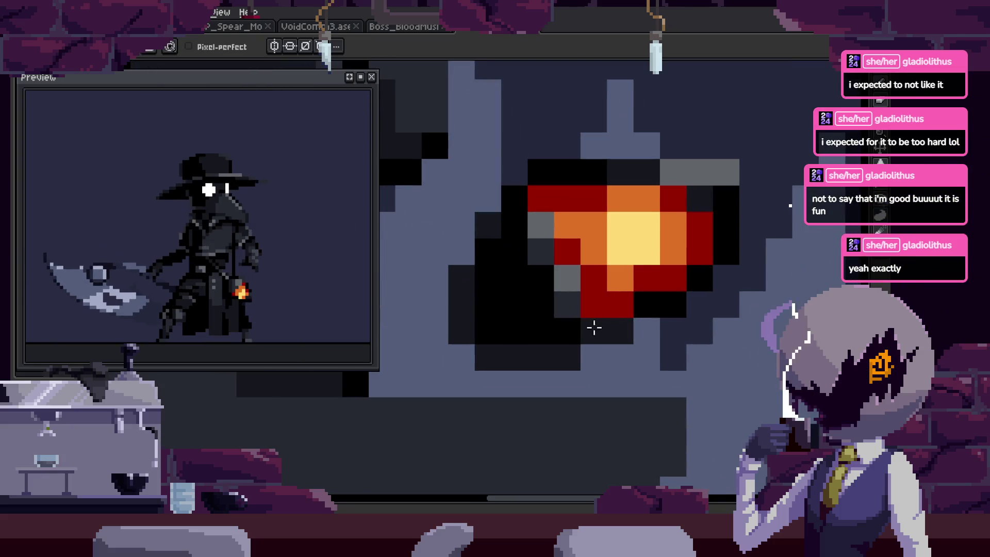
{"action": "left_click", "coordinate": [541, 304]}
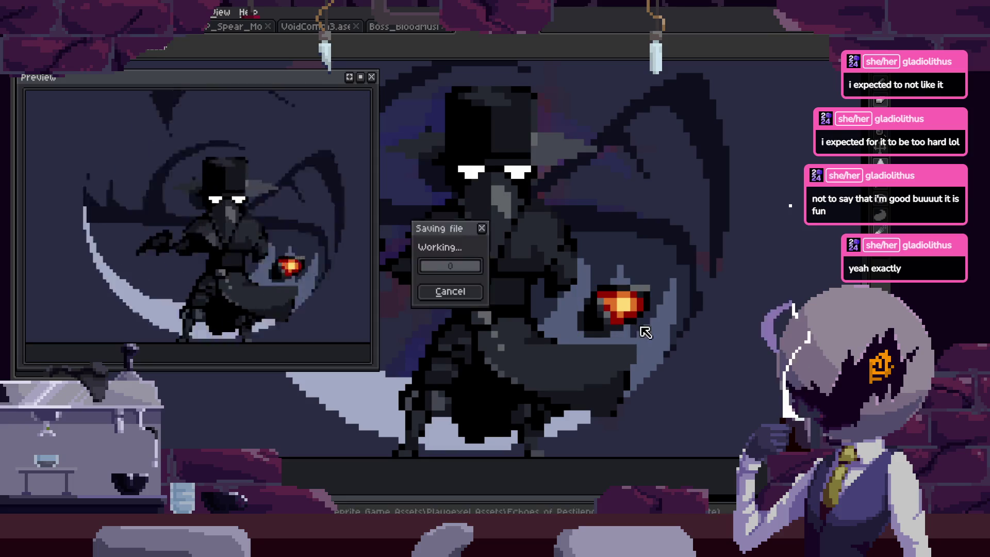
Paint a black pixel beside the flame and zoom the view.
{"action": "left_click", "coordinate": [609, 340]}
{"action": "key", "text": "b"}
{"action": "left_click", "coordinate": [618, 324]}
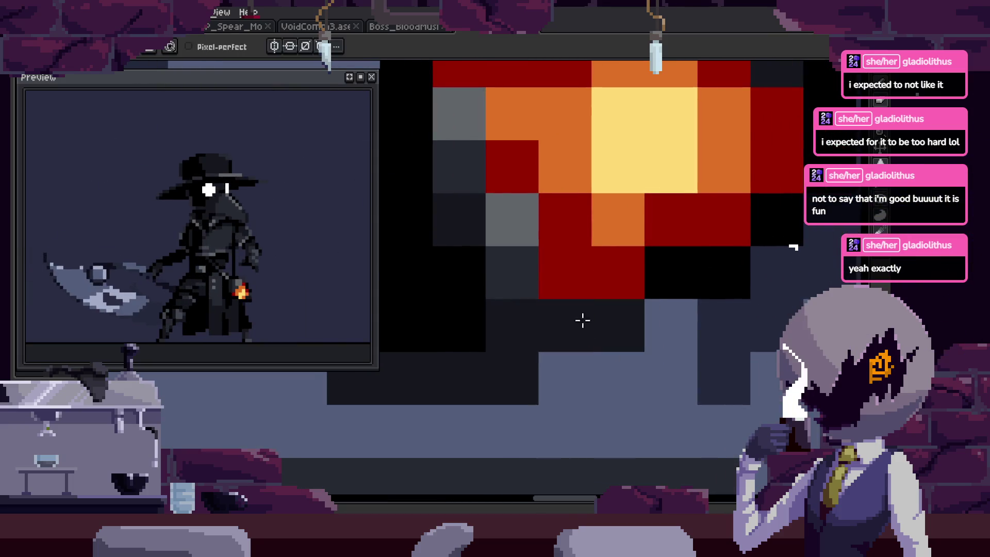
{"action": "key", "text": "z"}
{"action": "scroll", "coordinate": [496, 377], "scroll_direction": "down", "scroll_amount": 3}
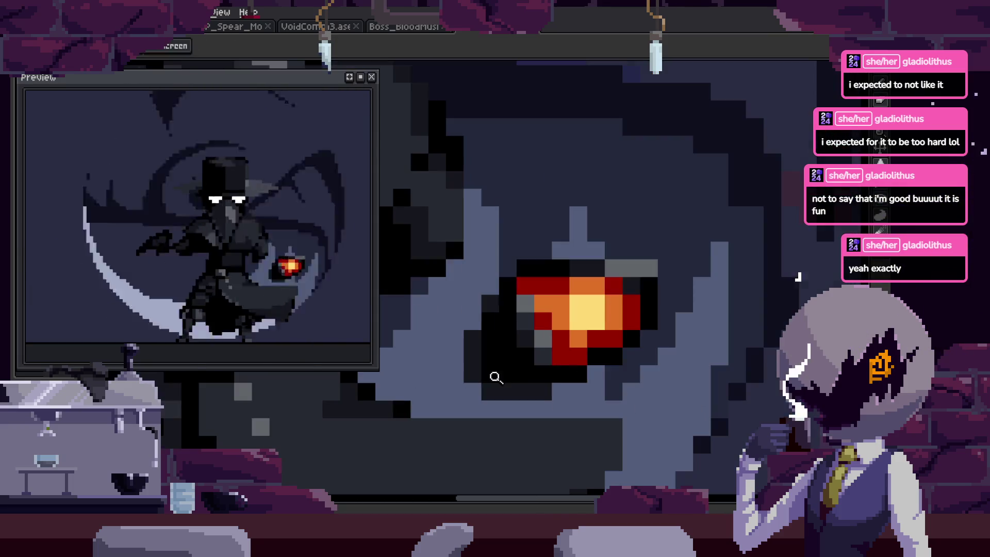
{"action": "scroll", "coordinate": [574, 330], "scroll_direction": "down", "scroll_amount": 3}
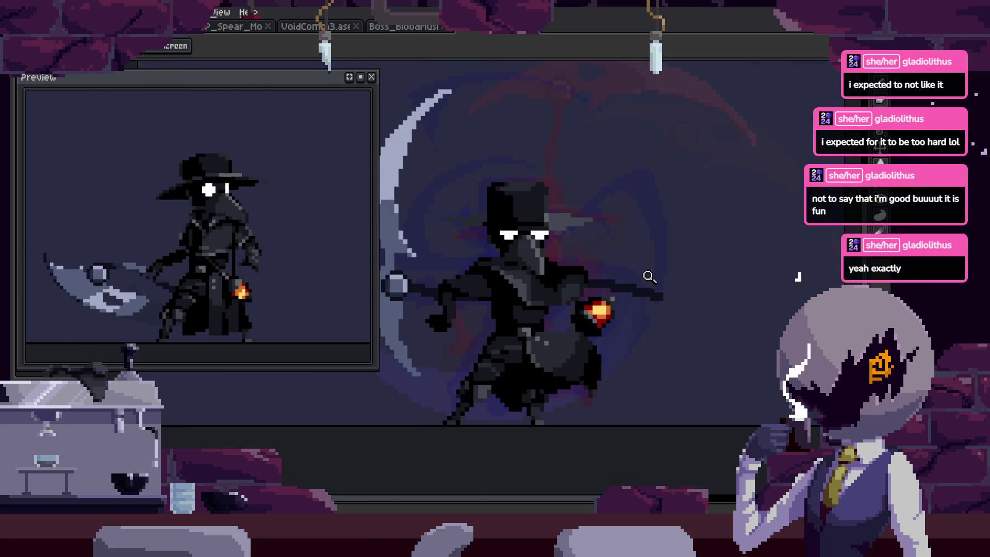
{"action": "scroll", "coordinate": [672, 268], "scroll_direction": "up", "scroll_amount": 3}
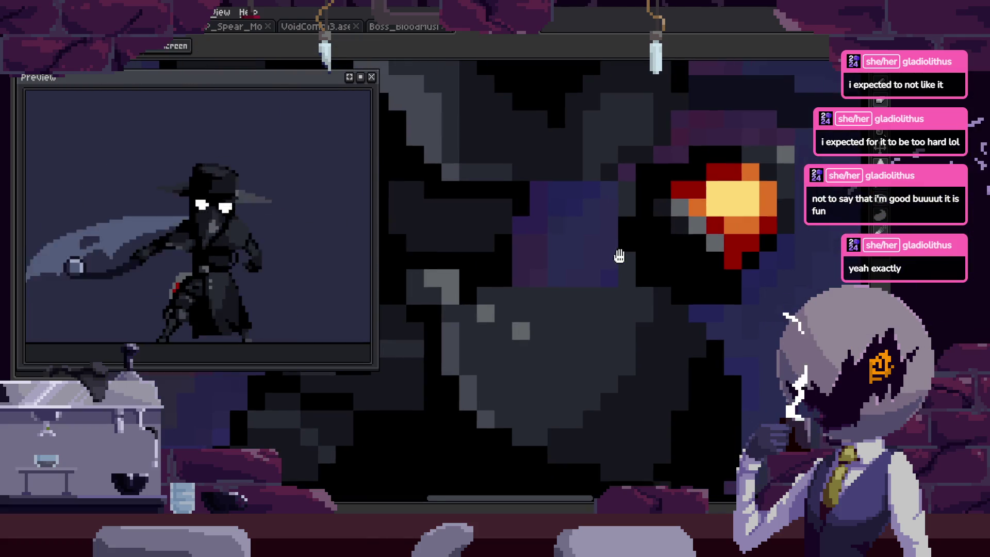
Inspect the repainted yellow, orange and red flame up close.
{"action": "scroll", "coordinate": [594, 265], "scroll_direction": "up", "scroll_amount": 2}
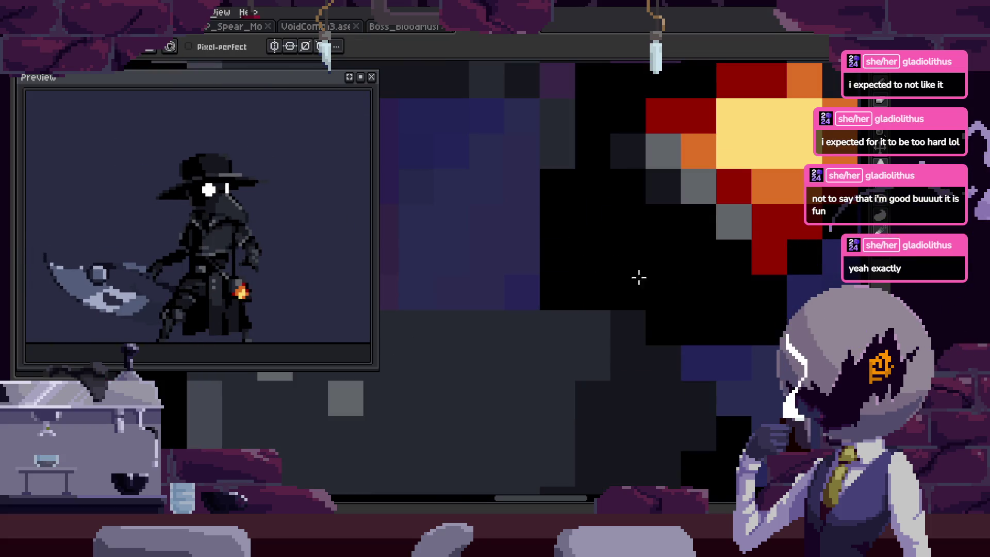
{"action": "scroll", "coordinate": [691, 269], "scroll_direction": "down", "scroll_amount": 2}
{"action": "scroll", "coordinate": [654, 278], "scroll_direction": "down", "scroll_amount": 1}
{"action": "scroll", "coordinate": [641, 277], "scroll_direction": "down", "scroll_amount": 2}
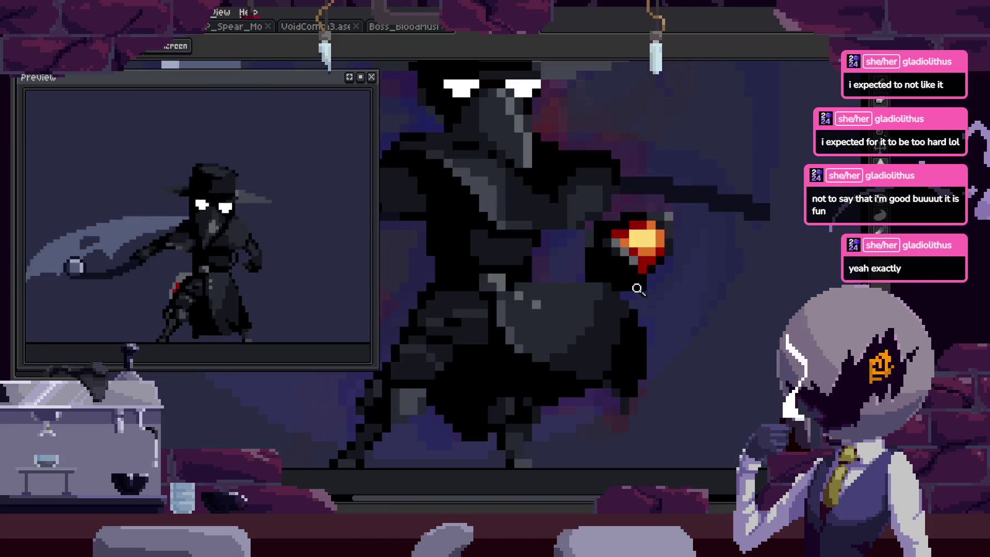
{"action": "scroll", "coordinate": [669, 280], "scroll_direction": "up", "scroll_amount": 1}
{"action": "scroll", "coordinate": [652, 283], "scroll_direction": "up", "scroll_amount": 4}
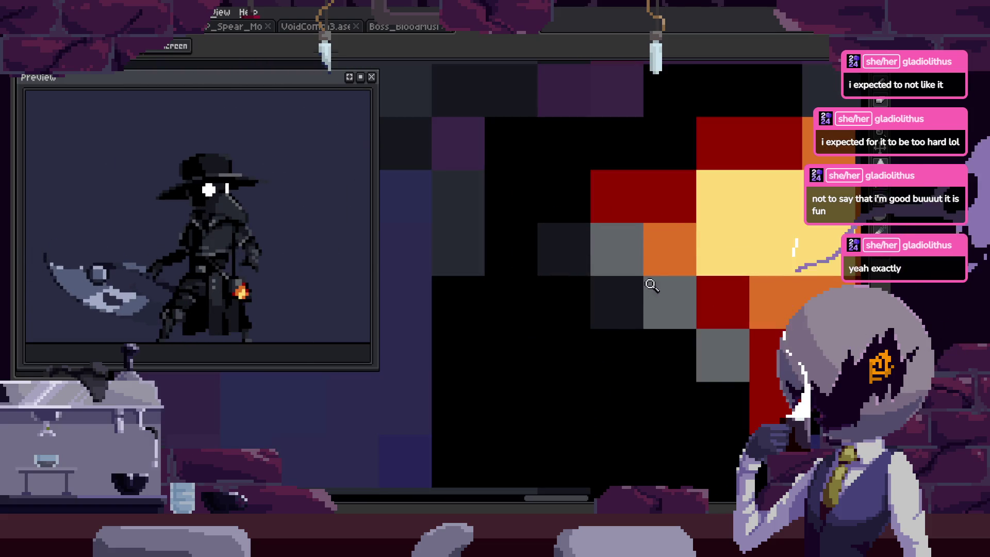
{"action": "key", "text": "b"}
{"action": "scroll", "coordinate": [698, 338], "scroll_direction": "down", "scroll_amount": 4}
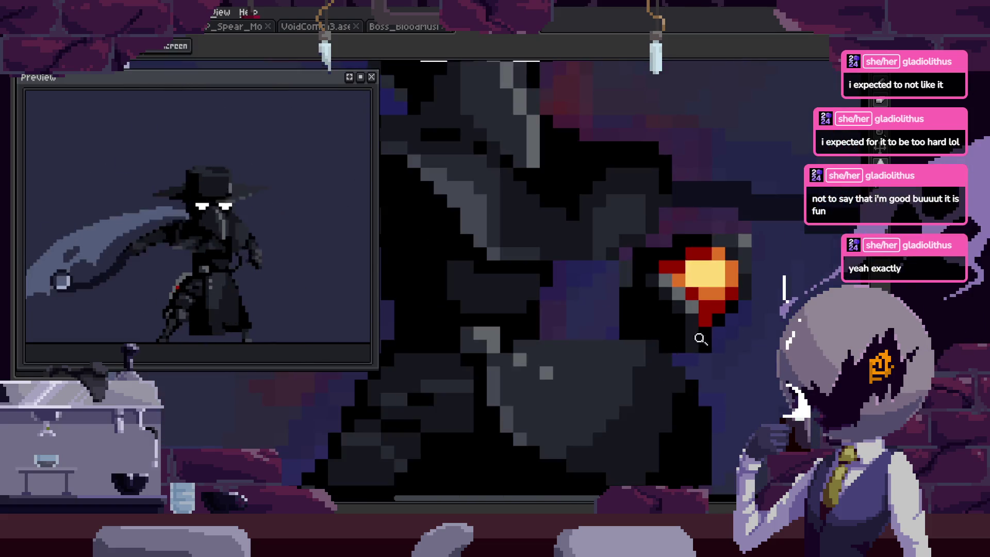
{"action": "scroll", "coordinate": [709, 364], "scroll_direction": "up", "scroll_amount": 4}
{"action": "scroll", "coordinate": [685, 342], "scroll_direction": "down", "scroll_amount": 2}
{"action": "scroll", "coordinate": [718, 267], "scroll_direction": "down", "scroll_amount": 2}
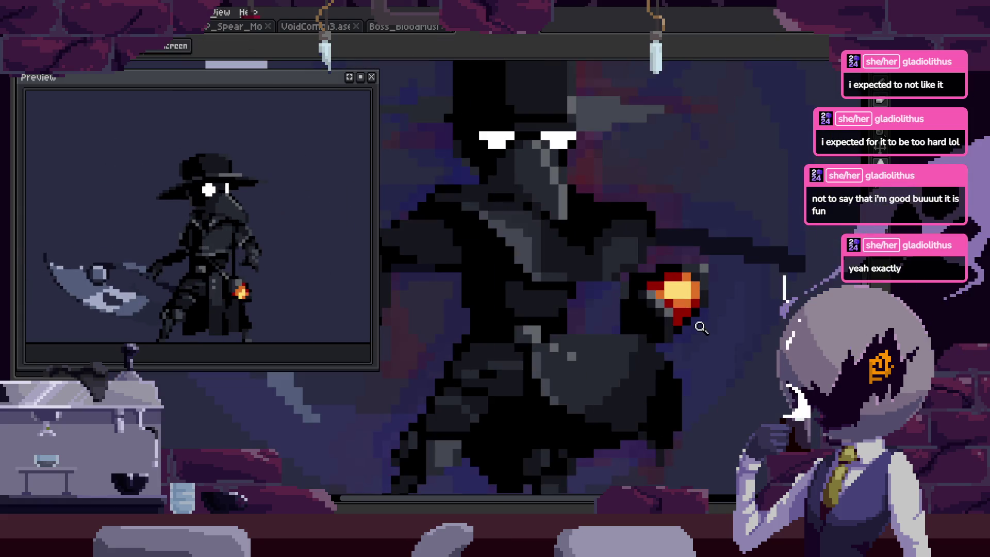
{"action": "scroll", "coordinate": [698, 320], "scroll_direction": "up", "scroll_amount": 4}
{"action": "key", "text": "b"}
Step to the next frame and start the animation playing.
{"action": "key", "text": "Right"}
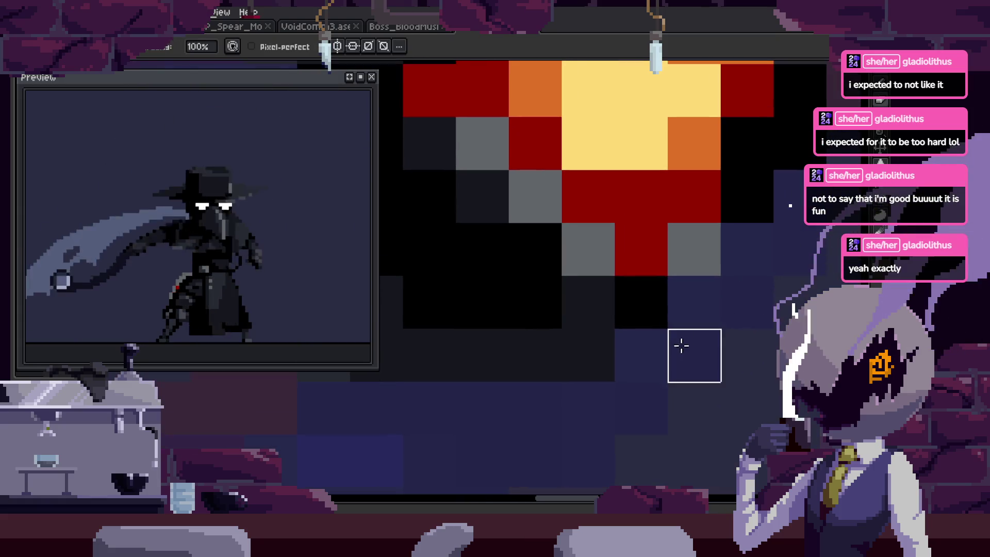
{"action": "key", "text": "Return"}
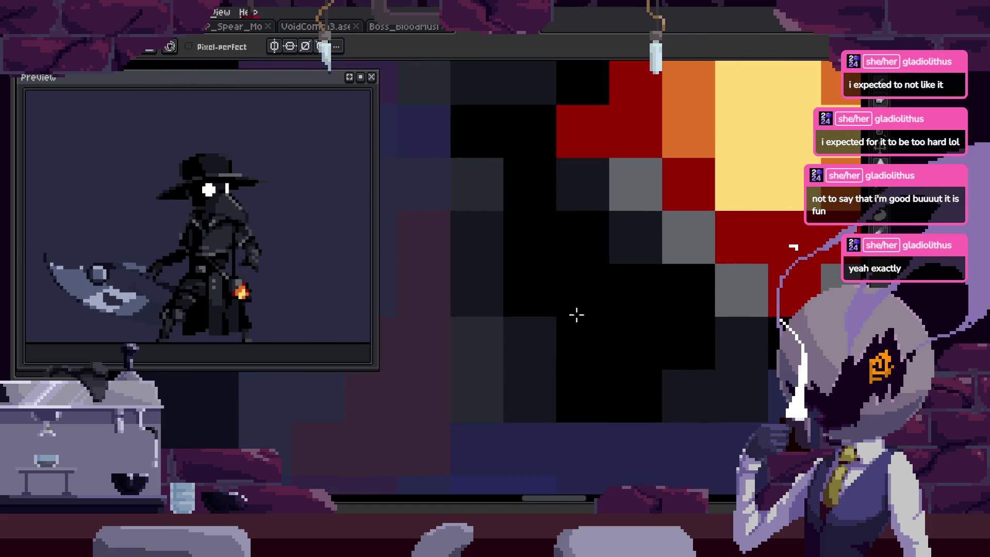
{"action": "key", "text": "z"}
{"action": "scroll", "coordinate": [536, 335], "scroll_direction": "down", "scroll_amount": 3}
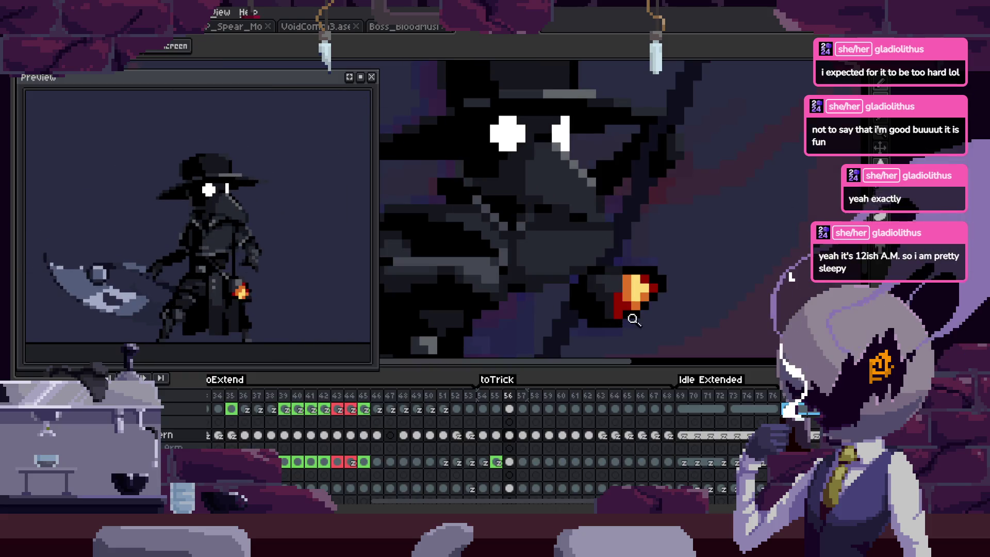
Save the sprite and zoom in on another frame's solid red lantern flame.
{"action": "scroll", "coordinate": [650, 294], "scroll_direction": "up", "scroll_amount": 2}
{"action": "key", "text": "ctrl+s"}
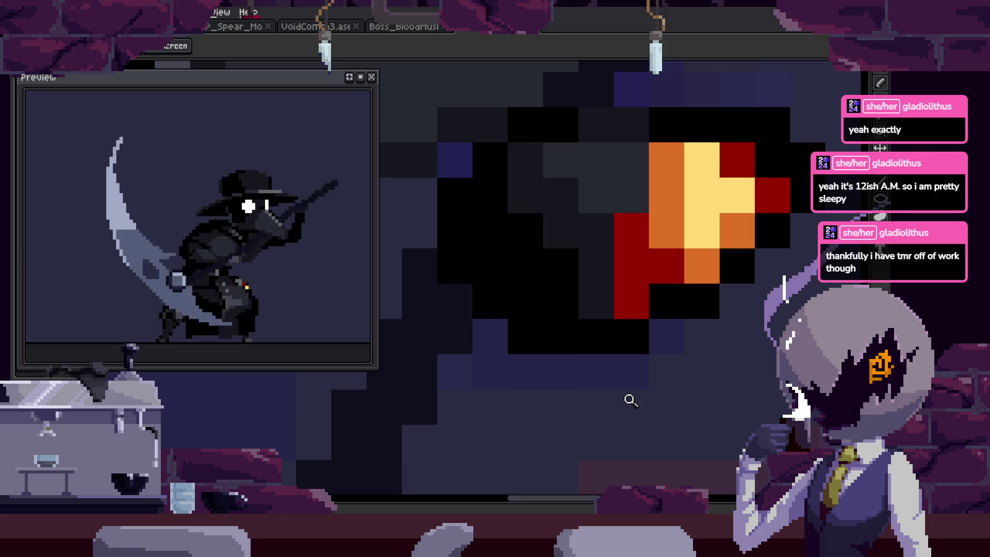
{"action": "scroll", "coordinate": [562, 247], "scroll_direction": "down", "scroll_amount": 3}
{"action": "scroll", "coordinate": [592, 287], "scroll_direction": "down", "scroll_amount": 3}
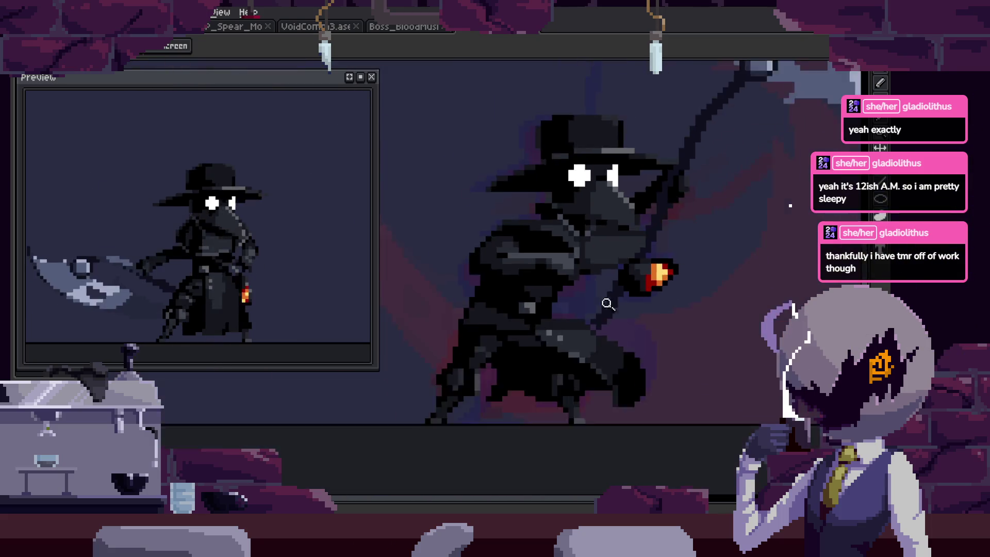
{"action": "scroll", "coordinate": [676, 241], "scroll_direction": "up", "scroll_amount": 3}
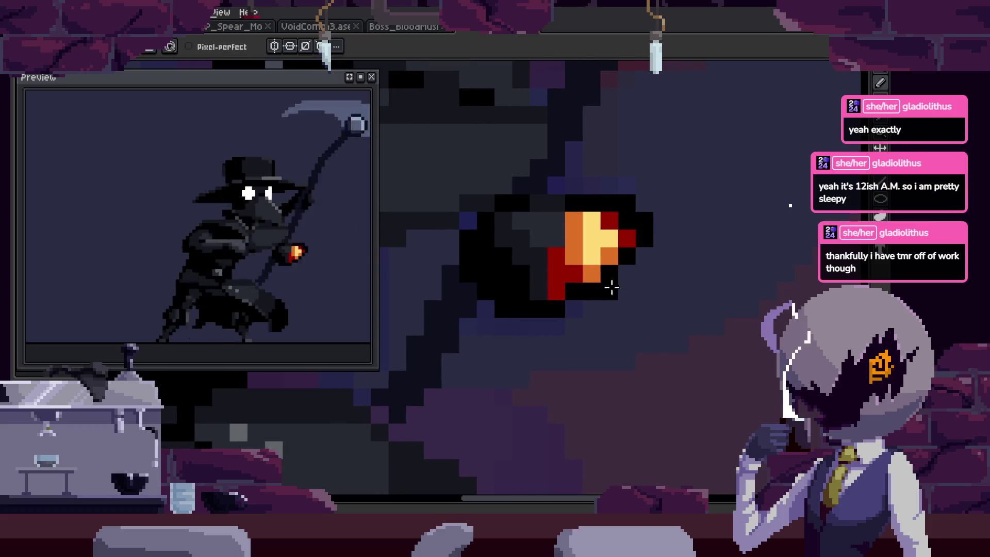
{"action": "scroll", "coordinate": [707, 242], "scroll_direction": "down", "scroll_amount": 3}
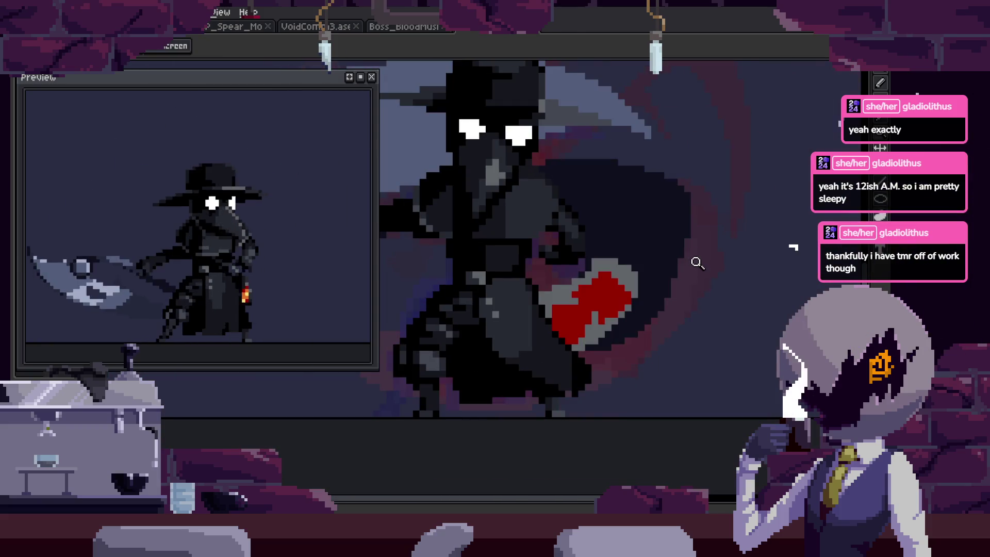
{"action": "scroll", "coordinate": [710, 227], "scroll_direction": "up", "scroll_amount": 2}
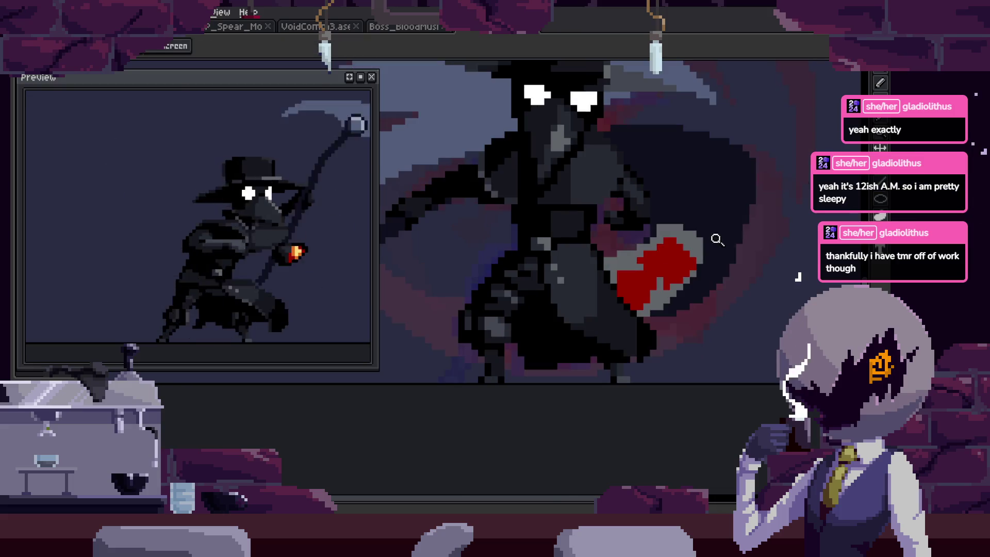
{"action": "scroll", "coordinate": [713, 237], "scroll_direction": "up", "scroll_amount": 3}
{"action": "scroll", "coordinate": [762, 203], "scroll_direction": "down", "scroll_amount": 1}
{"action": "scroll", "coordinate": [619, 254], "scroll_direction": "up", "scroll_amount": 1}
Paint an orange diagonal streak through the flame and yellow pixels at its core.
{"action": "left_click_drag", "start_coordinate": [658, 228], "coordinate": [574, 311]}
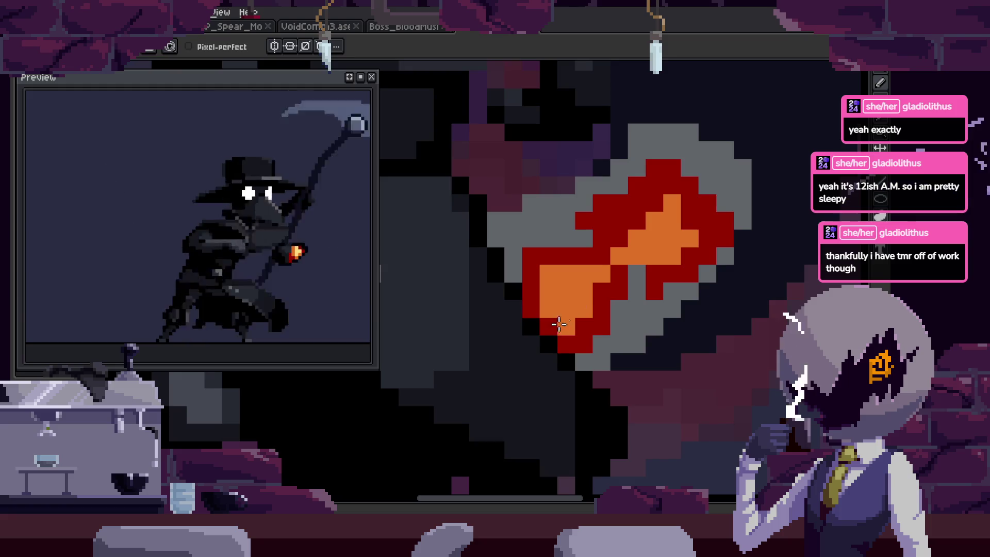
{"action": "key", "text": "z"}
{"action": "scroll", "coordinate": [686, 259], "scroll_direction": "down", "scroll_amount": 4}
{"action": "left_click", "coordinate": [688, 231], "text": "alt"}
{"action": "scroll", "coordinate": [688, 231], "scroll_direction": "up", "scroll_amount": 4}
{"action": "left_click", "coordinate": [451, 341]}
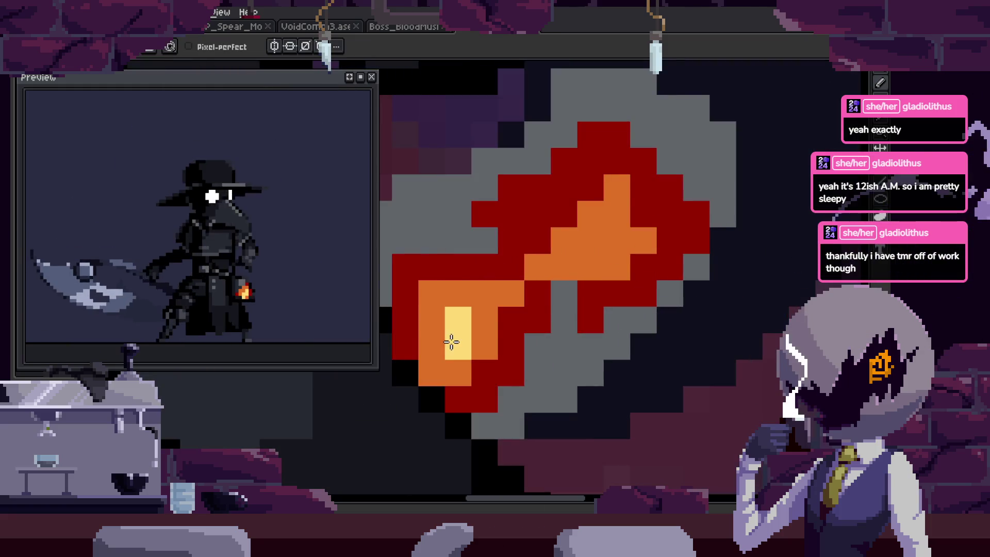
Zoom out to the whole sprite, play the animation and show the timeline.
{"action": "key", "text": "z"}
{"action": "scroll", "coordinate": [581, 258], "scroll_direction": "down", "scroll_amount": 1}
{"action": "scroll", "coordinate": [593, 260], "scroll_direction": "down", "scroll_amount": 1}
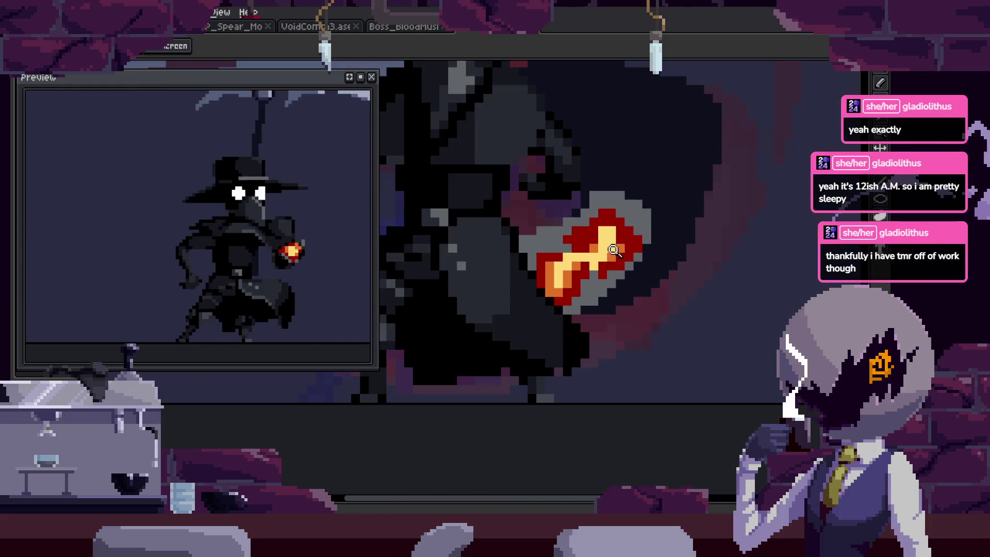
{"action": "scroll", "coordinate": [602, 262], "scroll_direction": "down", "scroll_amount": 2}
{"action": "key", "text": "Return"}
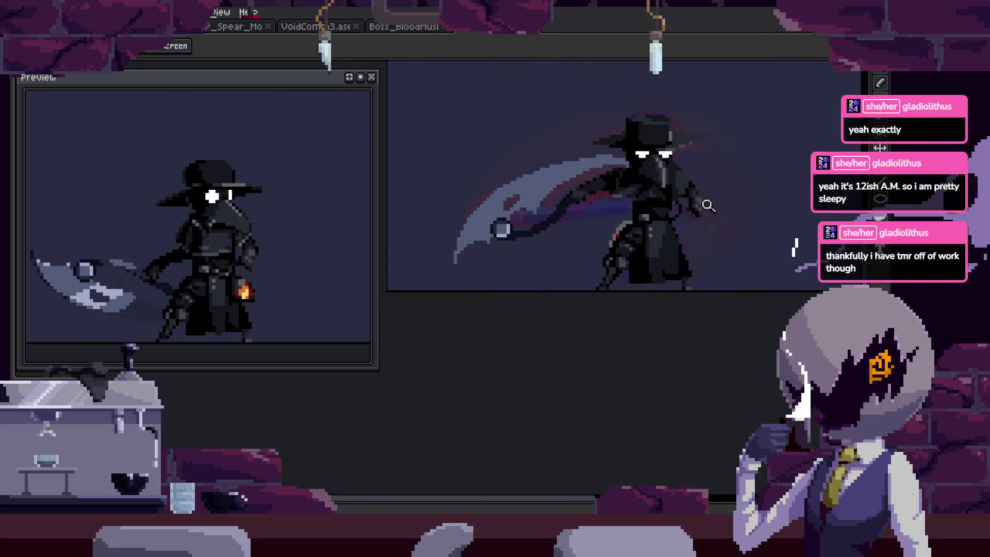
{"action": "scroll", "coordinate": [698, 243], "scroll_direction": "up", "scroll_amount": 1}
{"action": "scroll", "coordinate": [698, 263], "scroll_direction": "up", "scroll_amount": 1}
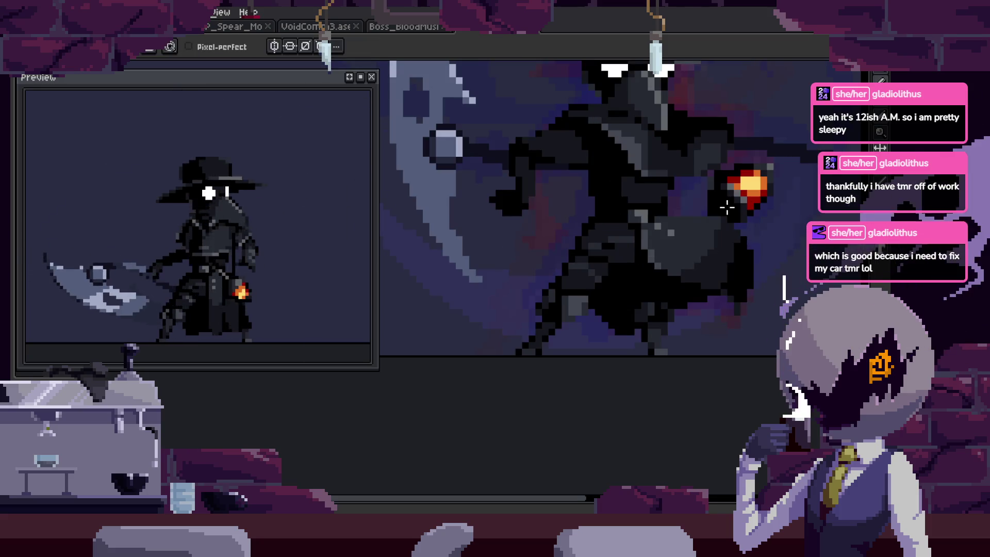
{"action": "key", "text": "Tab"}
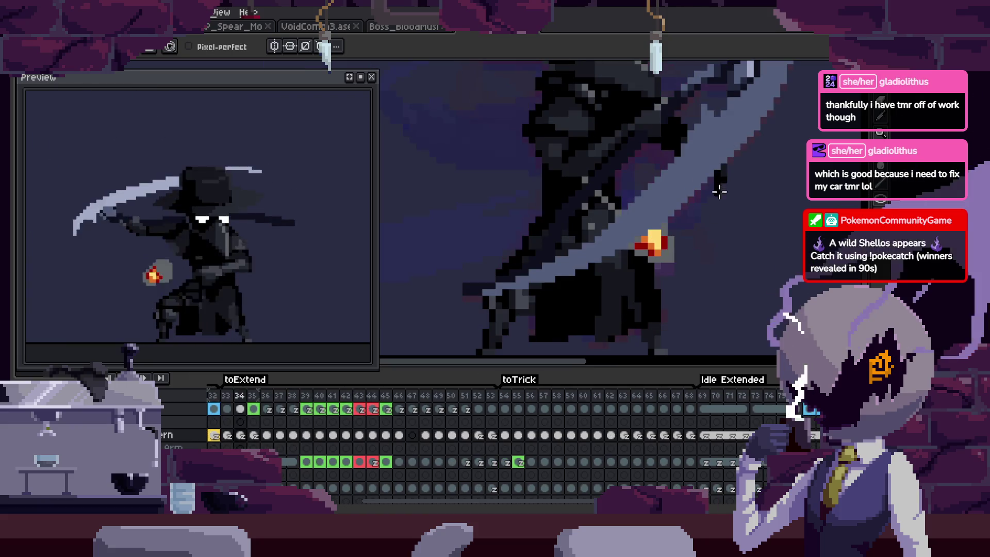
Compare the flame on frames 34 and 35.
{"action": "key", "text": "z"}
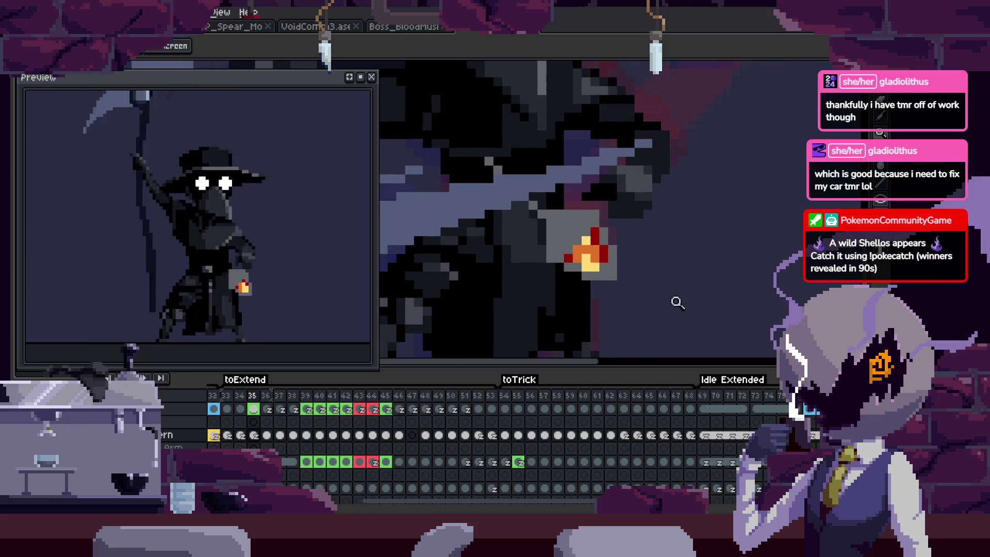
{"action": "key", "text": "b"}
{"action": "scroll", "coordinate": [712, 247], "scroll_direction": "down", "scroll_amount": 2}
{"action": "scroll", "coordinate": [706, 230], "scroll_direction": "up", "scroll_amount": 2}
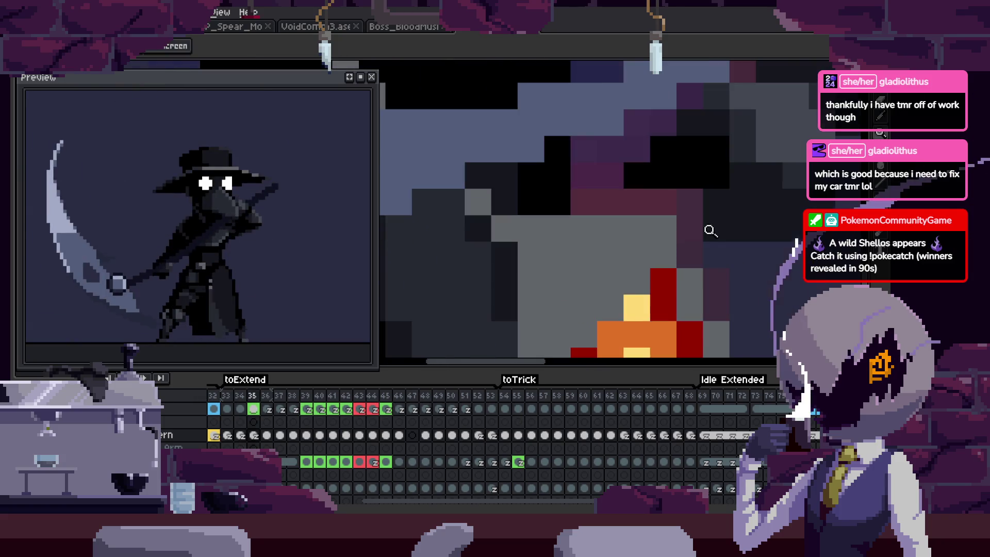
{"action": "scroll", "coordinate": [605, 222], "scroll_direction": "up", "scroll_amount": 2}
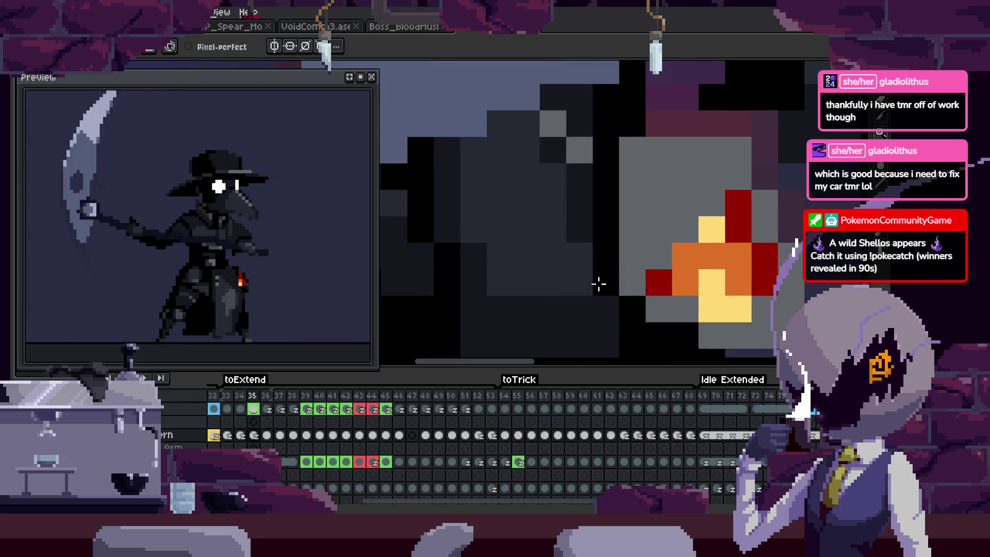
{"action": "key", "text": "comma"}
{"action": "key", "text": "period"}
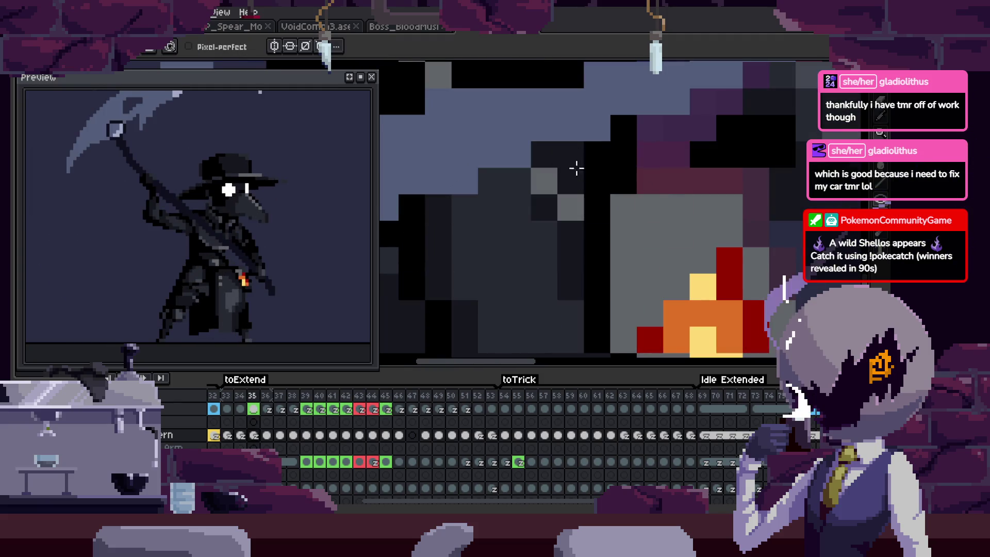
Jump back to frame 31 and advance to frame 32, checking the flame colours.
{"action": "scroll", "coordinate": [626, 278], "scroll_direction": "down", "scroll_amount": 1}
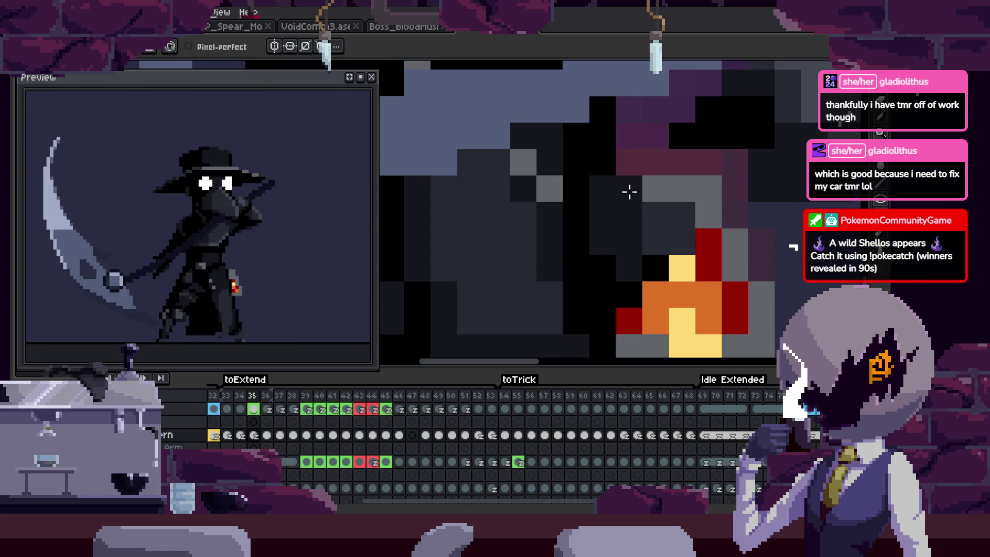
{"action": "scroll", "coordinate": [720, 217], "scroll_direction": "down", "scroll_amount": 2}
{"action": "key", "text": "Left"}
{"action": "key", "text": "Left"}
{"action": "key", "text": "Left"}
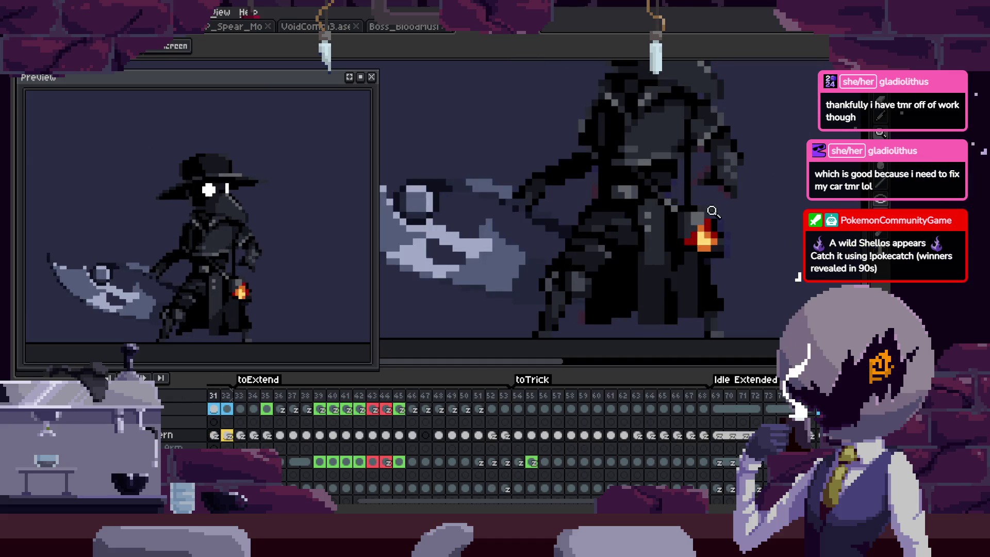
{"action": "scroll", "coordinate": [661, 201], "scroll_direction": "up", "scroll_amount": 2}
{"action": "key", "text": "i"}
{"action": "scroll", "coordinate": [660, 202], "scroll_direction": "down", "scroll_amount": 2}
{"action": "key", "text": "Right"}
{"action": "scroll", "coordinate": [670, 196], "scroll_direction": "up", "scroll_amount": 2}
Choose the rectangular marquee, step forward to frame 36, then settle on frame 35.
{"action": "key", "text": "m"}
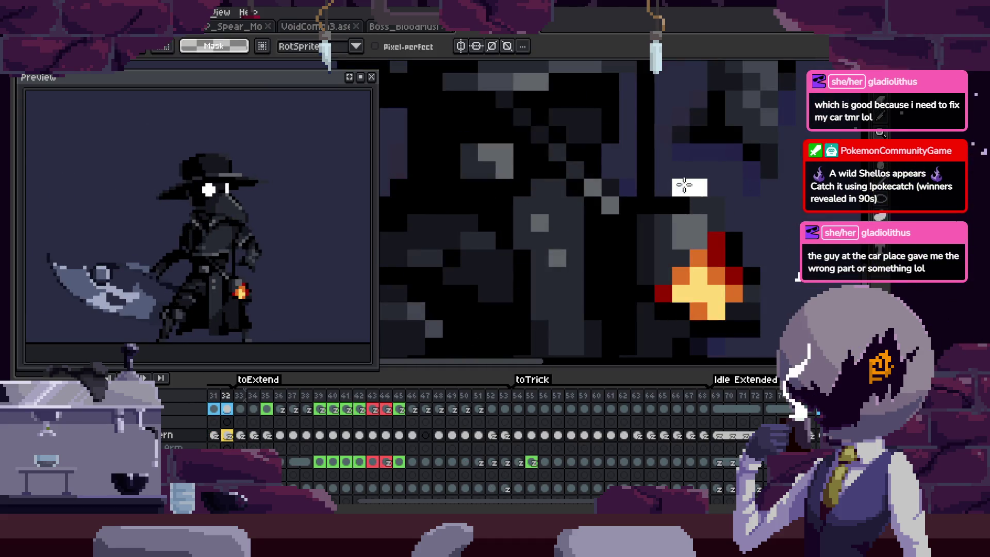
{"action": "key", "text": "Right"}
{"action": "key", "text": "Right"}
{"action": "key", "text": "Right"}
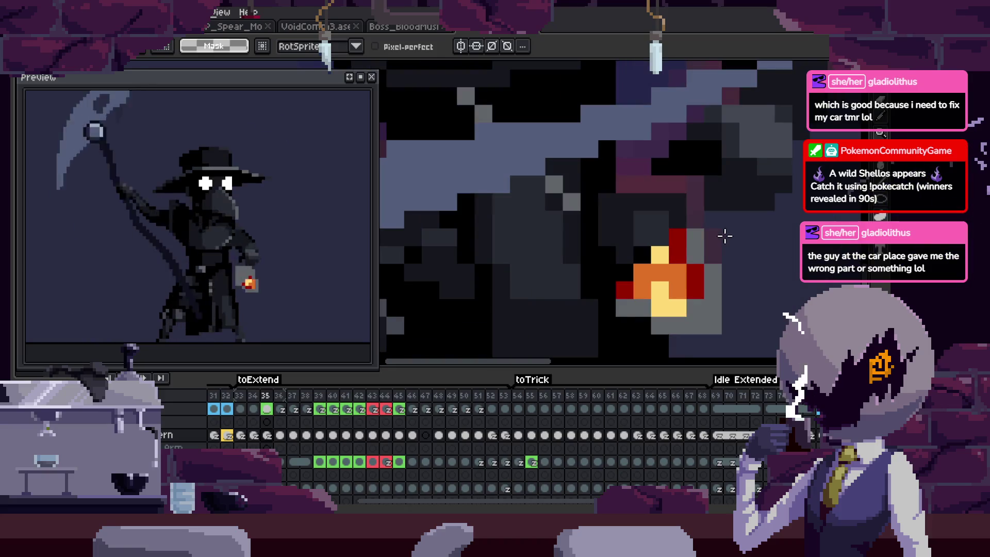
{"action": "key", "text": "Right"}
{"action": "scroll", "coordinate": [708, 236], "scroll_direction": "up", "scroll_amount": 1}
{"action": "key", "text": "z"}
{"action": "key", "text": "Left"}
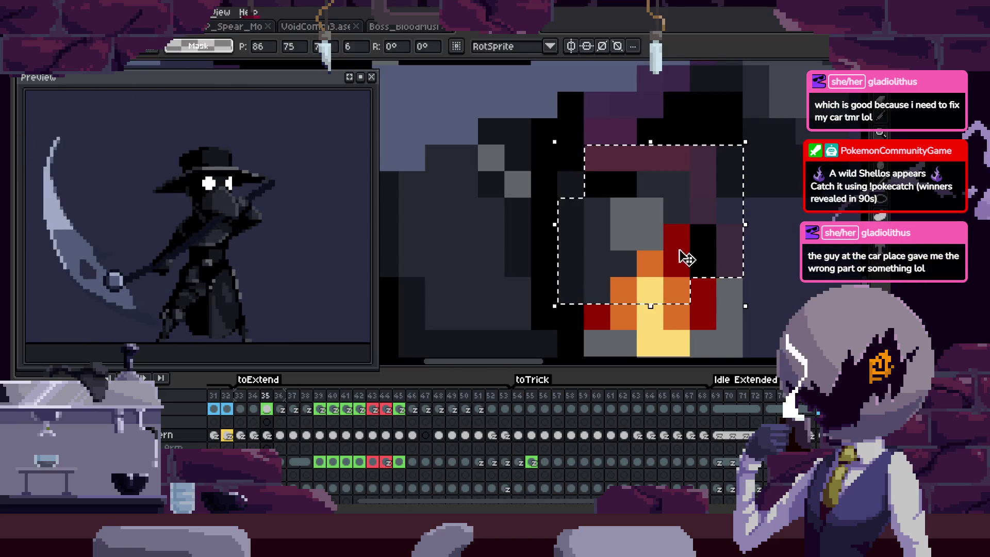
Zoom in on the lantern and flip between frames 34 and 35 to compare the flame.
{"action": "scroll", "coordinate": [710, 261], "scroll_direction": "down", "scroll_amount": 2}
{"action": "scroll", "coordinate": [710, 260], "scroll_direction": "up", "scroll_amount": 1}
{"action": "scroll", "coordinate": [691, 255], "scroll_direction": "up", "scroll_amount": 1}
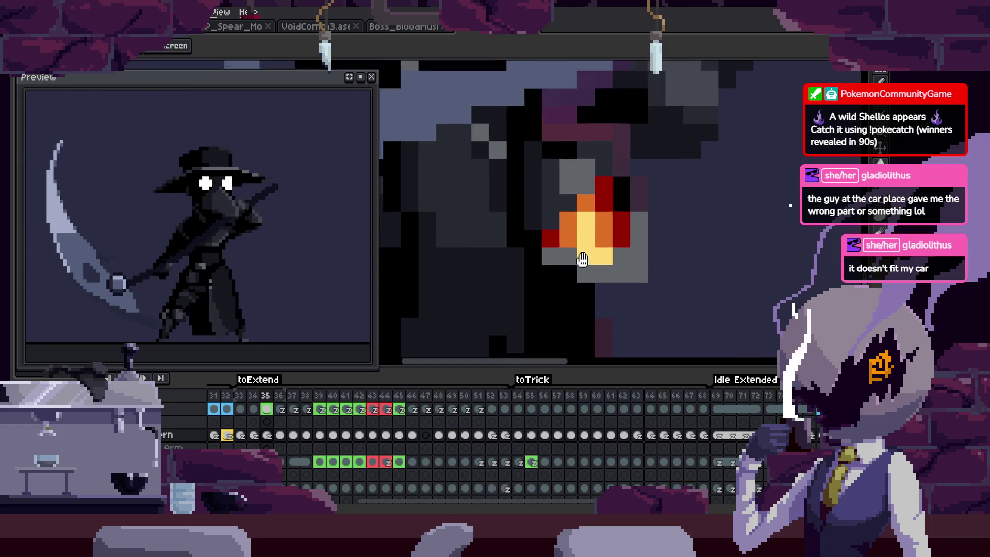
{"action": "key", "text": "Left"}
{"action": "key", "text": "Right"}
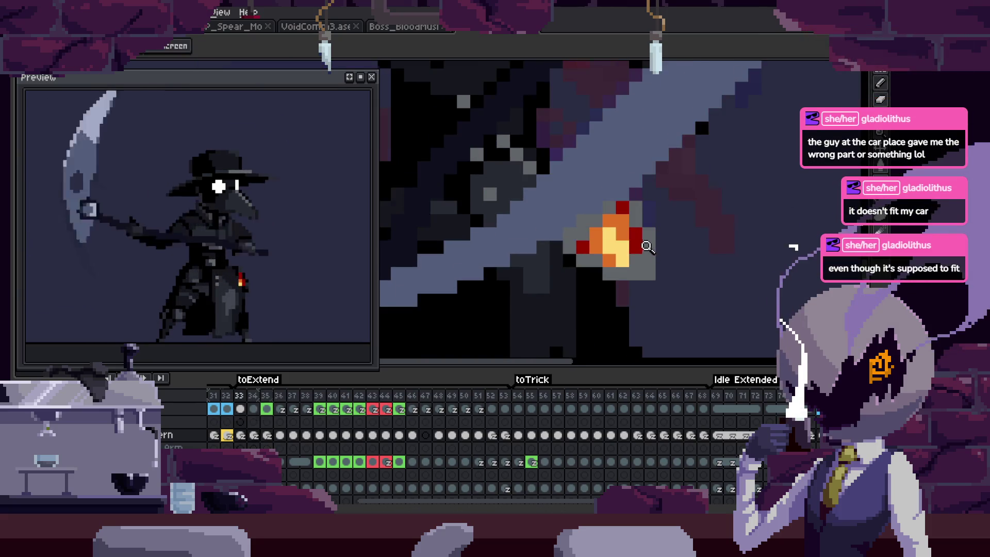
{"action": "key", "text": "Left"}
{"action": "scroll", "coordinate": [647, 227], "scroll_direction": "up", "scroll_amount": 2}
{"action": "key", "text": "Right"}
{"action": "scroll", "coordinate": [609, 236], "scroll_direction": "up", "scroll_amount": 2}
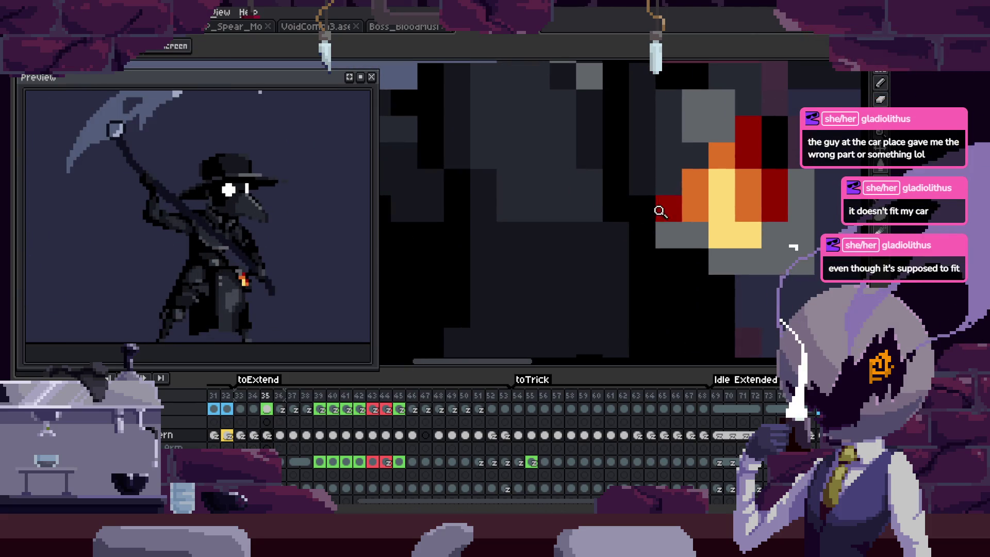
Check frame 33's flame, then ready the Pencil and eyedropper for frame 35's red, orange and yellow flame.
{"action": "key", "text": "b"}
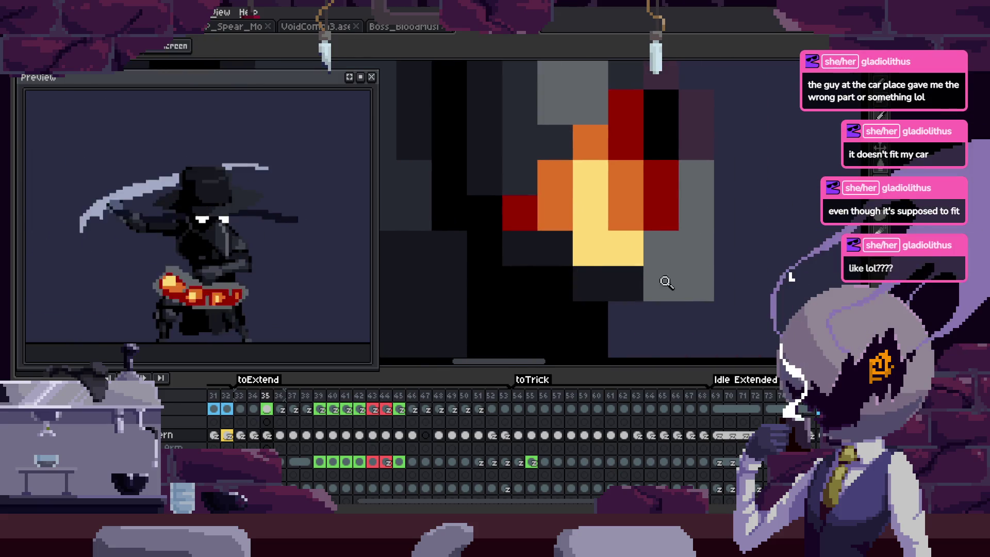
{"action": "key", "text": "z"}
{"action": "scroll", "coordinate": [670, 279], "scroll_direction": "down", "scroll_amount": 2}
{"action": "key", "text": "Left"}
{"action": "key", "text": "Left"}
{"action": "scroll", "coordinate": [701, 266], "scroll_direction": "up", "scroll_amount": 2}
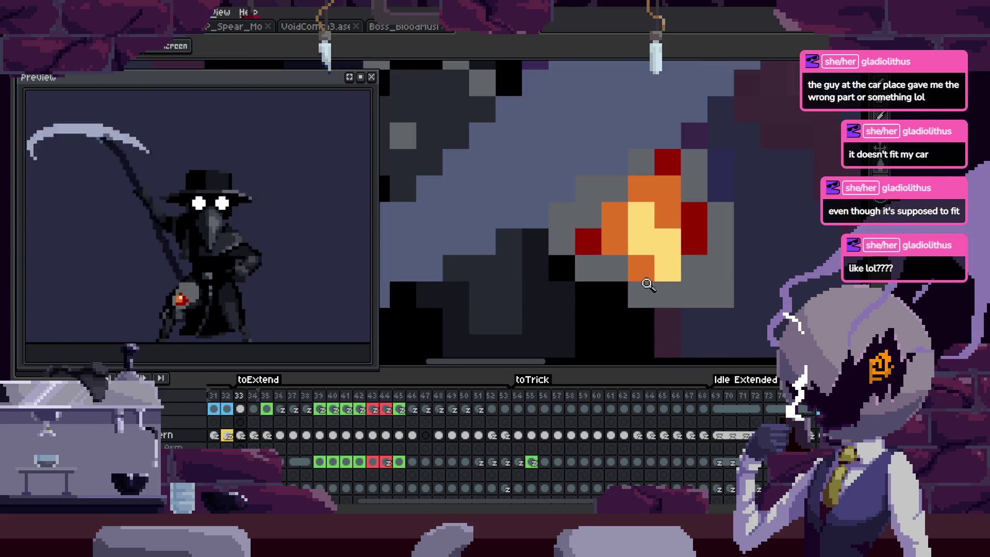
{"action": "key", "text": "Right"}
{"action": "key", "text": "Right"}
{"action": "key", "text": "Right"}
{"action": "key", "text": "Left"}
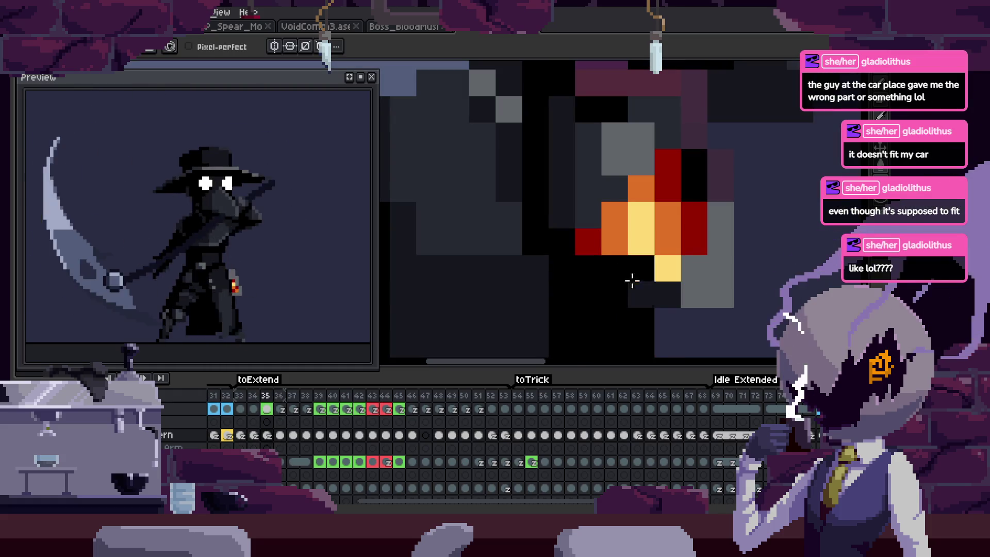
{"action": "key", "text": "alt"}
{"action": "key", "text": "z"}
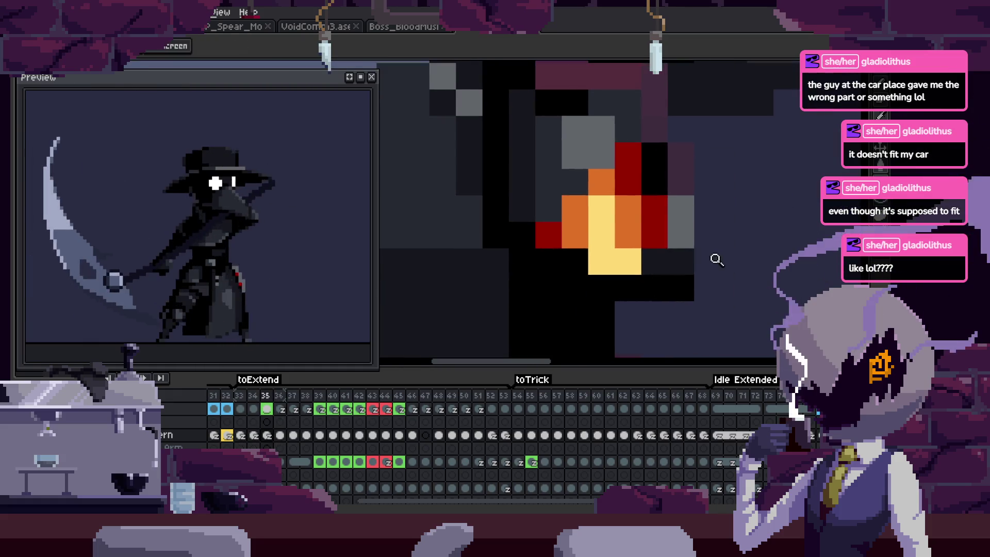
{"action": "scroll", "coordinate": [713, 258], "scroll_direction": "up", "scroll_amount": 1}
Centre the lantern flame and step through neighbouring frames around 35 to compare it.
{"action": "left_click_drag", "start_coordinate": [748, 315], "coordinate": [724, 229]}
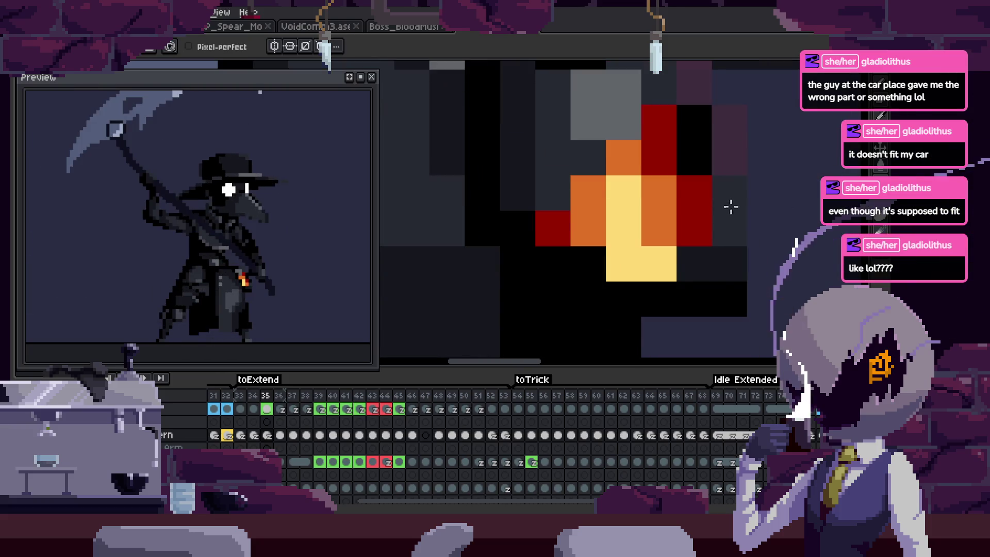
{"action": "key", "text": "z"}
{"action": "scroll", "coordinate": [737, 217], "scroll_direction": "down", "scroll_amount": 2}
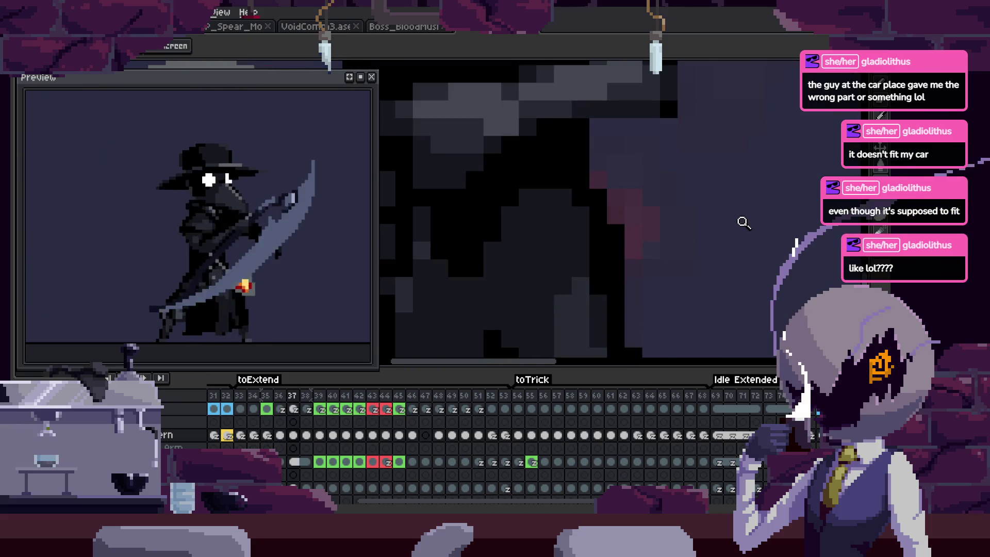
{"action": "key", "text": "Left"}
{"action": "key", "text": "Left"}
{"action": "scroll", "coordinate": [714, 226], "scroll_direction": "down", "scroll_amount": 1}
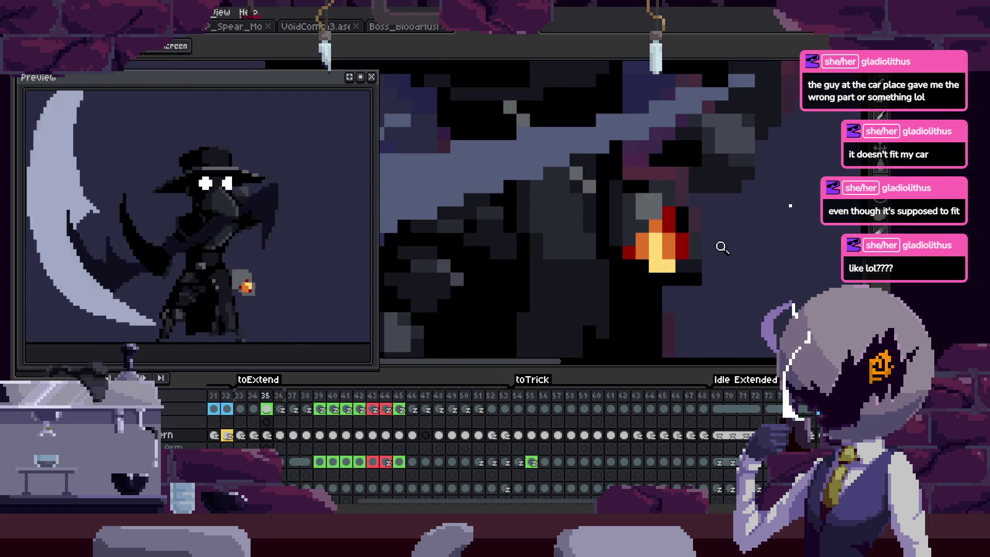
{"action": "key", "text": "Left"}
{"action": "key", "text": "Left"}
{"action": "key", "text": "Left"}
{"action": "key", "text": "Right"}
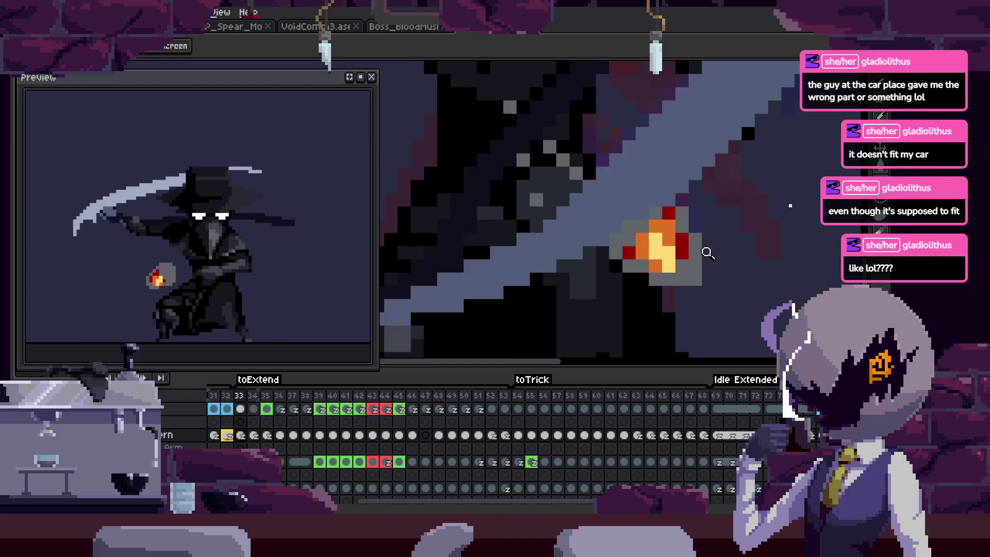
{"action": "key", "text": "Right"}
{"action": "key", "text": "Right"}
{"action": "key", "text": "Right"}
{"action": "key", "text": "Left"}
{"action": "key", "text": "Right"}
{"action": "key", "text": "Left"}
Recheck frames 34 and 35, then shift frame 35's flame slightly to the right.
{"action": "scroll", "coordinate": [707, 234], "scroll_direction": "up", "scroll_amount": 1}
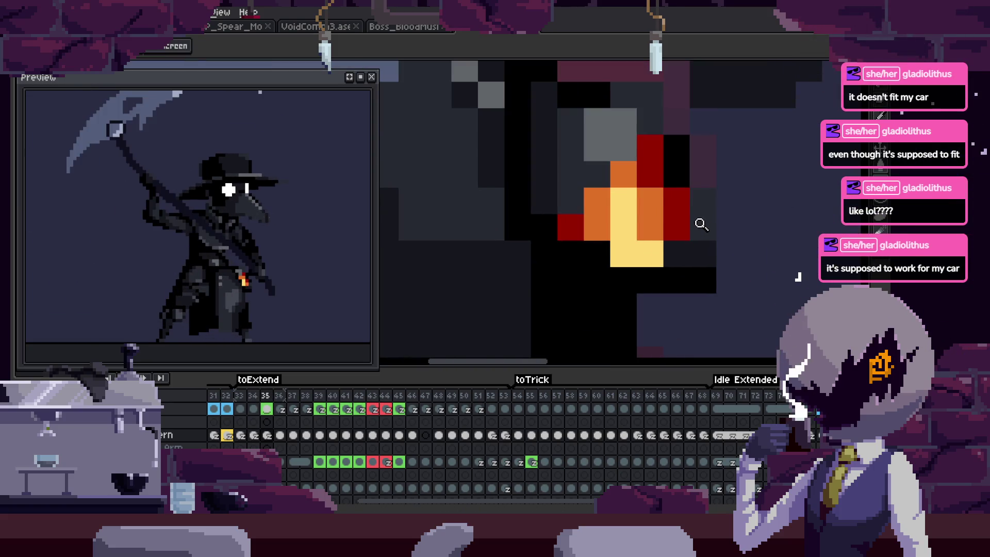
{"action": "scroll", "coordinate": [702, 237], "scroll_direction": "down", "scroll_amount": 1}
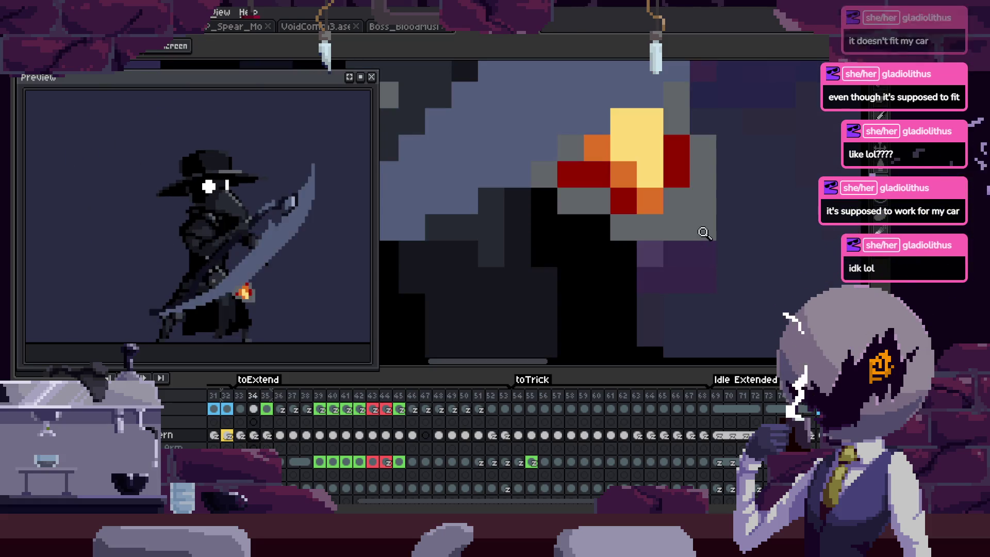
{"action": "scroll", "coordinate": [703, 241], "scroll_direction": "up", "scroll_amount": 1}
{"action": "key", "text": "Left"}
{"action": "scroll", "coordinate": [712, 227], "scroll_direction": "down", "scroll_amount": 1}
{"action": "scroll", "coordinate": [720, 242], "scroll_direction": "up", "scroll_amount": 1}
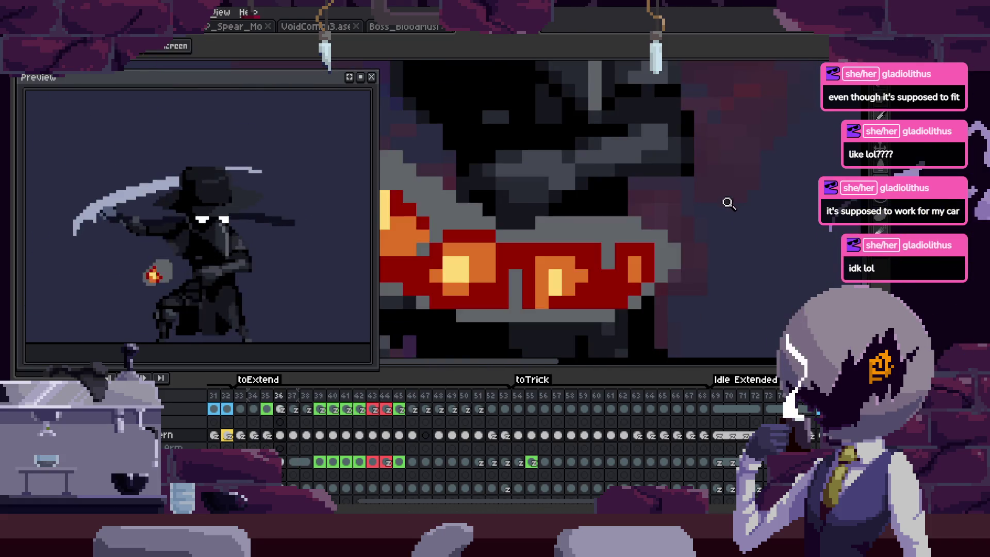
{"action": "scroll", "coordinate": [731, 209], "scroll_direction": "down", "scroll_amount": 1}
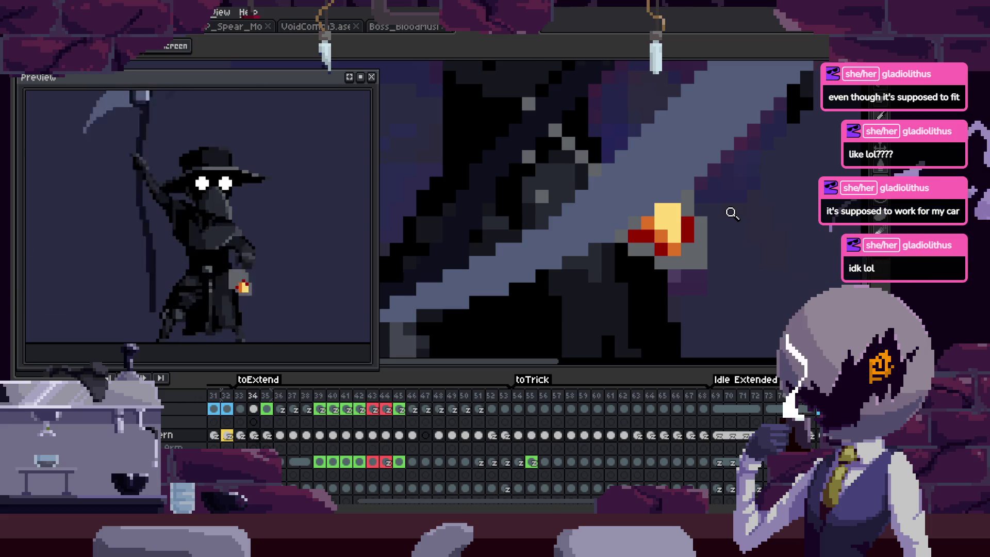
{"action": "key", "text": "Right"}
{"action": "scroll", "coordinate": [647, 216], "scroll_direction": "up", "scroll_amount": 1}
{"action": "scroll", "coordinate": [656, 215], "scroll_direction": "down", "scroll_amount": 1}
{"action": "left_click_drag", "start_coordinate": [657, 214], "coordinate": [776, 252]}
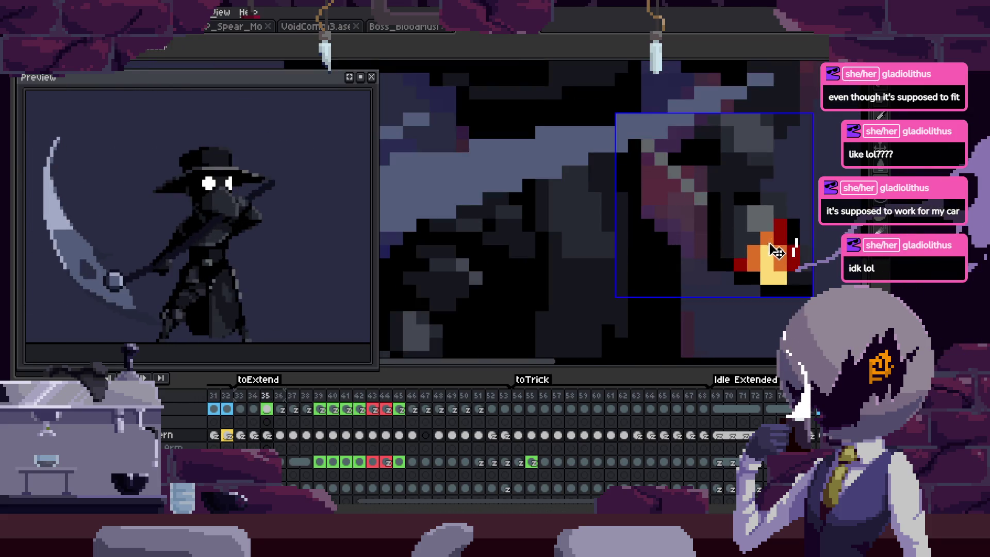
Zoom in closely on the lantern flame with the Pencil ready.
{"action": "scroll", "coordinate": [777, 253], "scroll_direction": "down", "scroll_amount": 3}
{"action": "scroll", "coordinate": [613, 239], "scroll_direction": "up", "scroll_amount": 2}
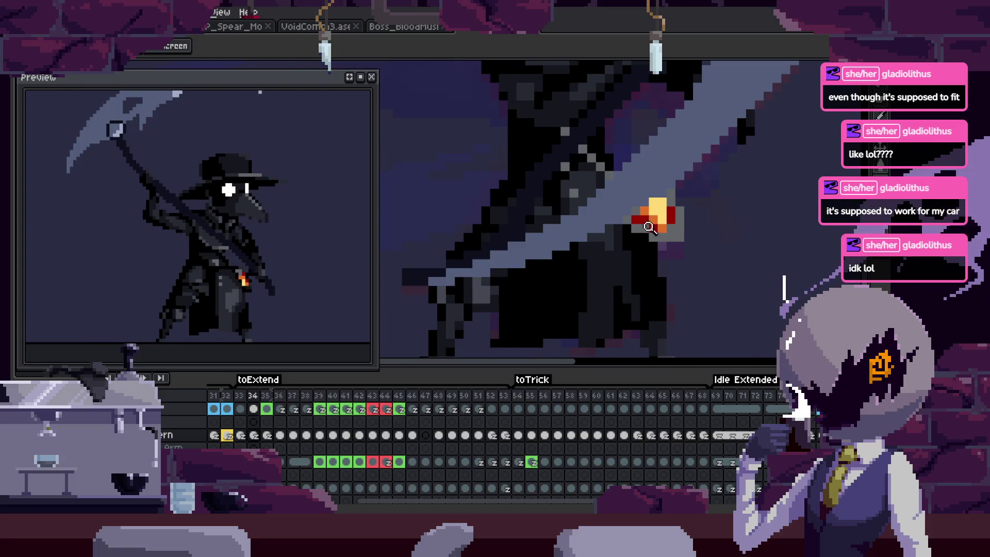
{"action": "scroll", "coordinate": [711, 194], "scroll_direction": "up", "scroll_amount": 1}
{"action": "scroll", "coordinate": [729, 203], "scroll_direction": "up", "scroll_amount": 1}
{"action": "scroll", "coordinate": [689, 260], "scroll_direction": "up", "scroll_amount": 1}
{"action": "key", "text": "b"}
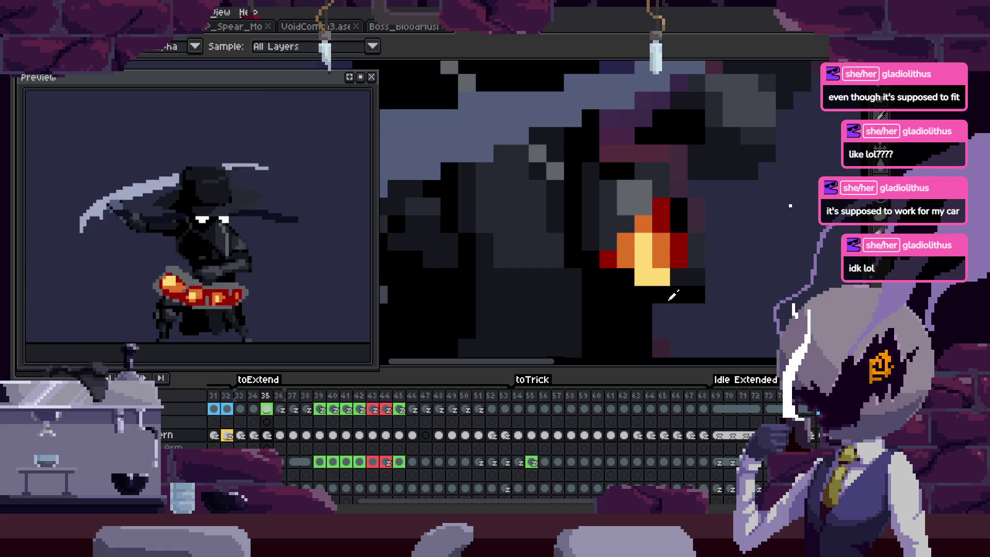
{"action": "scroll", "coordinate": [665, 240], "scroll_direction": "up", "scroll_amount": 1}
{"action": "scroll", "coordinate": [680, 262], "scroll_direction": "up", "scroll_amount": 1}
{"action": "scroll", "coordinate": [721, 240], "scroll_direction": "up", "scroll_amount": 1}
{"action": "key", "text": "z"}
{"action": "scroll", "coordinate": [556, 269], "scroll_direction": "down", "scroll_amount": 2}
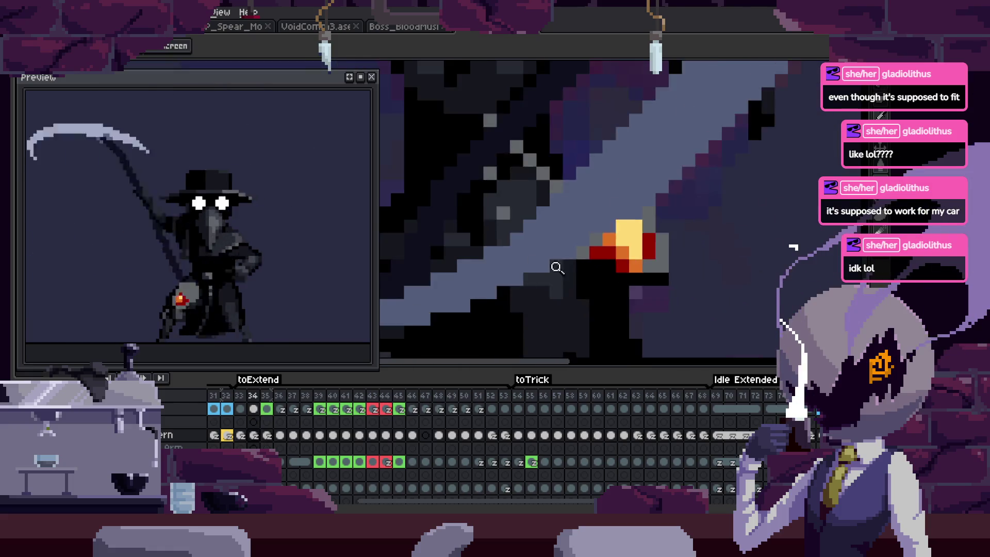
Compare frames 32 and 33, then paint the stray orange flame pixel on frame 33 black.
{"action": "key", "text": "comma"}
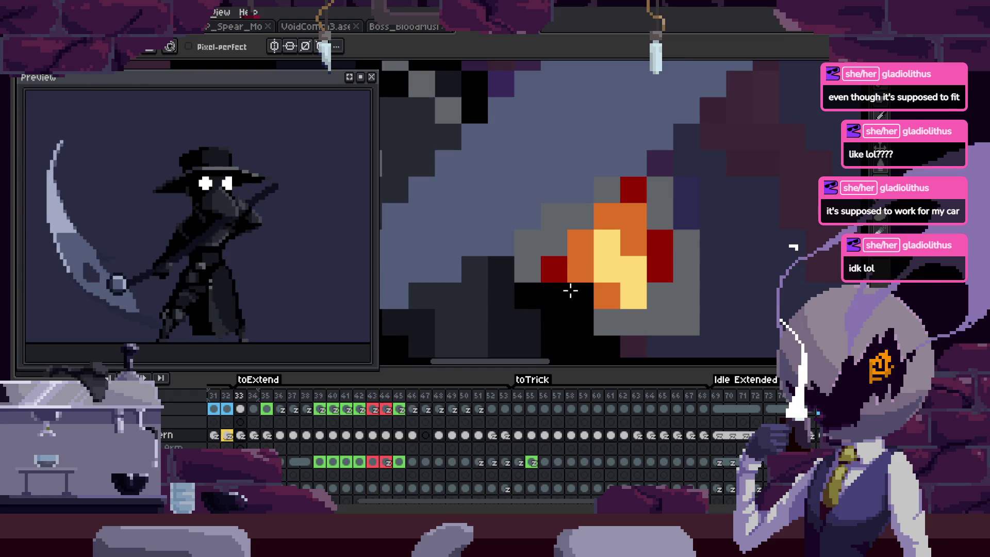
{"action": "key", "text": "period"}
{"action": "key", "text": "comma"}
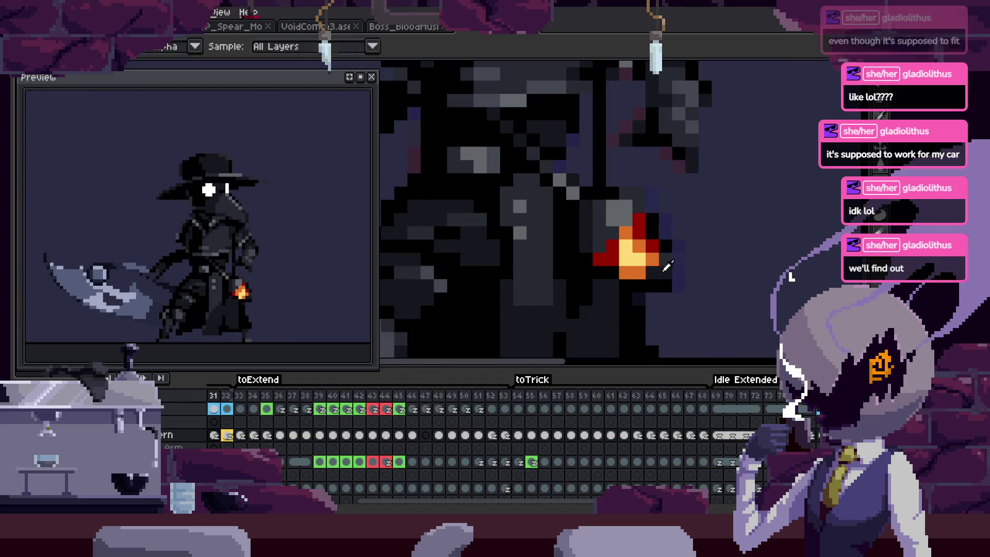
{"action": "key", "text": "period"}
{"action": "key", "text": "b"}
{"action": "scroll", "coordinate": [688, 284], "scroll_direction": "up", "scroll_amount": 3}
{"action": "left_click", "coordinate": [546, 285]}
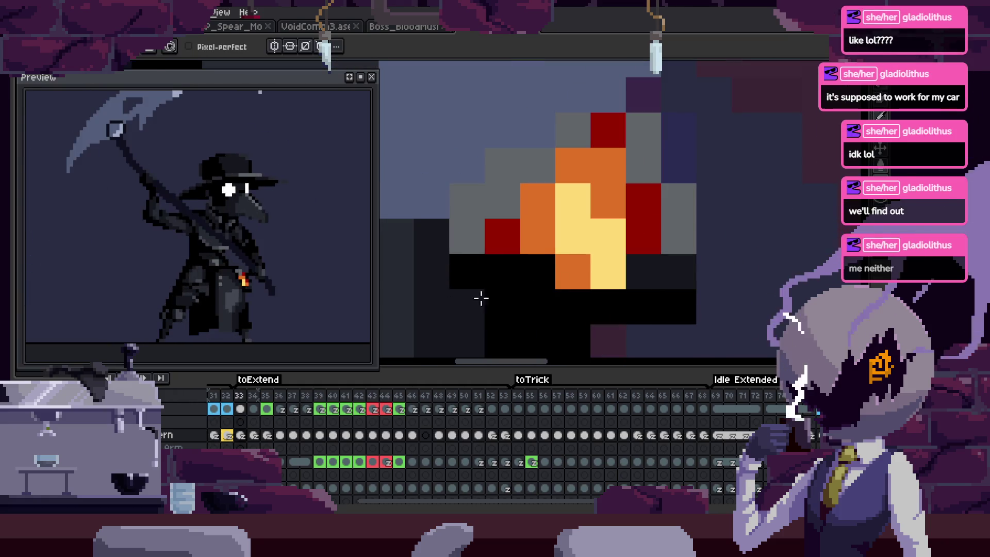
Step through frames 32 to 34 to check the edited flame.
{"action": "key", "text": "z"}
{"action": "key", "text": "comma"}
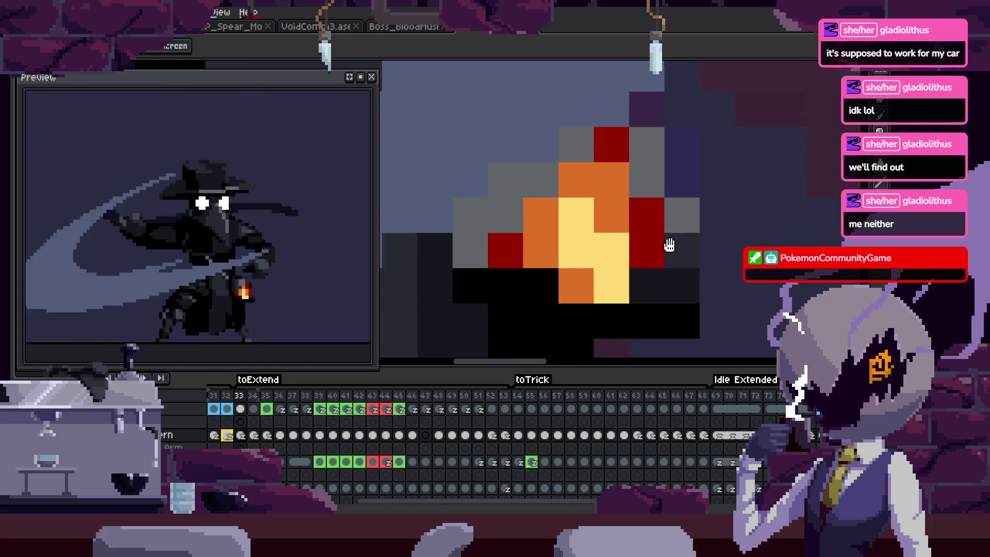
{"action": "scroll", "coordinate": [699, 248], "scroll_direction": "down", "scroll_amount": 3}
{"action": "scroll", "coordinate": [718, 266], "scroll_direction": "up", "scroll_amount": 2}
{"action": "key", "text": "period"}
{"action": "key", "text": "period"}
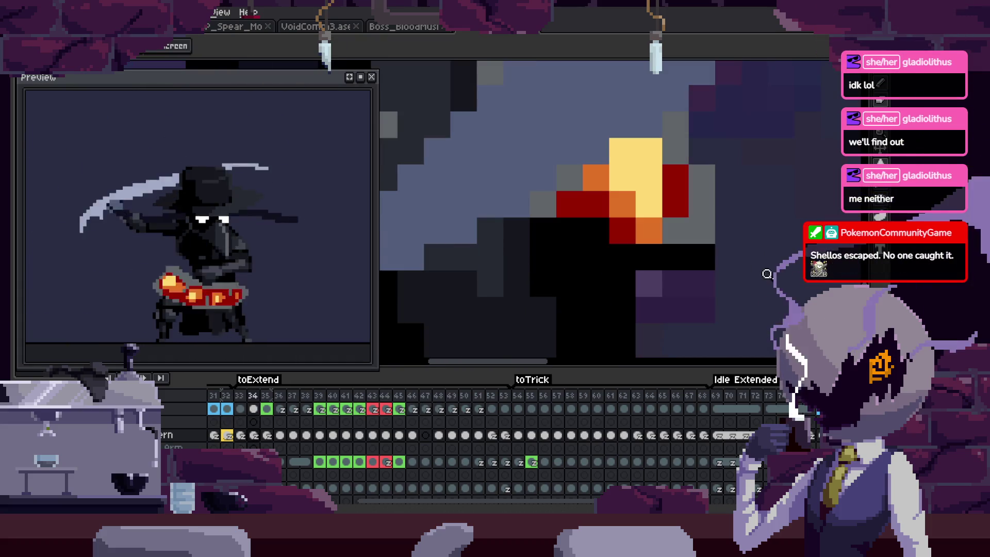
{"action": "key", "text": "b"}
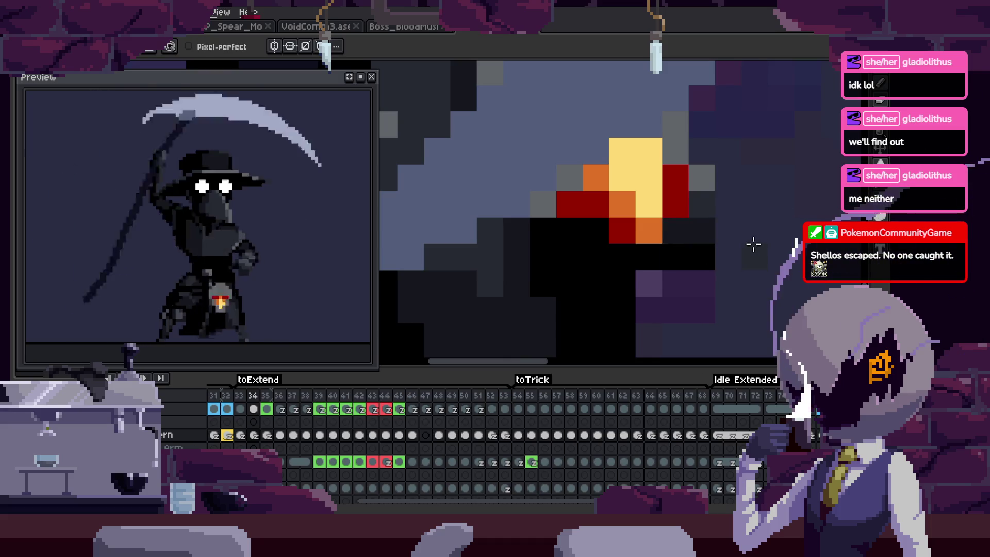
{"action": "scroll", "coordinate": [702, 262], "scroll_direction": "up", "scroll_amount": 2}
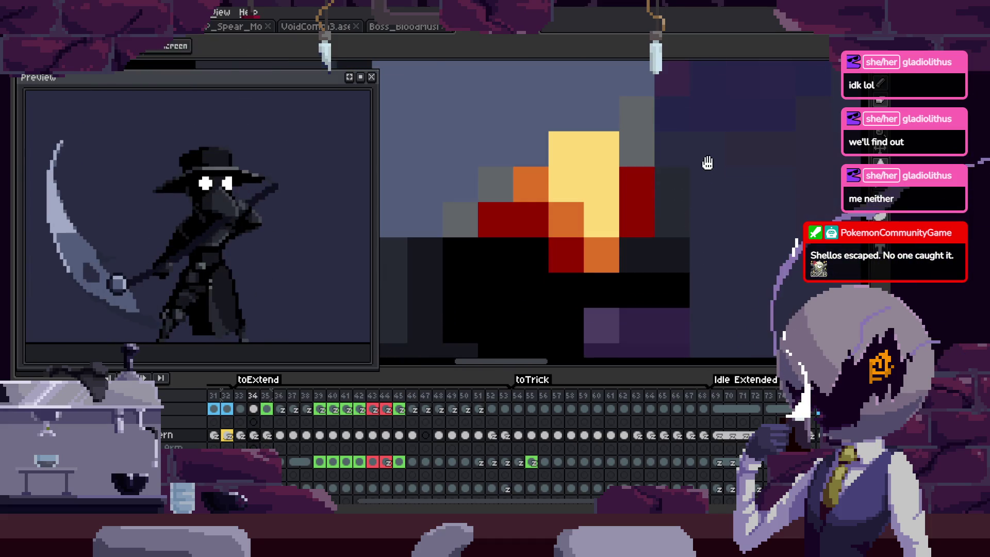
{"action": "scroll", "coordinate": [686, 227], "scroll_direction": "down", "scroll_amount": 1}
Zoom out and return to frame 33 to review its flame.
{"action": "key", "text": "z"}
{"action": "scroll", "coordinate": [706, 214], "scroll_direction": "down", "scroll_amount": 1}
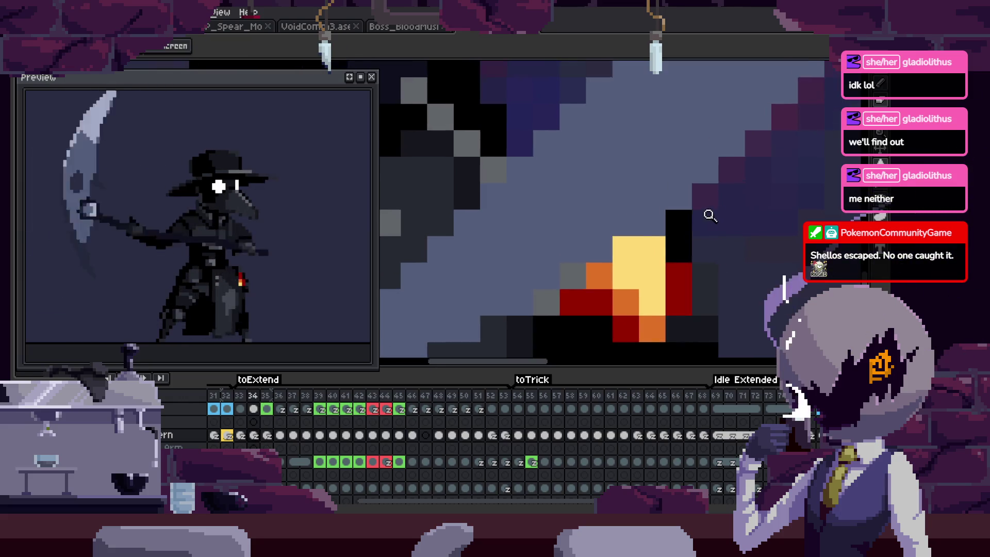
{"action": "scroll", "coordinate": [724, 203], "scroll_direction": "down", "scroll_amount": 2}
{"action": "scroll", "coordinate": [718, 228], "scroll_direction": "down", "scroll_amount": 1}
{"action": "scroll", "coordinate": [725, 191], "scroll_direction": "down", "scroll_amount": 1}
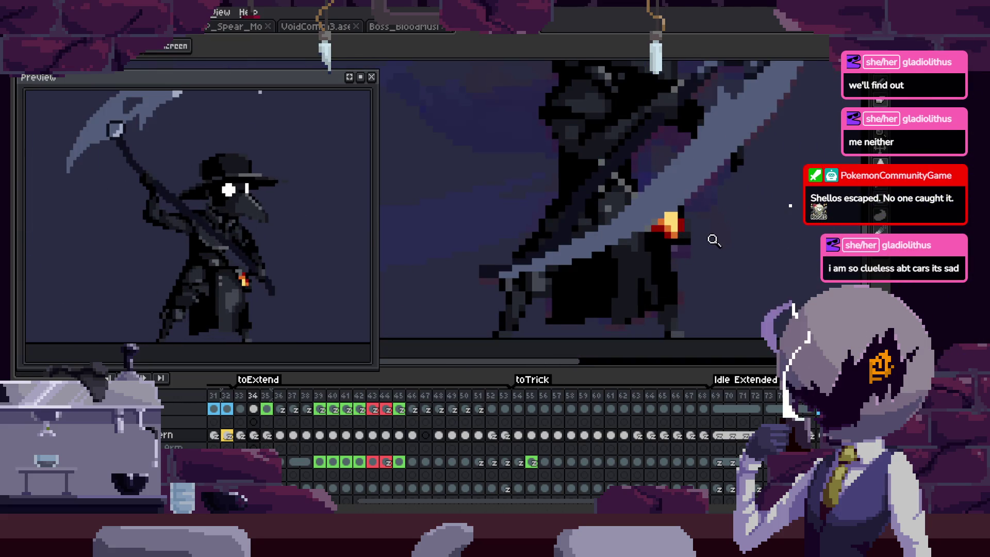
{"action": "key", "text": "Left"}
{"action": "scroll", "coordinate": [750, 206], "scroll_direction": "up", "scroll_amount": 3}
{"action": "scroll", "coordinate": [667, 191], "scroll_direction": "up", "scroll_amount": 1}
{"action": "scroll", "coordinate": [662, 206], "scroll_direction": "up", "scroll_amount": 2}
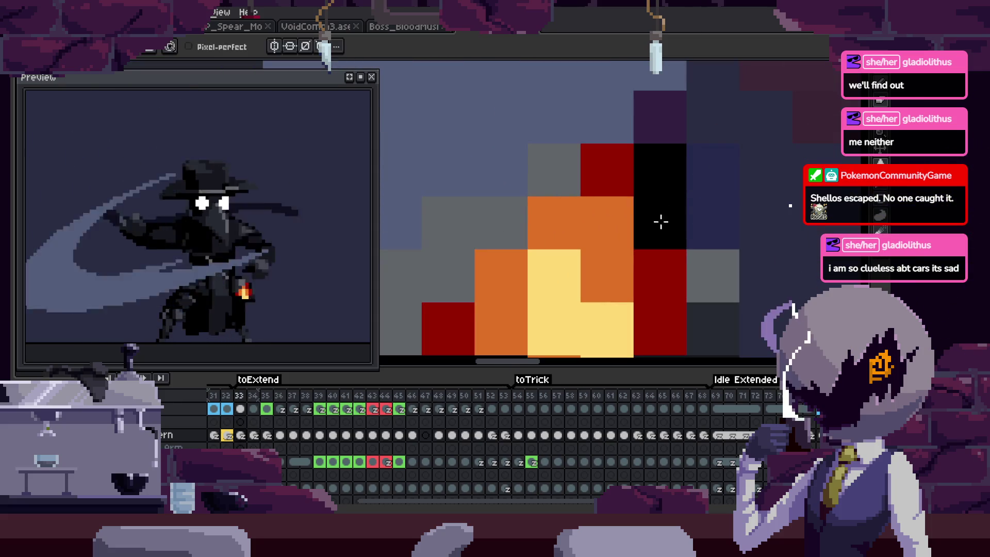
{"action": "key", "text": "b"}
{"action": "key", "text": "z"}
{"action": "scroll", "coordinate": [713, 243], "scroll_direction": "down", "scroll_amount": 4}
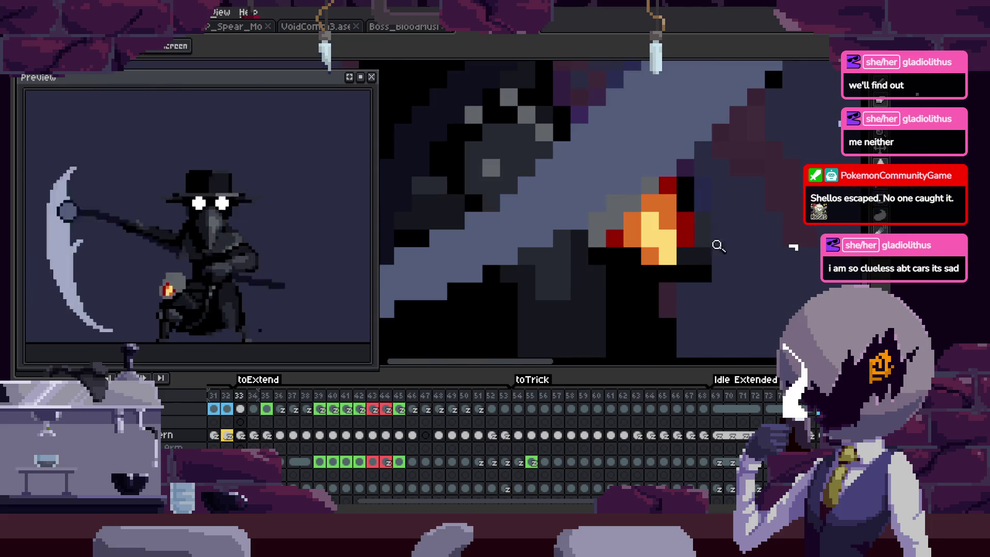
Zoom in and step forward through frames 34 and 35 to compare the flame.
{"action": "scroll", "coordinate": [706, 242], "scroll_direction": "up", "scroll_amount": 1}
{"action": "scroll", "coordinate": [701, 242], "scroll_direction": "up", "scroll_amount": 1}
{"action": "key", "text": "v"}
{"action": "key", "text": "Right"}
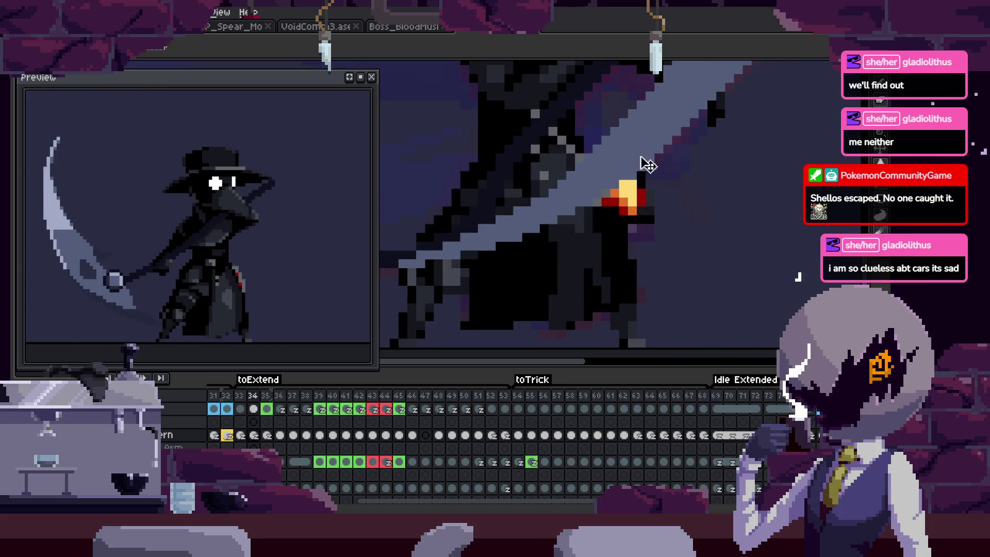
{"action": "scroll", "coordinate": [610, 249], "scroll_direction": "up", "scroll_amount": 3}
{"action": "scroll", "coordinate": [651, 242], "scroll_direction": "down", "scroll_amount": 3}
{"action": "key", "text": "Right"}
{"action": "scroll", "coordinate": [627, 270], "scroll_direction": "up", "scroll_amount": 1}
{"action": "key", "text": "z"}
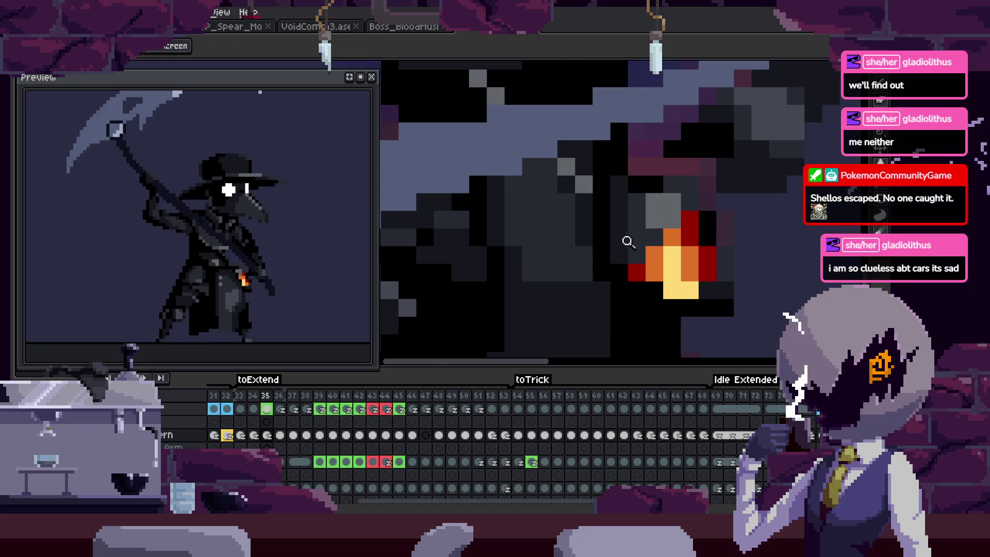
{"action": "scroll", "coordinate": [628, 242], "scroll_direction": "up", "scroll_amount": 1}
Select the bluish area beside the flame on frame 34 with the Magic Wand.
{"action": "key", "text": "Left"}
{"action": "key", "text": "w"}
{"action": "left_click", "coordinate": [628, 203]}
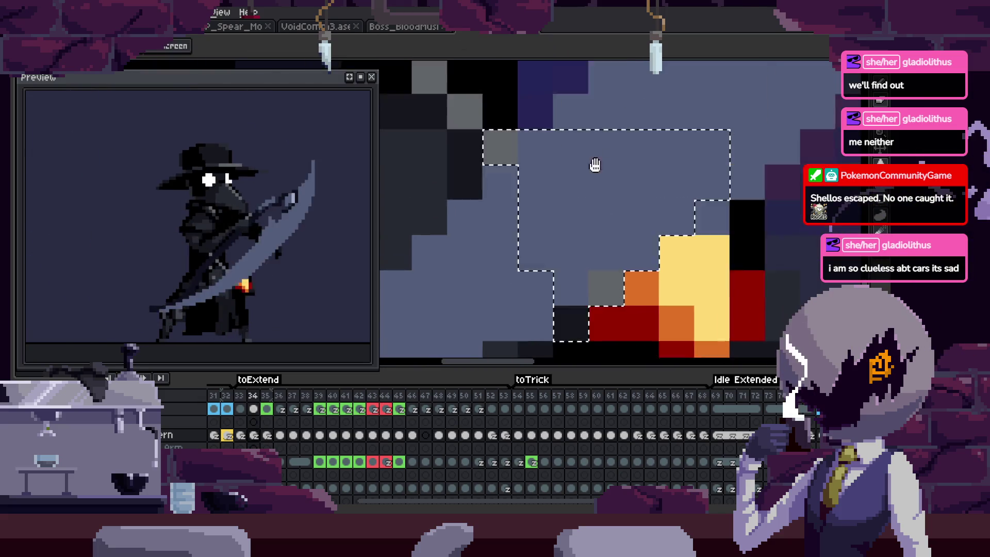
{"action": "key", "text": "Right"}
{"action": "scroll", "coordinate": [706, 230], "scroll_direction": "down", "scroll_amount": 2}
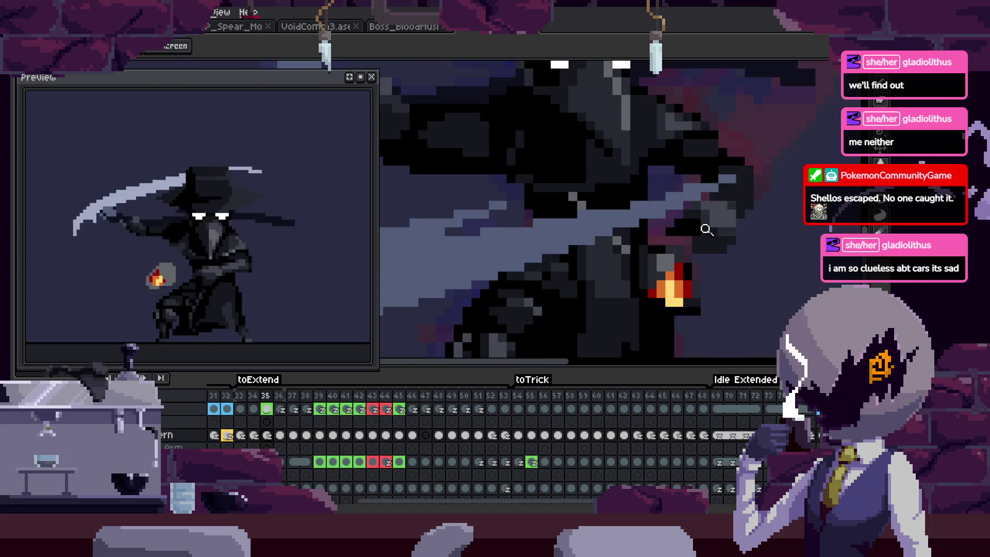
{"action": "scroll", "coordinate": [659, 265], "scroll_direction": "up", "scroll_amount": 1}
Flip between frames 34 and 35 again to compare the flames.
{"action": "key", "text": "Left"}
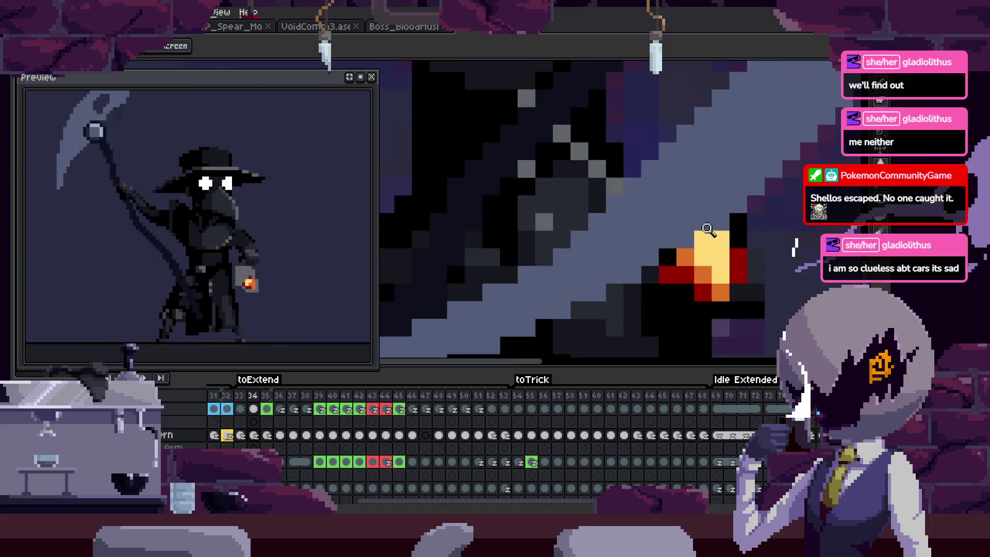
{"action": "scroll", "coordinate": [733, 241], "scroll_direction": "down", "scroll_amount": 1}
{"action": "scroll", "coordinate": [758, 280], "scroll_direction": "up", "scroll_amount": 1}
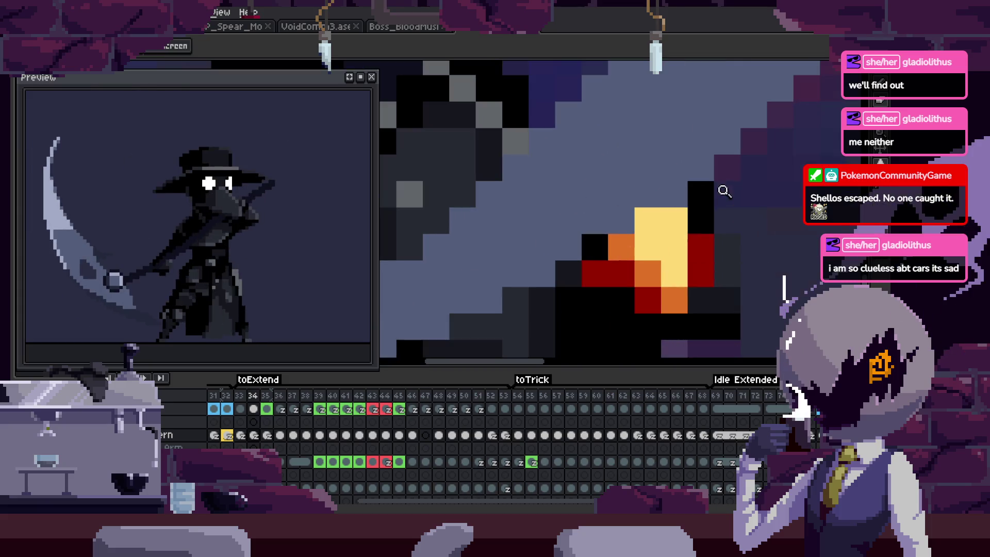
{"action": "key", "text": "w"}
{"action": "key", "text": "Right"}
{"action": "scroll", "coordinate": [676, 186], "scroll_direction": "down", "scroll_amount": 1}
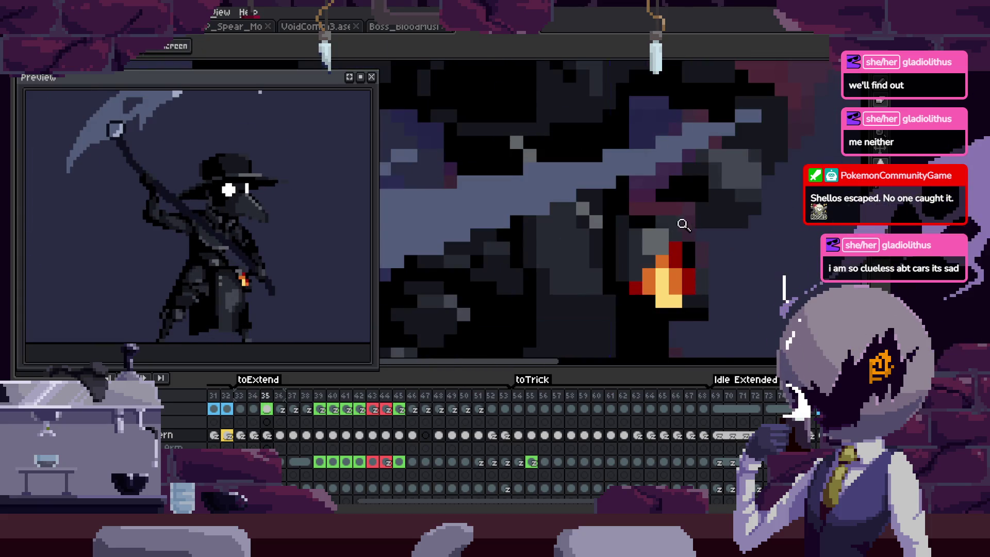
{"action": "scroll", "coordinate": [696, 269], "scroll_direction": "up", "scroll_amount": 1}
{"action": "scroll", "coordinate": [689, 210], "scroll_direction": "down", "scroll_amount": 1}
{"action": "key", "text": "Left"}
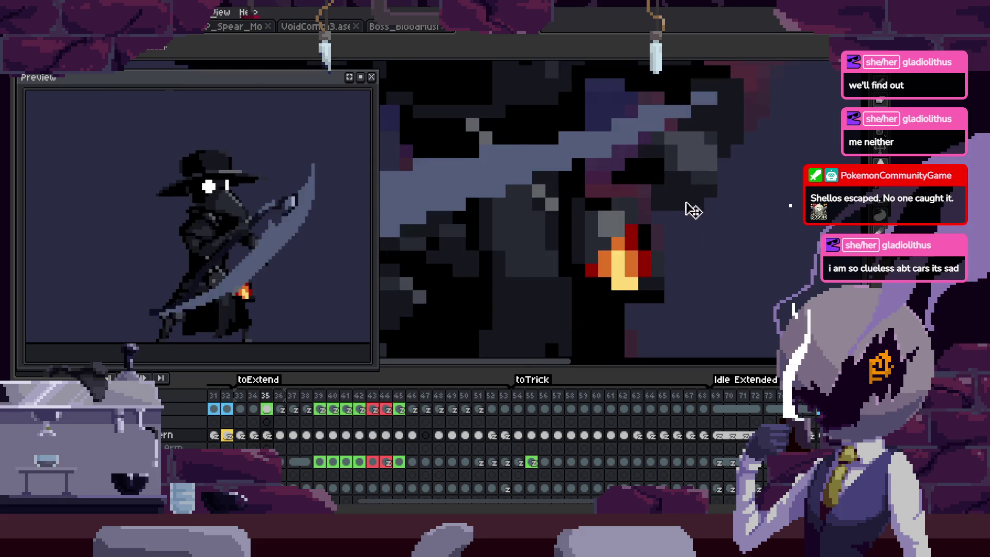
{"action": "scroll", "coordinate": [658, 228], "scroll_direction": "up", "scroll_amount": 1}
Zoom out and pan to recentre frame 34's lantern flame.
{"action": "key", "text": "z"}
{"action": "scroll", "coordinate": [724, 219], "scroll_direction": "down", "scroll_amount": 1}
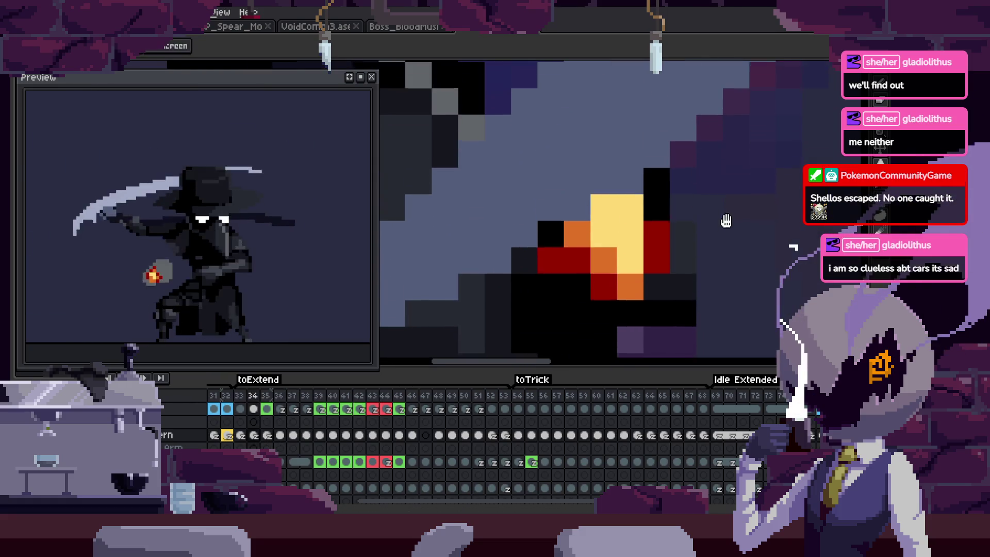
{"action": "scroll", "coordinate": [665, 232], "scroll_direction": "down", "scroll_amount": 2}
{"action": "scroll", "coordinate": [756, 225], "scroll_direction": "down", "scroll_amount": 1}
{"action": "left_click_drag", "start_coordinate": [756, 226], "coordinate": [696, 231]}
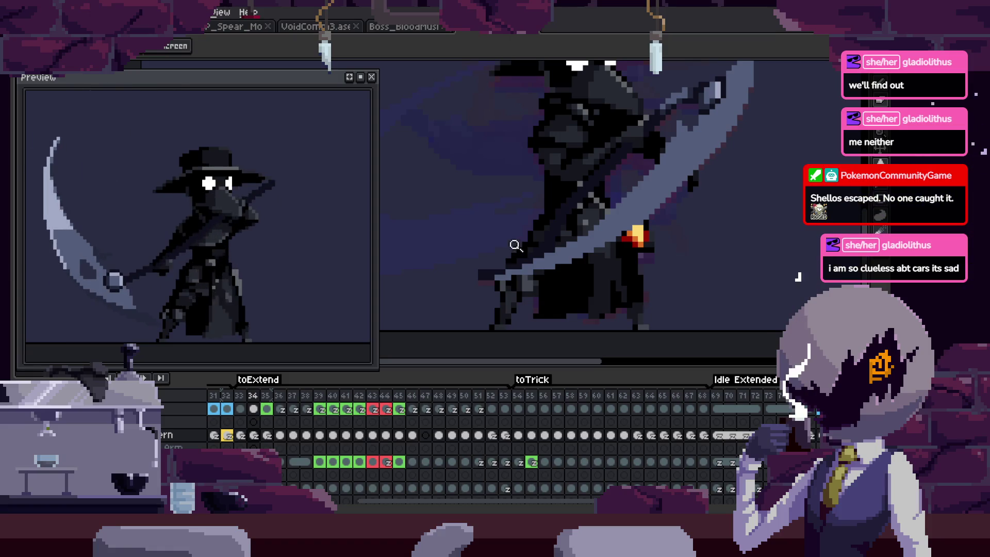
Save the plague-doctor animation with Ctrl+S, then return to the Pencil and Zoom tools.
{"action": "key", "text": "ctrl+s"}
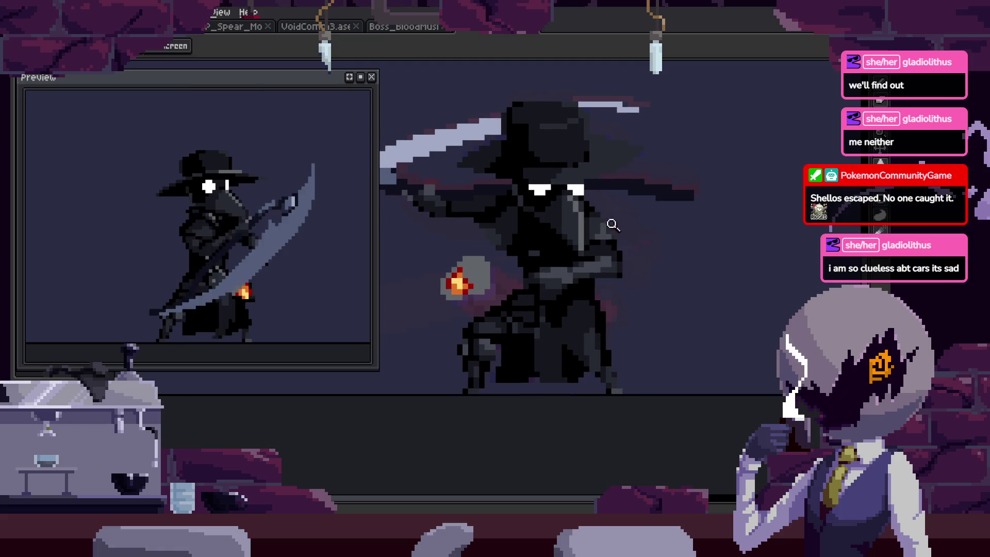
{"action": "key", "text": "v"}
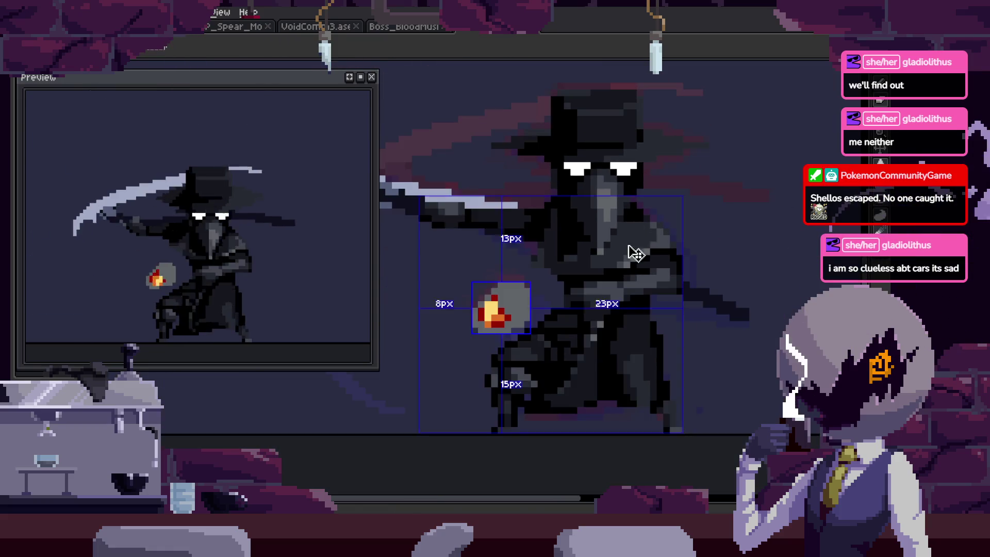
{"action": "key", "text": "b"}
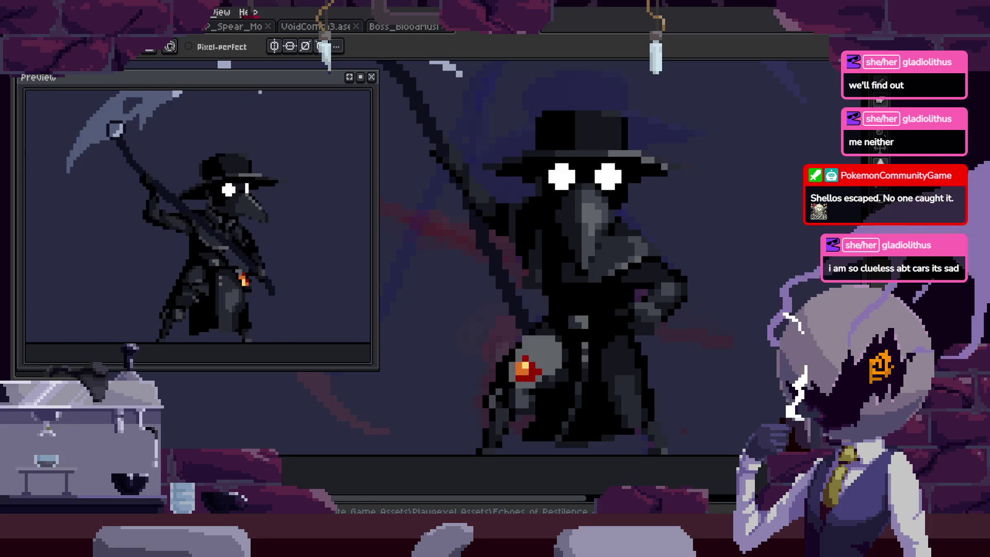
{"action": "key", "text": "z"}
{"action": "key", "text": "Return"}
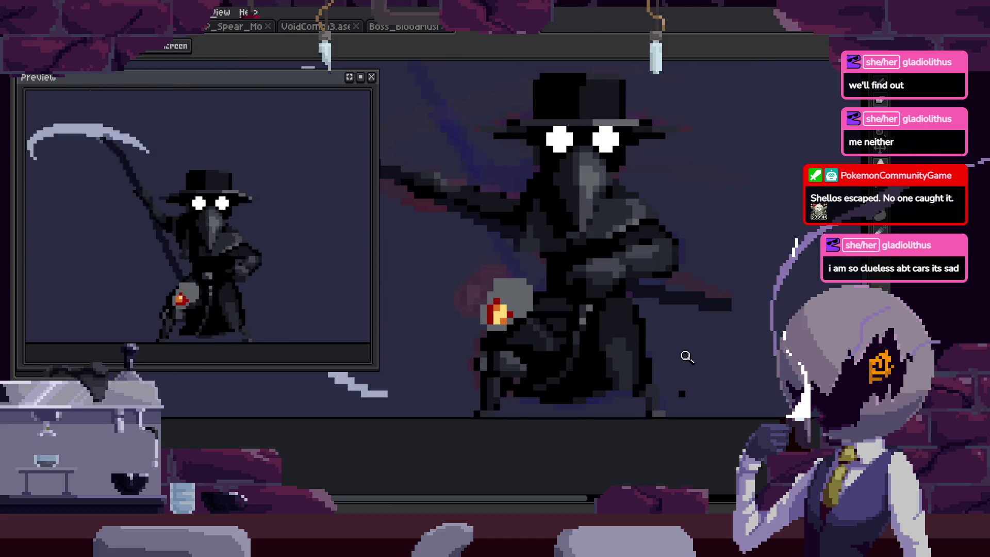
Zoom in on the plague doctor's lantern flame.
{"action": "left_click", "coordinate": [722, 360]}
{"action": "key", "text": "v"}
{"action": "key", "text": "z"}
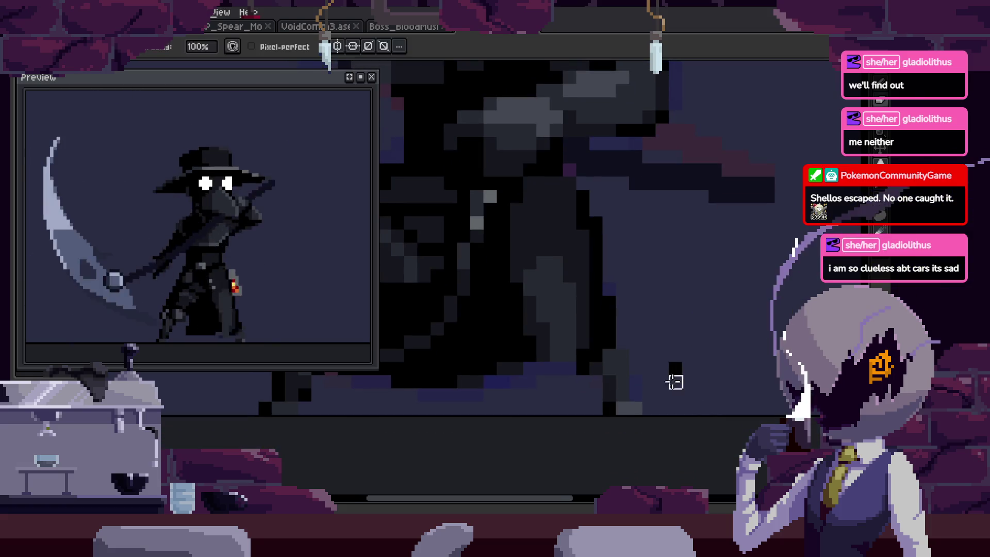
{"action": "scroll", "coordinate": [665, 360], "scroll_direction": "down", "scroll_amount": 3}
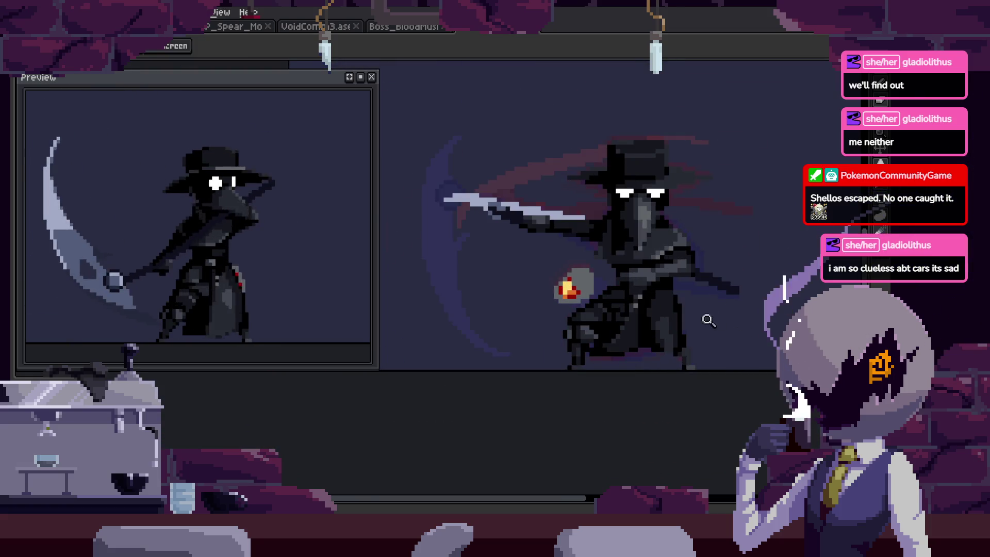
{"action": "scroll", "coordinate": [694, 281], "scroll_direction": "up", "scroll_amount": 3}
{"action": "scroll", "coordinate": [695, 281], "scroll_direction": "down", "scroll_amount": 3}
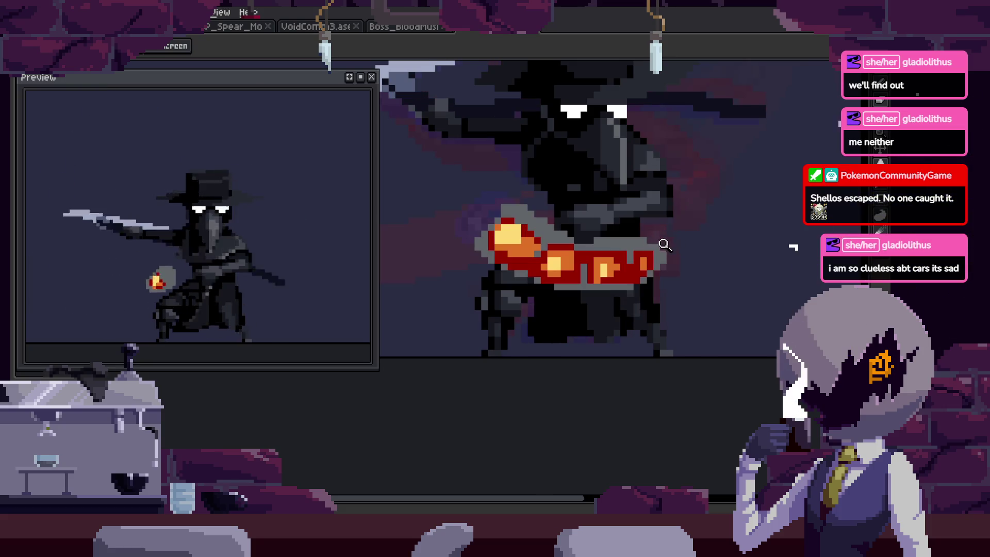
{"action": "scroll", "coordinate": [664, 244], "scroll_direction": "up", "scroll_amount": 2}
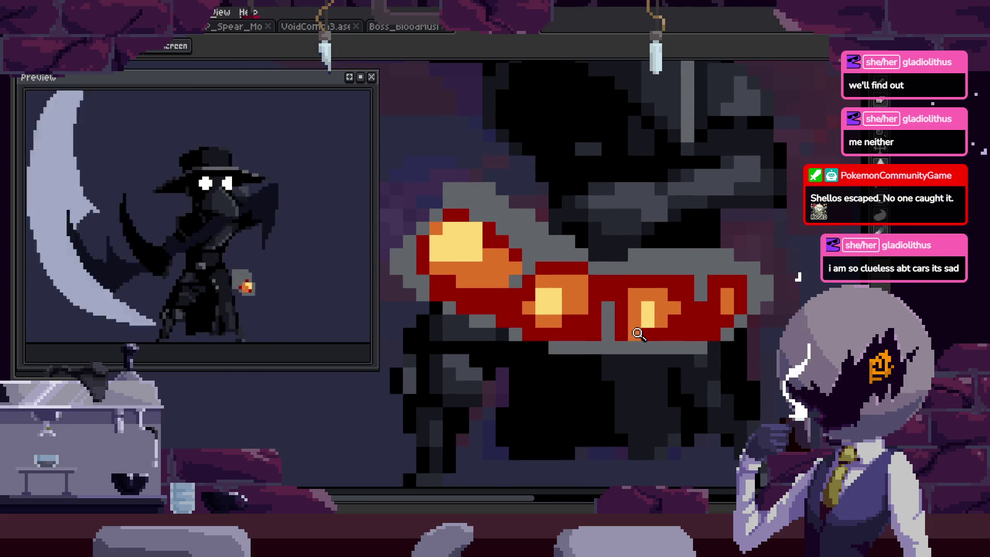
{"action": "key", "text": "b"}
{"action": "scroll", "coordinate": [467, 329], "scroll_direction": "up", "scroll_amount": 1}
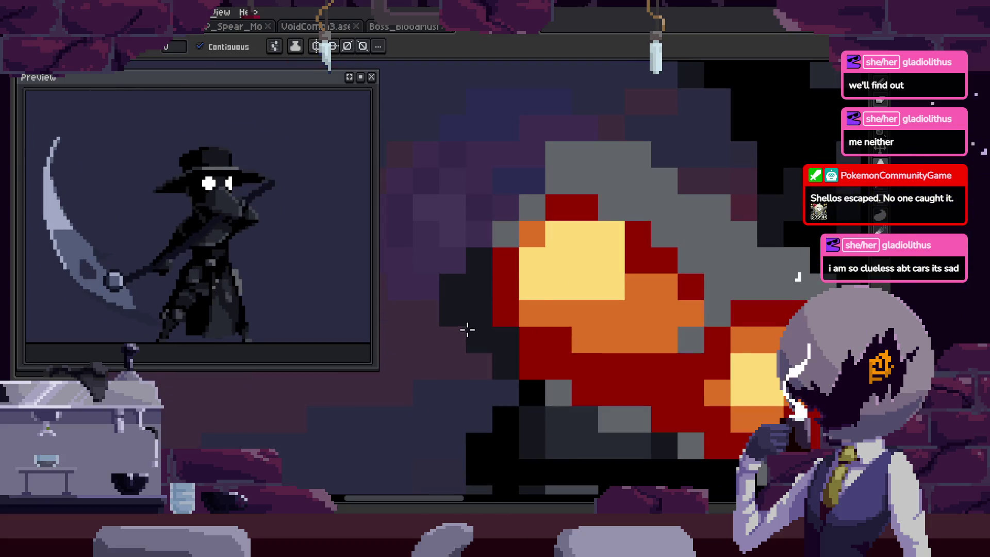
{"action": "key", "text": "z"}
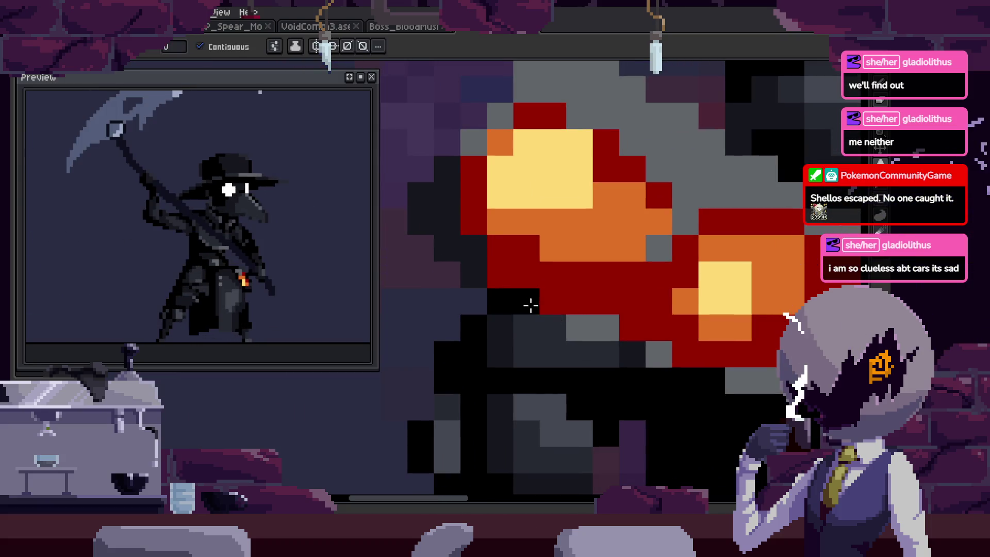
{"action": "key", "text": "b"}
{"action": "scroll", "coordinate": [659, 350], "scroll_direction": "right", "scroll_amount": 3}
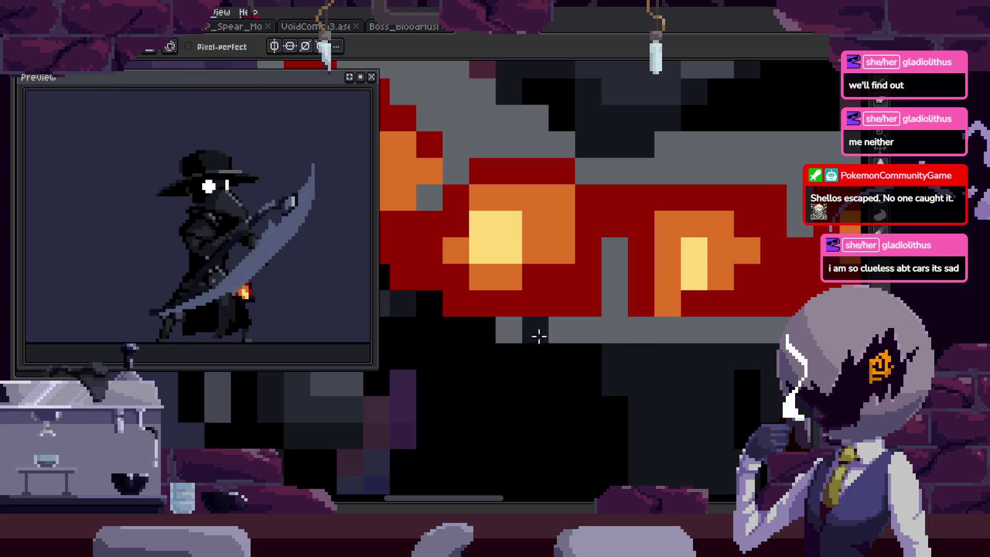
{"action": "key", "text": "ctrl"}
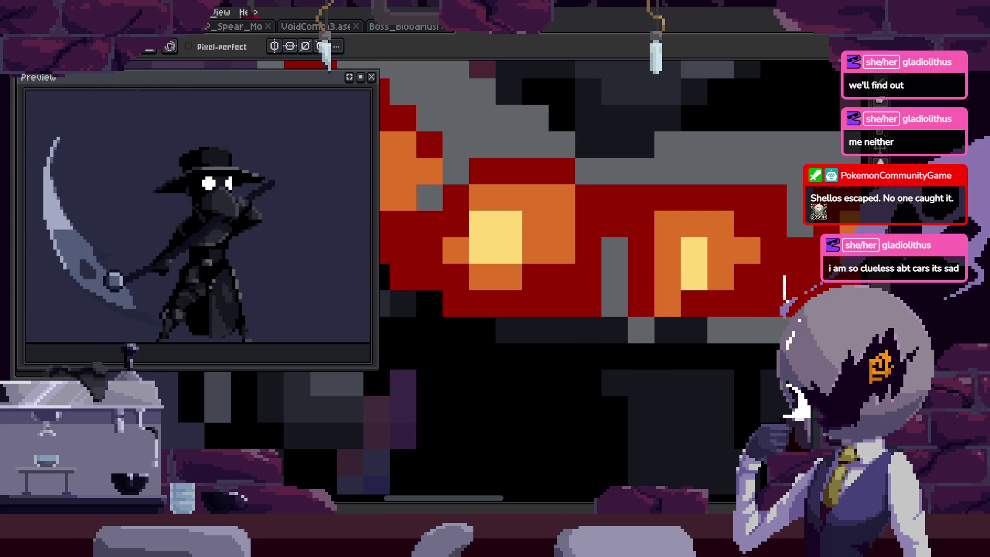
{"action": "scroll", "coordinate": [763, 353], "scroll_direction": "right", "scroll_amount": 3}
{"action": "scroll", "coordinate": [570, 354], "scroll_direction": "left", "scroll_amount": 2}
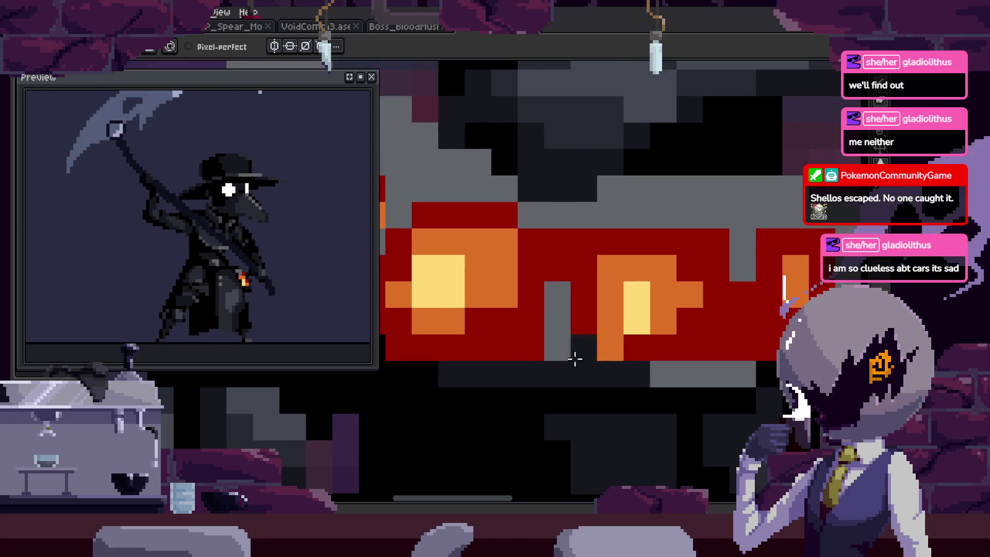
{"action": "scroll", "coordinate": [670, 361], "scroll_direction": "down", "scroll_amount": 2}
{"action": "key", "text": "z"}
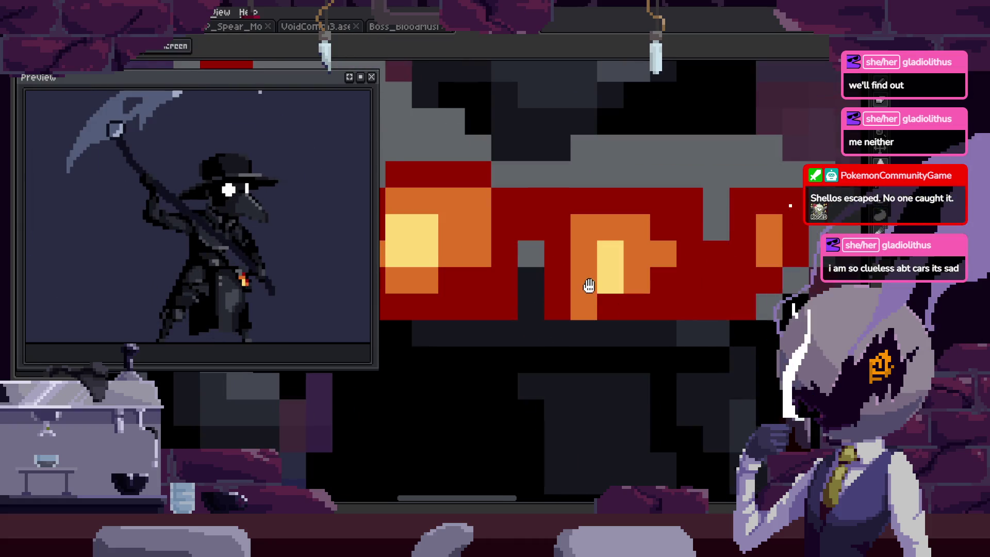
{"action": "scroll", "coordinate": [596, 325], "scroll_direction": "down", "scroll_amount": 1}
{"action": "scroll", "coordinate": [582, 314], "scroll_direction": "down", "scroll_amount": 2}
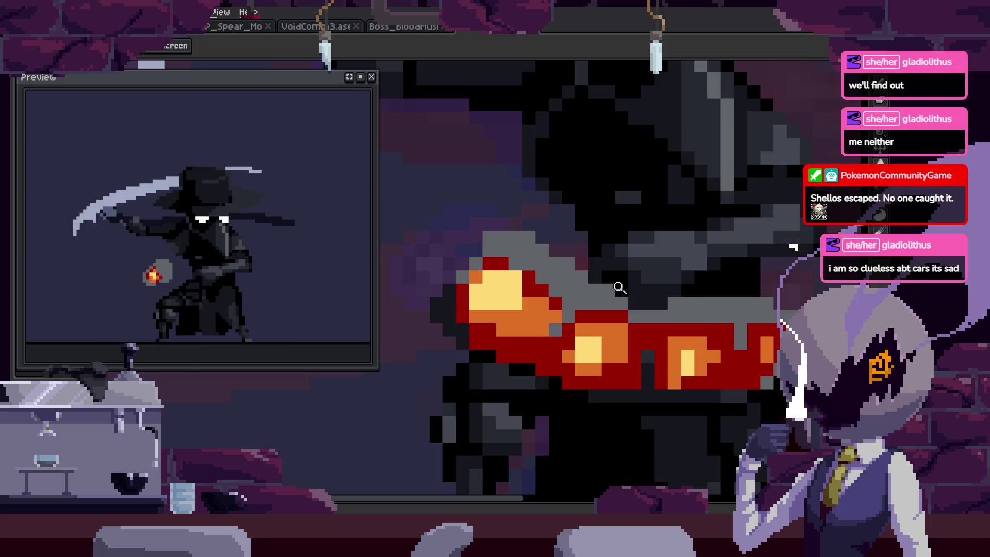
{"action": "scroll", "coordinate": [619, 287], "scroll_direction": "up", "scroll_amount": 1}
Fill the dark patch beside the flame with grey, then paint black pixels over it.
{"action": "left_click_drag", "start_coordinate": [566, 246], "coordinate": [633, 271]}
{"action": "key", "text": "g"}
{"action": "left_click", "coordinate": [625, 232]}
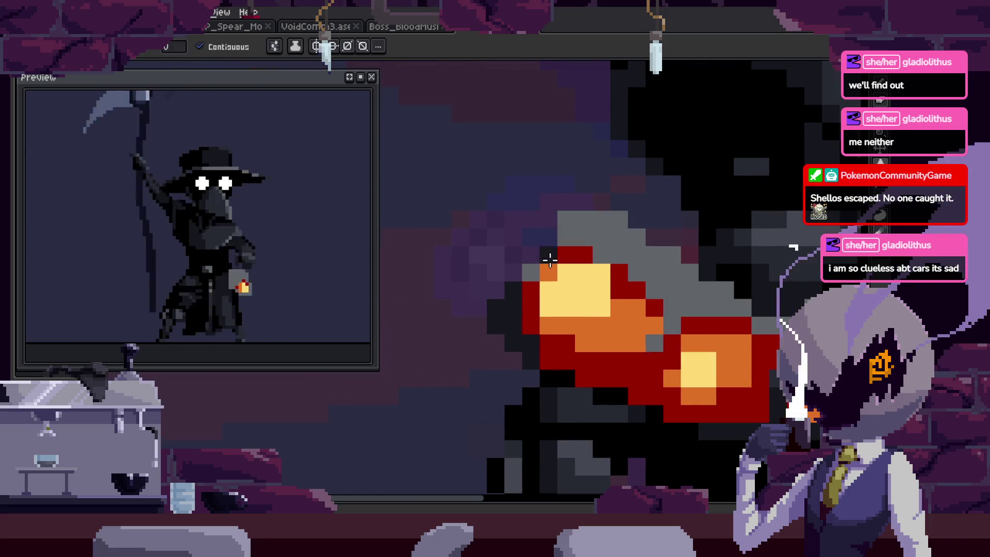
{"action": "key", "text": "b"}
{"action": "scroll", "coordinate": [549, 261], "scroll_direction": "up", "scroll_amount": 2}
{"action": "mouse_move", "coordinate": [594, 210]}
{"action": "left_mouse_down"}
{"action": "mouse_move", "coordinate": [705, 259]}
{"action": "mouse_move", "coordinate": [616, 218]}
{"action": "mouse_move", "coordinate": [628, 302]}
{"action": "mouse_move", "coordinate": [601, 361]}
{"action": "left_mouse_up"}
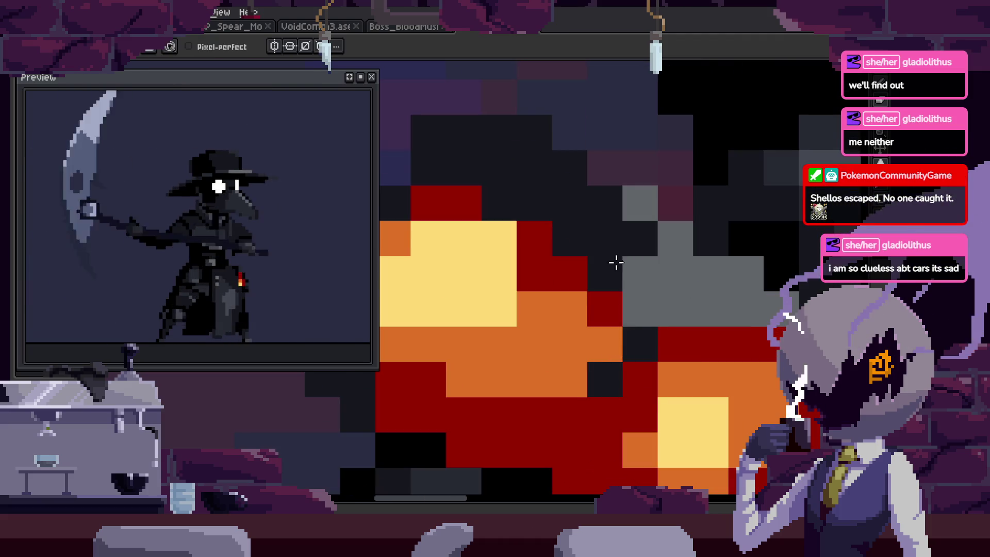
Recentre the lantern flame and paint a black pixel beside it.
{"action": "left_click_drag", "start_coordinate": [659, 276], "coordinate": [610, 250]}
{"action": "scroll", "coordinate": [610, 250], "scroll_direction": "down", "scroll_amount": 1}
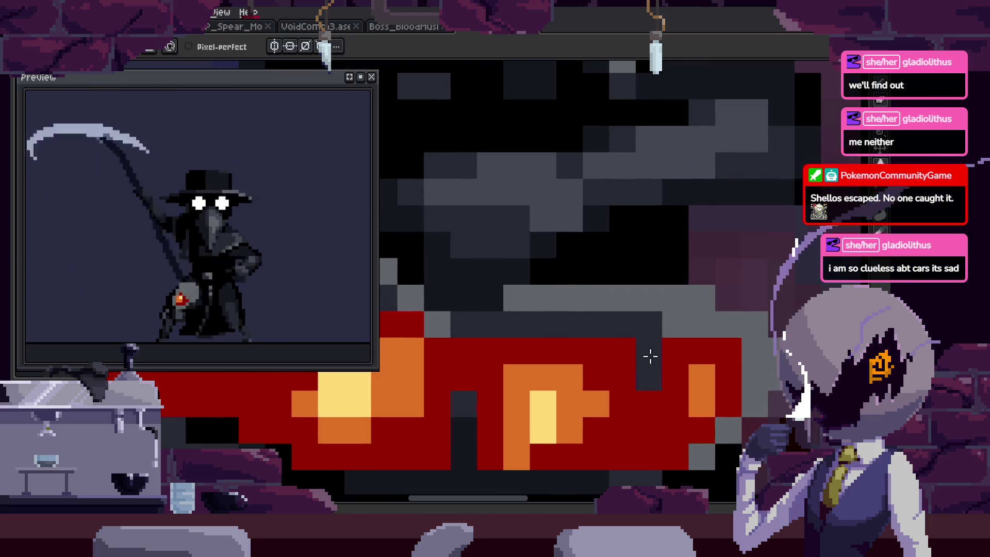
{"action": "key", "text": "z"}
{"action": "scroll", "coordinate": [676, 381], "scroll_direction": "down", "scroll_amount": 4}
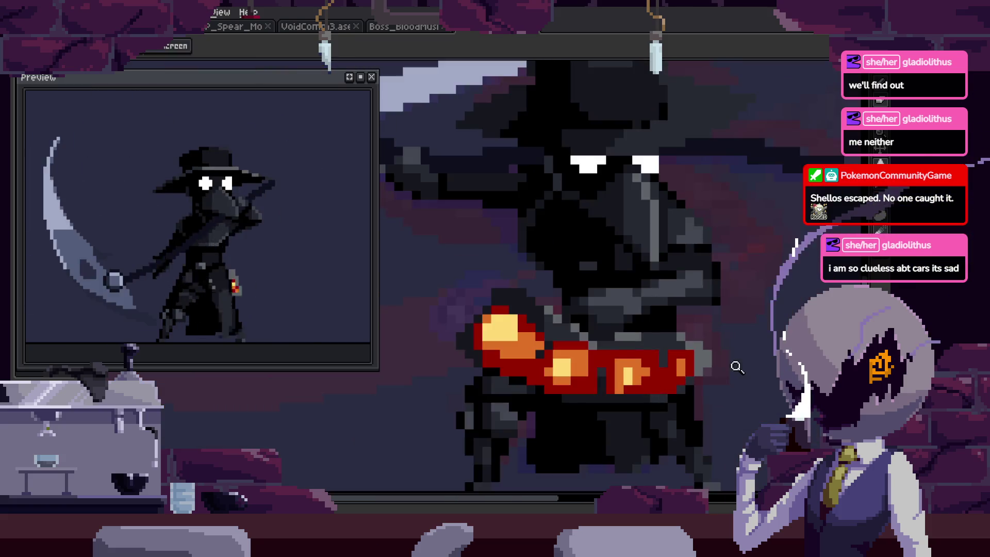
{"action": "scroll", "coordinate": [673, 350], "scroll_direction": "down", "scroll_amount": 3}
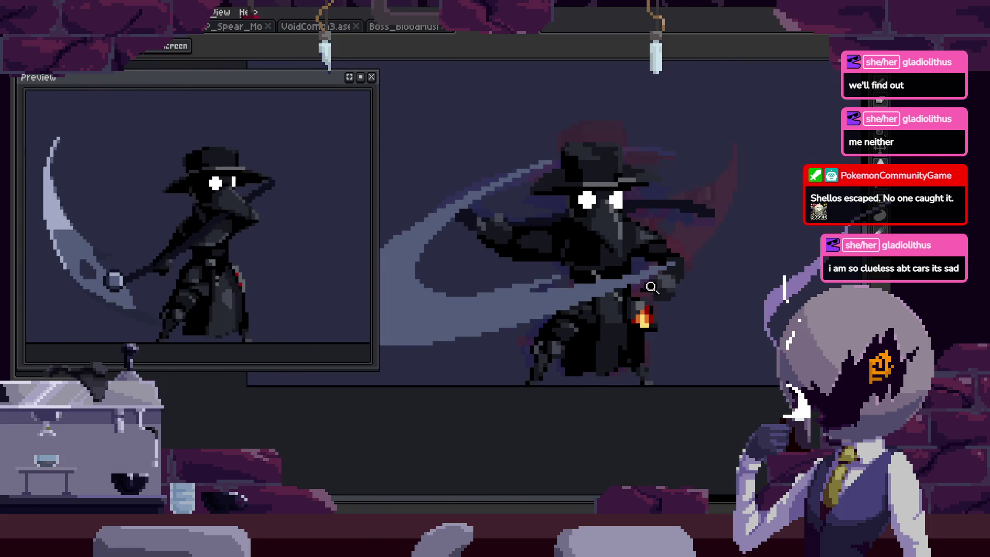
{"action": "scroll", "coordinate": [676, 355], "scroll_direction": "up", "scroll_amount": 4}
{"action": "scroll", "coordinate": [659, 327], "scroll_direction": "up", "scroll_amount": 2}
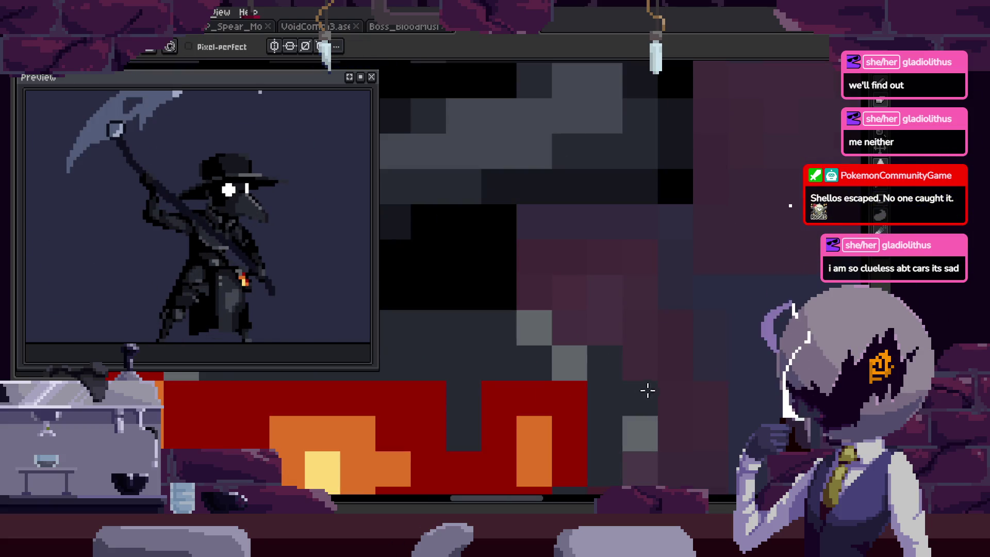
{"action": "left_click_drag", "start_coordinate": [537, 340], "coordinate": [629, 372]}
{"action": "key", "text": "b"}
{"action": "left_click", "coordinate": [623, 291]}
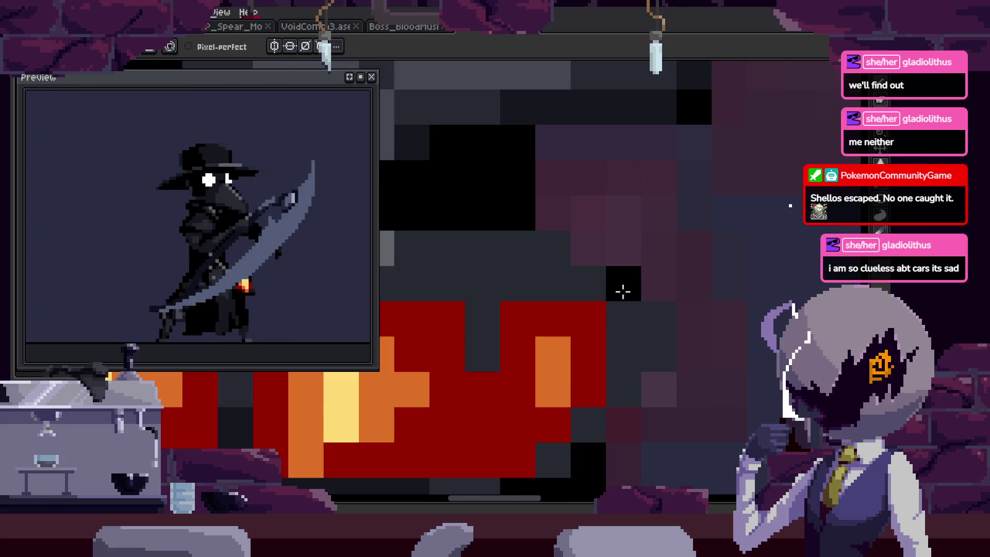
Zoom in and out around the lantern to check the touched-up flame.
{"action": "key", "text": "z"}
{"action": "scroll", "coordinate": [662, 320], "scroll_direction": "down", "scroll_amount": 3}
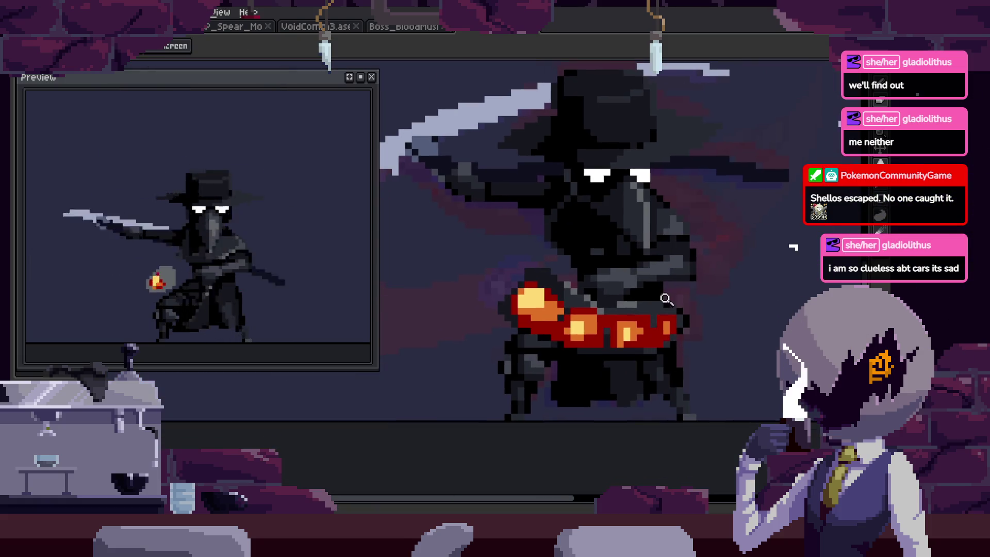
{"action": "scroll", "coordinate": [657, 340], "scroll_direction": "down", "scroll_amount": 1}
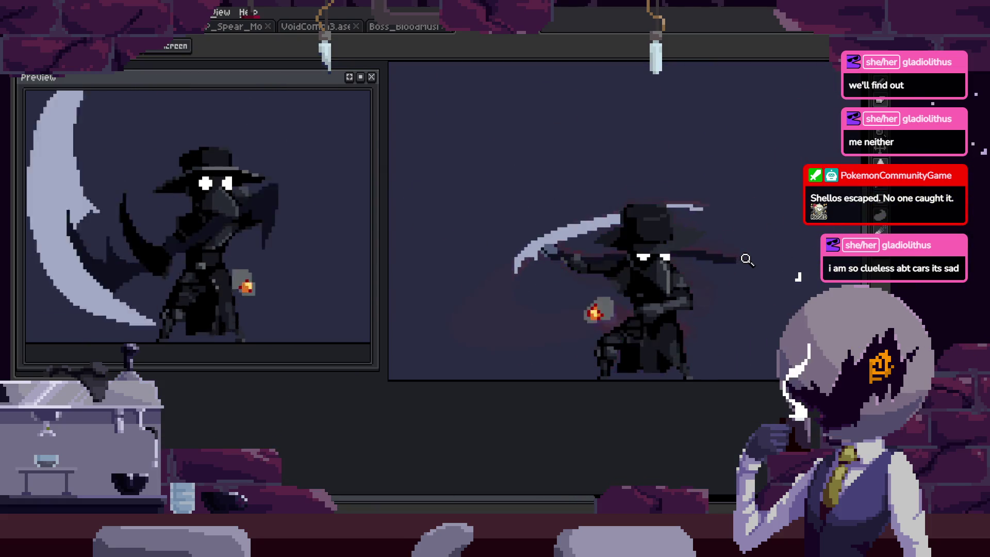
{"action": "scroll", "coordinate": [737, 274], "scroll_direction": "up", "scroll_amount": 2}
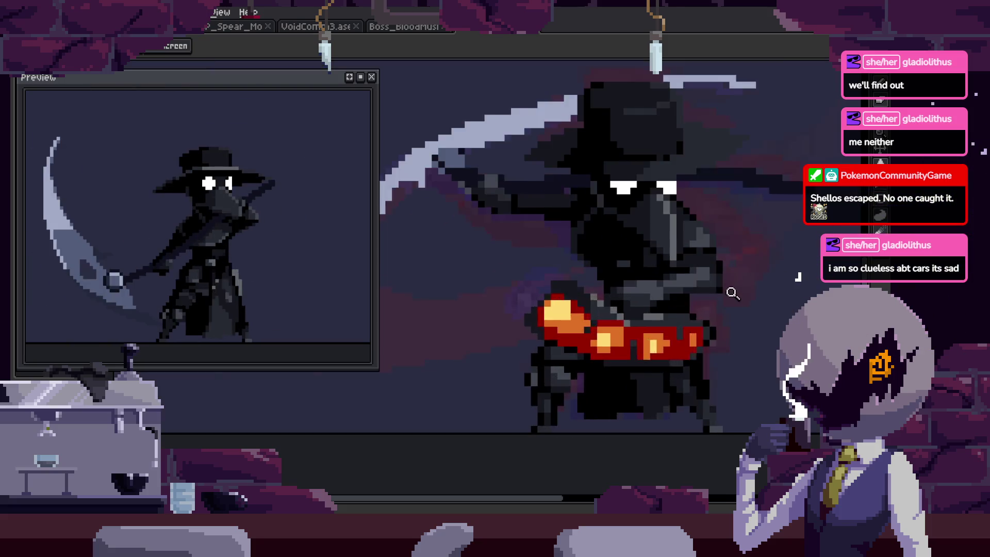
{"action": "key", "text": "b"}
{"action": "scroll", "coordinate": [599, 275], "scroll_direction": "up", "scroll_amount": 2}
{"action": "scroll", "coordinate": [569, 283], "scroll_direction": "up", "scroll_amount": 2}
{"action": "scroll", "coordinate": [586, 334], "scroll_direction": "up", "scroll_amount": 2}
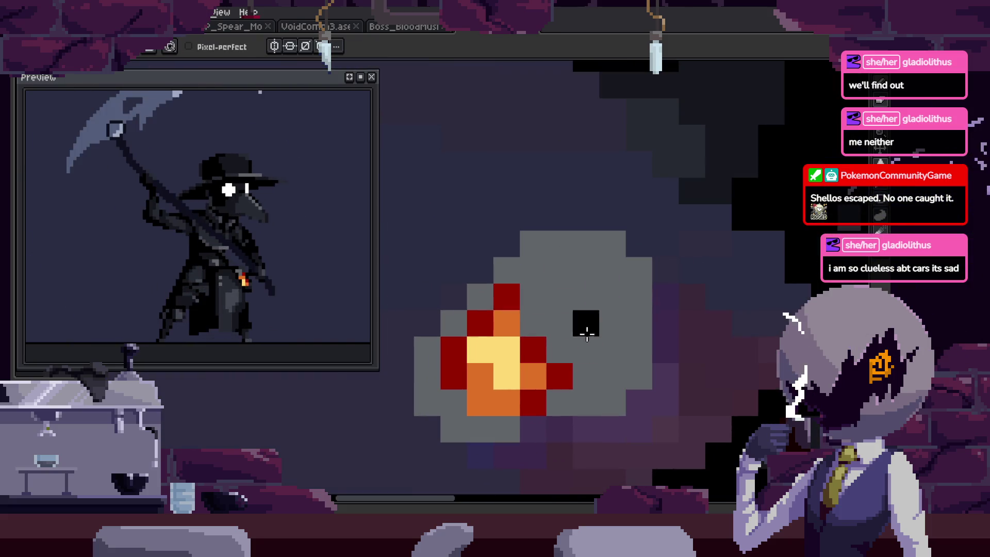
Paint the grey lantern pixel black and sample a flame colour from the canvas.
{"action": "key", "text": "g"}
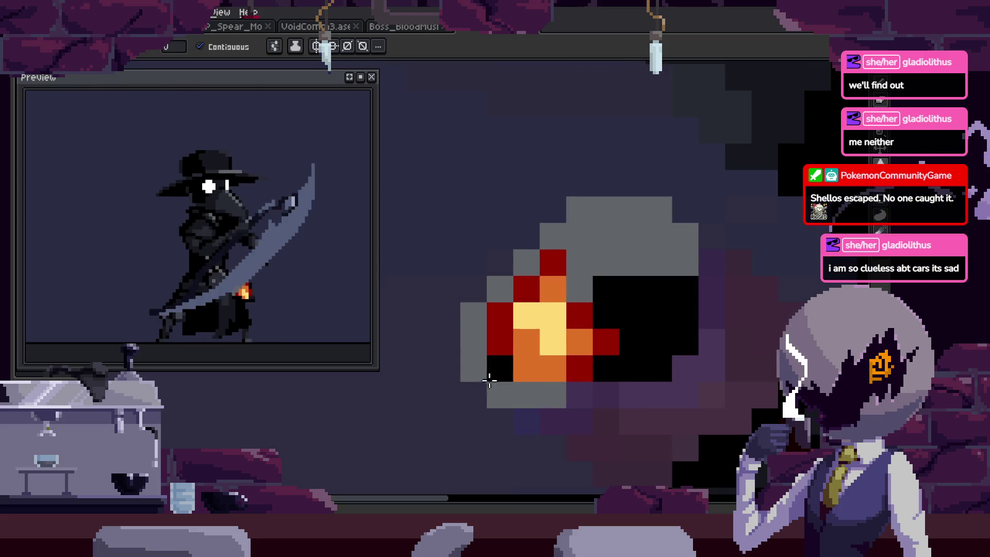
{"action": "key", "text": "b"}
{"action": "left_click", "coordinate": [521, 266]}
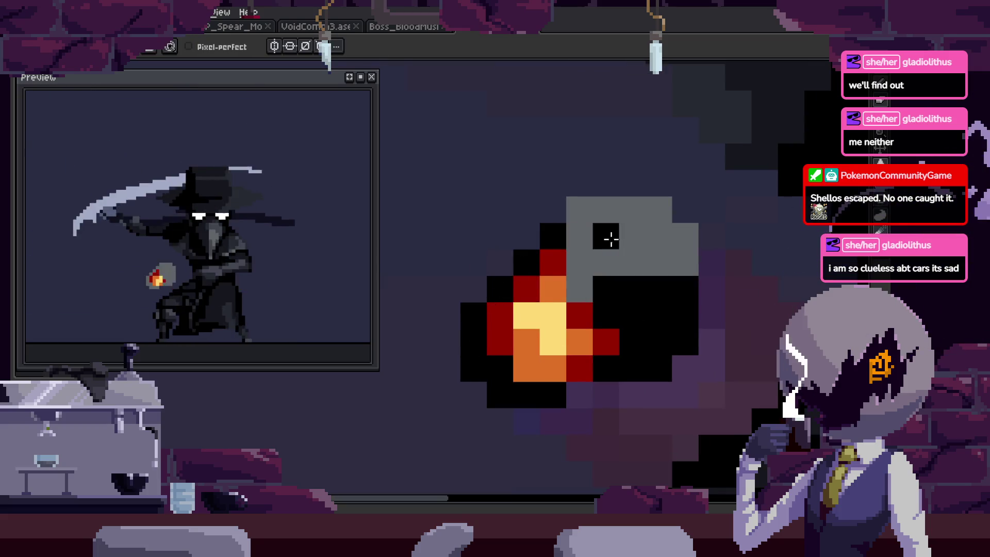
{"action": "key", "text": "z"}
{"action": "scroll", "coordinate": [582, 284], "scroll_direction": "down", "scroll_amount": 2}
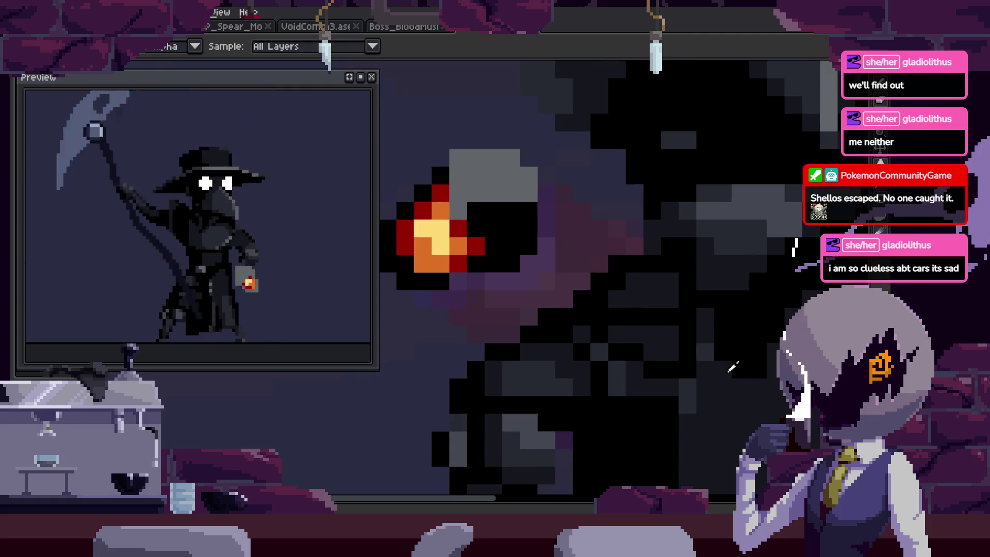
{"action": "scroll", "coordinate": [520, 237], "scroll_direction": "up", "scroll_amount": 2}
{"action": "key", "text": "b"}
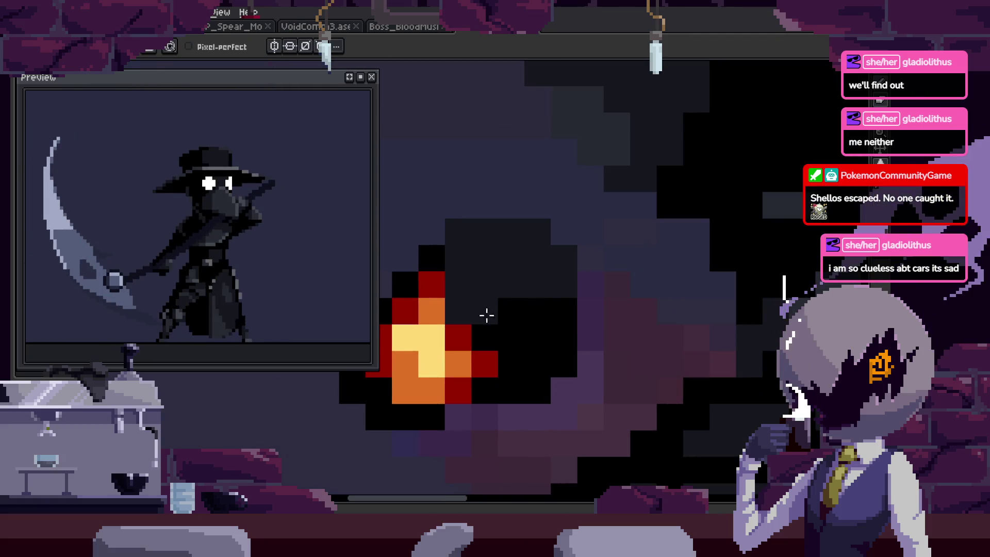
{"action": "scroll", "coordinate": [579, 278], "scroll_direction": "down", "scroll_amount": 2}
{"action": "key", "text": "i"}
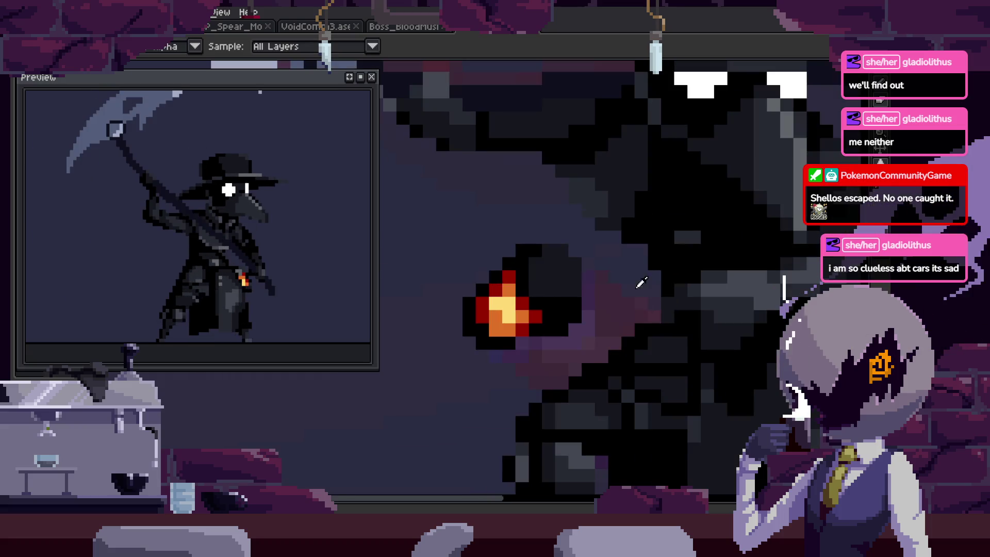
{"action": "scroll", "coordinate": [559, 280], "scroll_direction": "up", "scroll_amount": 3}
{"action": "key", "text": "b"}
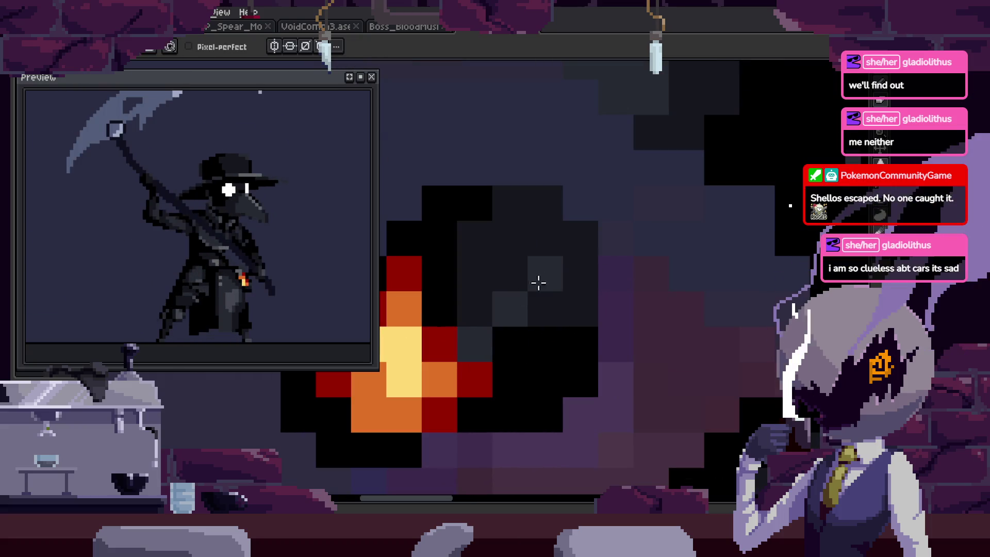
{"action": "key", "text": "i"}
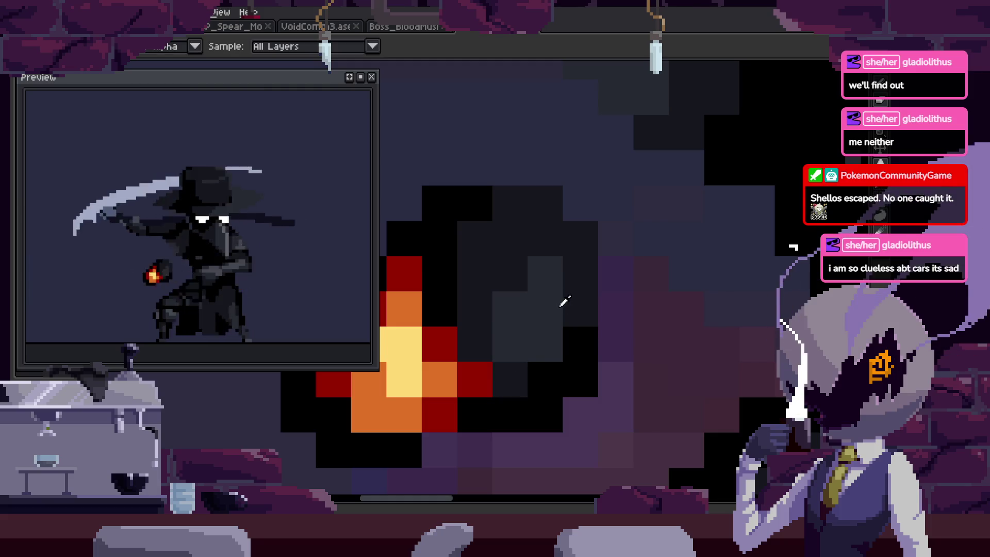
{"action": "key", "text": "b"}
Zoom in and out around the lantern flame to inspect the stray grey pixels.
{"action": "key", "text": "z"}
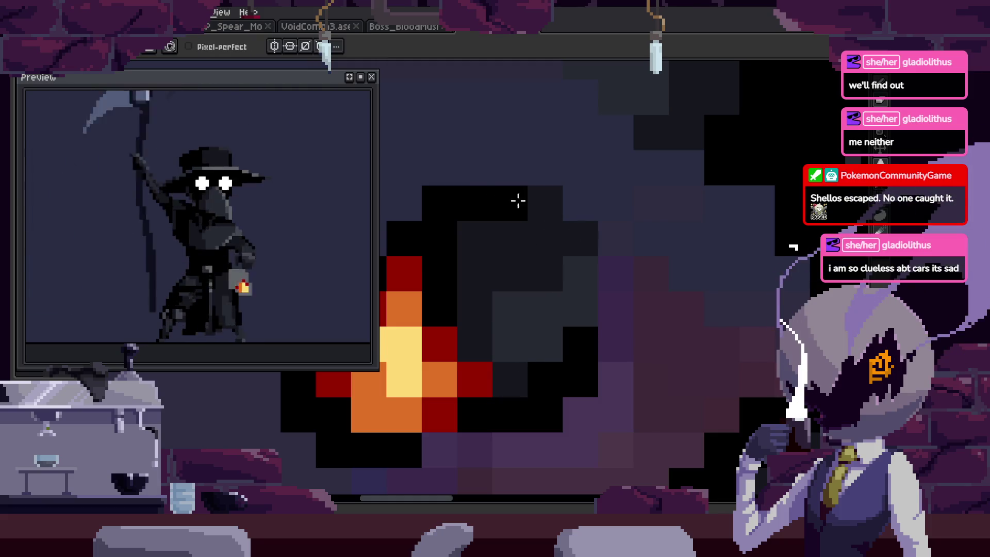
{"action": "scroll", "coordinate": [581, 243], "scroll_direction": "down", "scroll_amount": 3}
{"action": "scroll", "coordinate": [592, 246], "scroll_direction": "up", "scroll_amount": 3}
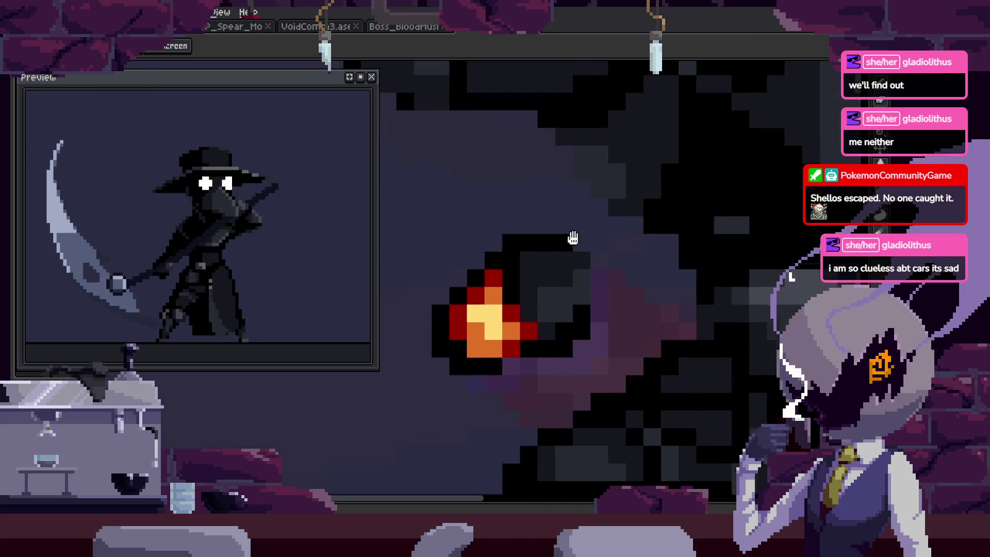
{"action": "scroll", "coordinate": [572, 237], "scroll_direction": "down", "scroll_amount": 3}
{"action": "scroll", "coordinate": [555, 309], "scroll_direction": "up", "scroll_amount": 3}
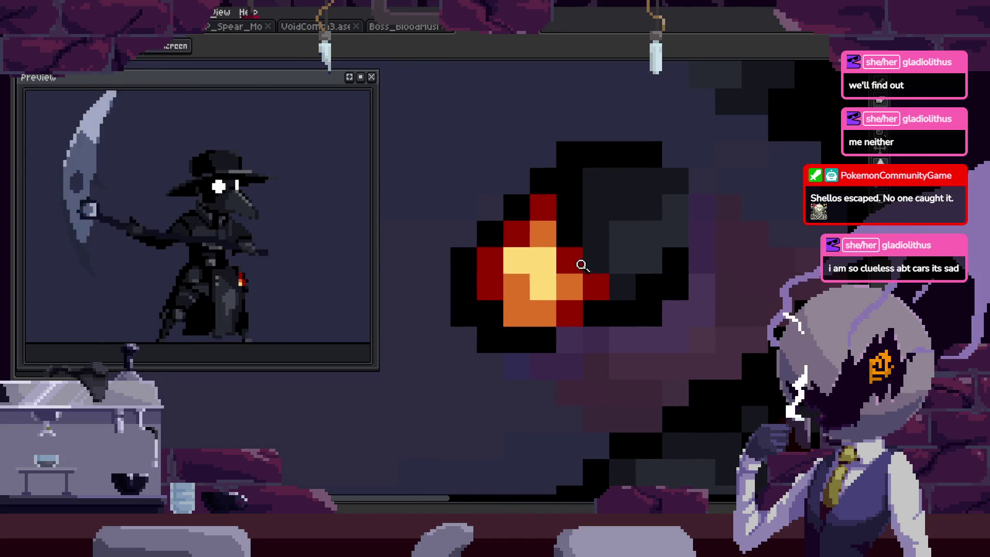
{"action": "scroll", "coordinate": [620, 280], "scroll_direction": "down", "scroll_amount": 3}
{"action": "scroll", "coordinate": [640, 278], "scroll_direction": "up", "scroll_amount": 4}
{"action": "scroll", "coordinate": [644, 309], "scroll_direction": "down", "scroll_amount": 3}
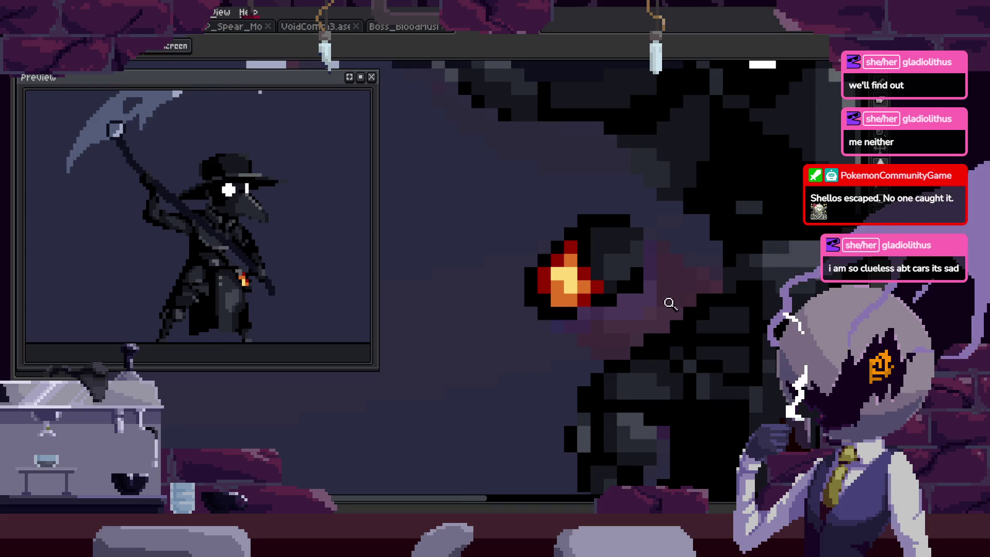
{"action": "scroll", "coordinate": [649, 279], "scroll_direction": "up", "scroll_amount": 3}
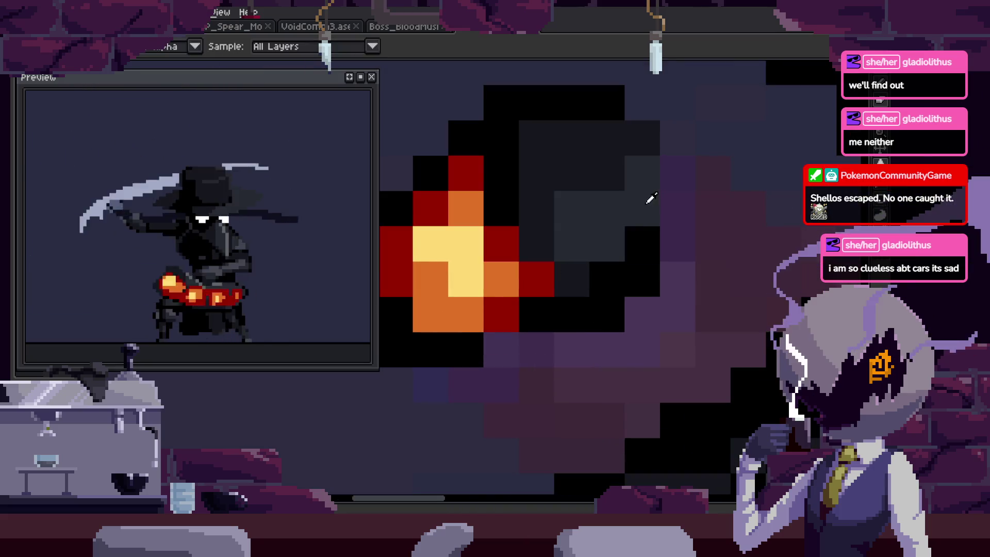
{"action": "key", "text": "b"}
{"action": "key", "text": "z"}
{"action": "scroll", "coordinate": [579, 314], "scroll_direction": "down", "scroll_amount": 3}
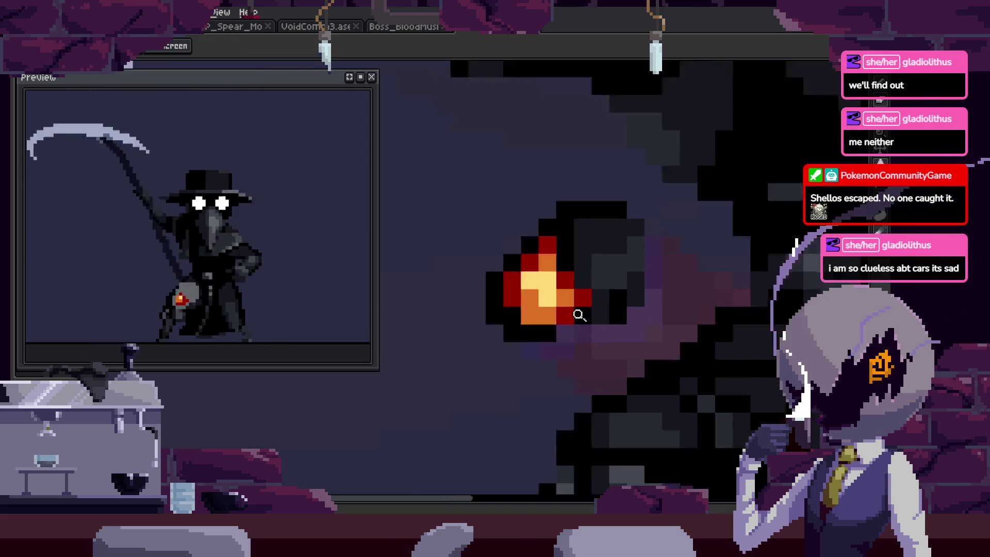
{"action": "scroll", "coordinate": [654, 323], "scroll_direction": "down", "scroll_amount": 1}
{"action": "scroll", "coordinate": [570, 303], "scroll_direction": "down", "scroll_amount": 2}
{"action": "scroll", "coordinate": [619, 285], "scroll_direction": "up", "scroll_amount": 1}
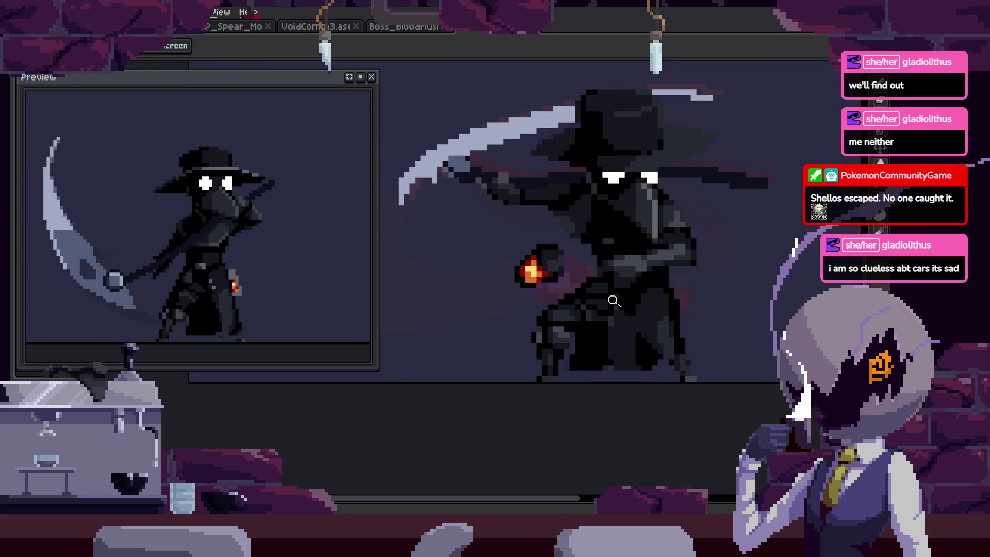
{"action": "scroll", "coordinate": [578, 266], "scroll_direction": "up", "scroll_amount": 1}
{"action": "scroll", "coordinate": [598, 276], "scroll_direction": "up", "scroll_amount": 1}
{"action": "scroll", "coordinate": [598, 296], "scroll_direction": "up", "scroll_amount": 1}
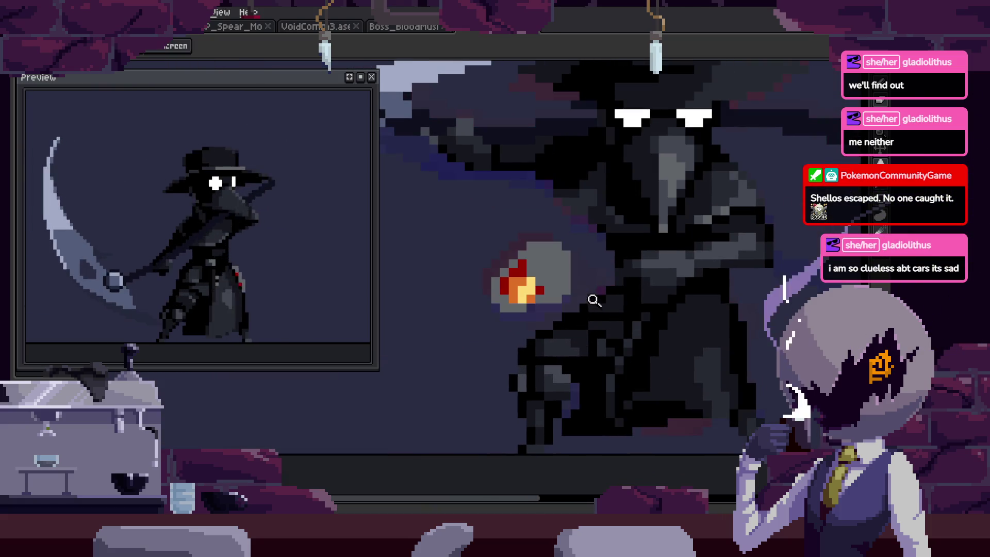
{"action": "scroll", "coordinate": [547, 273], "scroll_direction": "up", "scroll_amount": 5}
Sample a colour from the fireball to draw with.
{"action": "key", "text": "i"}
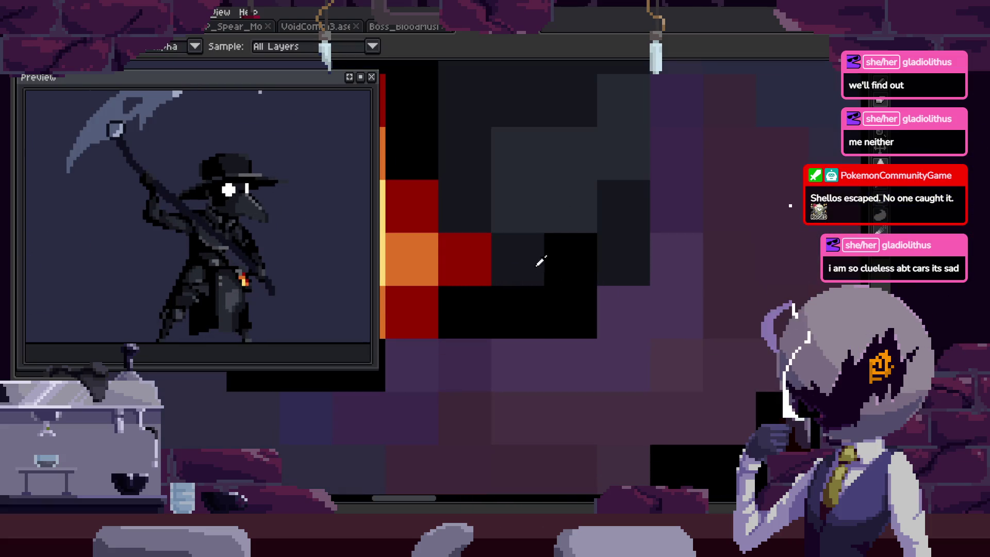
{"action": "key", "text": "z"}
{"action": "scroll", "coordinate": [585, 299], "scroll_direction": "down", "scroll_amount": 2}
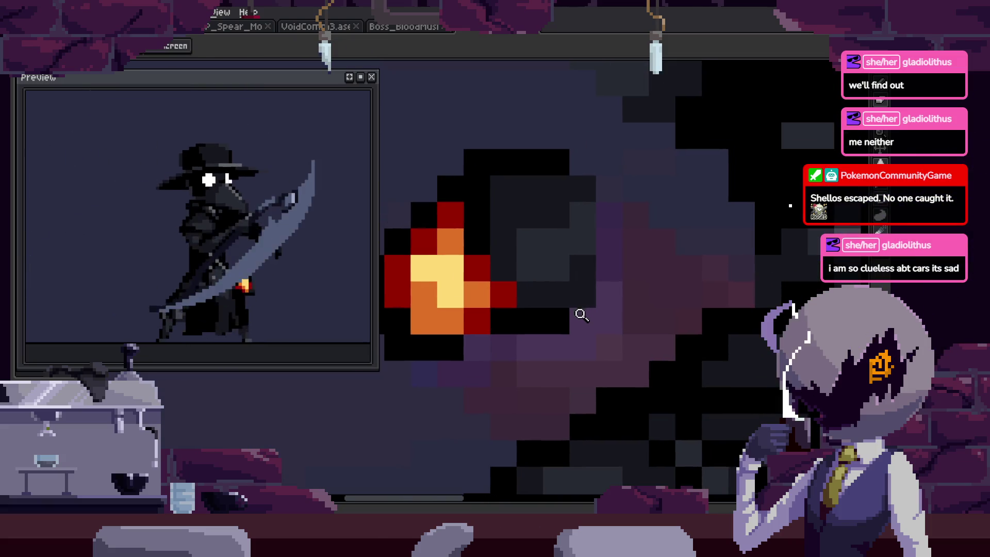
{"action": "scroll", "coordinate": [587, 289], "scroll_direction": "up", "scroll_amount": 1}
{"action": "scroll", "coordinate": [568, 307], "scroll_direction": "up", "scroll_amount": 1}
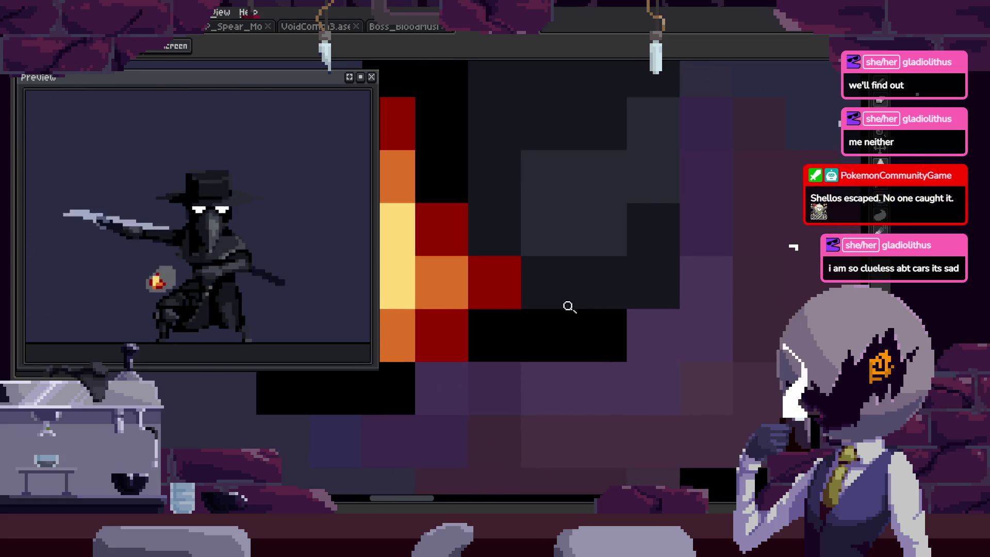
{"action": "key", "text": "i"}
{"action": "key", "text": "b"}
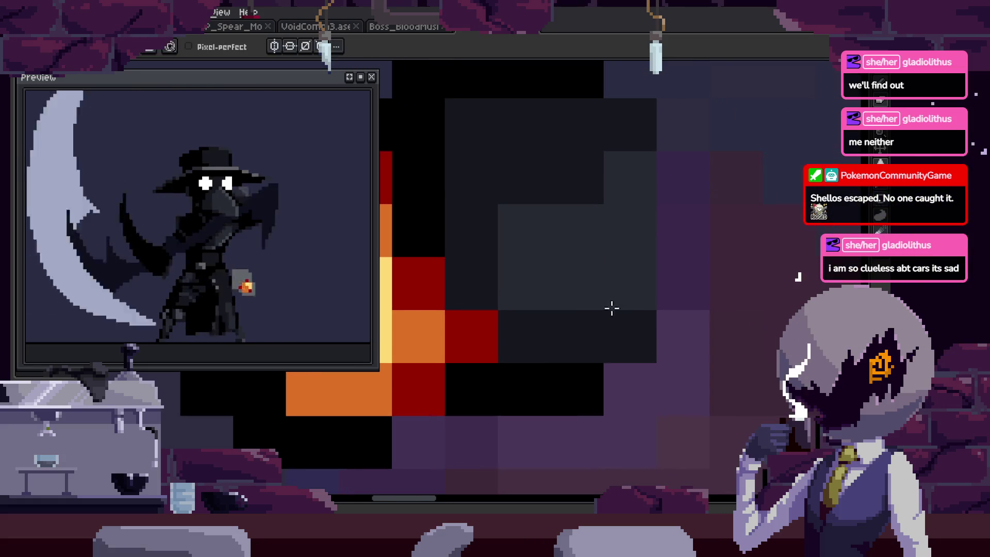
{"action": "scroll", "coordinate": [611, 206], "scroll_direction": "up", "scroll_amount": 1}
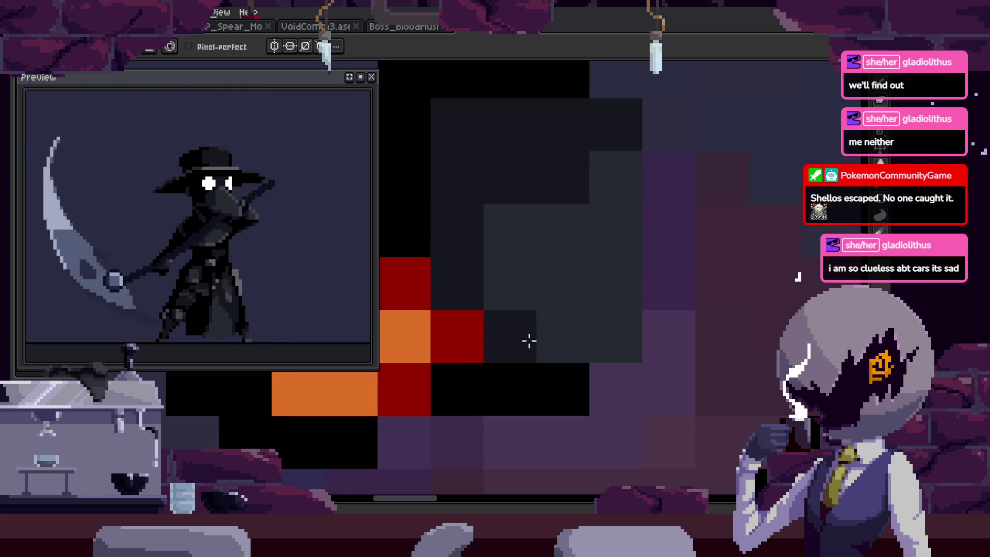
{"action": "scroll", "coordinate": [570, 309], "scroll_direction": "down", "scroll_amount": 3}
{"action": "scroll", "coordinate": [590, 250], "scroll_direction": "up", "scroll_amount": 1}
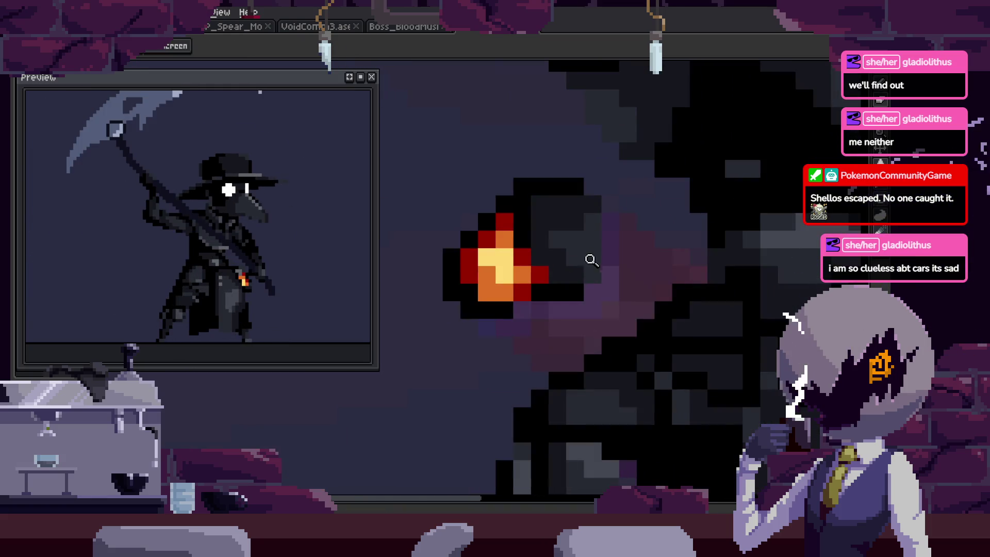
{"action": "scroll", "coordinate": [578, 250], "scroll_direction": "up", "scroll_amount": 1}
{"action": "key", "text": "b"}
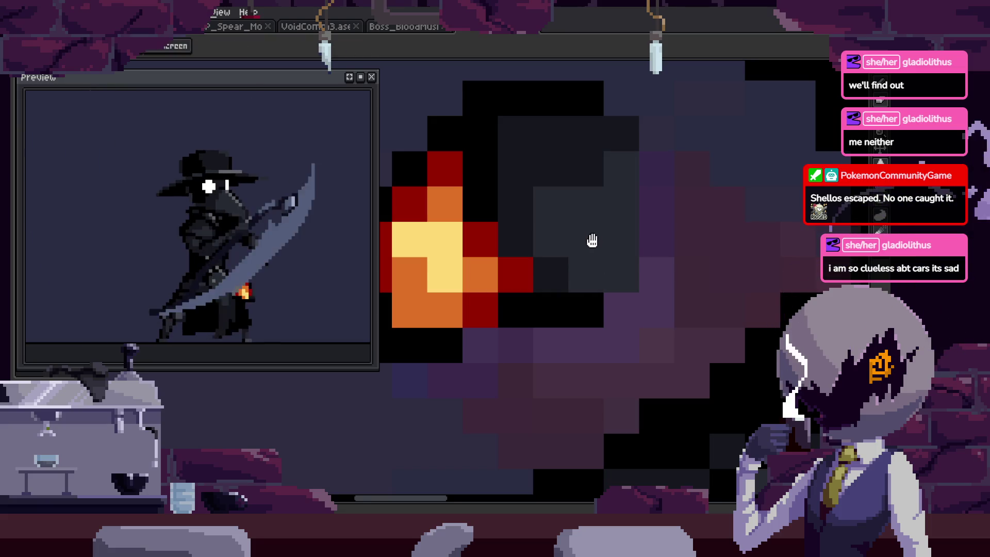
Save the plague doctor sprite file with Ctrl+S.
{"action": "key", "text": "ctrl+s"}
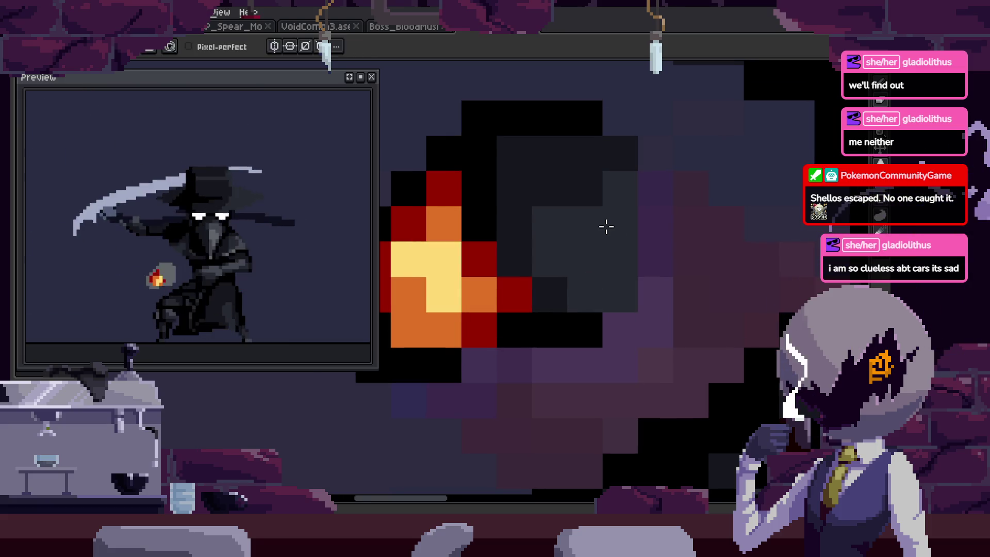
{"action": "scroll", "coordinate": [587, 237], "scroll_direction": "down", "scroll_amount": 2}
{"action": "scroll", "coordinate": [569, 221], "scroll_direction": "down", "scroll_amount": 1}
Select around the fireball, fill the grey pixel beside the flame dark, and blacken another pixel.
{"action": "key", "text": "q"}
{"action": "left_click_drag", "start_coordinate": [530, 124], "coordinate": [598, 309]}
{"action": "scroll", "coordinate": [636, 238], "scroll_direction": "up", "scroll_amount": 3}
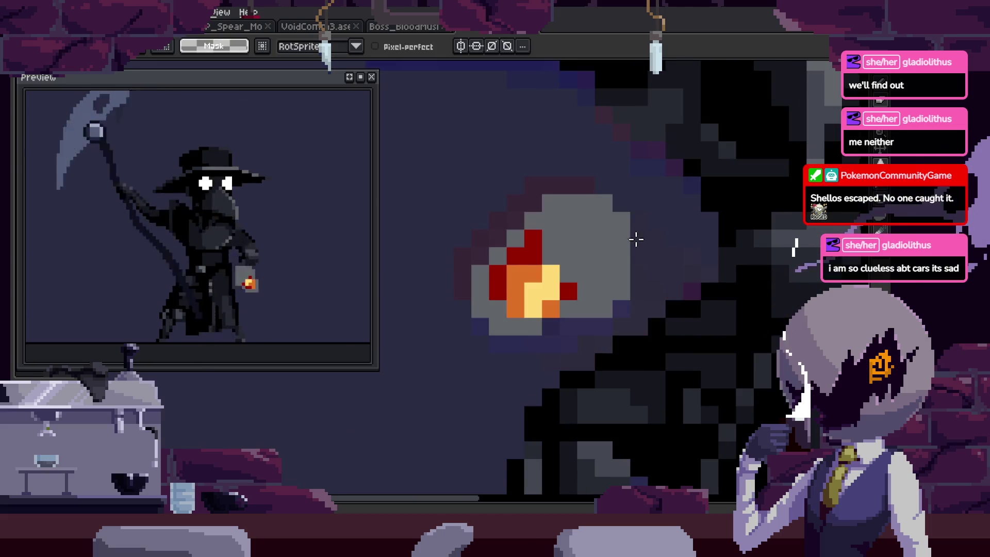
{"action": "scroll", "coordinate": [481, 332], "scroll_direction": "up", "scroll_amount": 1}
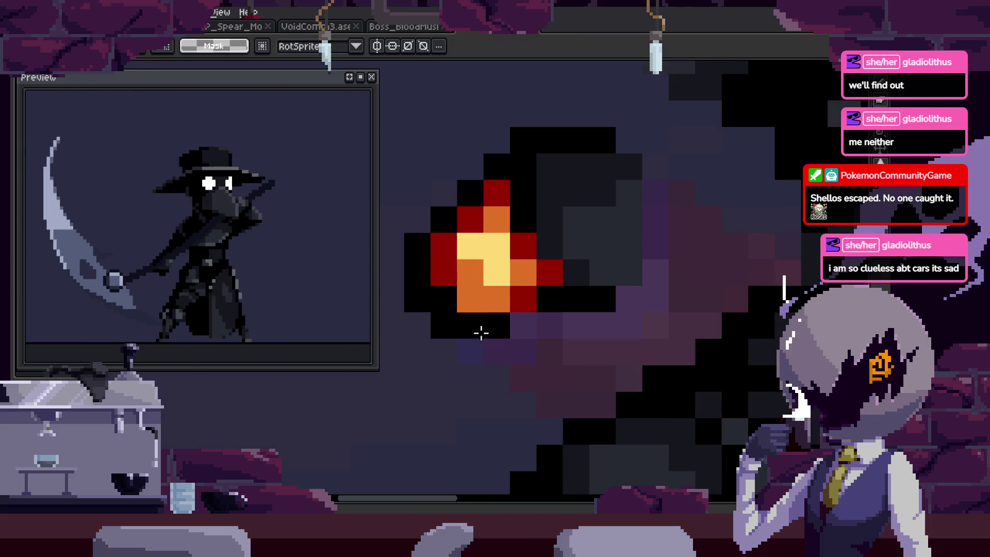
{"action": "key", "text": "i"}
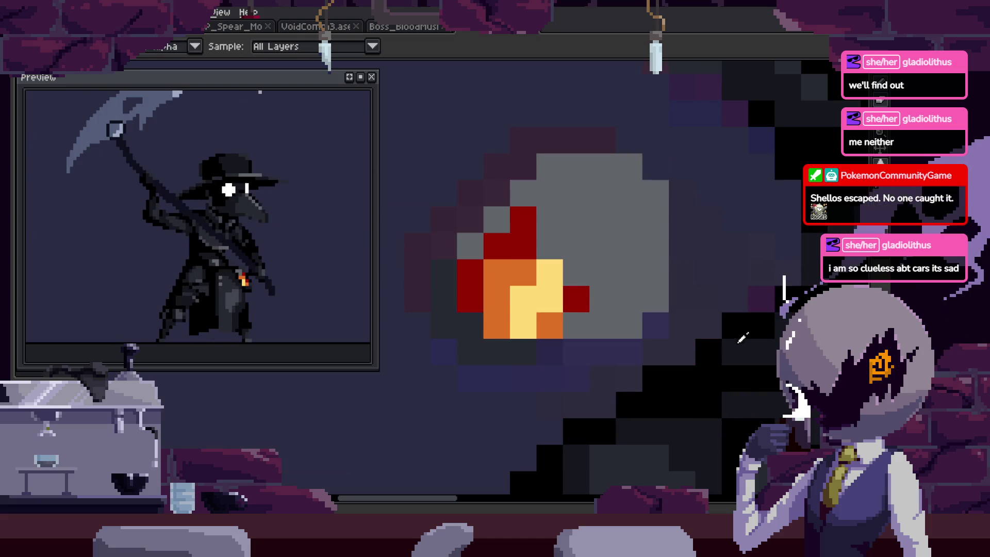
{"action": "key", "text": "b"}
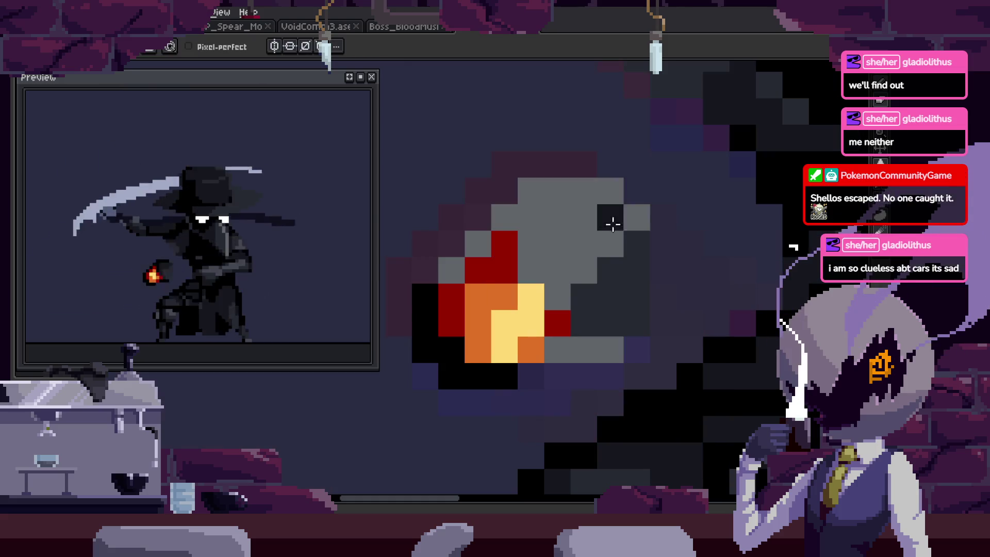
{"action": "key", "text": "g"}
{"action": "left_click", "coordinate": [455, 277]}
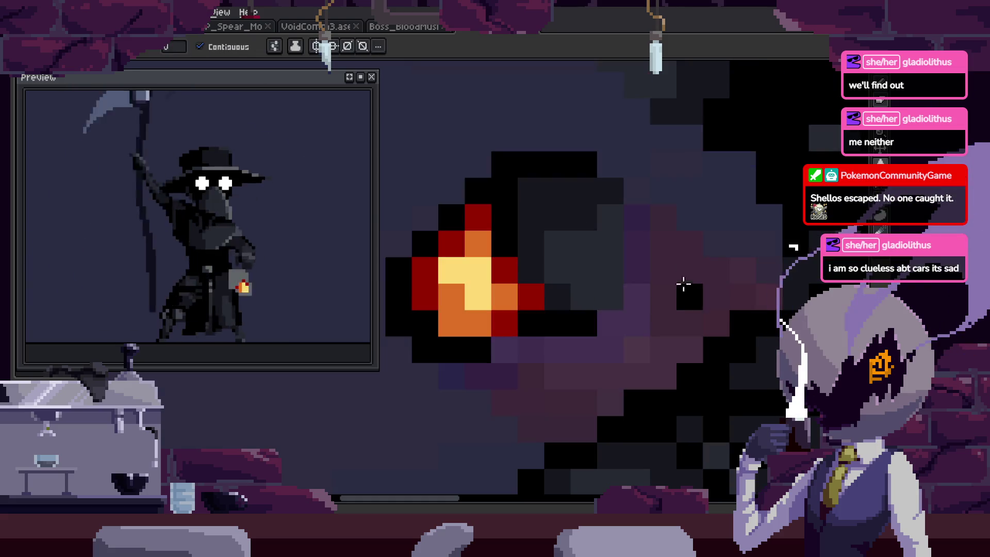
{"action": "key", "text": "b"}
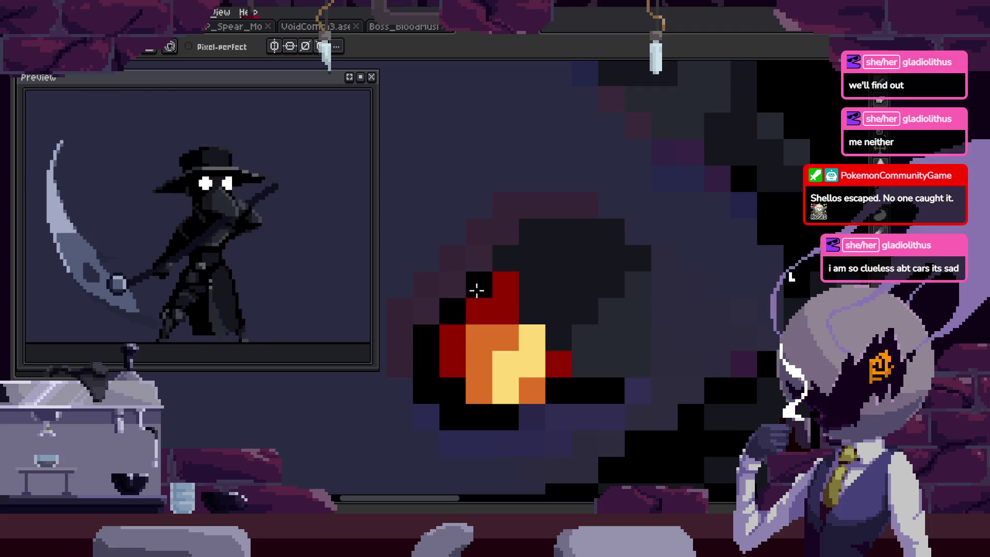
{"action": "left_click", "coordinate": [505, 248]}
{"action": "scroll", "coordinate": [608, 233], "scroll_direction": "down", "scroll_amount": 3}
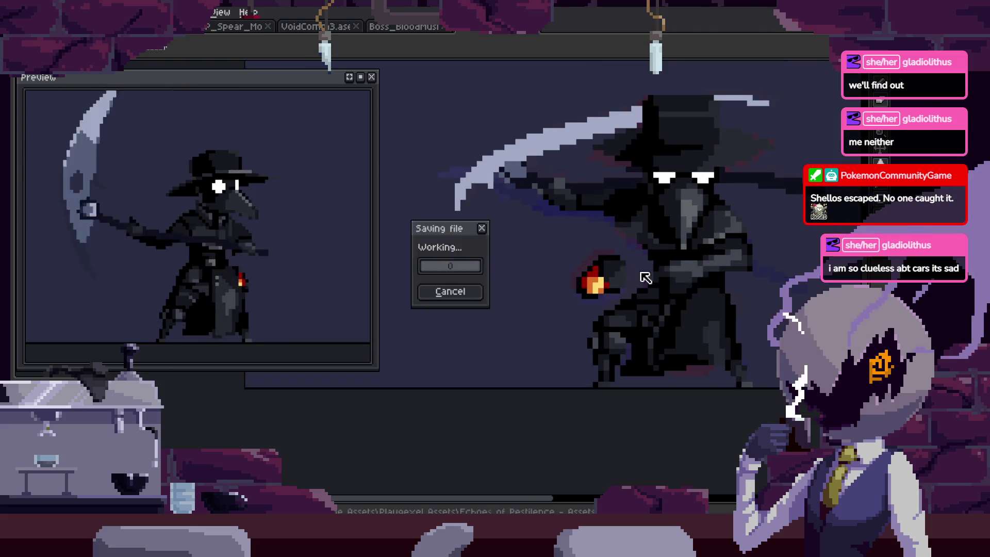
Save the sprite, then fill the light-grey area around the lantern flame with dark colour.
{"action": "scroll", "coordinate": [676, 212], "scroll_direction": "up", "scroll_amount": 3}
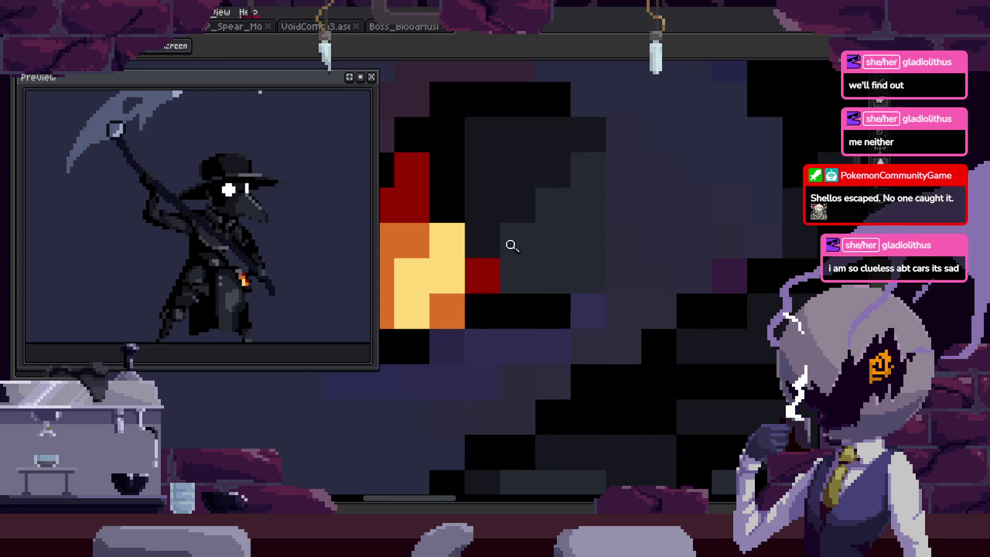
{"action": "scroll", "coordinate": [604, 282], "scroll_direction": "up", "scroll_amount": 2}
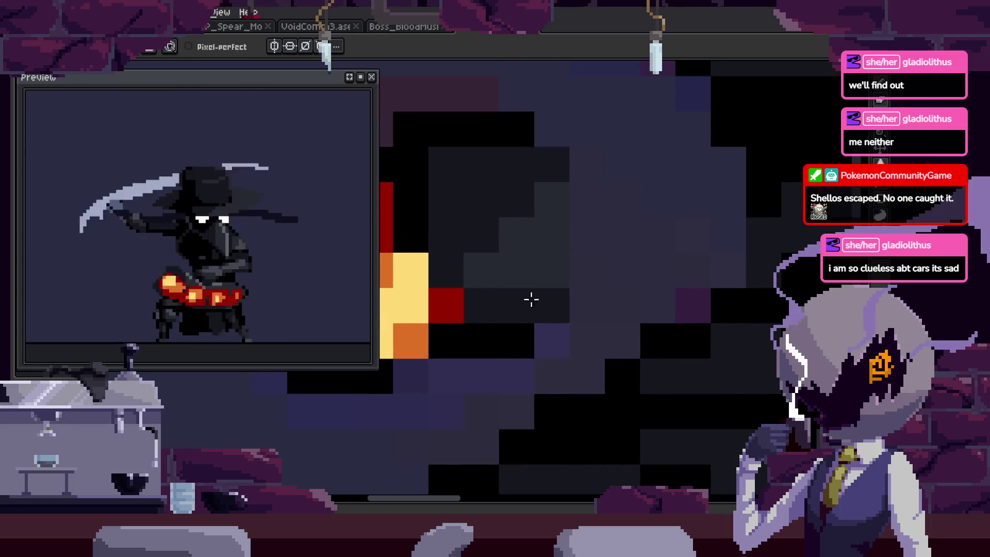
{"action": "key", "text": "ctrl+s"}
{"action": "scroll", "coordinate": [592, 300], "scroll_direction": "down", "scroll_amount": 3}
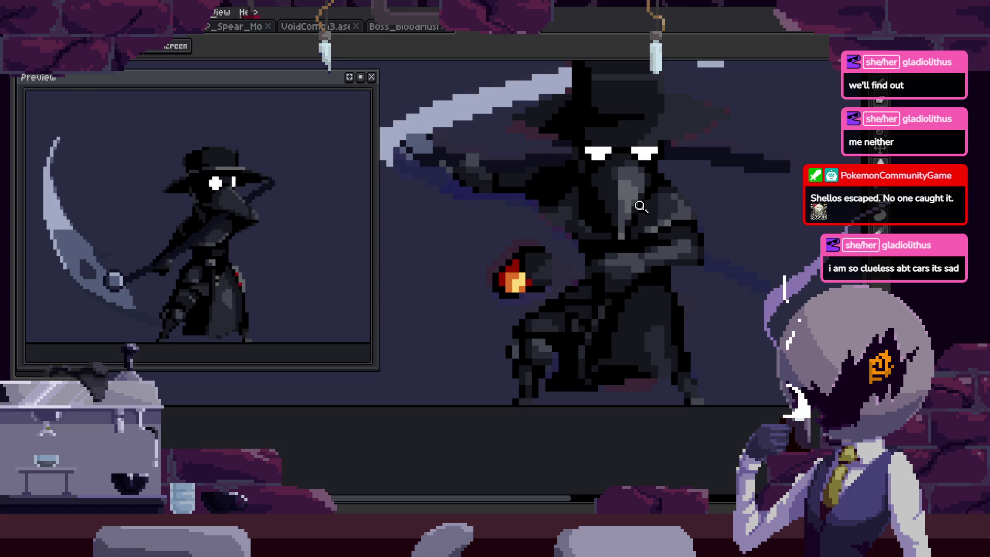
{"action": "scroll", "coordinate": [572, 268], "scroll_direction": "up", "scroll_amount": 3}
{"action": "key", "text": "b"}
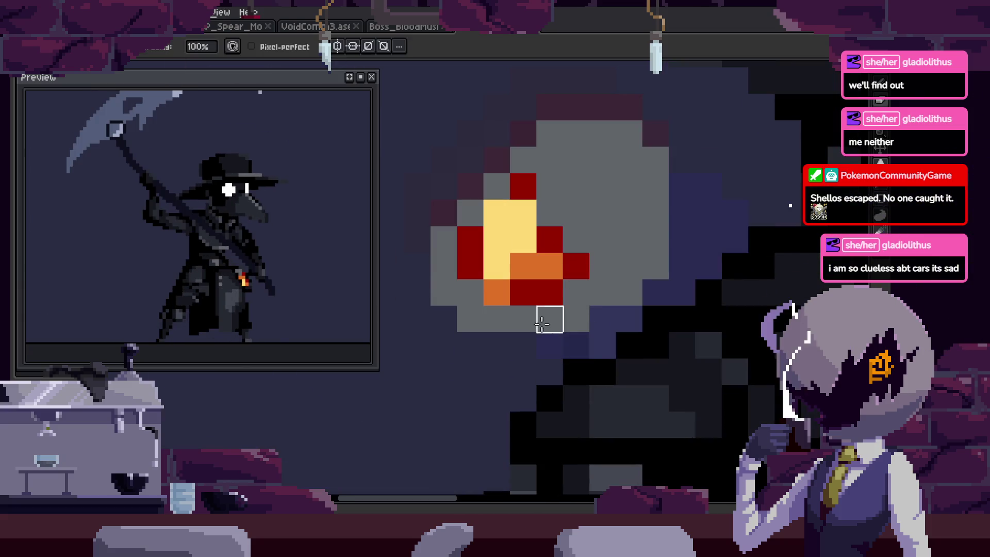
{"action": "key", "text": "z"}
{"action": "scroll", "coordinate": [534, 328], "scroll_direction": "down", "scroll_amount": 2}
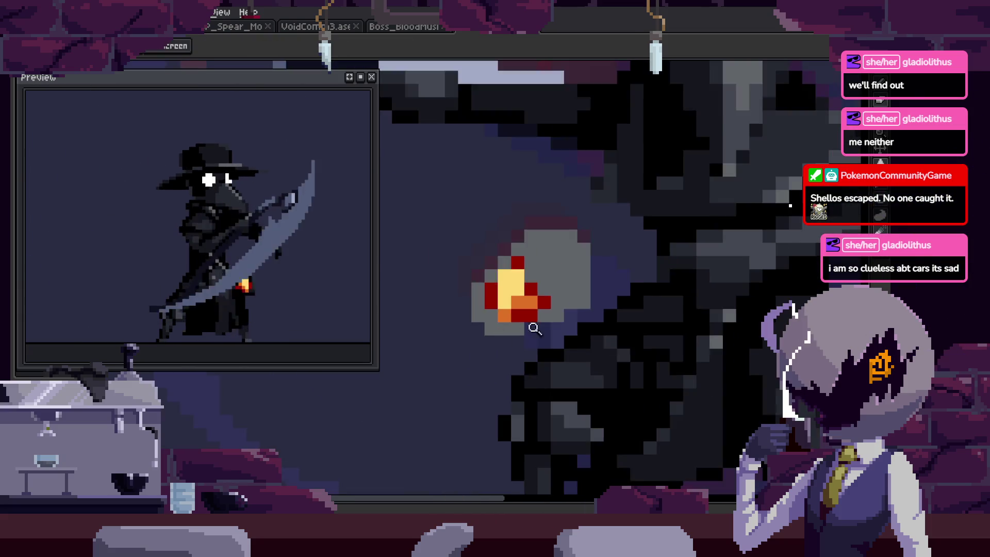
{"action": "key", "text": "g"}
{"action": "scroll", "coordinate": [482, 340], "scroll_direction": "up", "scroll_amount": 2}
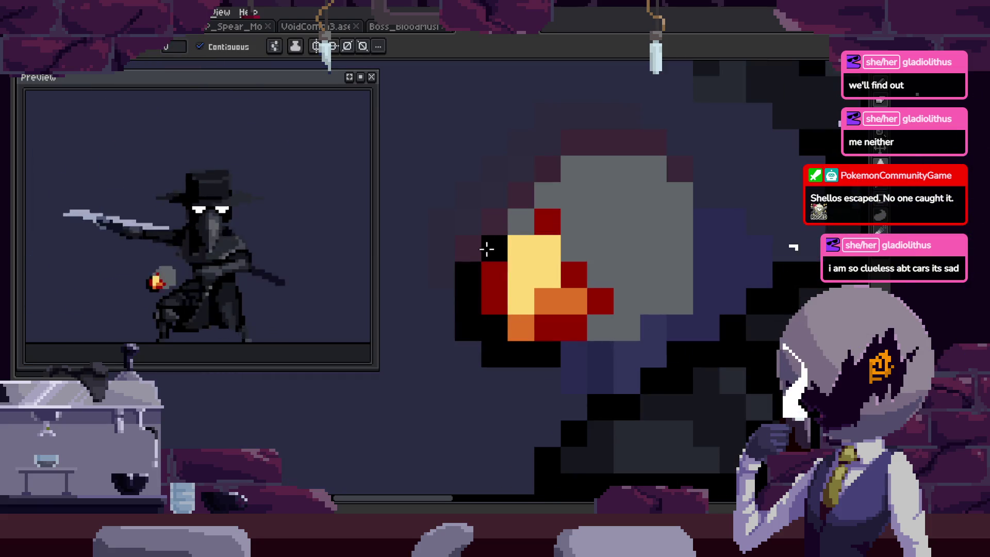
{"action": "left_click", "coordinate": [603, 210]}
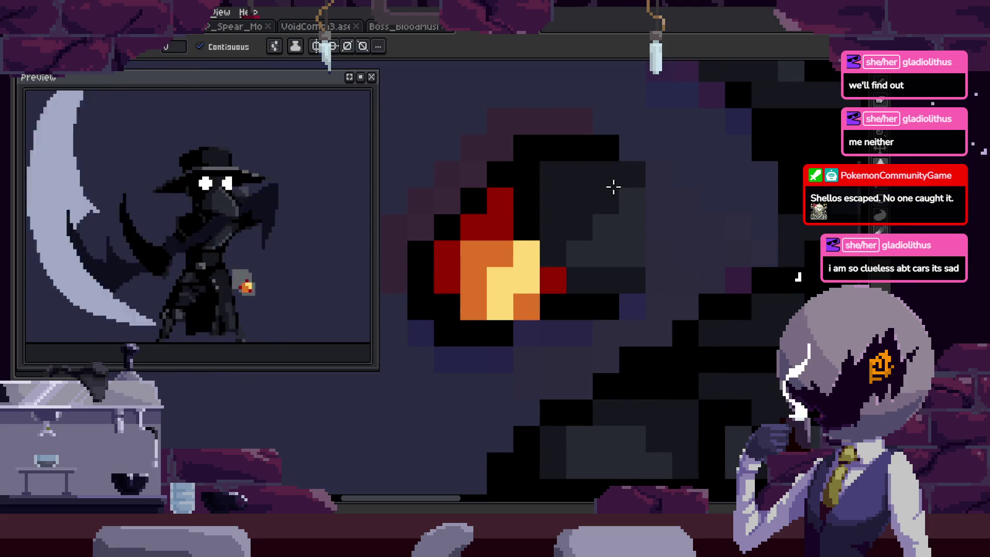
Paint dark grey and grey pixels beside the flame and lighten a column next to it.
{"action": "scroll", "coordinate": [614, 187], "scroll_direction": "up", "scroll_amount": 1}
{"action": "key", "text": "b"}
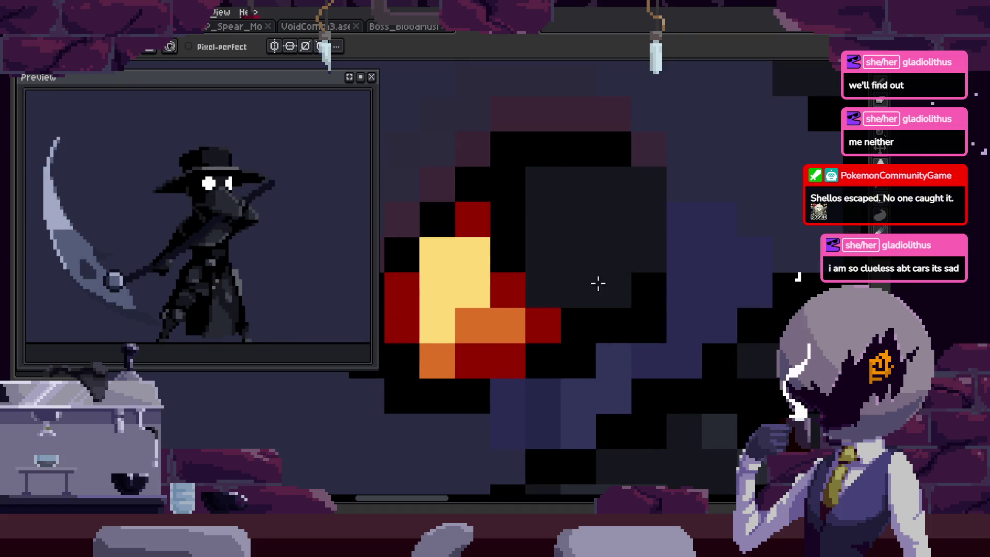
{"action": "left_click", "coordinate": [600, 296]}
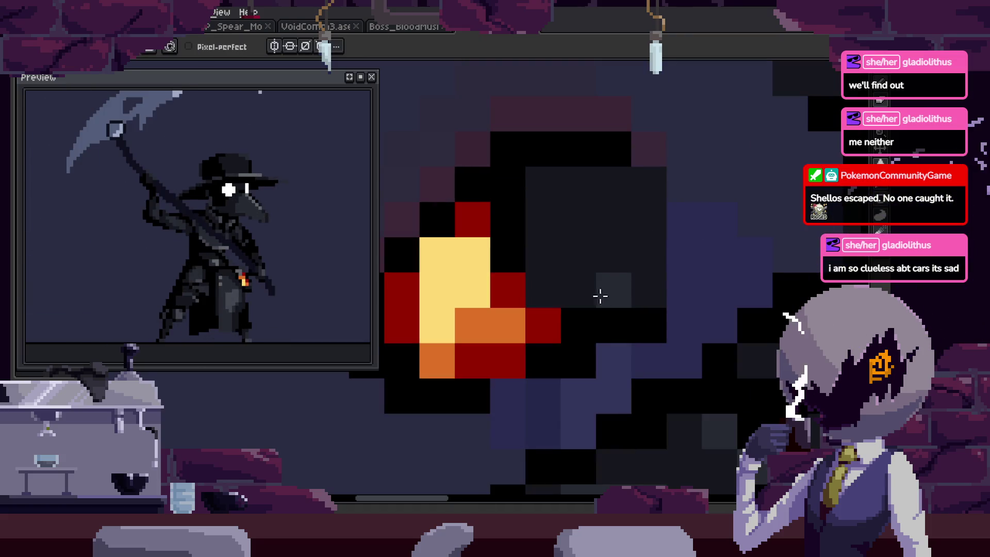
{"action": "scroll", "coordinate": [570, 371], "scroll_direction": "up", "scroll_amount": 1}
{"action": "scroll", "coordinate": [543, 294], "scroll_direction": "down", "scroll_amount": 1}
{"action": "left_click", "coordinate": [543, 294]}
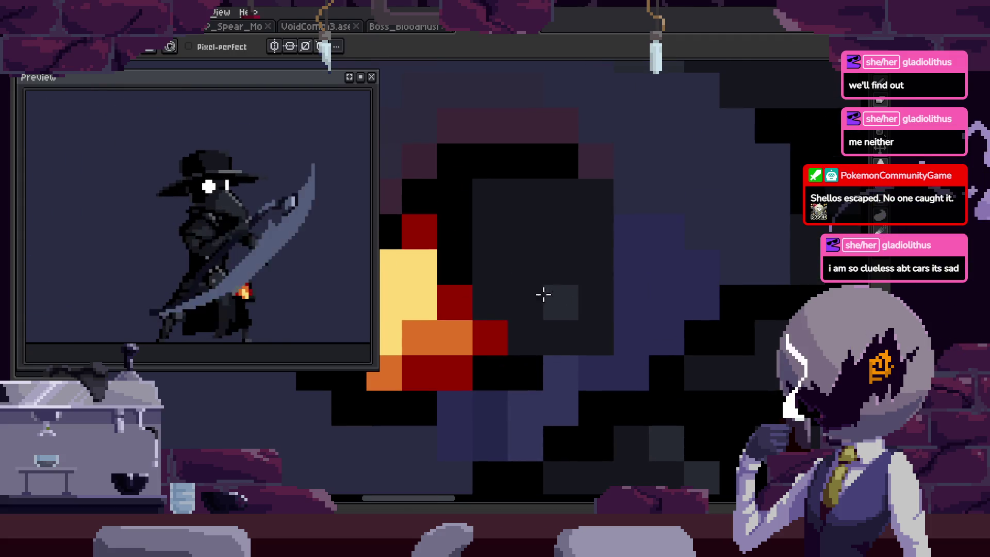
{"action": "left_click_drag", "start_coordinate": [595, 273], "coordinate": [595, 247]}
{"action": "left_click", "coordinate": [592, 198]}
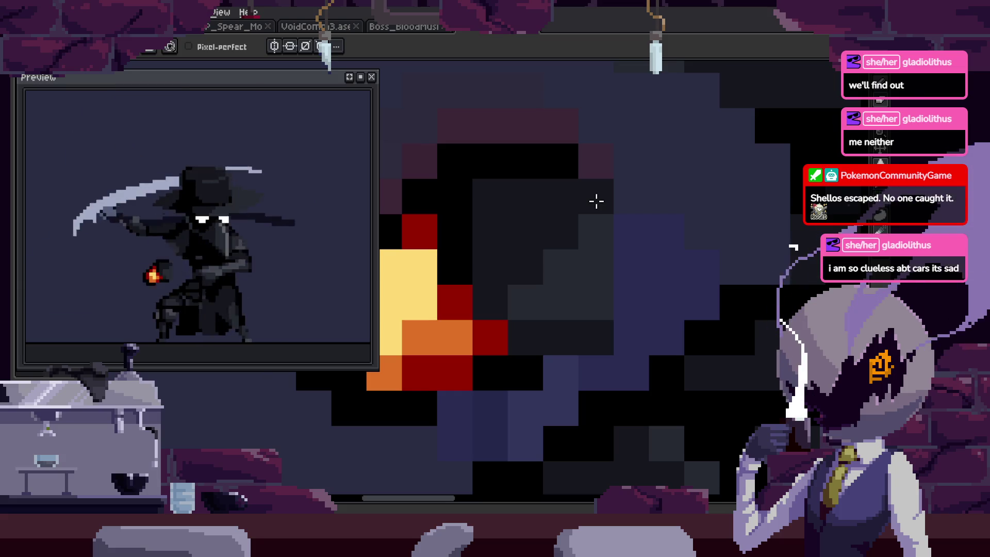
Zoom in on the lantern and darken the grey pixels around and above the flame.
{"action": "scroll", "coordinate": [595, 211], "scroll_direction": "down", "scroll_amount": 3}
{"action": "key", "text": "z"}
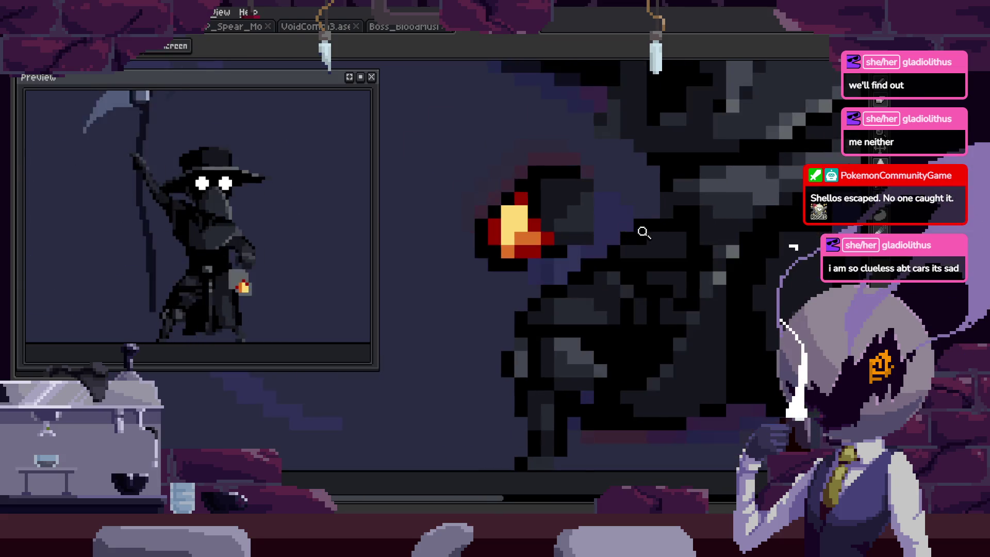
{"action": "left_click", "coordinate": [641, 235]}
{"action": "scroll", "coordinate": [588, 263], "scroll_direction": "down", "scroll_amount": 3}
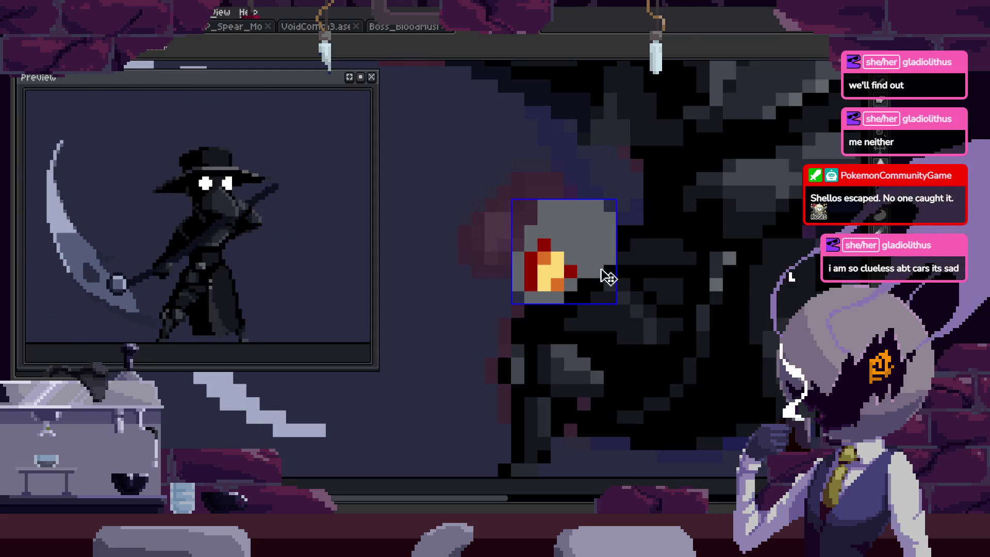
{"action": "scroll", "coordinate": [516, 245], "scroll_direction": "up", "scroll_amount": 2}
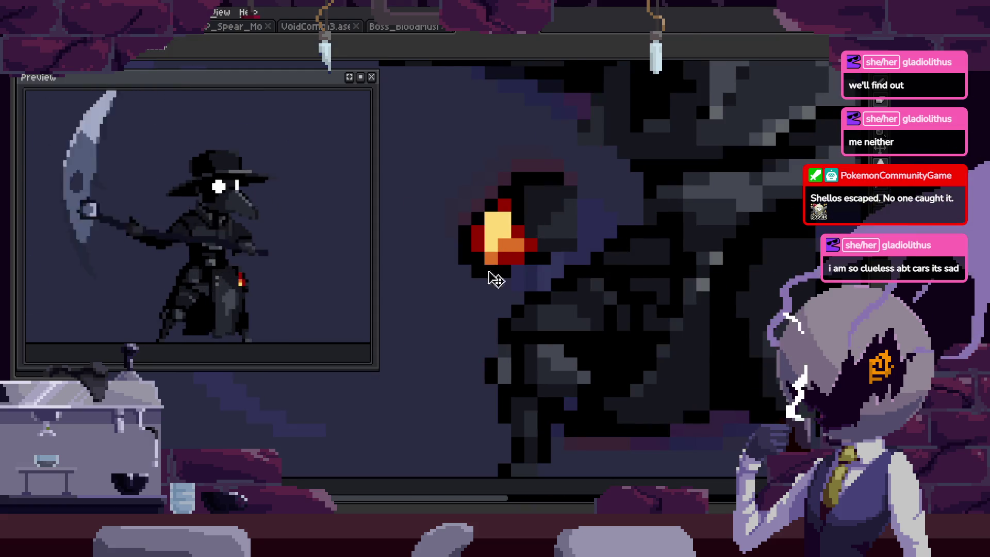
{"action": "scroll", "coordinate": [515, 258], "scroll_direction": "up", "scroll_amount": 2}
{"action": "key", "text": "b"}
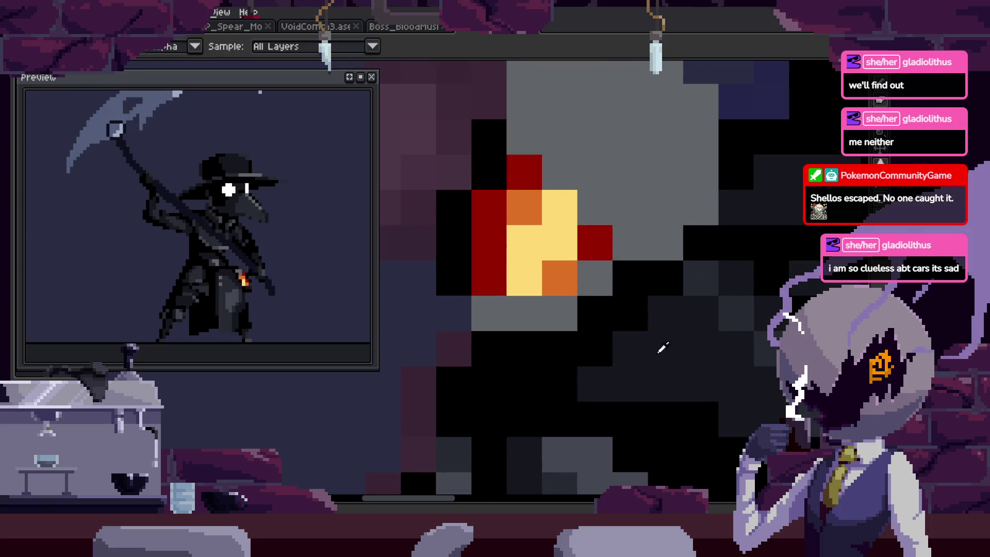
{"action": "left_click", "coordinate": [552, 297]}
{"action": "mouse_move", "coordinate": [629, 280]}
{"action": "left_mouse_down"}
{"action": "mouse_move", "coordinate": [552, 296]}
{"action": "mouse_move", "coordinate": [634, 199]}
{"action": "left_mouse_up"}
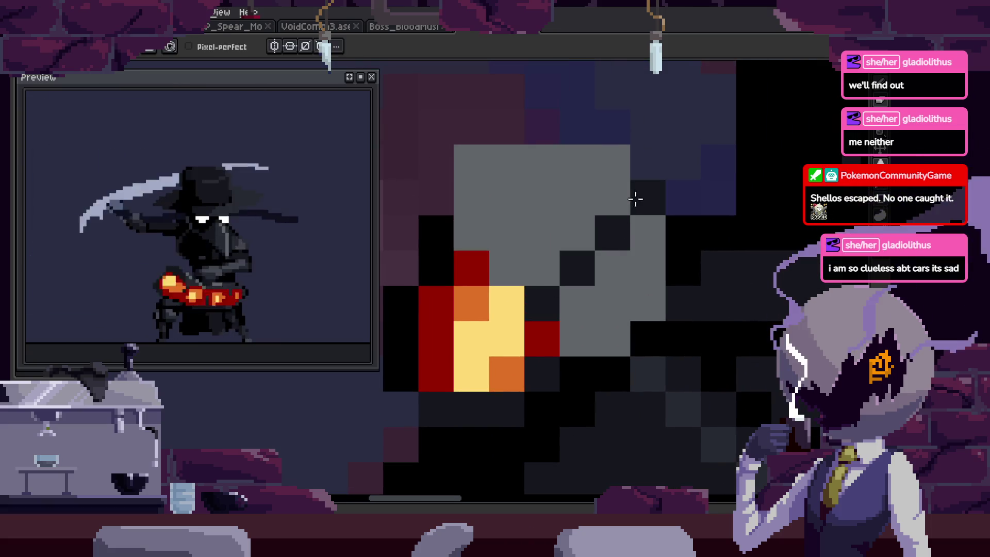
{"action": "key", "text": "ctrl+z"}
{"action": "key", "text": "i"}
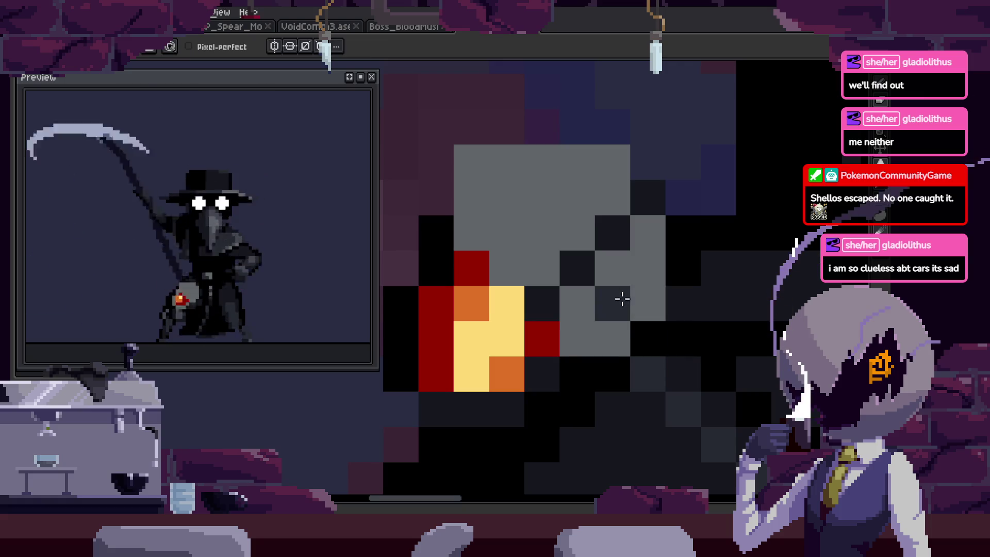
{"action": "left_click_drag", "start_coordinate": [622, 298], "coordinate": [645, 241]}
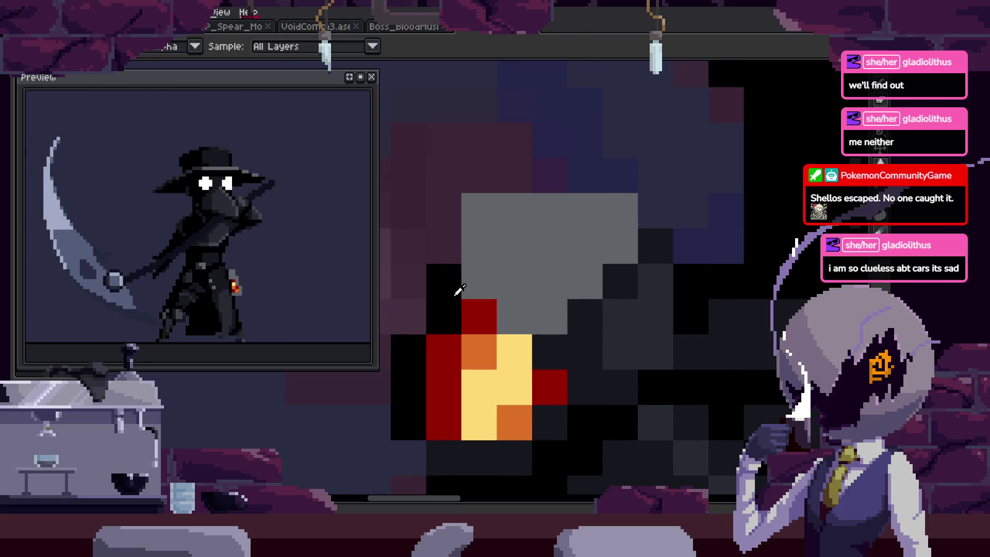
Paint a dark grey row below the flame and darken another grey pixel underneath.
{"action": "scroll", "coordinate": [512, 307], "scroll_direction": "down", "scroll_amount": 3}
{"action": "scroll", "coordinate": [674, 349], "scroll_direction": "down", "scroll_amount": 2}
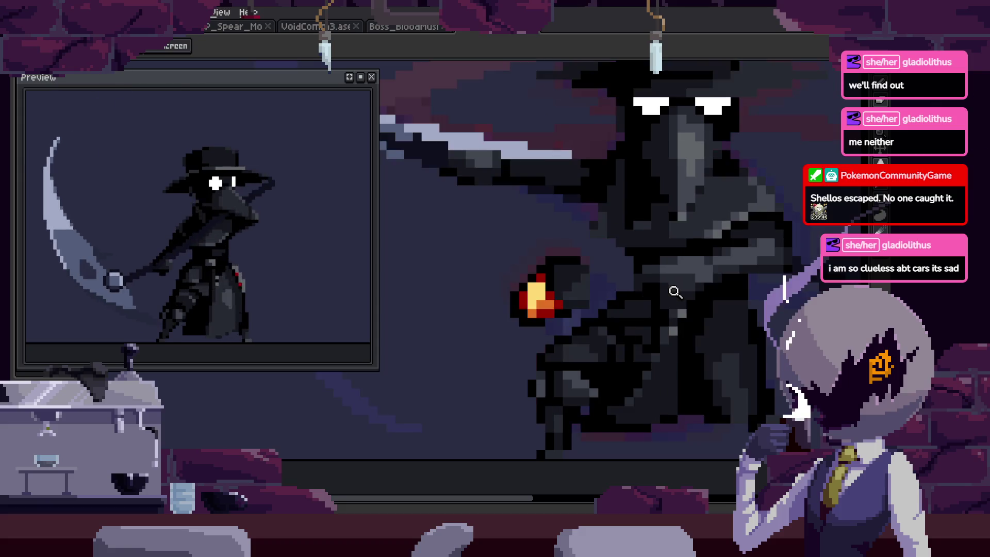
{"action": "scroll", "coordinate": [644, 259], "scroll_direction": "up", "scroll_amount": 3}
{"action": "scroll", "coordinate": [579, 347], "scroll_direction": "up", "scroll_amount": 2}
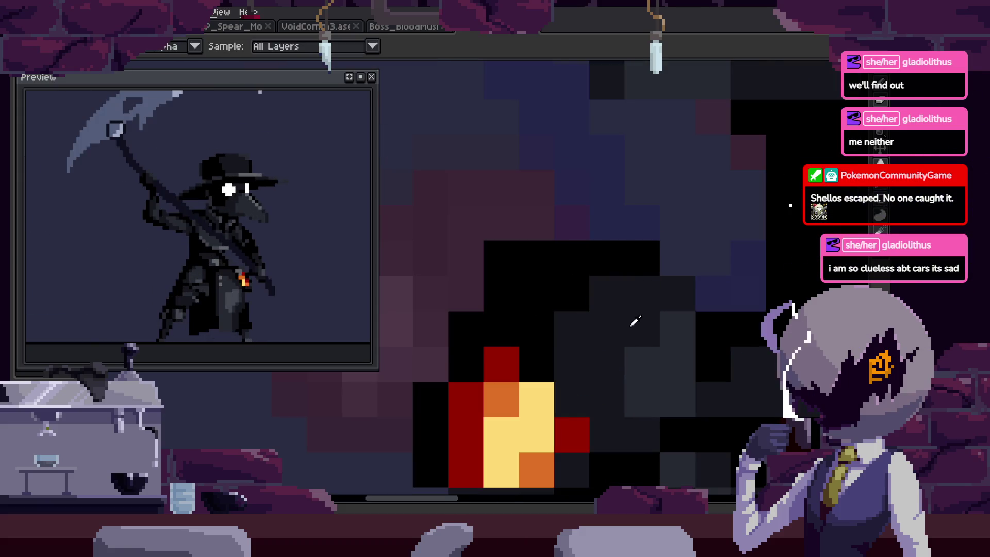
{"action": "left_click_drag", "start_coordinate": [505, 256], "coordinate": [586, 259]}
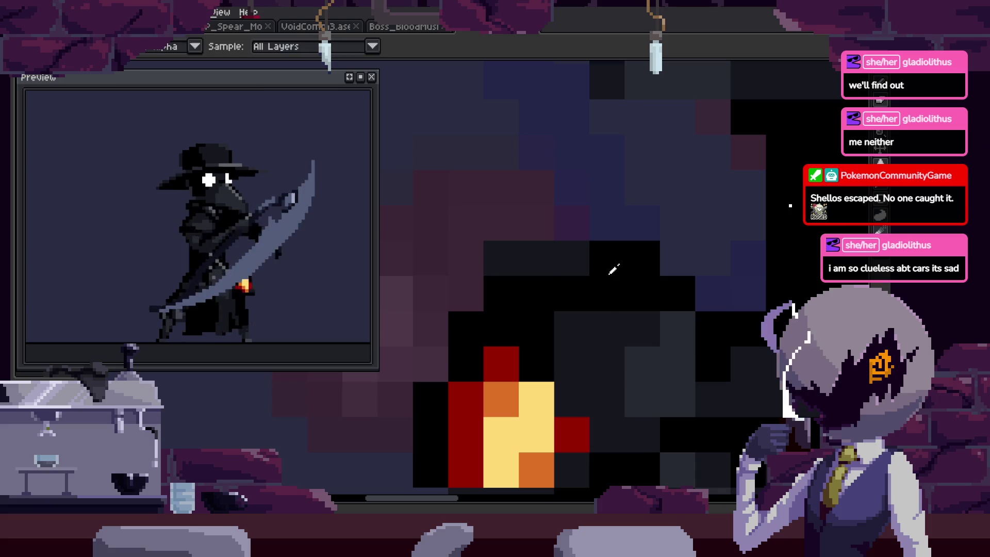
{"action": "key", "text": "z"}
{"action": "scroll", "coordinate": [584, 268], "scroll_direction": "down", "scroll_amount": 3}
{"action": "scroll", "coordinate": [635, 278], "scroll_direction": "down", "scroll_amount": 1}
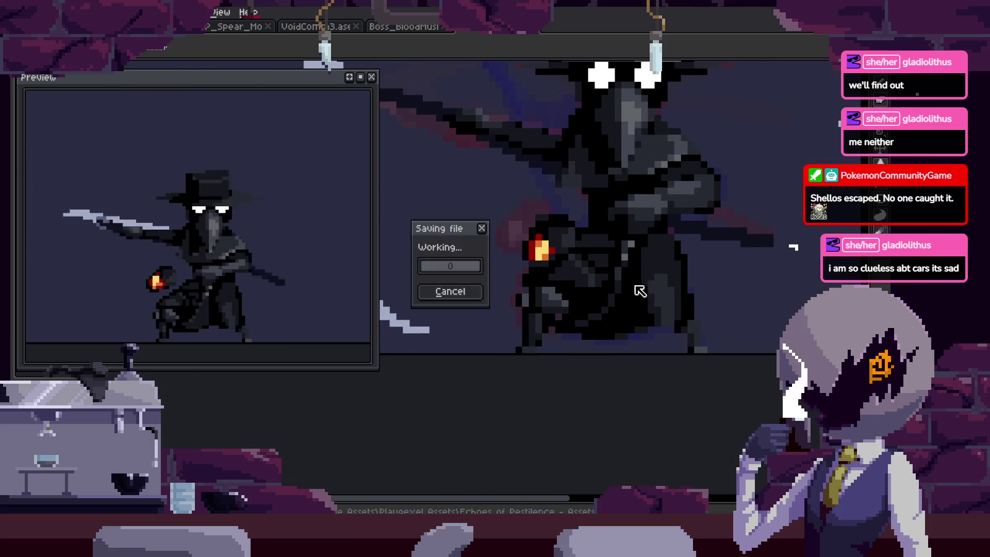
{"action": "scroll", "coordinate": [598, 264], "scroll_direction": "up", "scroll_amount": 1}
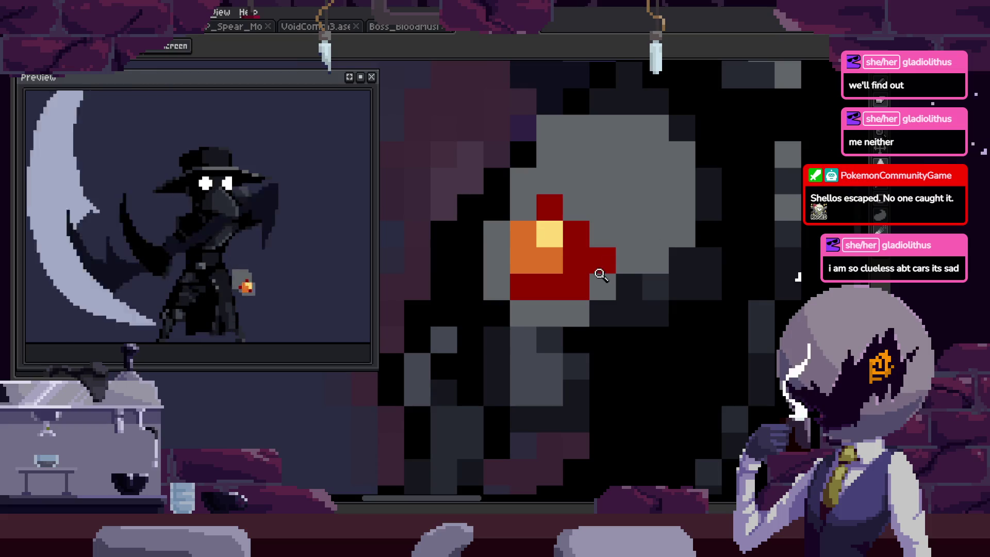
{"action": "scroll", "coordinate": [597, 276], "scroll_direction": "up", "scroll_amount": 1}
{"action": "key", "text": "i"}
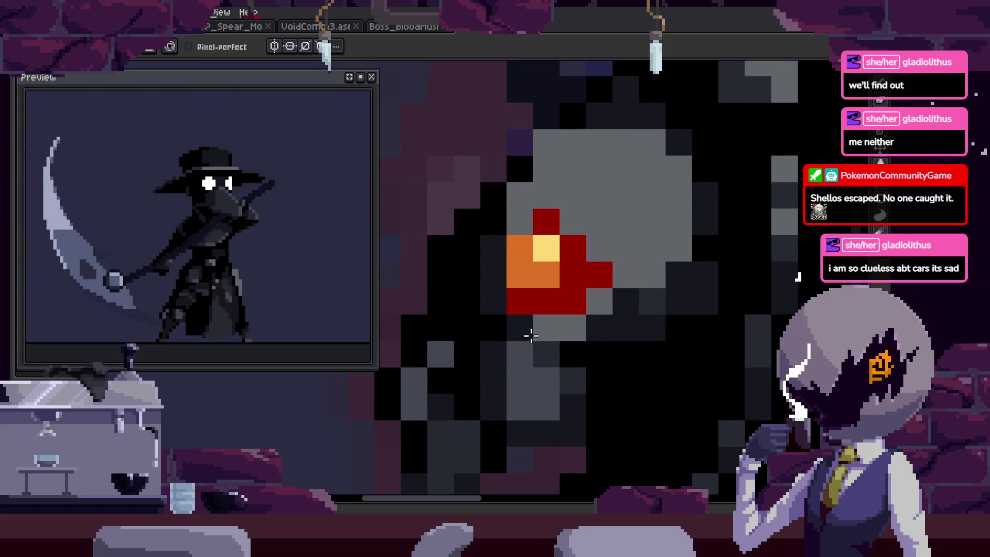
{"action": "left_click", "coordinate": [599, 312]}
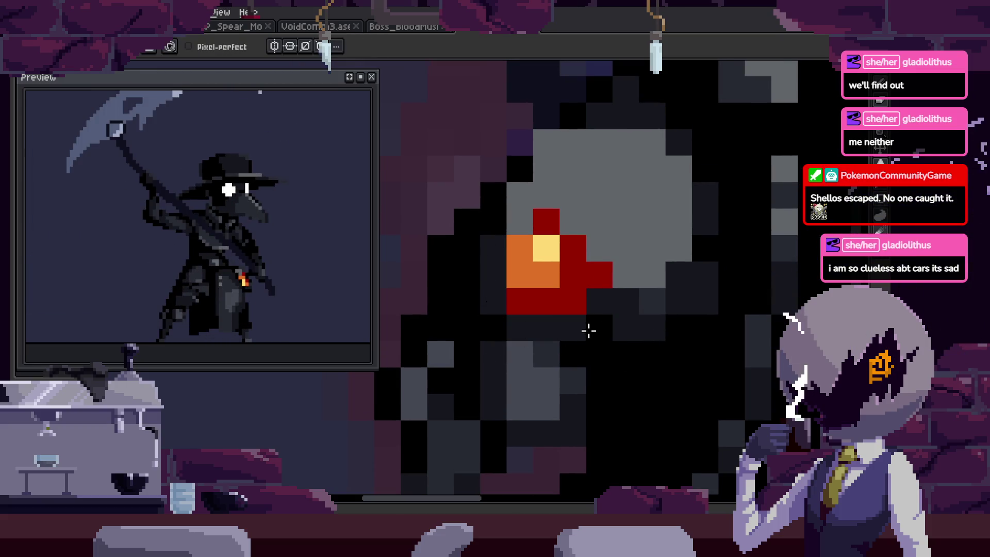
Select the area around the flame with Magic Wand and repaint it grey.
{"action": "scroll", "coordinate": [634, 336], "scroll_direction": "down", "scroll_amount": 3}
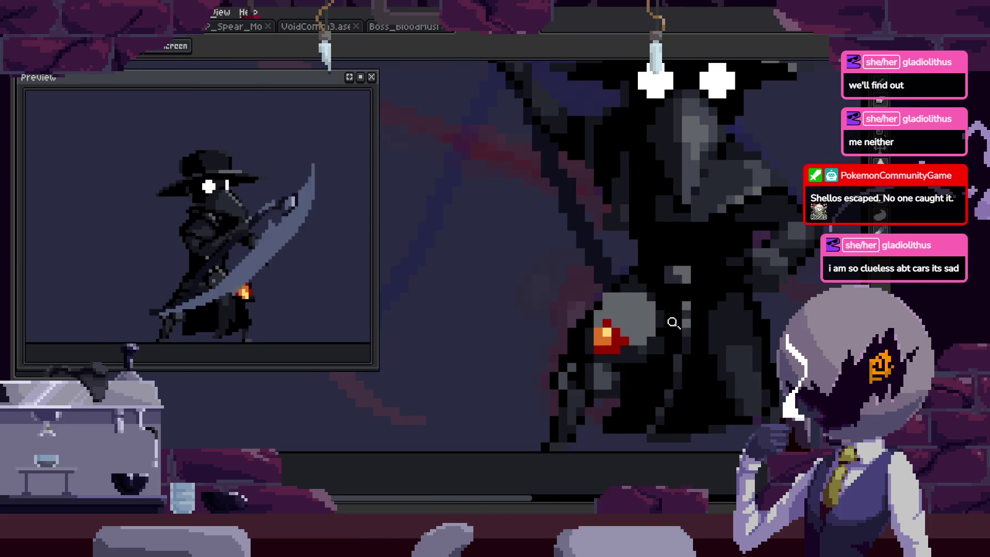
{"action": "scroll", "coordinate": [673, 323], "scroll_direction": "up", "scroll_amount": 3}
{"action": "scroll", "coordinate": [539, 320], "scroll_direction": "down", "scroll_amount": 2}
{"action": "scroll", "coordinate": [607, 245], "scroll_direction": "up", "scroll_amount": 2}
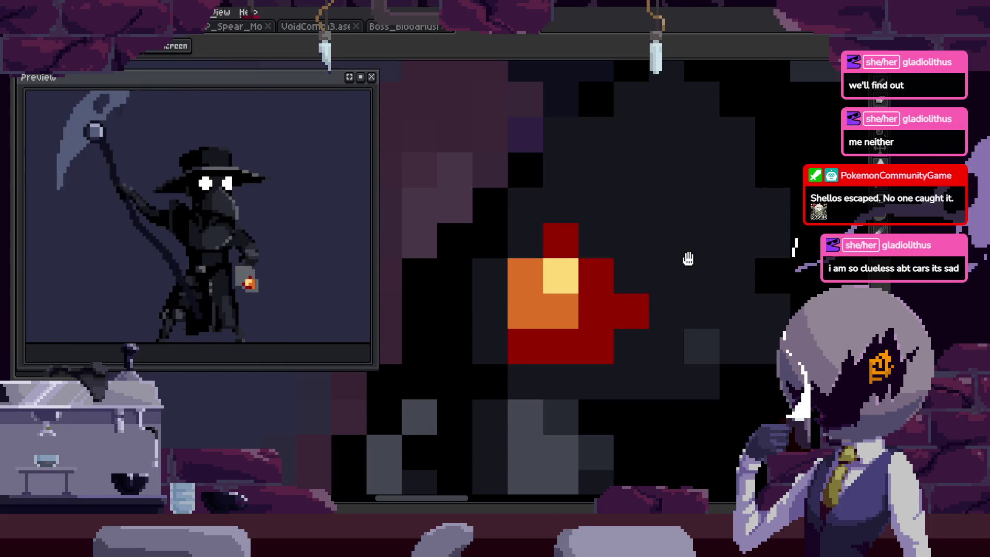
{"action": "scroll", "coordinate": [689, 261], "scroll_direction": "right", "scroll_amount": 2}
{"action": "scroll", "coordinate": [626, 279], "scroll_direction": "up", "scroll_amount": 2}
{"action": "left_click", "coordinate": [626, 279]}
{"action": "key", "text": "b"}
{"action": "left_click_drag", "start_coordinate": [592, 230], "coordinate": [601, 327]}
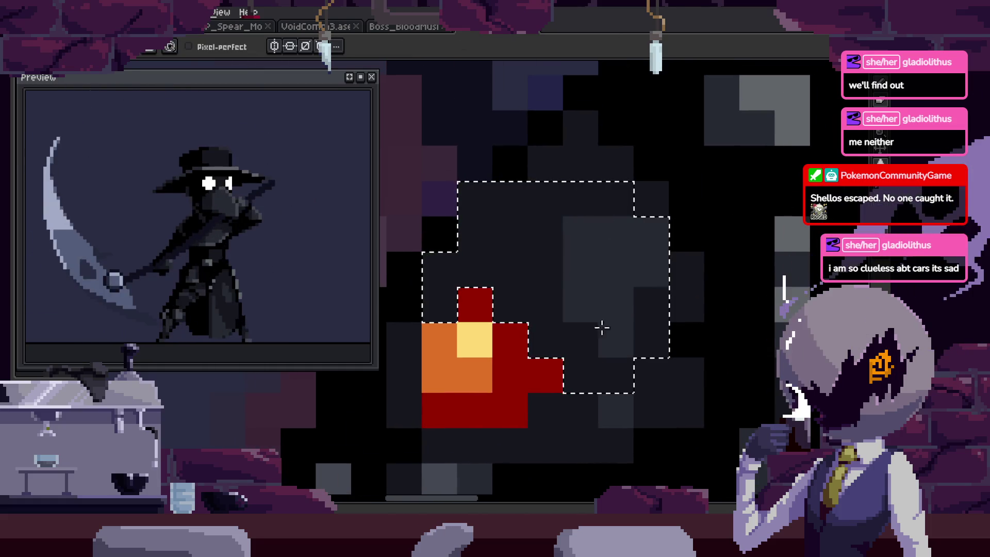
{"action": "key", "text": "ctrl+d"}
{"action": "left_click", "coordinate": [717, 223]}
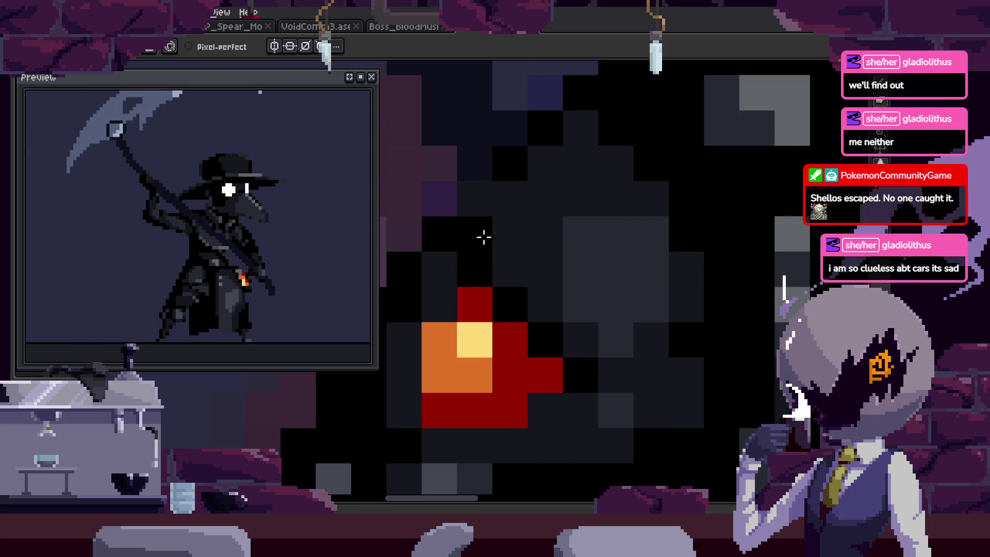
Add a red pixel to the flame and touch up the black row and regions beside it.
{"action": "scroll", "coordinate": [482, 236], "scroll_direction": "down", "scroll_amount": 2}
{"action": "scroll", "coordinate": [482, 237], "scroll_direction": "left", "scroll_amount": 2}
{"action": "left_click", "coordinate": [509, 356]}
{"action": "left_click", "coordinate": [526, 393]}
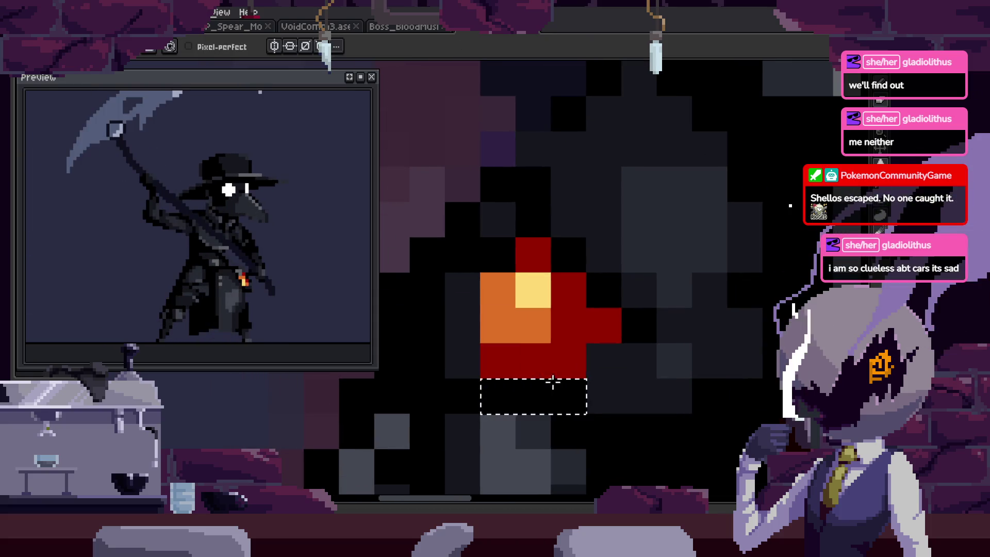
{"action": "scroll", "coordinate": [627, 367], "scroll_direction": "down", "scroll_amount": 1}
{"action": "scroll", "coordinate": [552, 195], "scroll_direction": "up", "scroll_amount": 1}
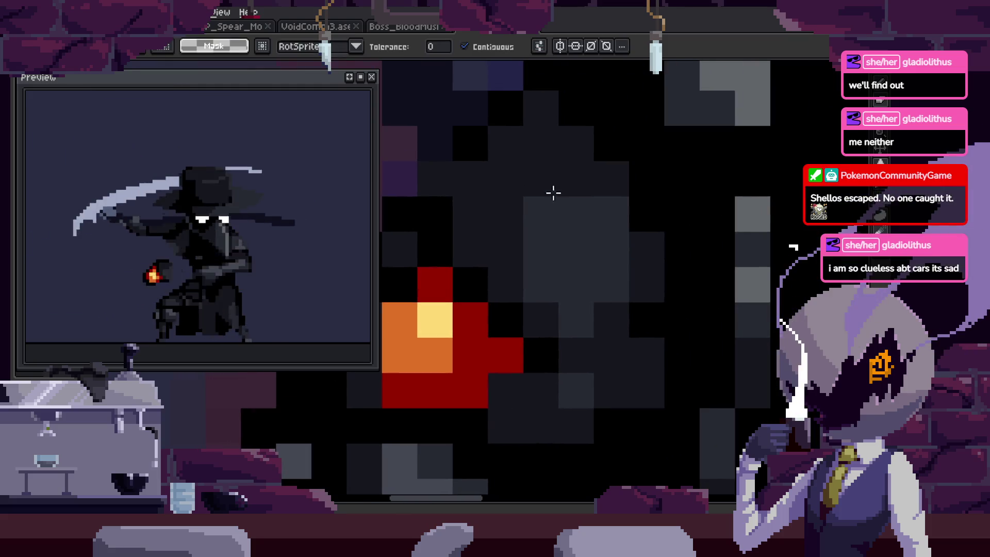
{"action": "left_click", "coordinate": [592, 289]}
{"action": "key", "text": "ctrl+d"}
{"action": "key", "text": "i"}
{"action": "key", "text": "w"}
{"action": "left_click", "coordinate": [585, 270]}
{"action": "key", "text": "b"}
{"action": "key", "text": "ctrl+d"}
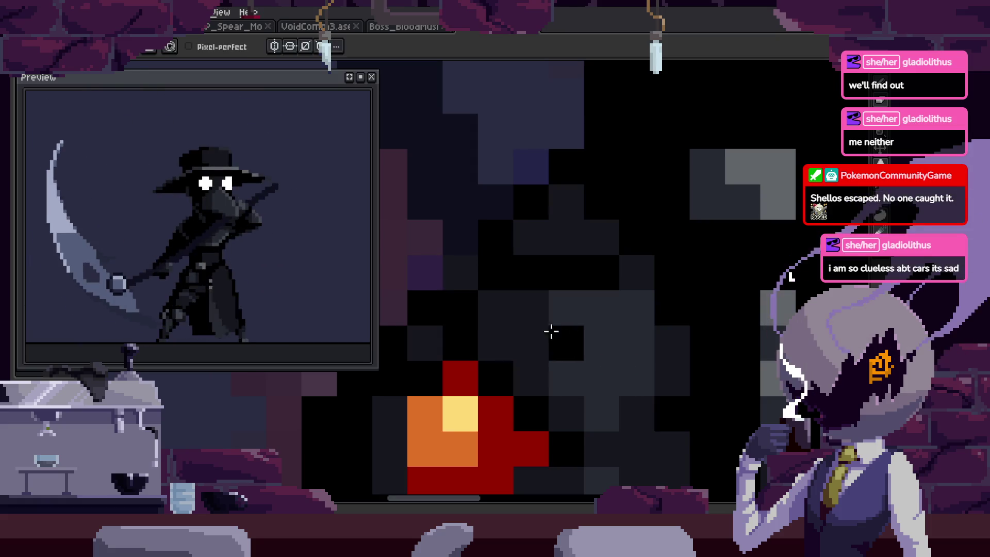
Save the sprite and zoom in on the glowing lantern.
{"action": "scroll", "coordinate": [593, 252], "scroll_direction": "down", "scroll_amount": 1}
{"action": "scroll", "coordinate": [673, 312], "scroll_direction": "down", "scroll_amount": 2}
{"action": "key", "text": "ctrl+s"}
{"action": "key", "text": "z"}
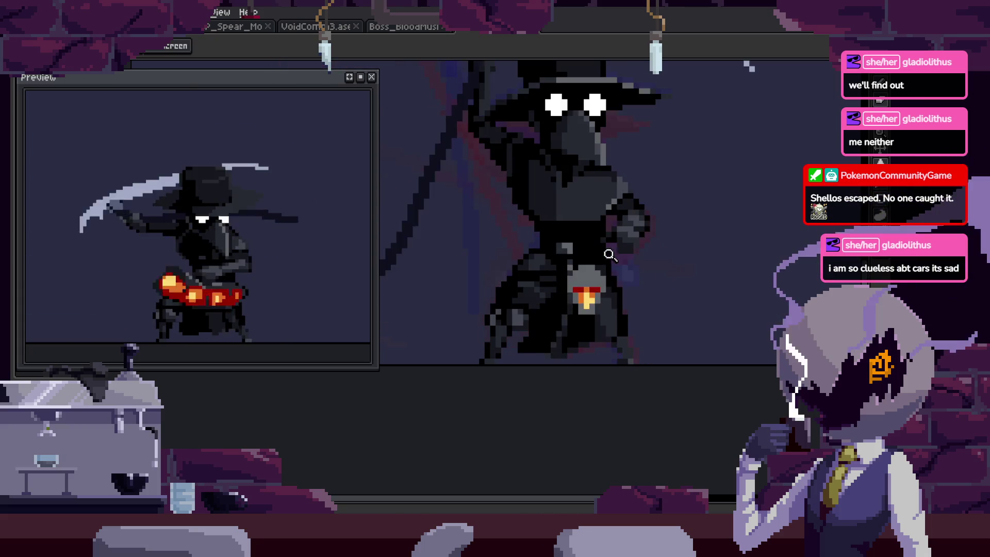
{"action": "left_click", "coordinate": [630, 277]}
{"action": "left_click", "coordinate": [577, 237]}
{"action": "key", "text": "b"}
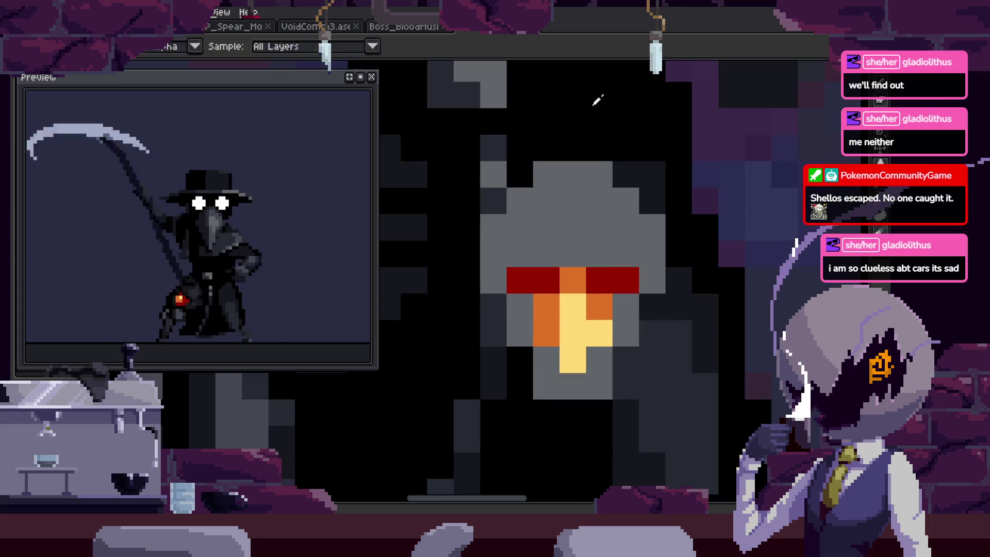
{"action": "scroll", "coordinate": [567, 206], "scroll_direction": "up", "scroll_amount": 1}
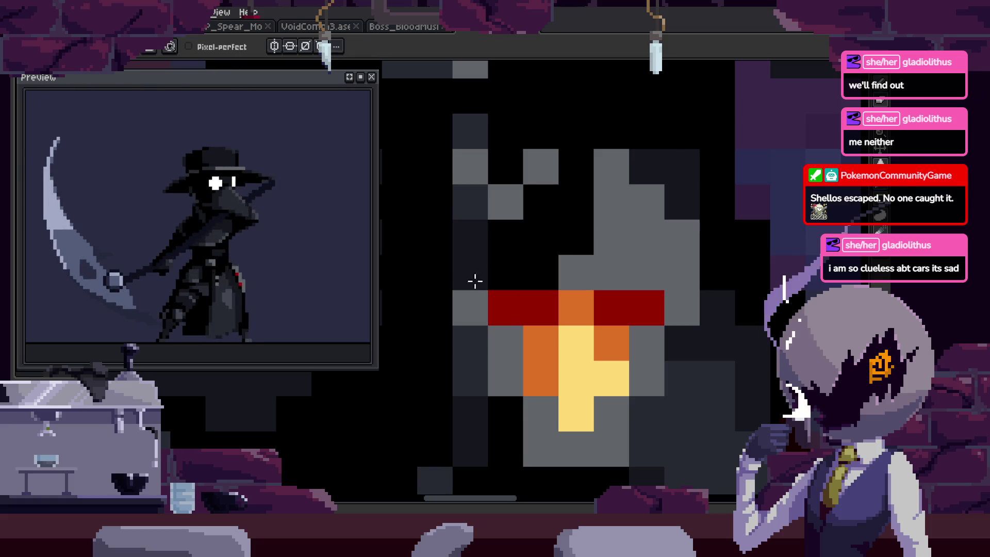
{"action": "left_click_drag", "start_coordinate": [492, 339], "coordinate": [507, 322]}
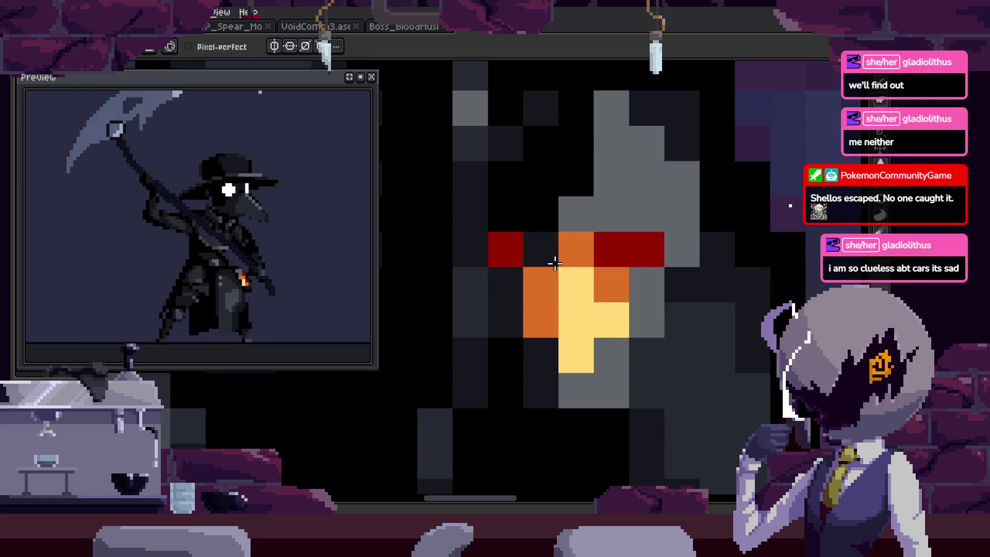
{"action": "left_click", "coordinate": [559, 394]}
{"action": "key", "text": "alt"}
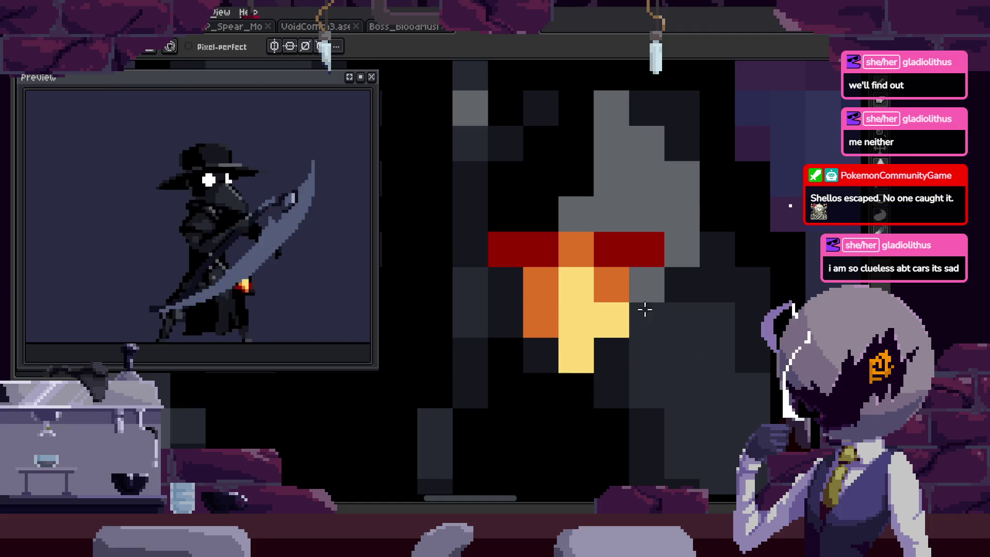
{"action": "scroll", "coordinate": [670, 289], "scroll_direction": "up", "scroll_amount": 3}
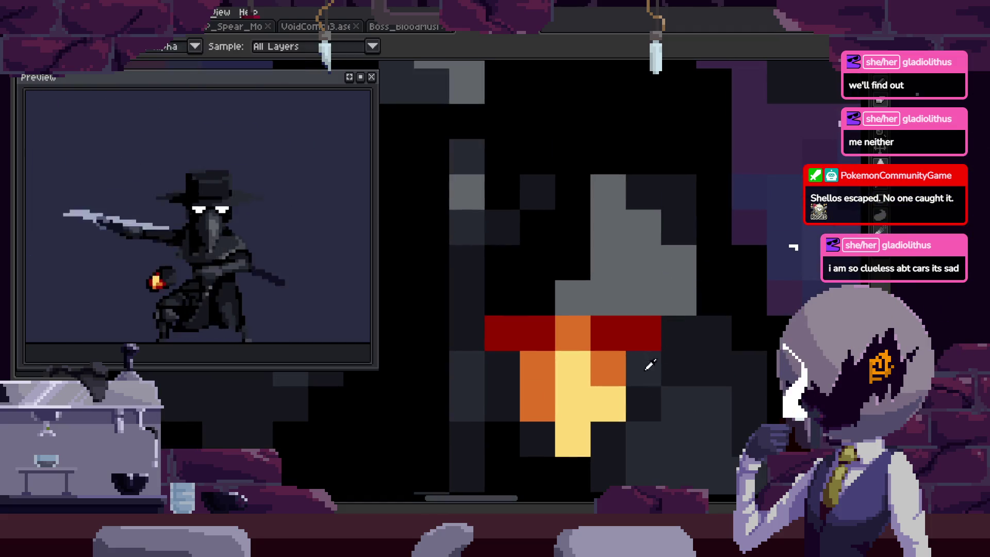
{"action": "left_click_drag", "start_coordinate": [605, 233], "coordinate": [624, 267]}
{"action": "left_click_drag", "start_coordinate": [589, 306], "coordinate": [654, 299]}
{"action": "key", "text": "alt"}
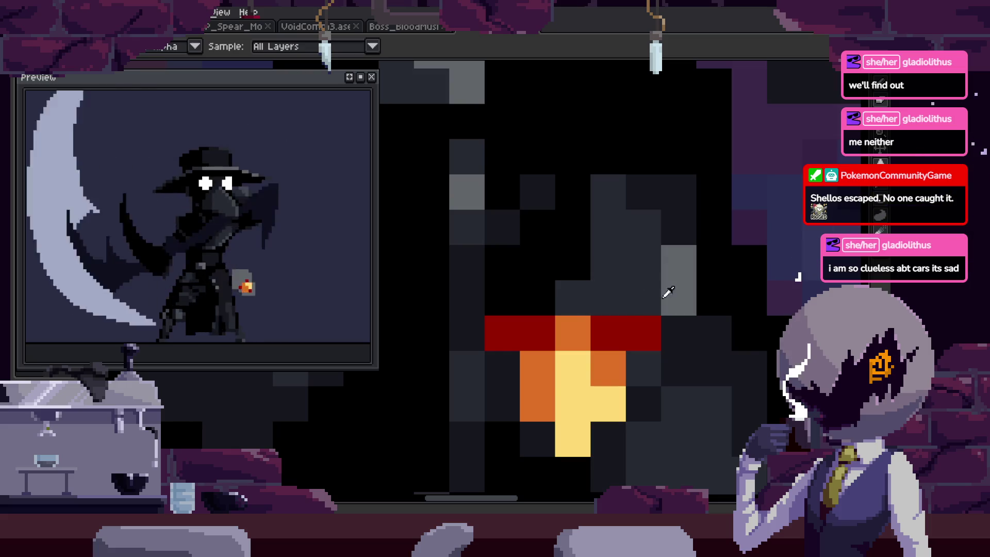
{"action": "key", "text": "z"}
{"action": "scroll", "coordinate": [595, 310], "scroll_direction": "down", "scroll_amount": 4}
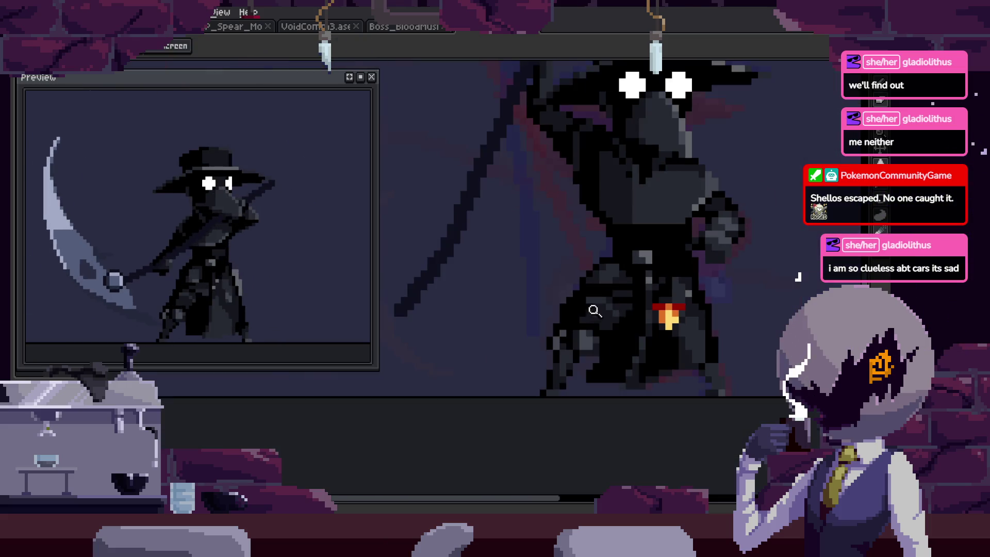
{"action": "scroll", "coordinate": [719, 321], "scroll_direction": "down", "scroll_amount": 3}
{"action": "key", "text": "Return"}
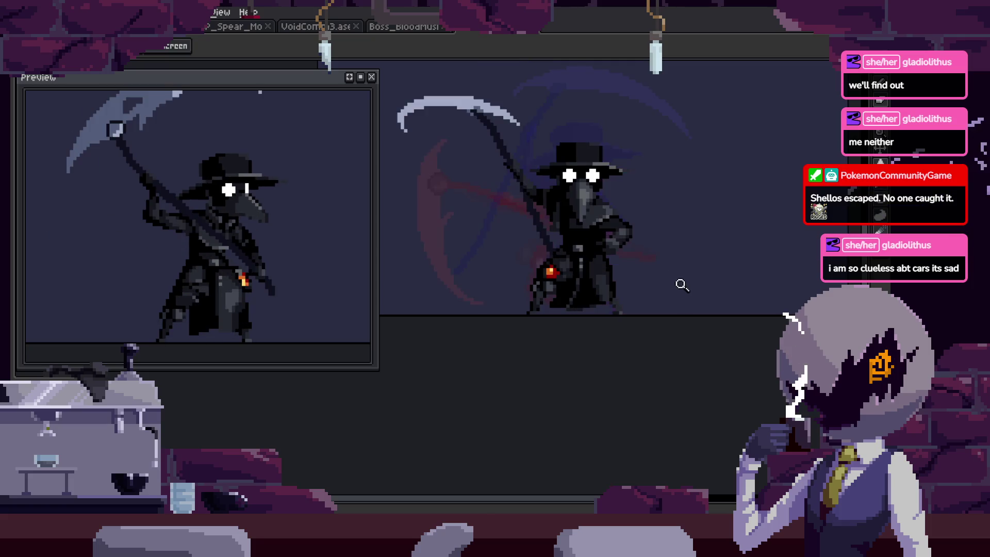
{"action": "scroll", "coordinate": [614, 257], "scroll_direction": "up", "scroll_amount": 1}
{"action": "scroll", "coordinate": [613, 253], "scroll_direction": "up", "scroll_amount": 2}
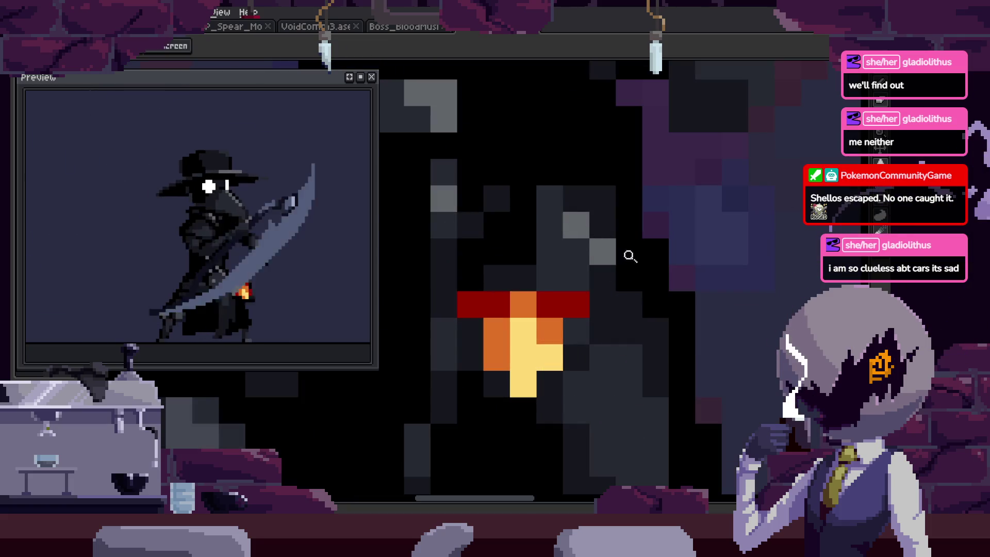
{"action": "scroll", "coordinate": [639, 258], "scroll_direction": "down", "scroll_amount": 2}
{"action": "scroll", "coordinate": [640, 252], "scroll_direction": "up", "scroll_amount": 1}
{"action": "scroll", "coordinate": [634, 268], "scroll_direction": "up", "scroll_amount": 1}
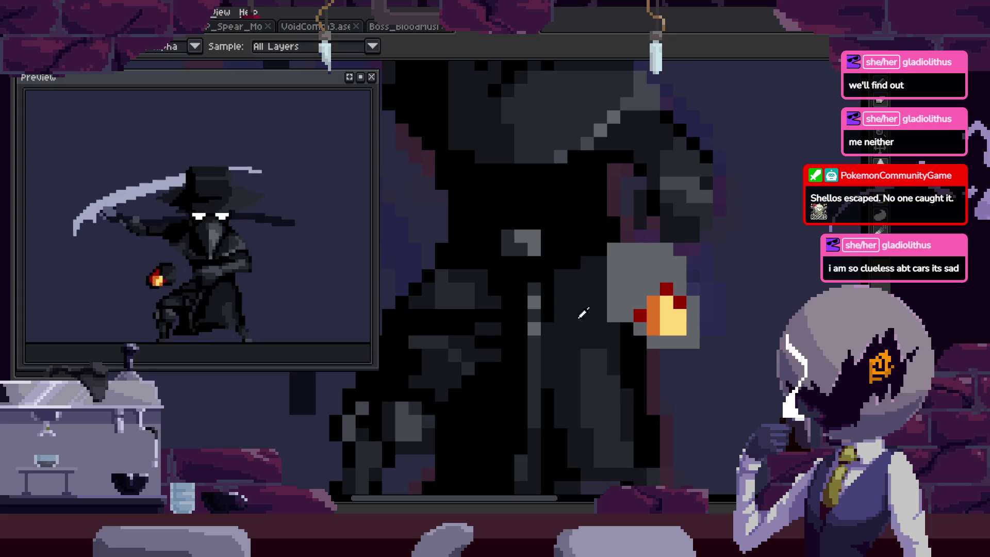
{"action": "scroll", "coordinate": [641, 284], "scroll_direction": "up", "scroll_amount": 2}
{"action": "scroll", "coordinate": [621, 300], "scroll_direction": "up", "scroll_amount": 2}
{"action": "key", "text": "b"}
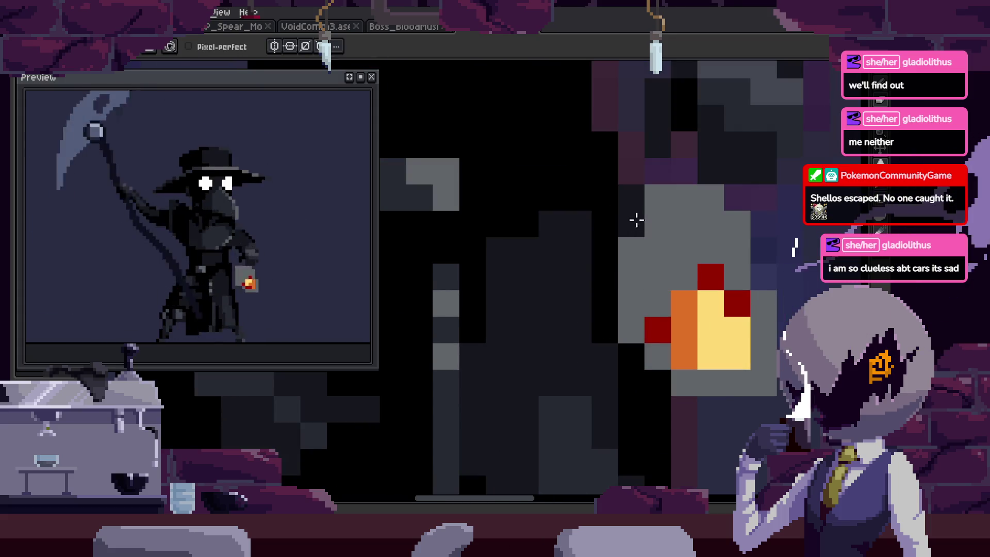
{"action": "key", "text": "b"}
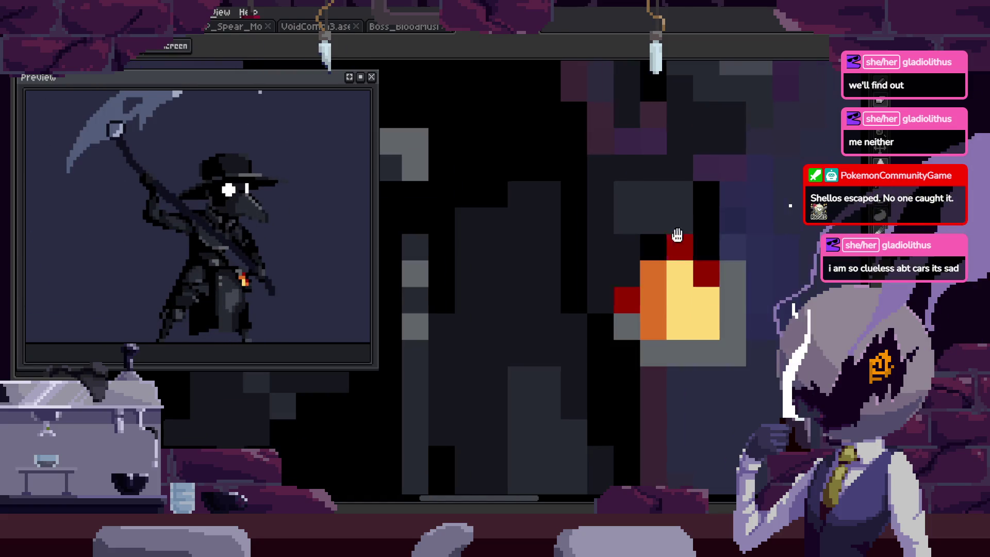
{"action": "scroll", "coordinate": [670, 271], "scroll_direction": "down", "scroll_amount": 1}
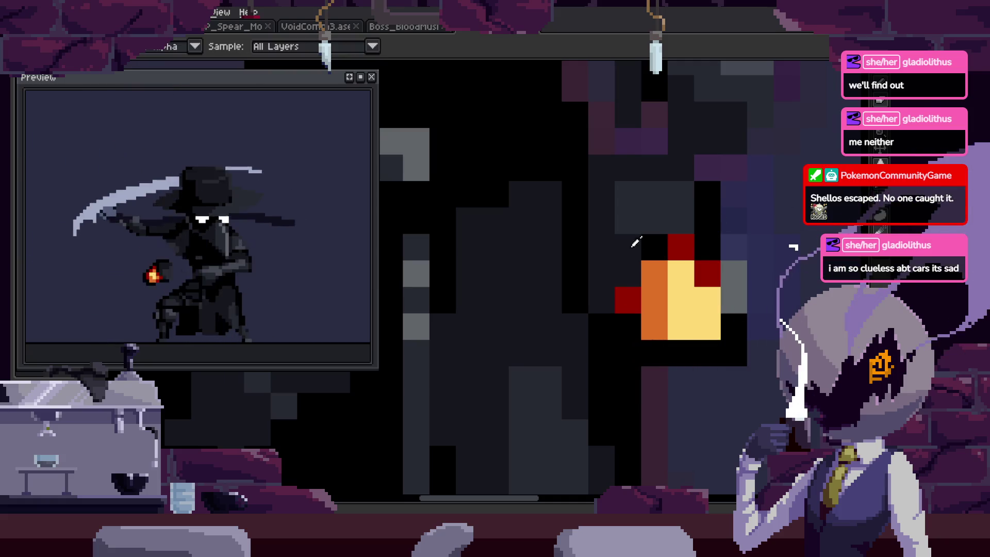
{"action": "scroll", "coordinate": [749, 291], "scroll_direction": "down", "scroll_amount": 3}
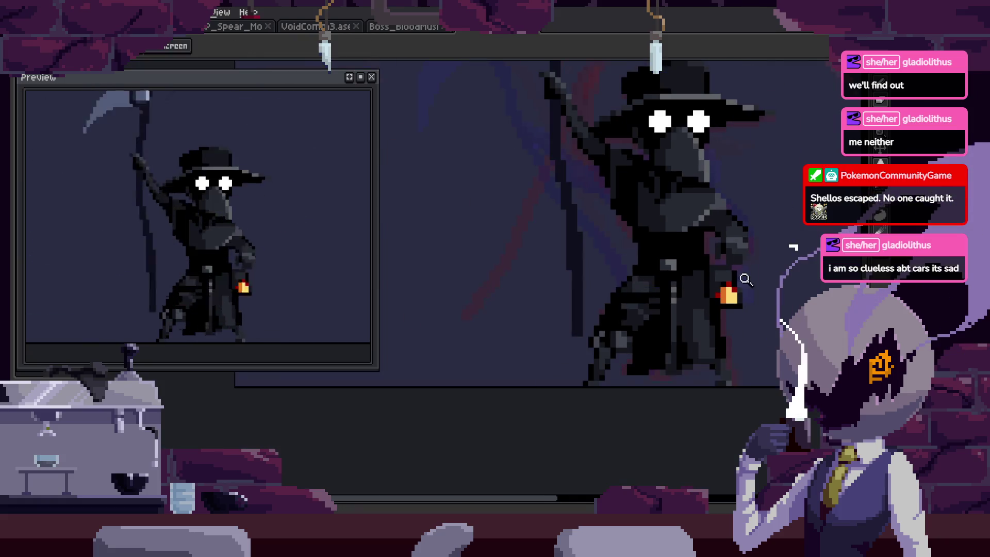
{"action": "scroll", "coordinate": [670, 260], "scroll_direction": "up", "scroll_amount": 1}
{"action": "key", "text": "period"}
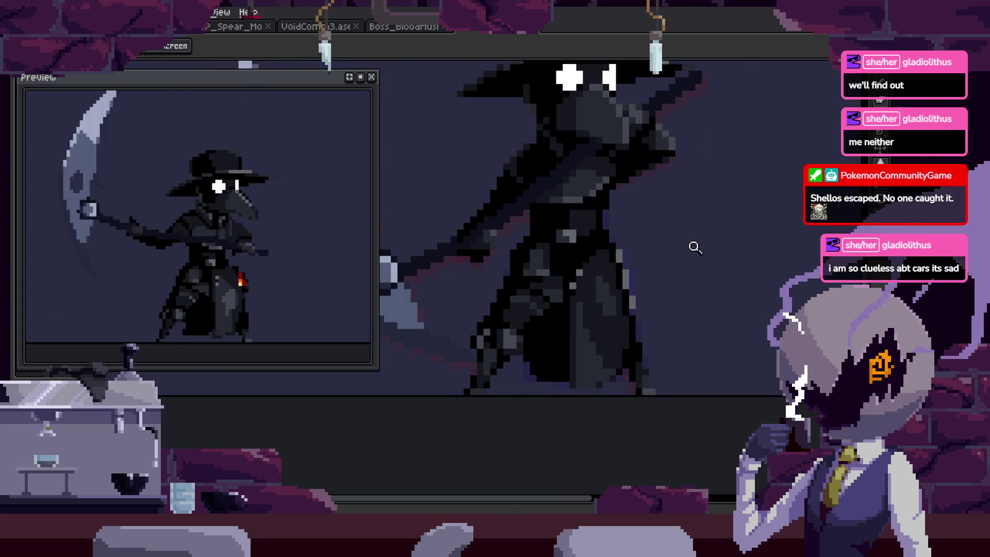
{"action": "scroll", "coordinate": [670, 240], "scroll_direction": "up", "scroll_amount": 1}
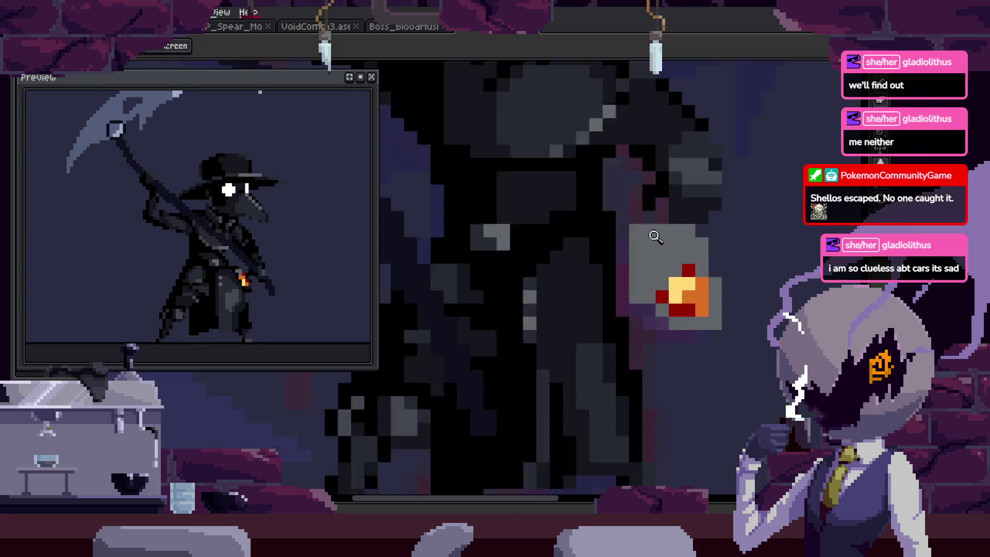
Zoom in close on the lantern flame of this frame.
{"action": "scroll", "coordinate": [586, 194], "scroll_direction": "up", "scroll_amount": 2}
{"action": "key", "text": "b"}
{"action": "scroll", "coordinate": [709, 271], "scroll_direction": "up", "scroll_amount": 2}
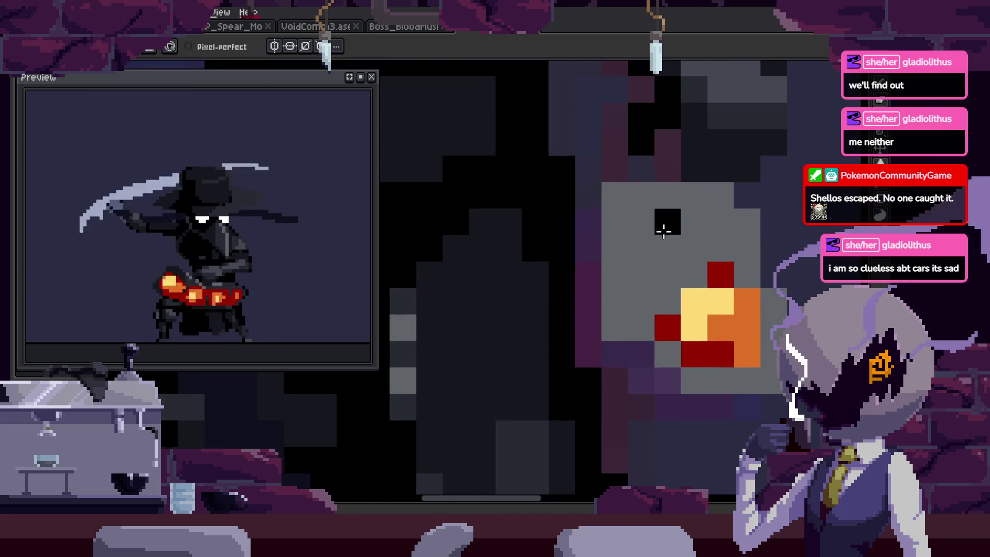
{"action": "key", "text": "z"}
{"action": "left_click", "coordinate": [593, 250]}
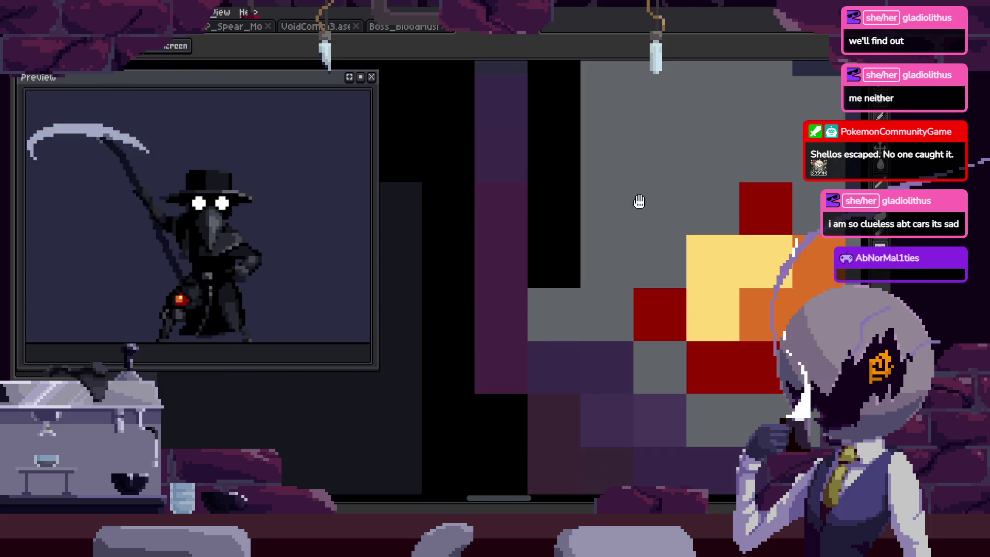
{"action": "scroll", "coordinate": [579, 215], "scroll_direction": "down", "scroll_amount": 2}
{"action": "key", "text": "b"}
{"action": "scroll", "coordinate": [575, 219], "scroll_direction": "up", "scroll_amount": 2}
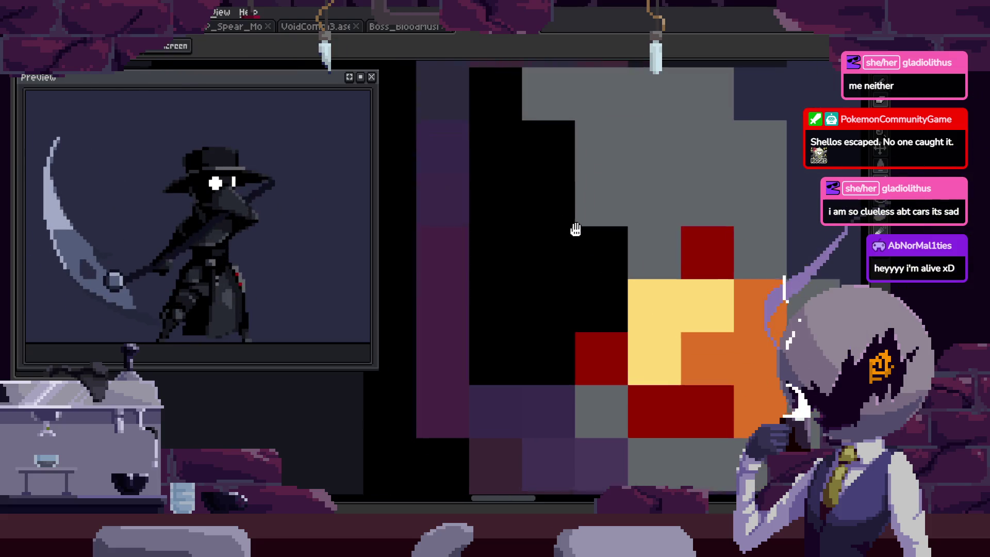
{"action": "scroll", "coordinate": [603, 299], "scroll_direction": "up", "scroll_amount": 1}
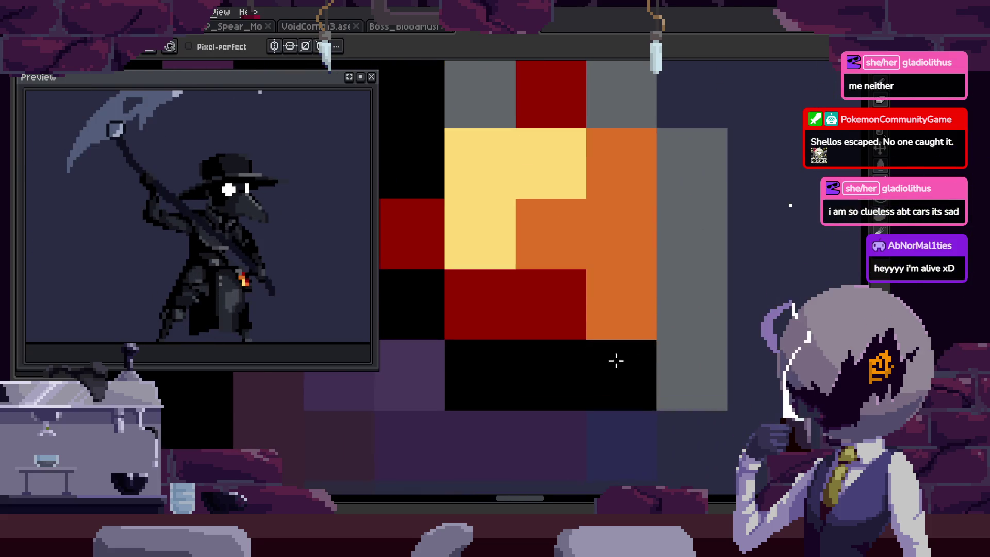
{"action": "key", "text": "z"}
{"action": "scroll", "coordinate": [707, 205], "scroll_direction": "down", "scroll_amount": 4}
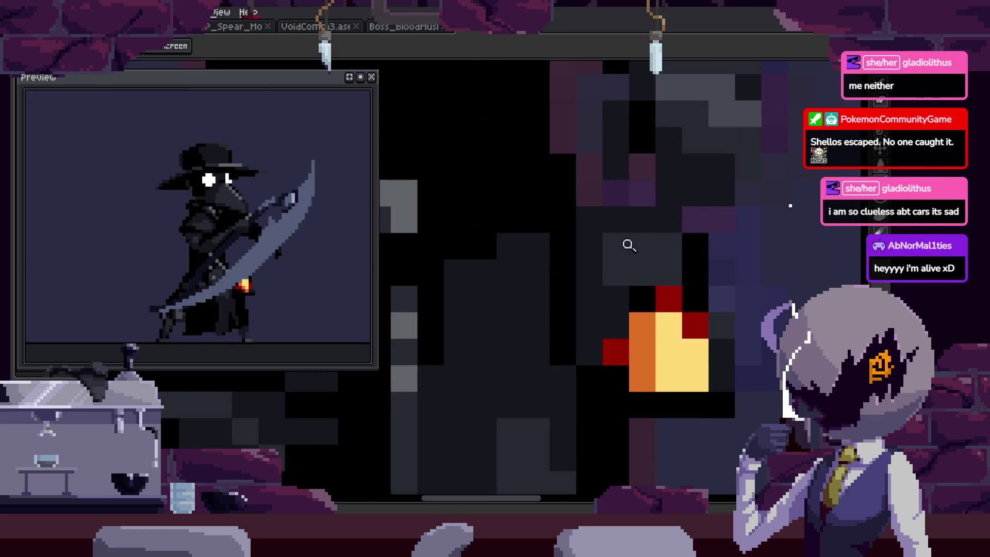
{"action": "key", "text": "b"}
{"action": "scroll", "coordinate": [713, 212], "scroll_direction": "up", "scroll_amount": 2}
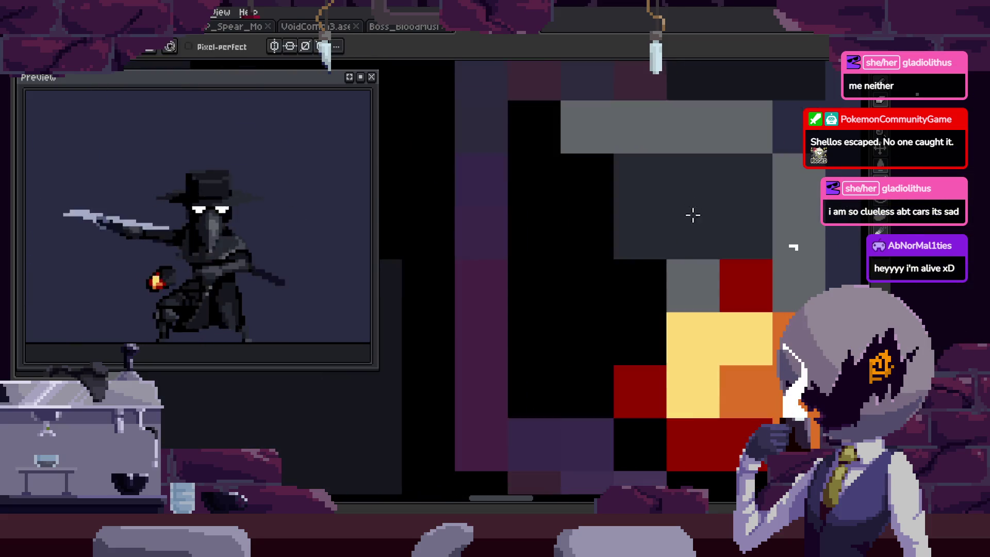
{"action": "scroll", "coordinate": [540, 289], "scroll_direction": "down", "scroll_amount": 6}
{"action": "scroll", "coordinate": [706, 254], "scroll_direction": "up", "scroll_amount": 4}
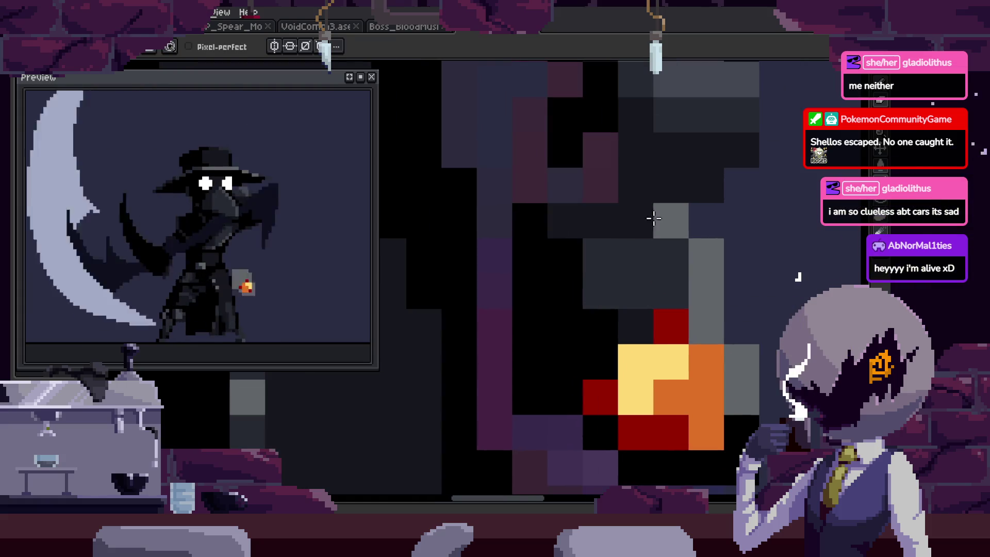
Sample the dark grey and paint two pixels beside the flame with it.
{"action": "key", "text": "i"}
{"action": "key", "text": "h"}
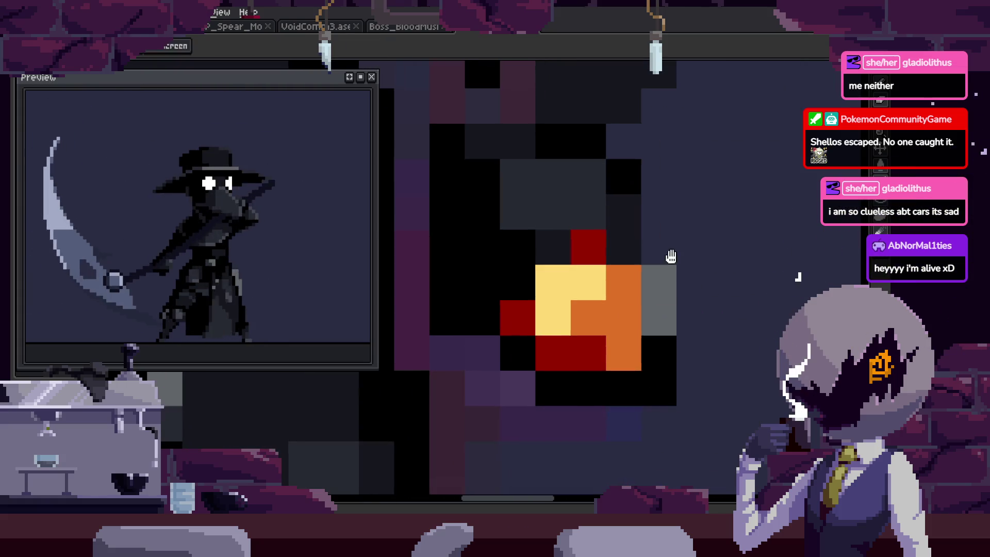
{"action": "key", "text": "i"}
{"action": "scroll", "coordinate": [658, 289], "scroll_direction": "down", "scroll_amount": 3}
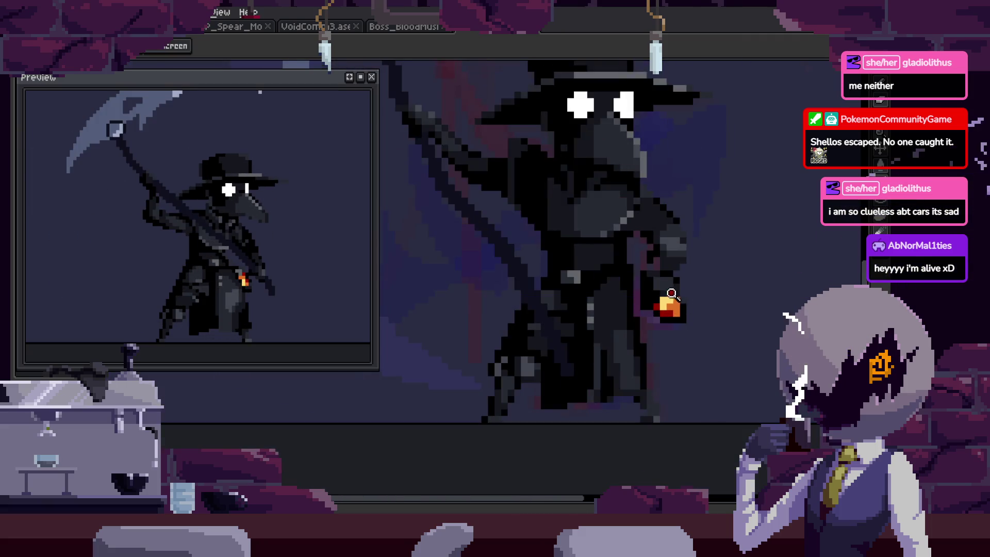
{"action": "scroll", "coordinate": [670, 236], "scroll_direction": "up", "scroll_amount": 4}
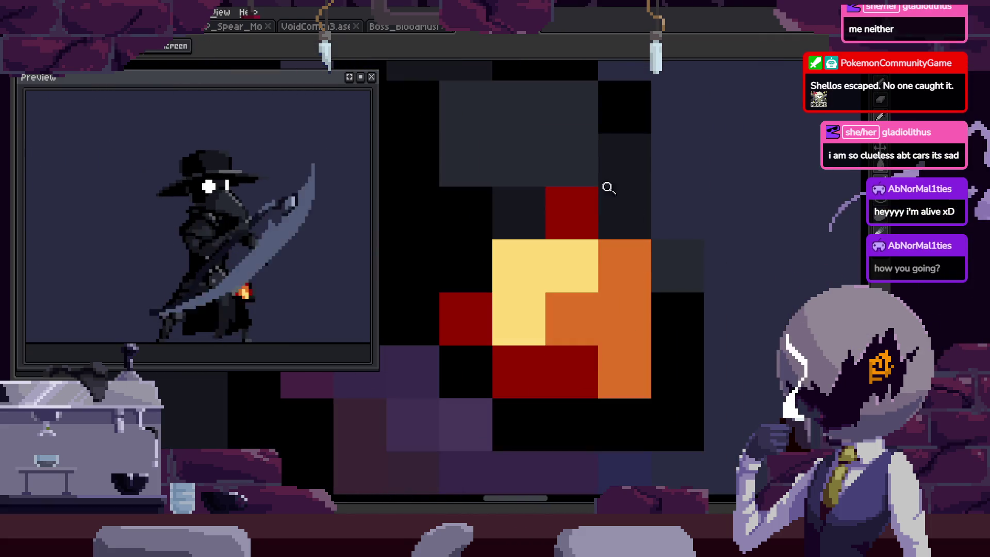
{"action": "left_click_drag", "start_coordinate": [660, 268], "coordinate": [666, 359]}
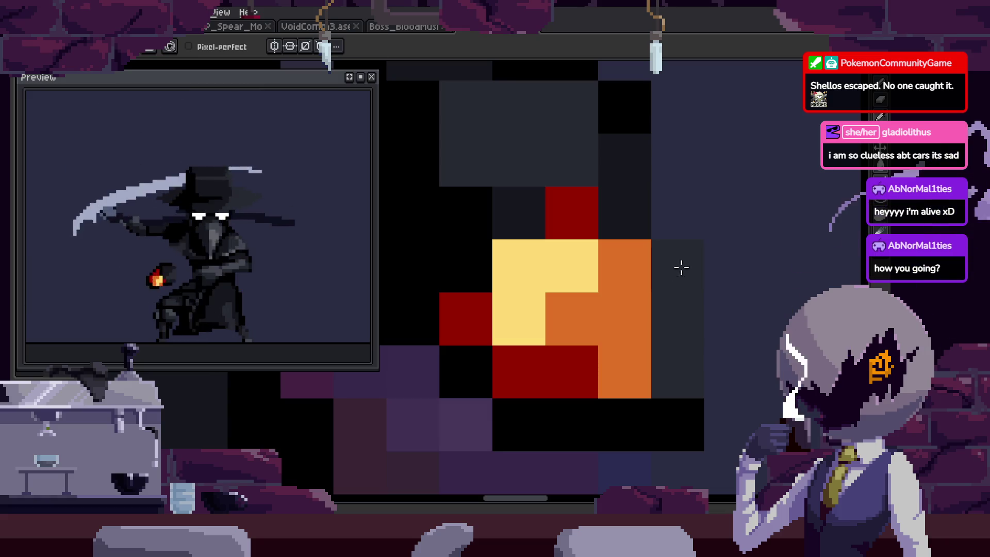
{"action": "scroll", "coordinate": [601, 402], "scroll_direction": "down", "scroll_amount": 5}
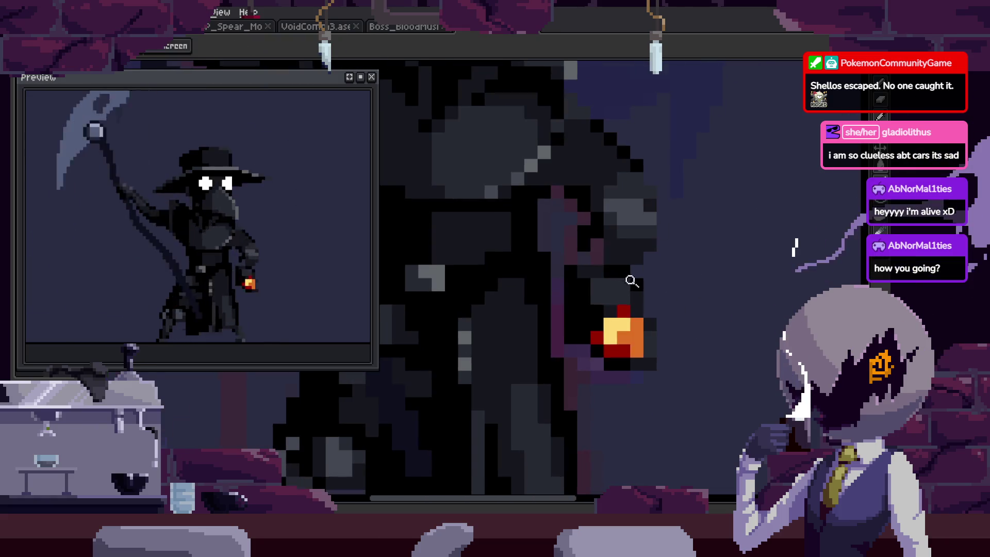
{"action": "scroll", "coordinate": [629, 319], "scroll_direction": "up", "scroll_amount": 5}
Clear the selection and paint the grey pixels around the lantern dark.
{"action": "key", "text": "z"}
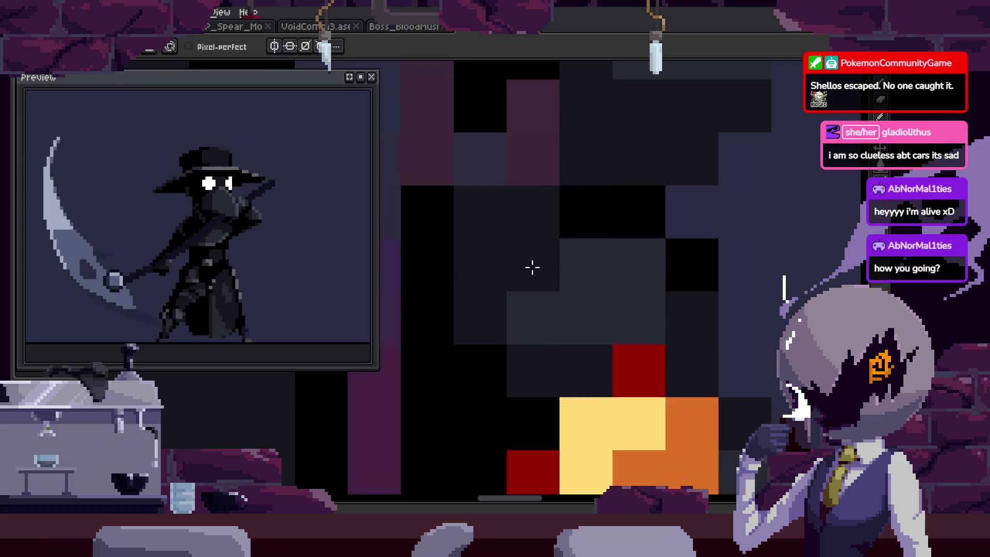
{"action": "scroll", "coordinate": [593, 281], "scroll_direction": "down", "scroll_amount": 5}
{"action": "key", "text": "v"}
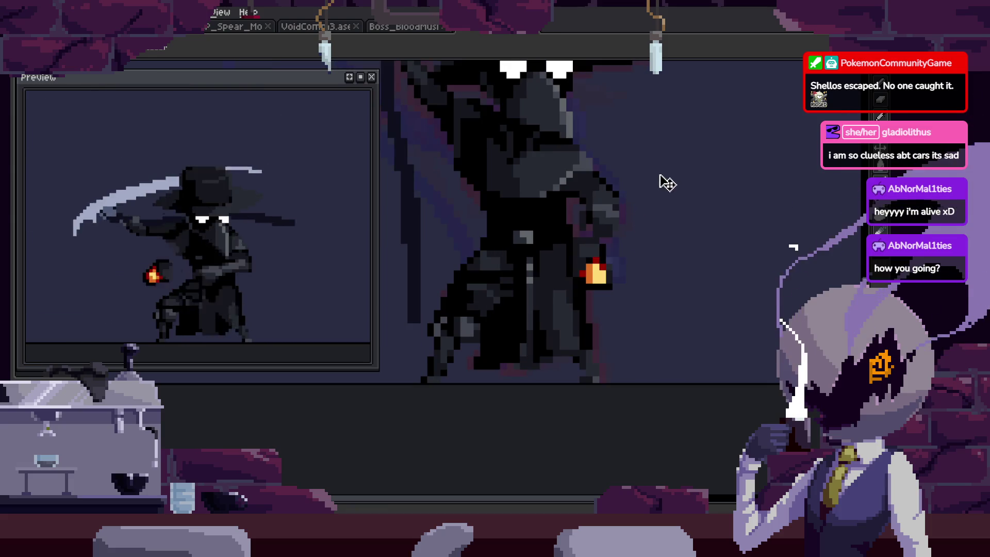
{"action": "key", "text": "z"}
{"action": "scroll", "coordinate": [660, 204], "scroll_direction": "up", "scroll_amount": 5}
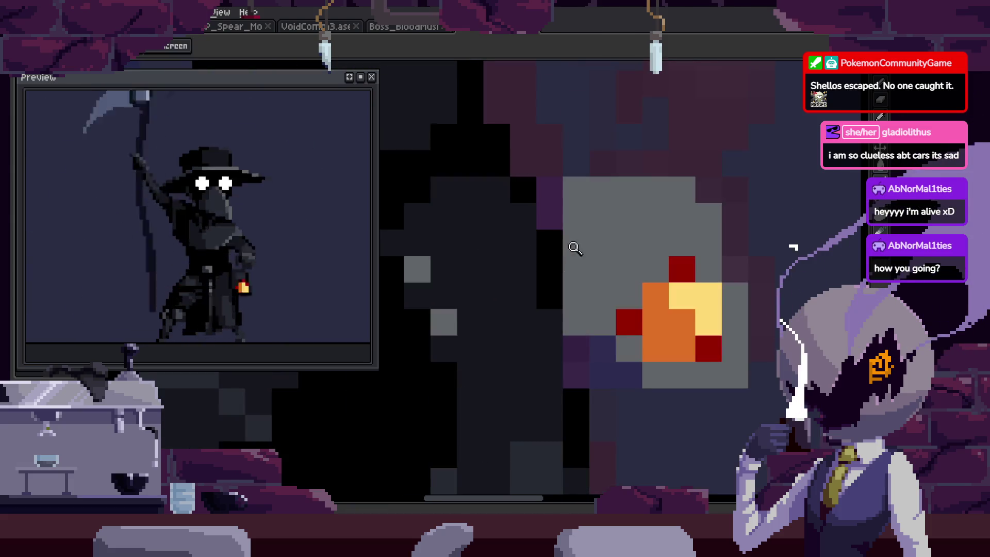
{"action": "key", "text": "b"}
{"action": "key", "text": "w"}
{"action": "key", "text": "ctrl+d"}
{"action": "scroll", "coordinate": [669, 165], "scroll_direction": "up", "scroll_amount": 1}
{"action": "scroll", "coordinate": [630, 200], "scroll_direction": "up", "scroll_amount": 1}
{"action": "mouse_move", "coordinate": [582, 254]}
{"action": "left_mouse_down"}
{"action": "mouse_move", "coordinate": [618, 252]}
{"action": "mouse_move", "coordinate": [581, 230]}
{"action": "mouse_move", "coordinate": [673, 226]}
{"action": "left_mouse_up"}
Pick the dark colour again and darken two more grey pixels beside the flame.
{"action": "key", "text": "i"}
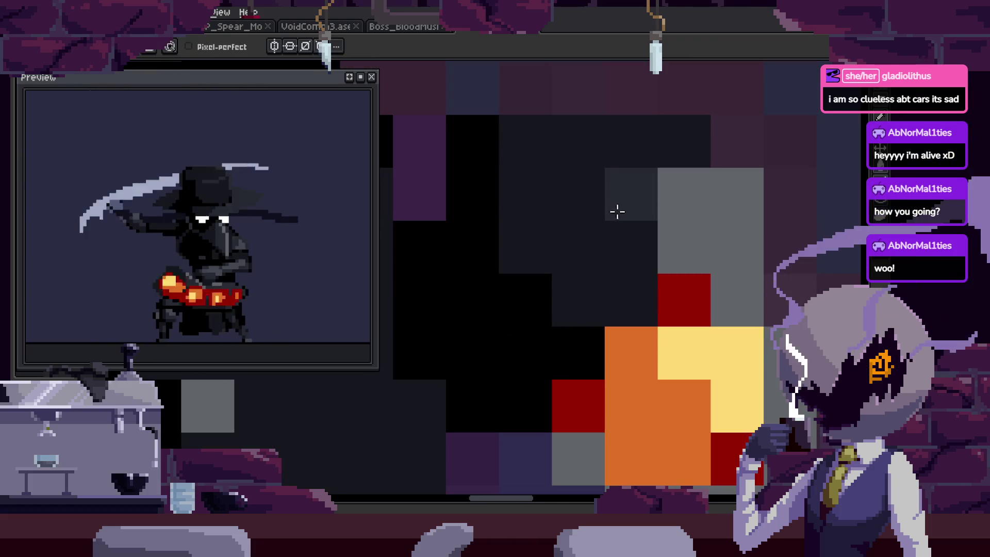
{"action": "key", "text": "z"}
{"action": "scroll", "coordinate": [668, 234], "scroll_direction": "down", "scroll_amount": 3}
{"action": "key", "text": "i"}
{"action": "scroll", "coordinate": [670, 258], "scroll_direction": "up", "scroll_amount": 3}
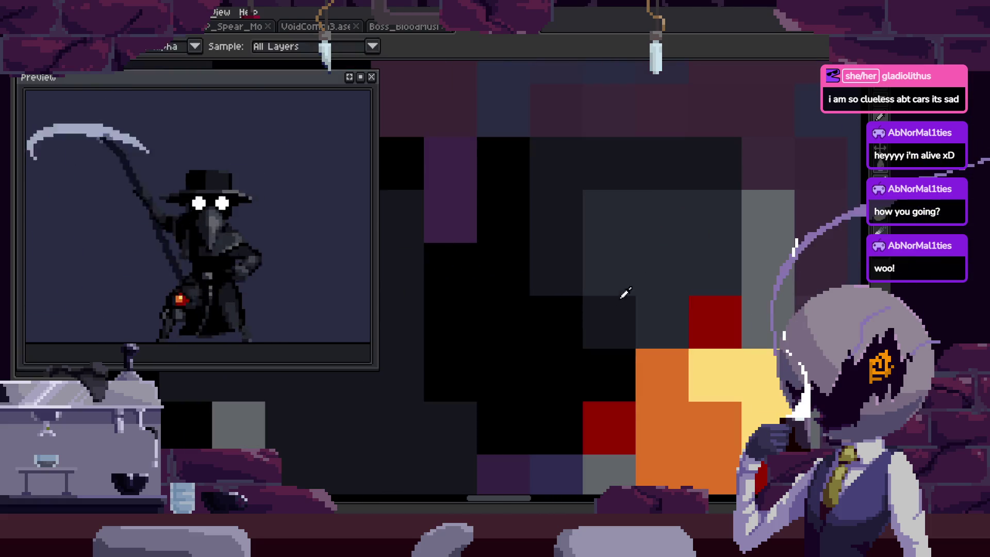
{"action": "key", "text": "b"}
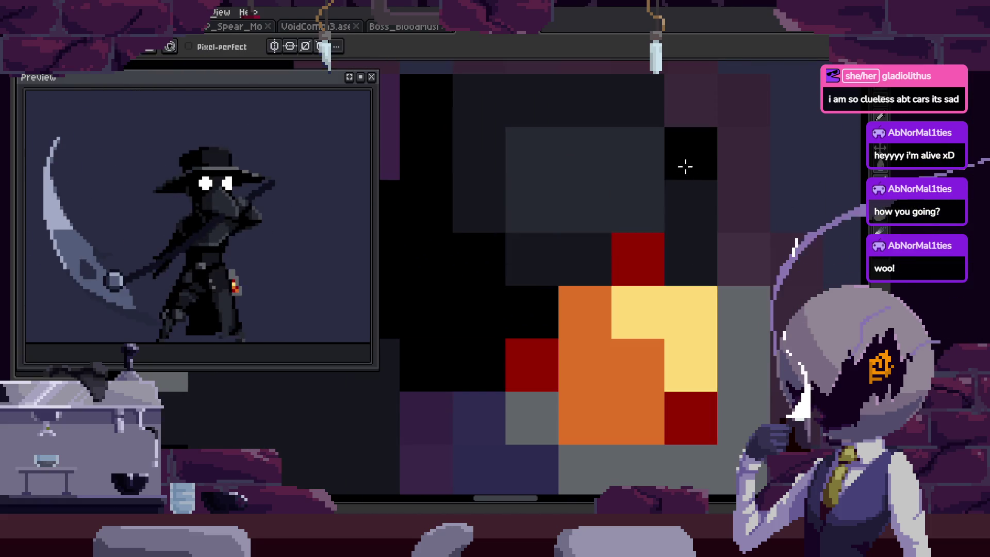
{"action": "scroll", "coordinate": [777, 241], "scroll_direction": "down", "scroll_amount": 3}
{"action": "scroll", "coordinate": [712, 298], "scroll_direction": "up", "scroll_amount": 1}
{"action": "left_click_drag", "start_coordinate": [698, 240], "coordinate": [715, 295]}
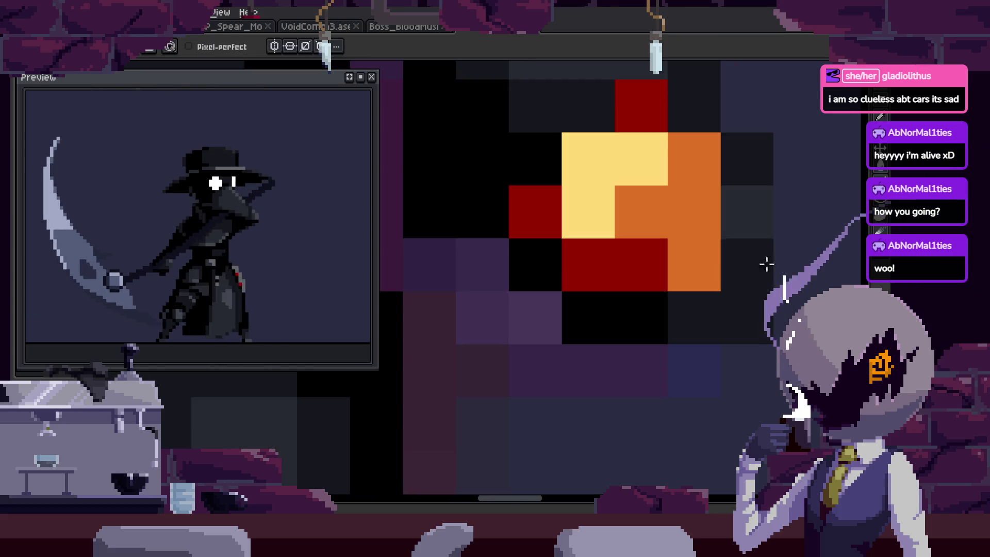
Compare neighbouring animation frames and move on to the next frame's lantern.
{"action": "key", "text": "period"}
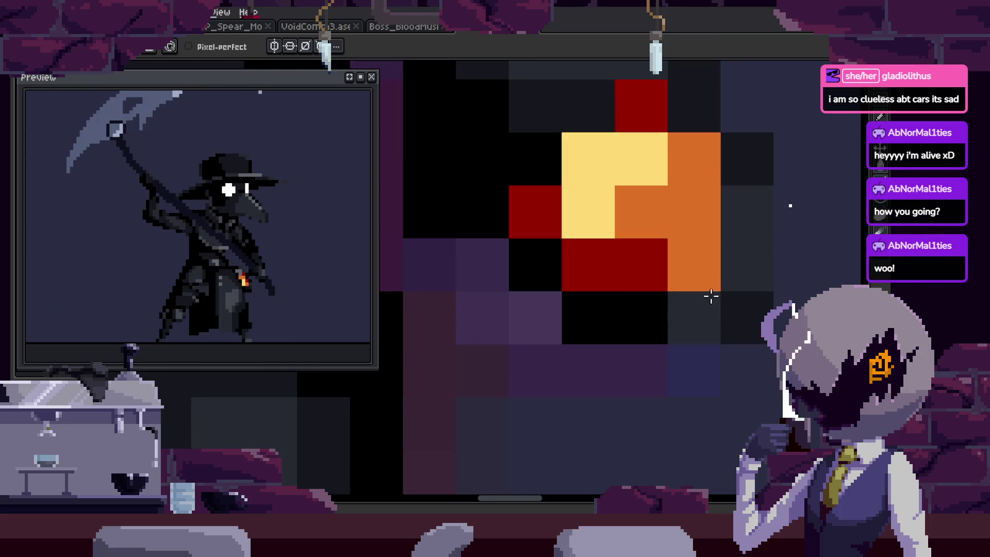
{"action": "key", "text": "comma"}
{"action": "key", "text": "period"}
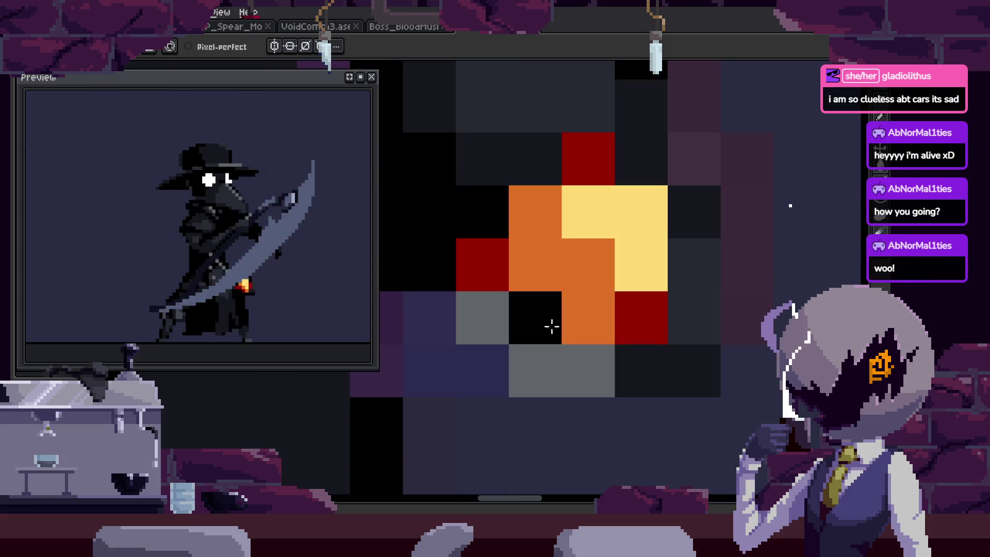
{"action": "key", "text": "z"}
{"action": "scroll", "coordinate": [634, 350], "scroll_direction": "down", "scroll_amount": 4}
{"action": "key", "text": "period"}
{"action": "key", "text": "period"}
{"action": "scroll", "coordinate": [654, 258], "scroll_direction": "up", "scroll_amount": 5}
{"action": "key", "text": "b"}
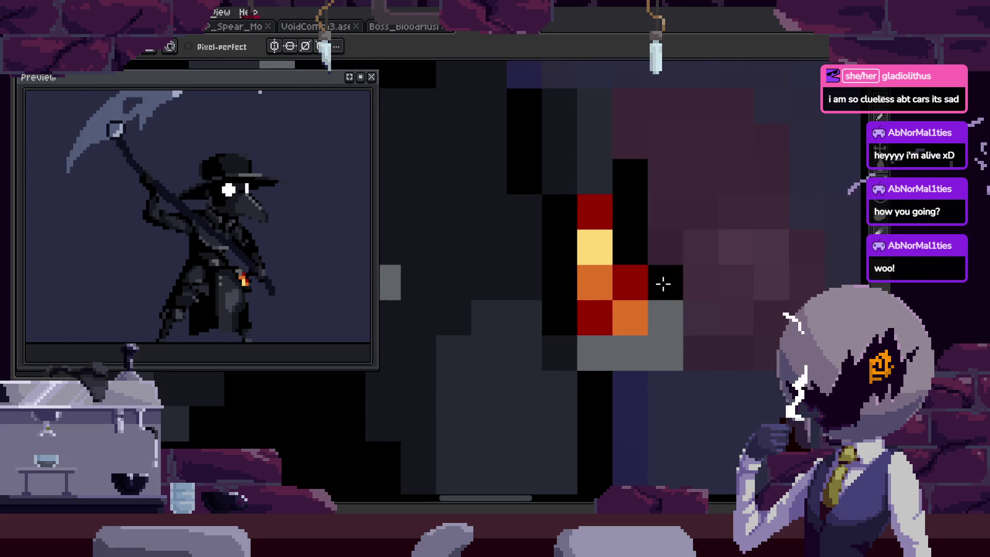
{"action": "key", "text": "z"}
{"action": "scroll", "coordinate": [746, 184], "scroll_direction": "down", "scroll_amount": 2}
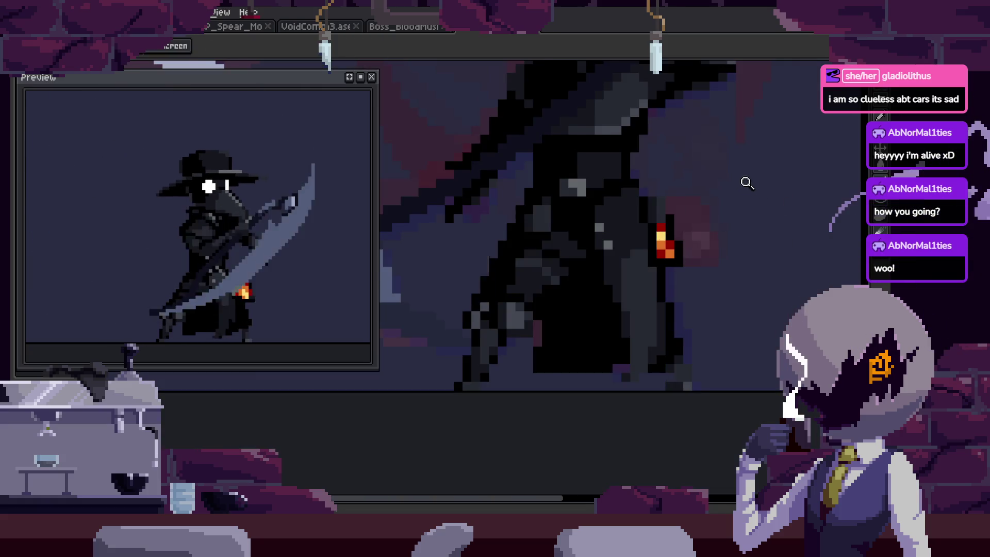
Examine the lantern flame pixels up close, switching between Fill, Pencil and Eyedropper tools.
{"action": "scroll", "coordinate": [698, 242], "scroll_direction": "down", "scroll_amount": 1}
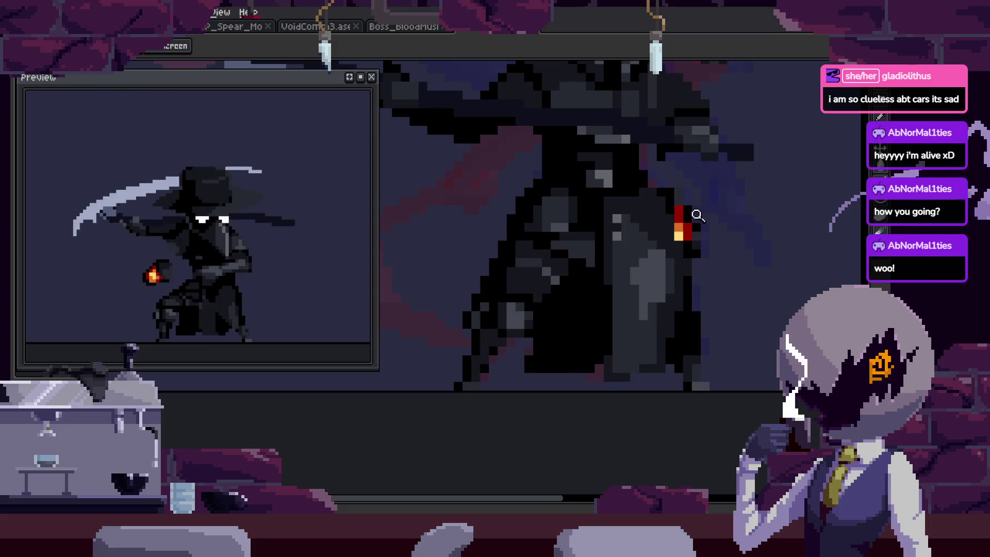
{"action": "scroll", "coordinate": [658, 159], "scroll_direction": "up", "scroll_amount": 2}
{"action": "scroll", "coordinate": [647, 178], "scroll_direction": "up", "scroll_amount": 1}
{"action": "key", "text": "g"}
{"action": "scroll", "coordinate": [691, 265], "scroll_direction": "up", "scroll_amount": 1}
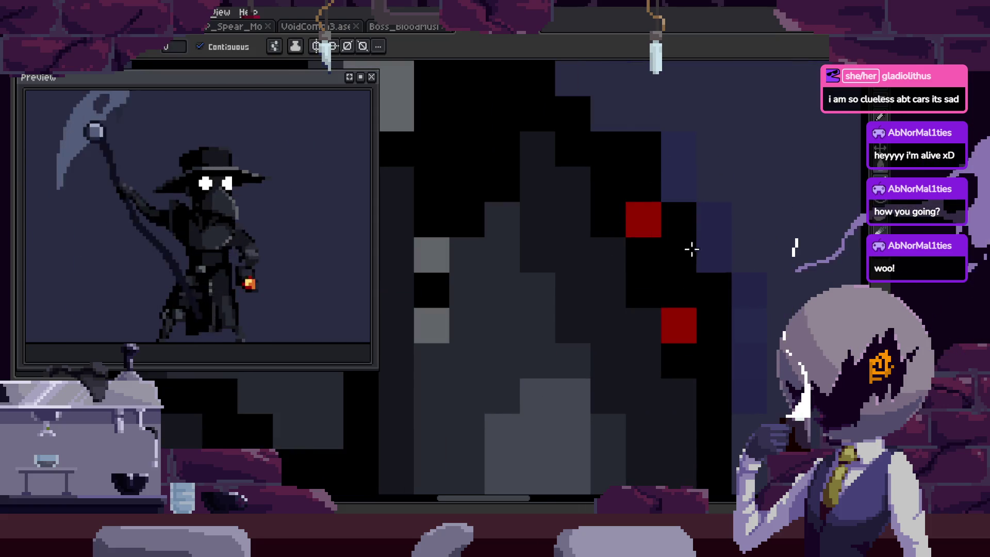
{"action": "key", "text": "b"}
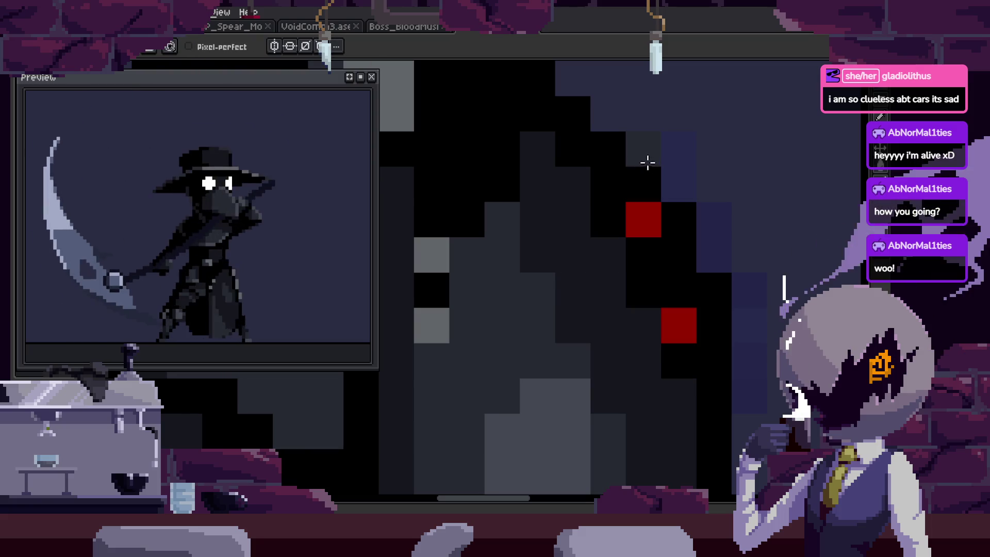
{"action": "scroll", "coordinate": [750, 306], "scroll_direction": "down", "scroll_amount": 3}
{"action": "scroll", "coordinate": [629, 307], "scroll_direction": "up", "scroll_amount": 3}
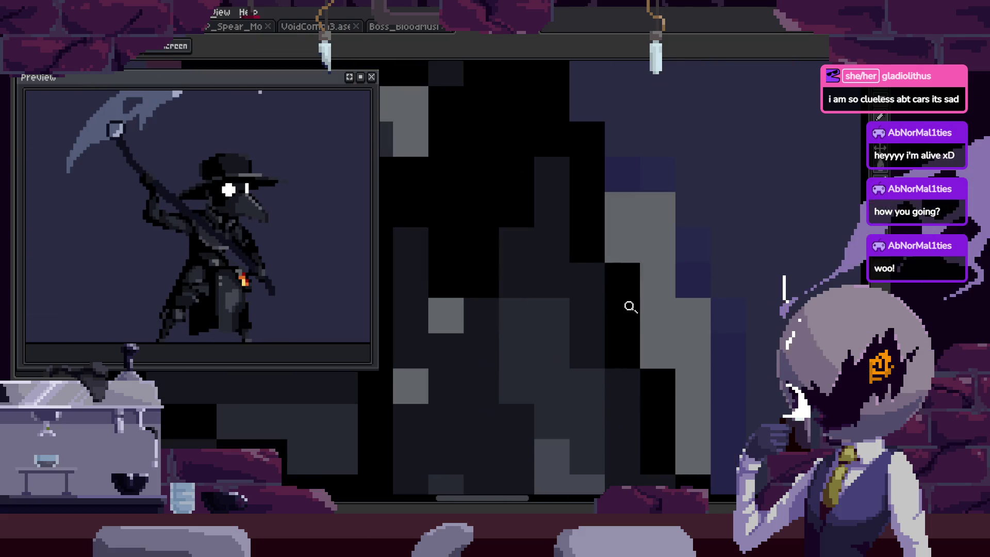
{"action": "key", "text": "b"}
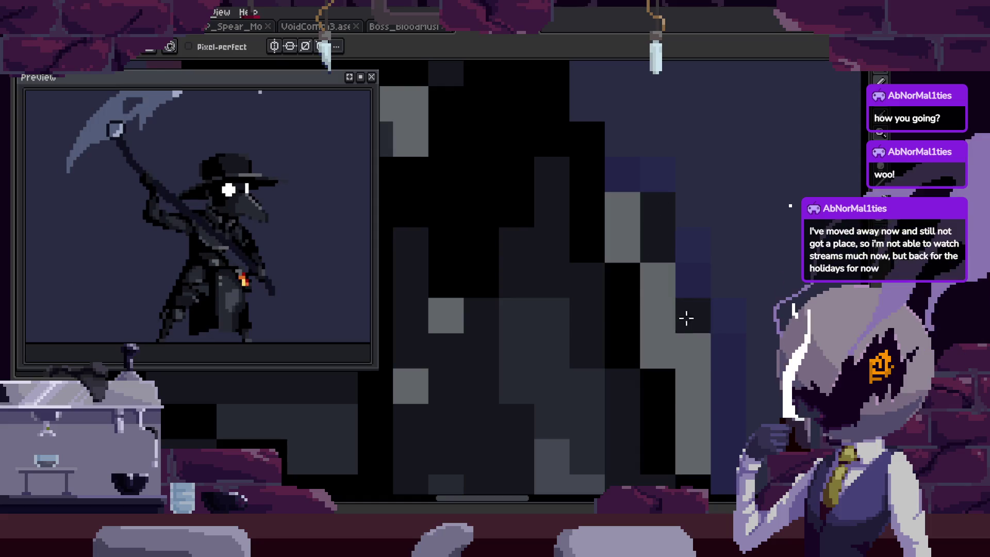
{"action": "key", "text": "alt"}
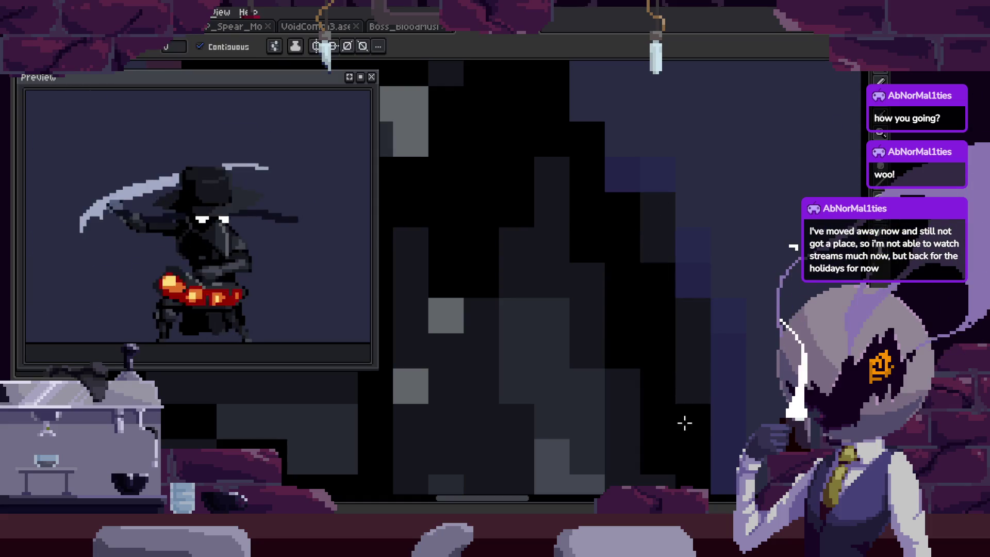
{"action": "scroll", "coordinate": [685, 419], "scroll_direction": "down", "scroll_amount": 2}
{"action": "scroll", "coordinate": [659, 316], "scroll_direction": "up", "scroll_amount": 2}
{"action": "key", "text": "alt"}
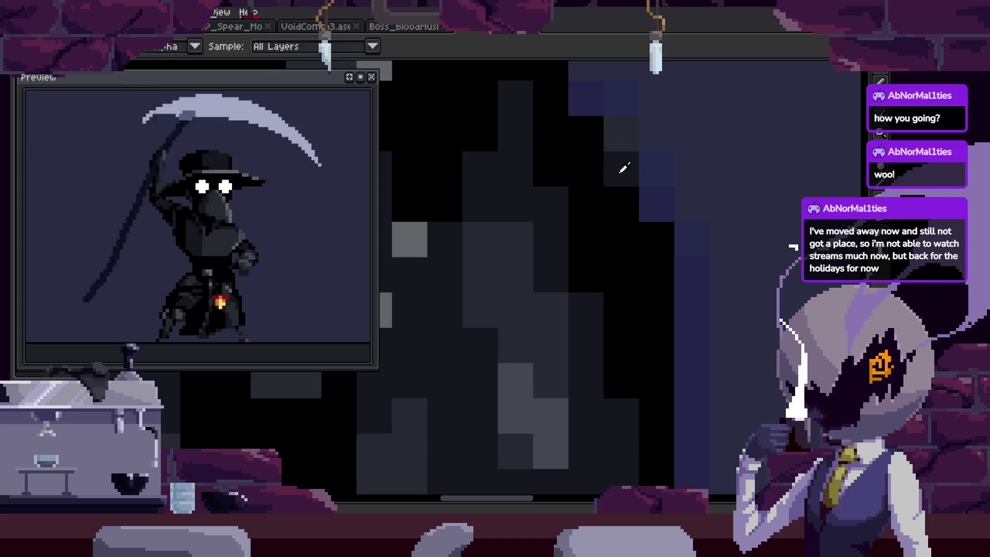
Zoom in on the lantern, return to the Pencil, and save the sprite.
{"action": "scroll", "coordinate": [698, 239], "scroll_direction": "down", "scroll_amount": 2}
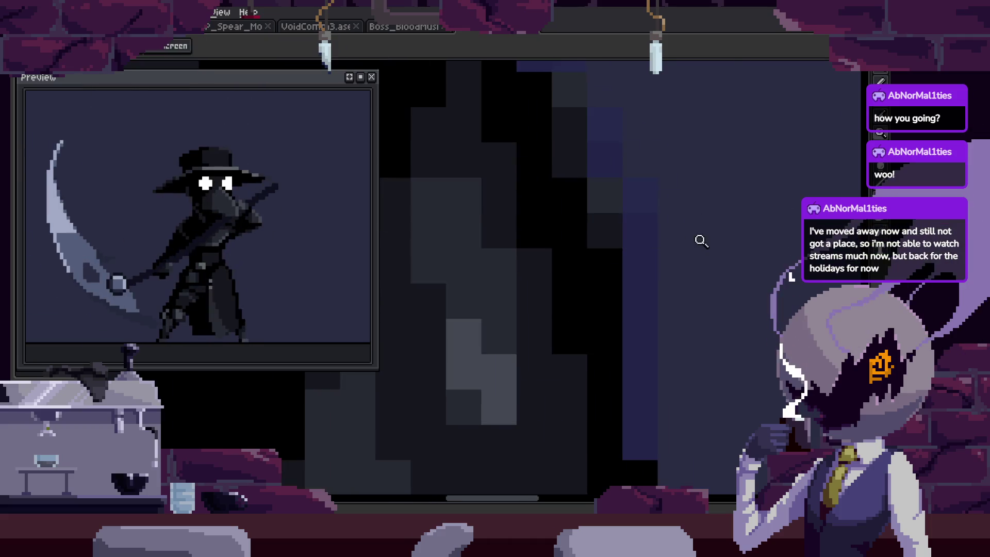
{"action": "scroll", "coordinate": [691, 250], "scroll_direction": "down", "scroll_amount": 2}
{"action": "scroll", "coordinate": [678, 152], "scroll_direction": "up", "scroll_amount": 4}
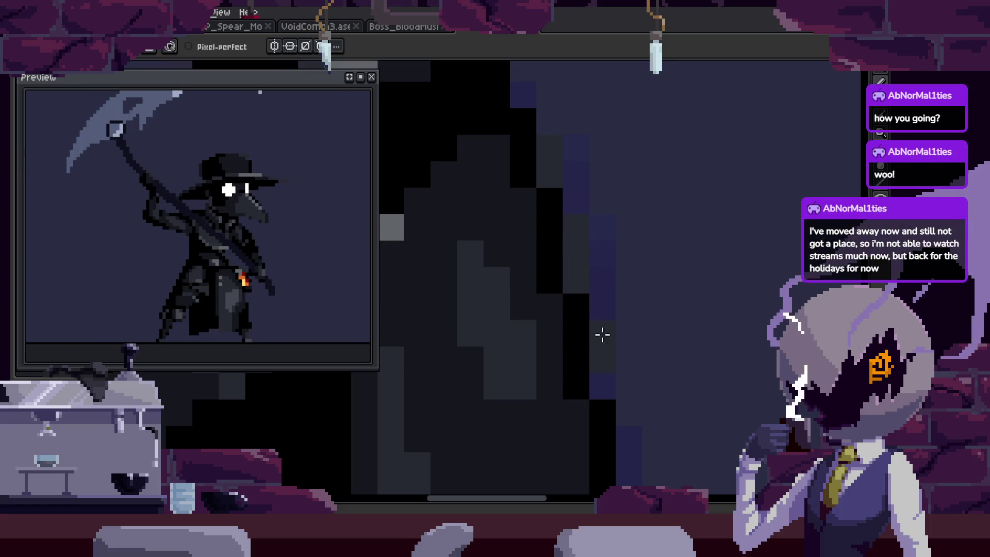
{"action": "scroll", "coordinate": [645, 311], "scroll_direction": "down", "scroll_amount": 2}
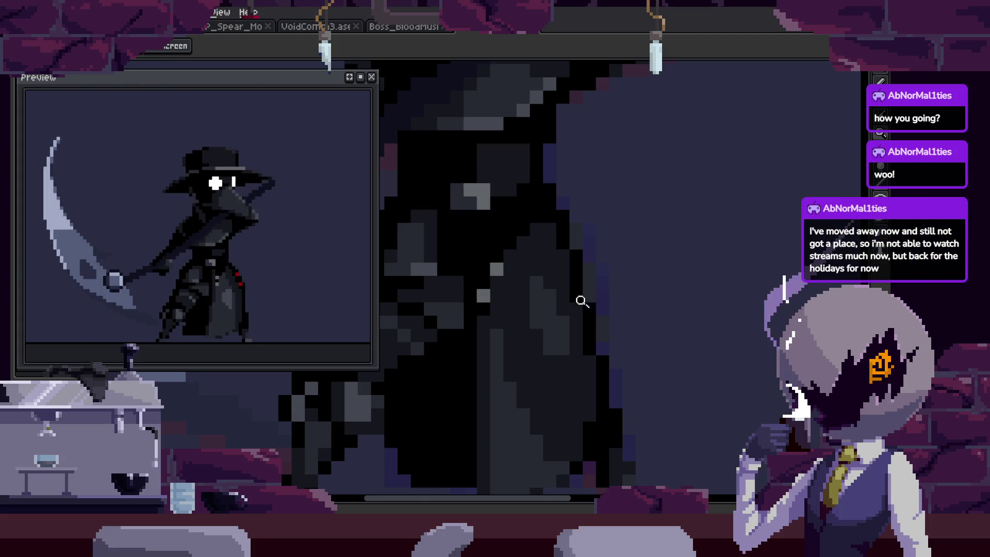
{"action": "scroll", "coordinate": [608, 242], "scroll_direction": "left", "scroll_amount": 2}
{"action": "scroll", "coordinate": [645, 277], "scroll_direction": "left", "scroll_amount": 2}
{"action": "left_click", "coordinate": [655, 258]}
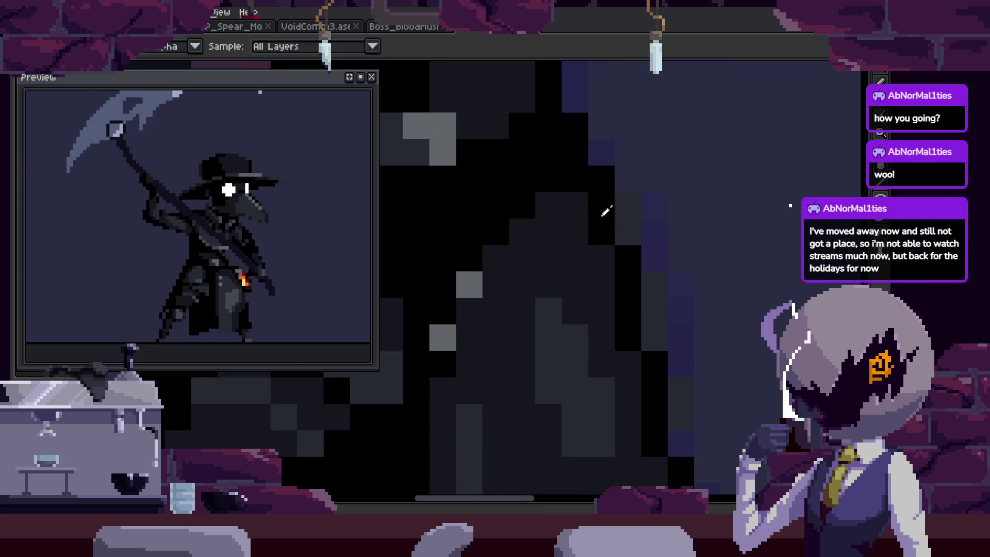
{"action": "key", "text": "b"}
{"action": "scroll", "coordinate": [650, 335], "scroll_direction": "down", "scroll_amount": 1}
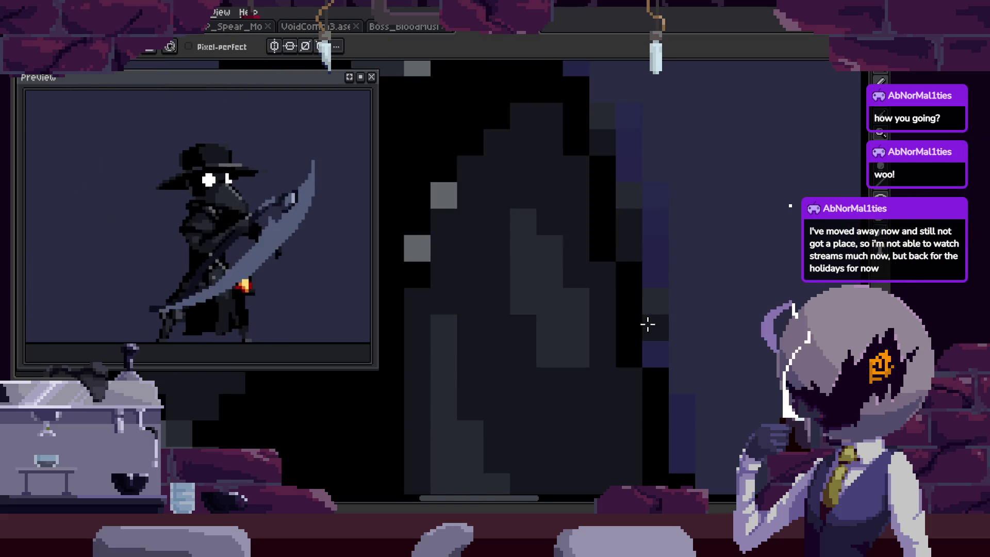
{"action": "scroll", "coordinate": [645, 304], "scroll_direction": "down", "scroll_amount": 1}
{"action": "scroll", "coordinate": [653, 252], "scroll_direction": "down", "scroll_amount": 1}
{"action": "key", "text": "ctrl+s"}
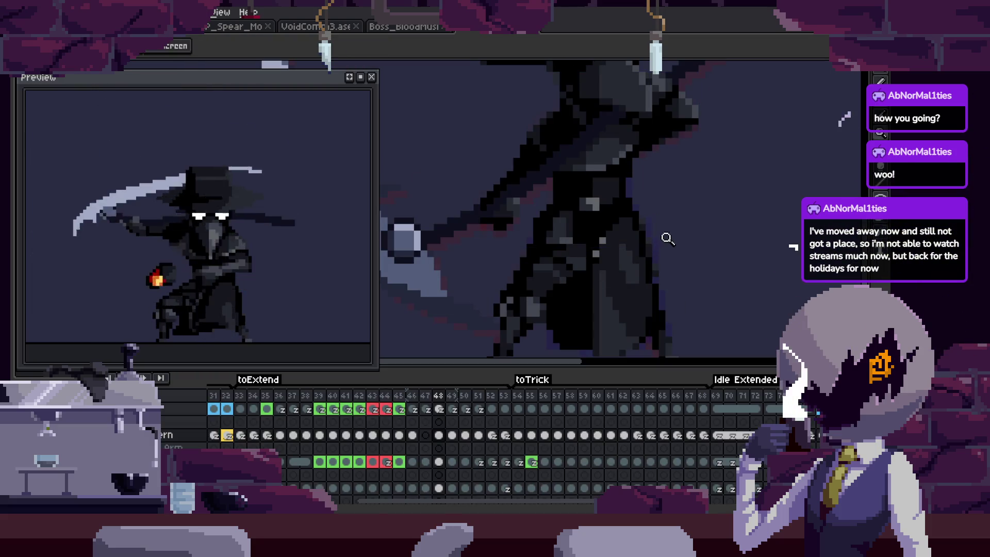
Save again, play the animation, then step back to frames 53 and 50.
{"action": "key", "text": "ctrl+s"}
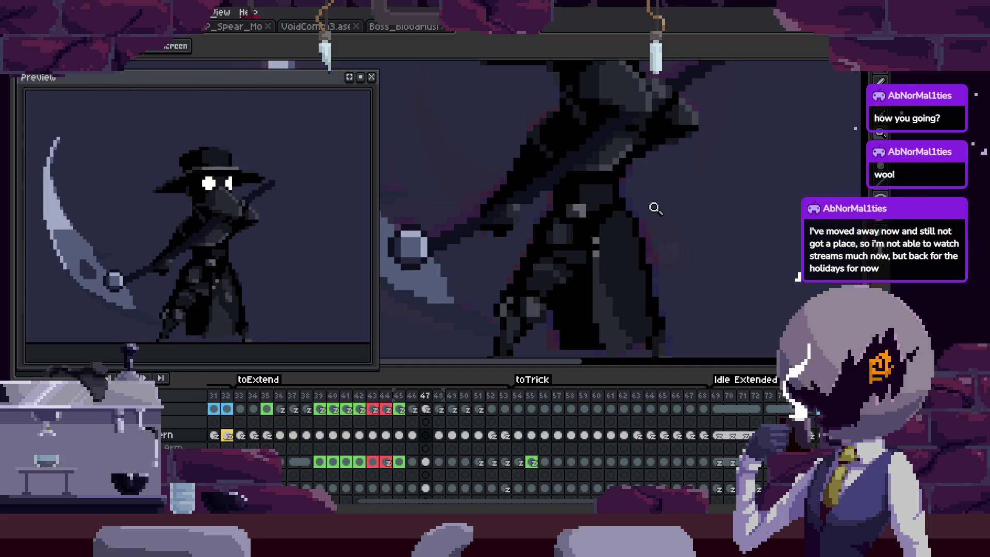
{"action": "key", "text": "Return"}
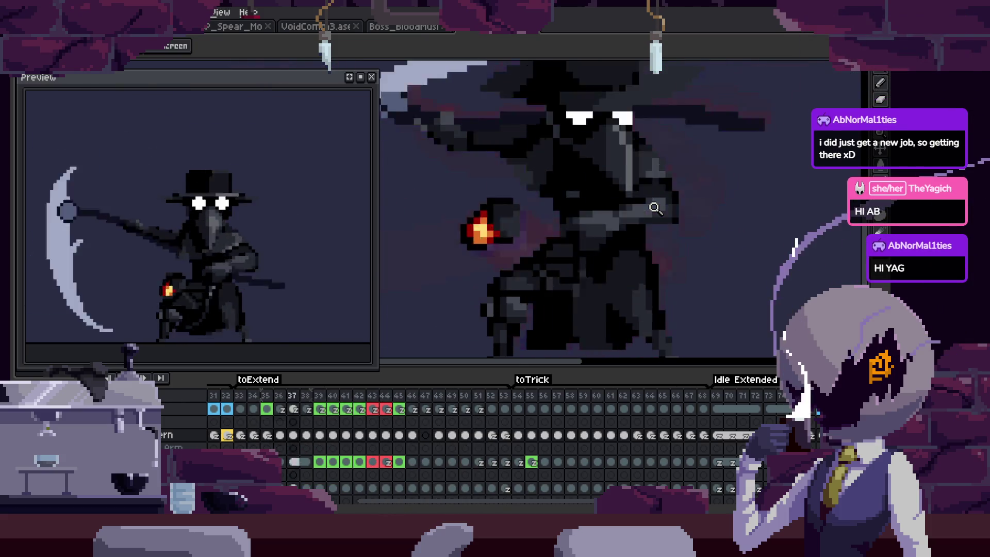
{"action": "key", "text": "comma"}
{"action": "key", "text": "b"}
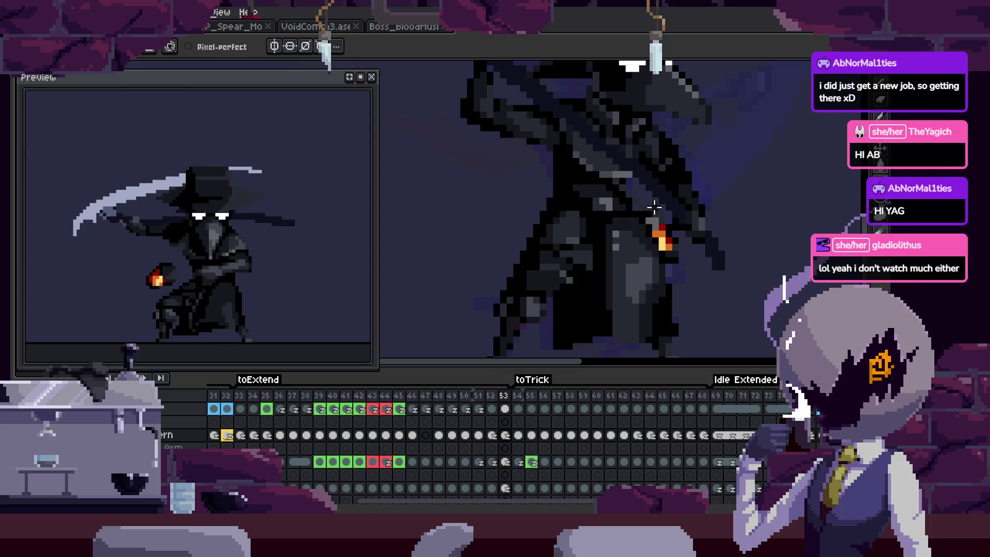
{"action": "key", "text": "comma"}
{"action": "key", "text": "comma"}
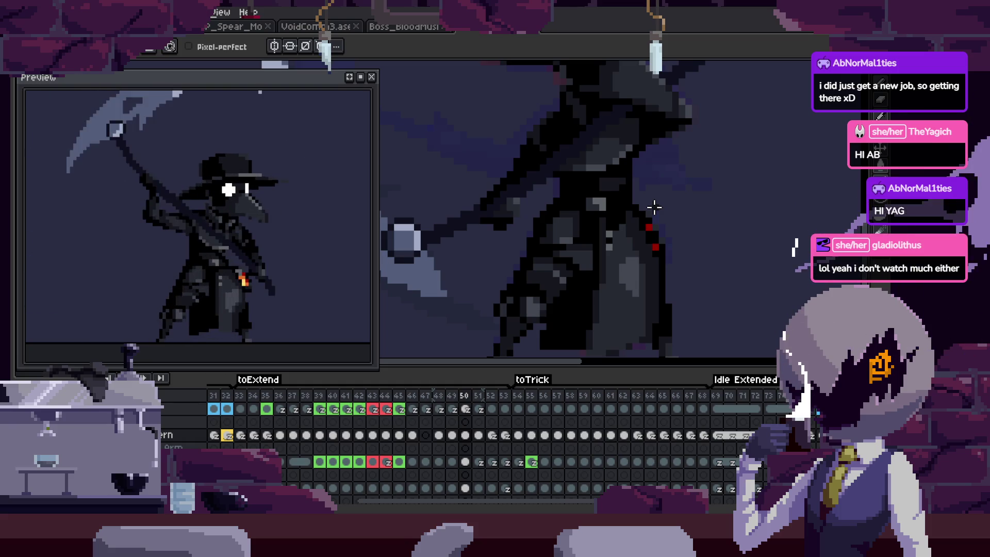
Replay the animation, hiding and re-showing the timeline, and stop on frame 36.
{"action": "key", "text": "Return"}
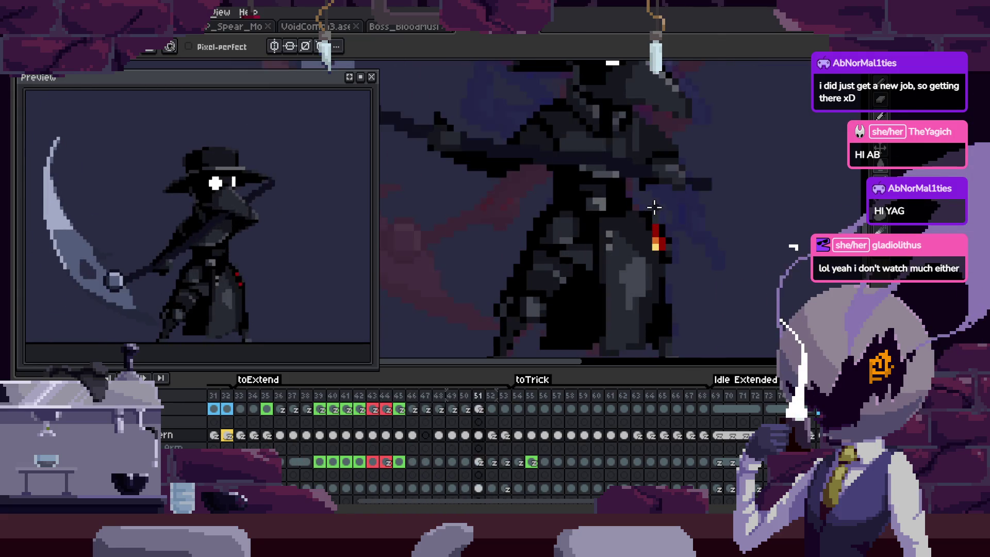
{"action": "key", "text": "Tab"}
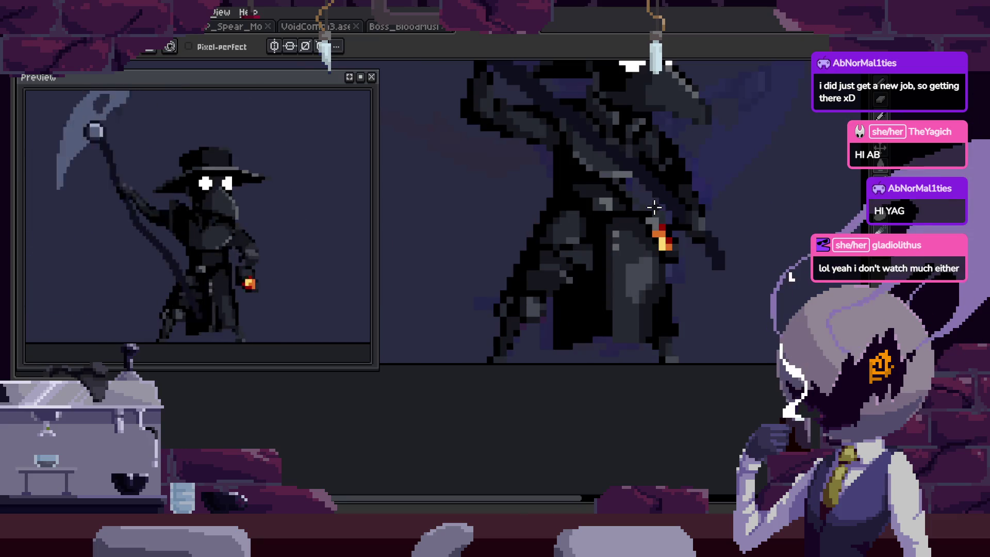
{"action": "key", "text": "Tab"}
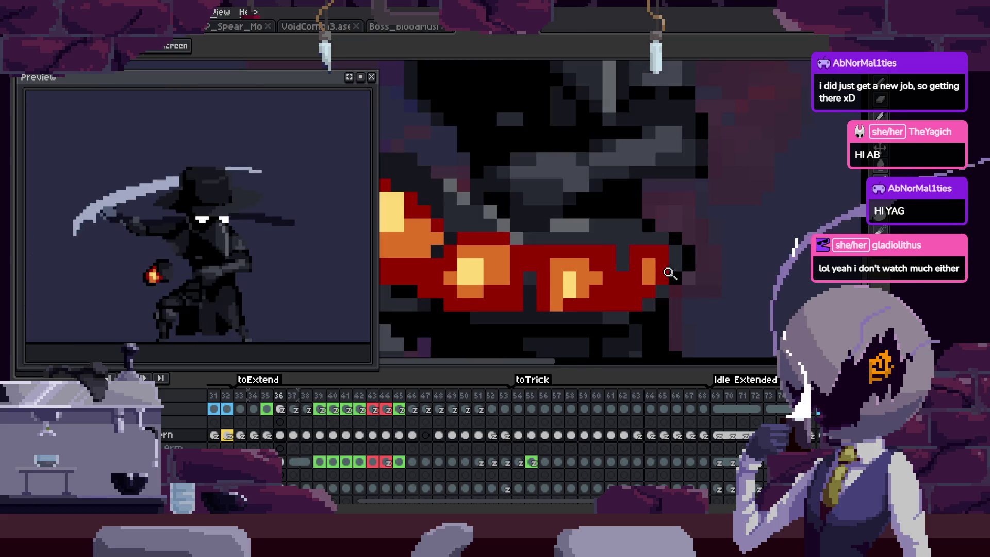
Zoom in with the timeline hidden, step through neighbouring frames' lantern flames, then zoom out.
{"action": "left_click", "coordinate": [629, 270]}
{"action": "key", "text": "Tab"}
{"action": "key", "text": "b"}
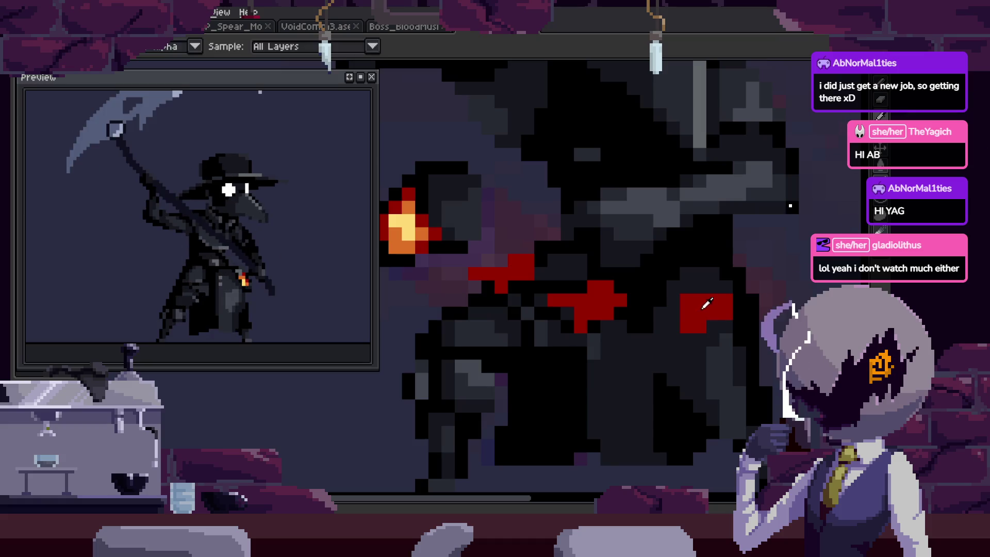
{"action": "key", "text": "Right"}
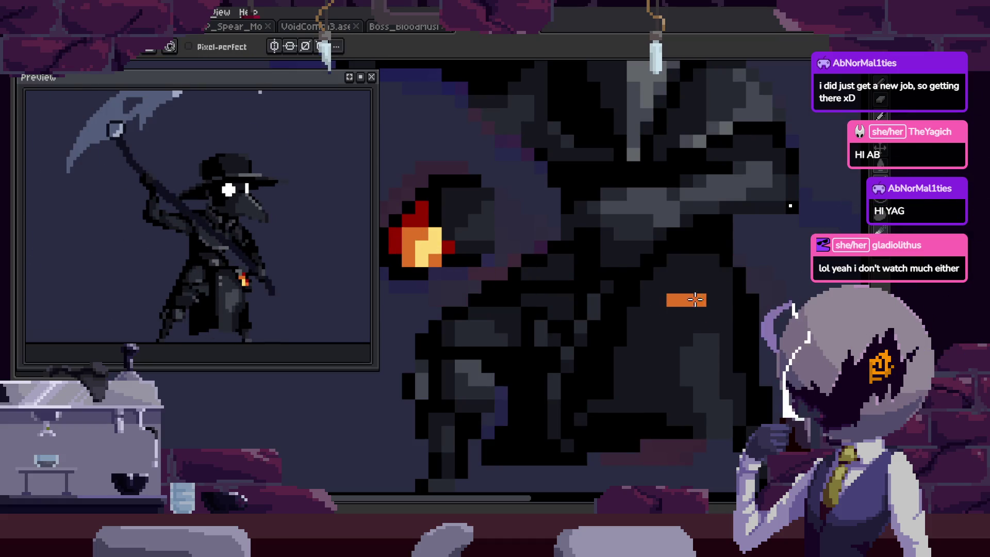
{"action": "key", "text": "Right"}
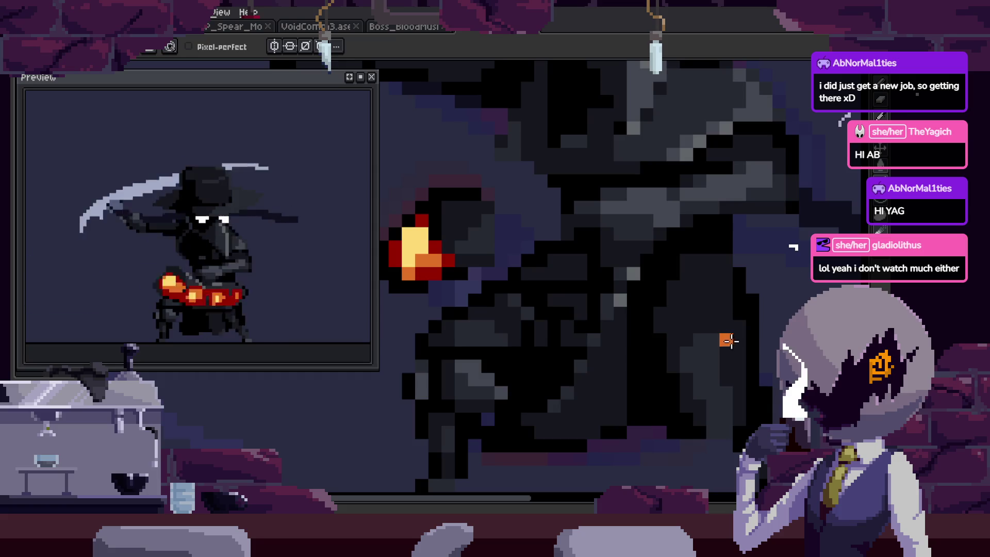
{"action": "scroll", "coordinate": [592, 299], "scroll_direction": "right", "scroll_amount": 3}
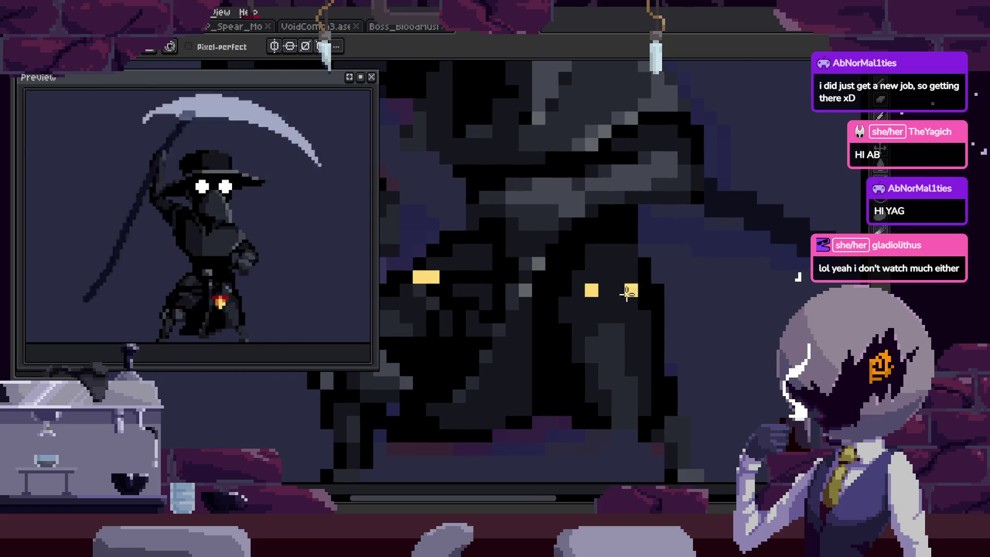
{"action": "key", "text": "z"}
{"action": "scroll", "coordinate": [746, 331], "scroll_direction": "down", "scroll_amount": 3}
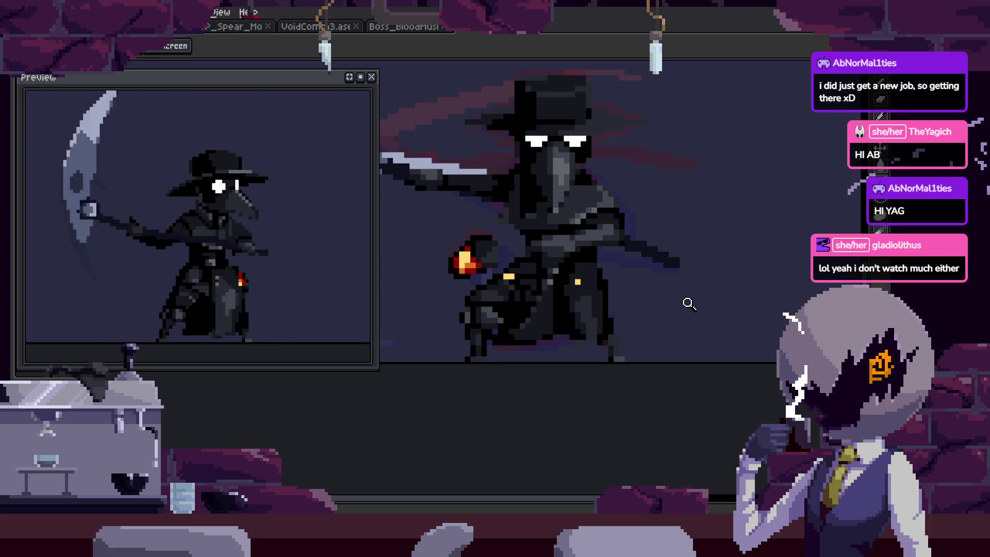
Play the scythe-swing animation, show the timeline, and zoom out to see the whole sprite.
{"action": "key", "text": "Return"}
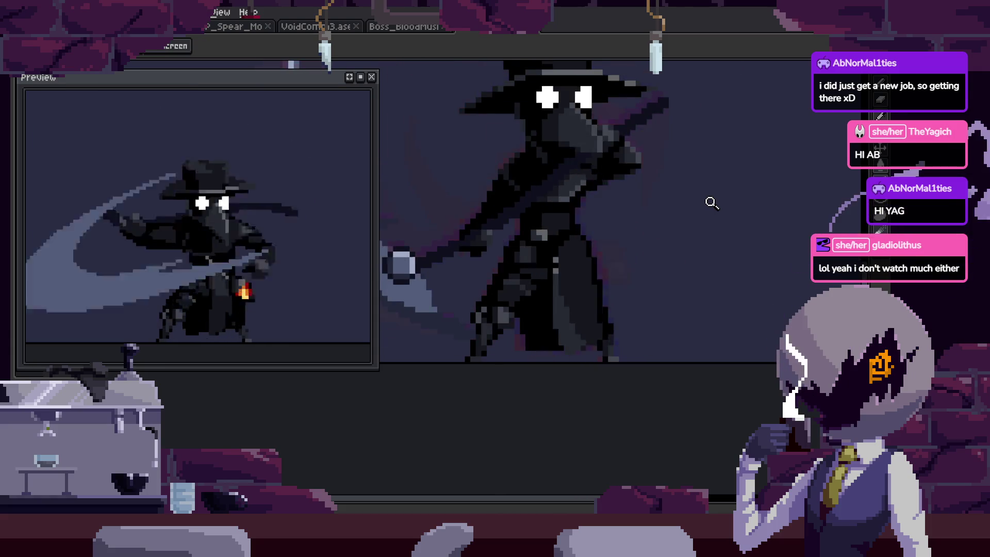
{"action": "scroll", "coordinate": [637, 268], "scroll_direction": "down", "scroll_amount": 2}
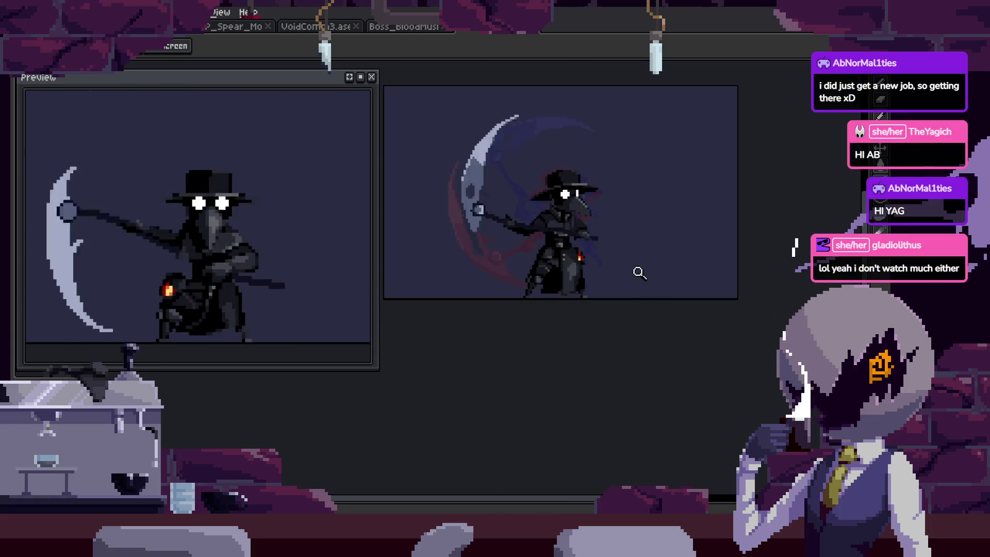
{"action": "scroll", "coordinate": [651, 270], "scroll_direction": "down", "scroll_amount": 2}
{"action": "scroll", "coordinate": [692, 258], "scroll_direction": "up", "scroll_amount": 3}
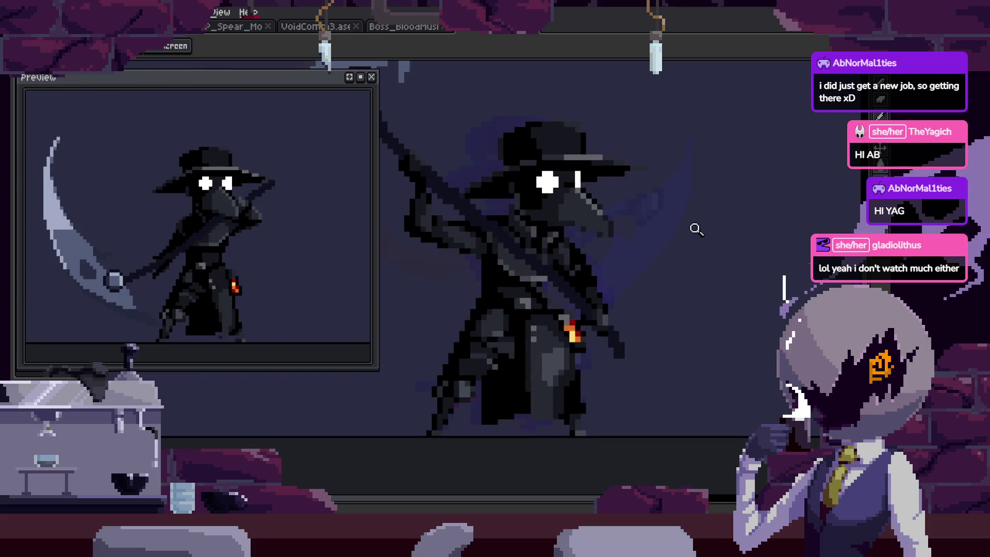
{"action": "key", "text": "Tab"}
{"action": "key", "text": "Tab"}
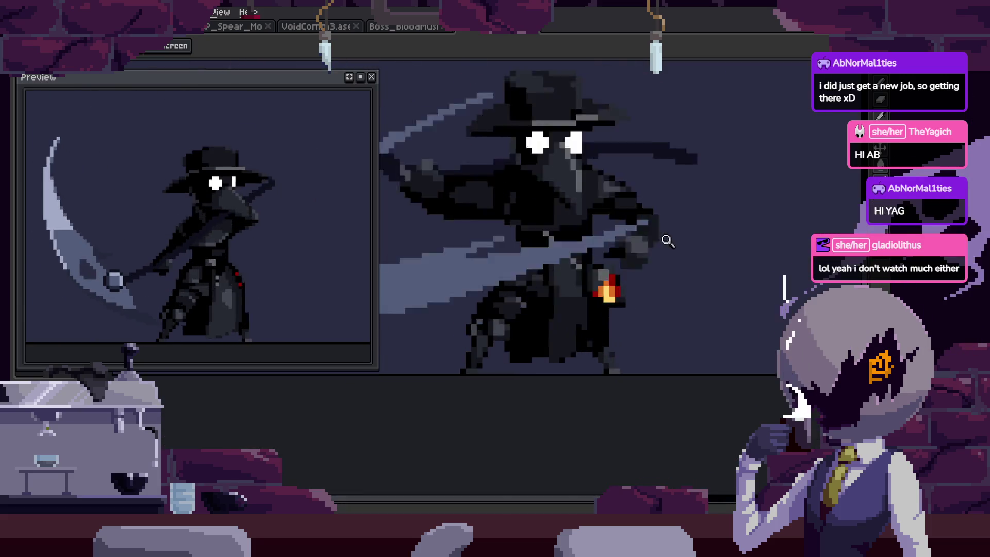
{"action": "scroll", "coordinate": [711, 246], "scroll_direction": "down", "scroll_amount": 3}
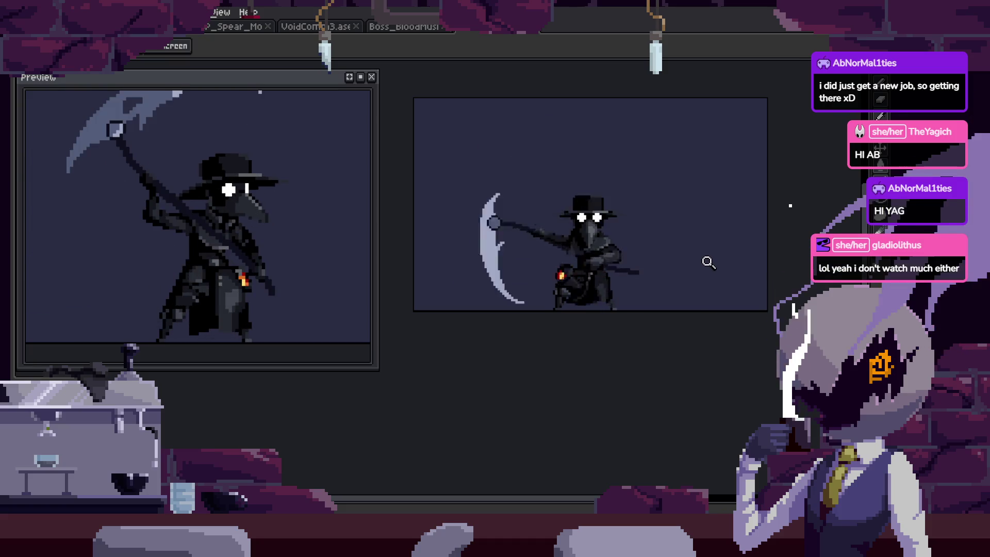
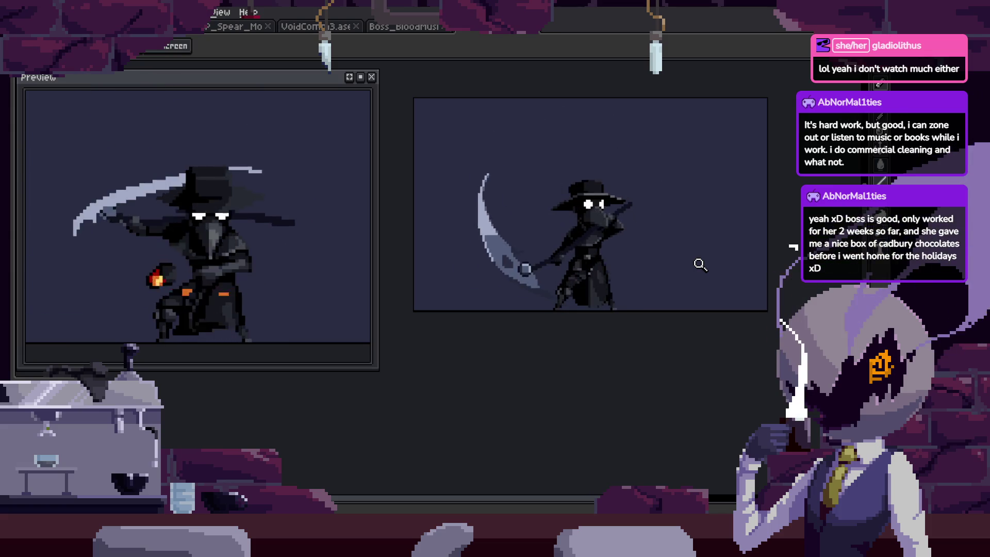
Show the timeline and start playing the plague-doctor animation.
{"action": "scroll", "coordinate": [603, 250], "scroll_direction": "up", "scroll_amount": 5}
{"action": "scroll", "coordinate": [603, 250], "scroll_direction": "down", "scroll_amount": 3}
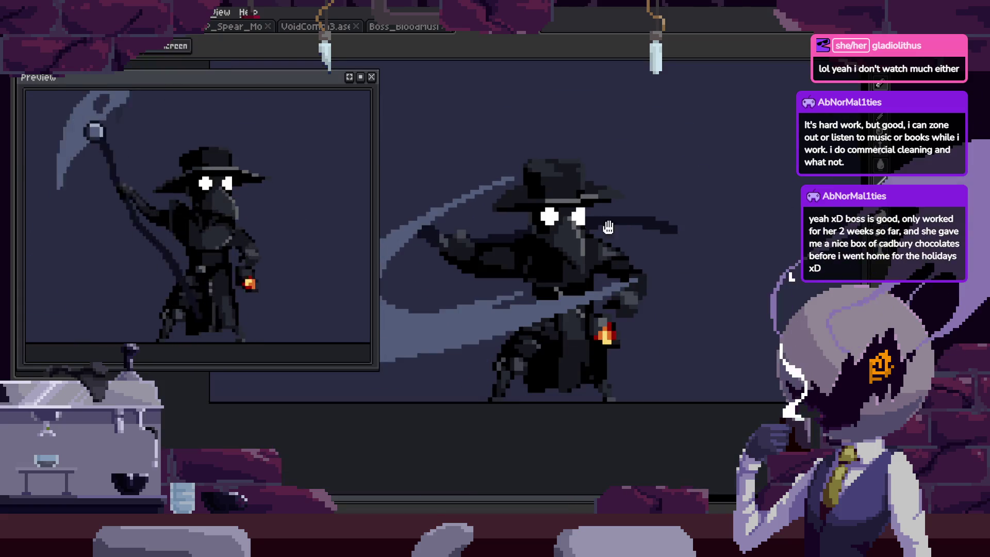
{"action": "key", "text": "Tab"}
{"action": "key", "text": "Return"}
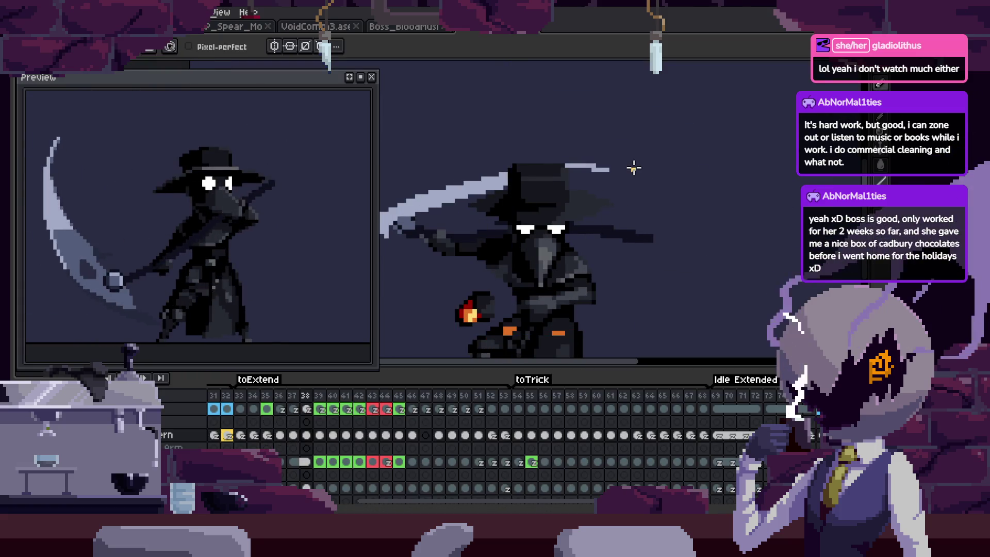
Watch the scythe swing with the timeline hidden, then close the preview window.
{"action": "key", "text": "Tab"}
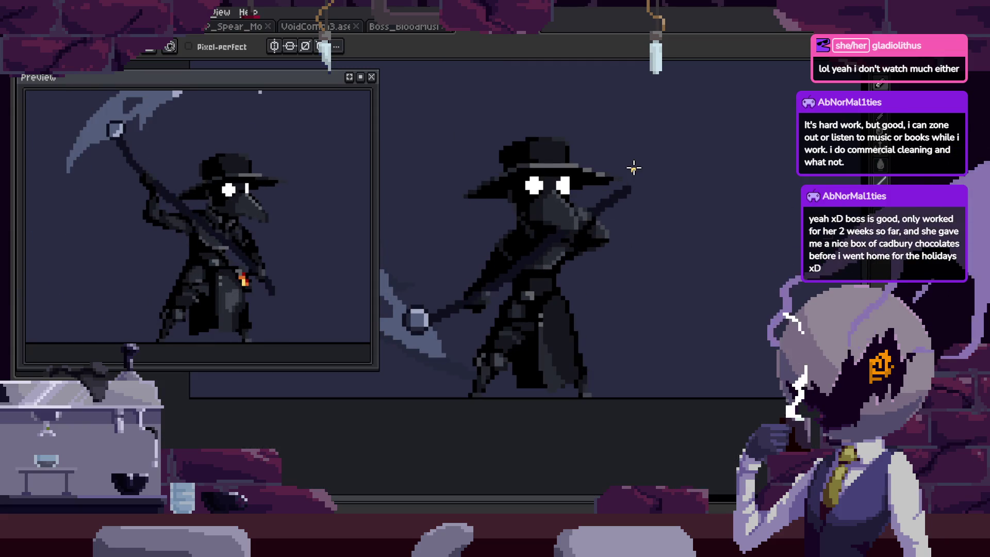
{"action": "key", "text": "Tab"}
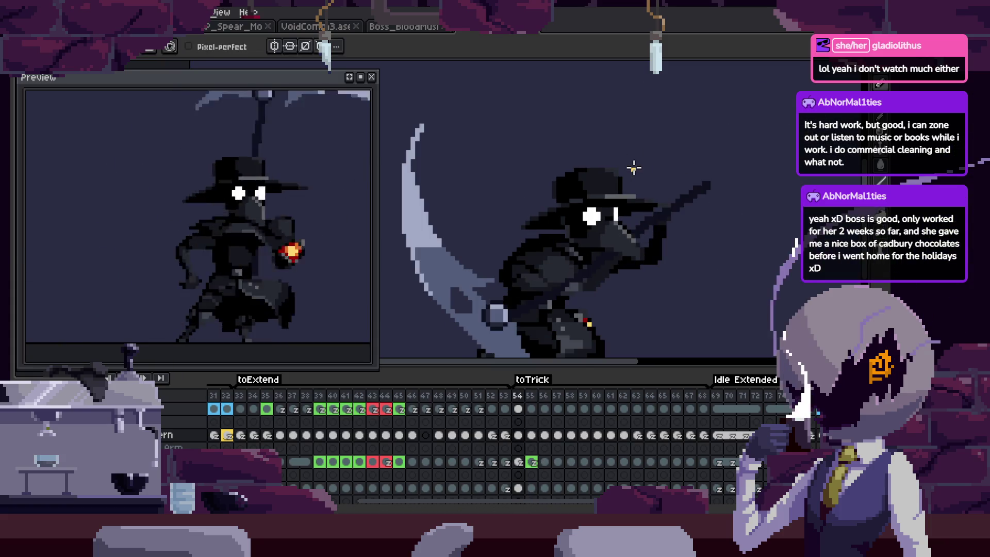
{"action": "key", "text": "Tab"}
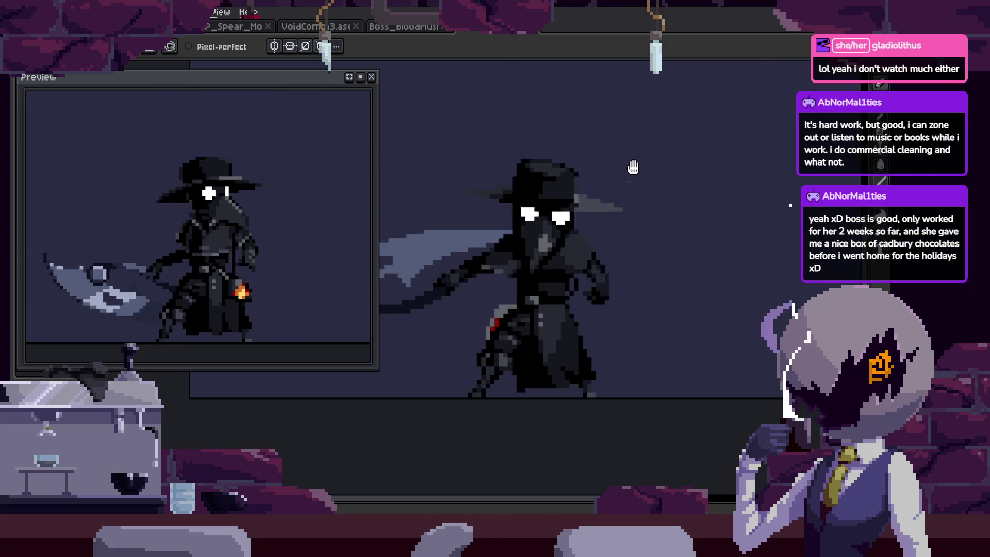
{"action": "key", "text": "Tab"}
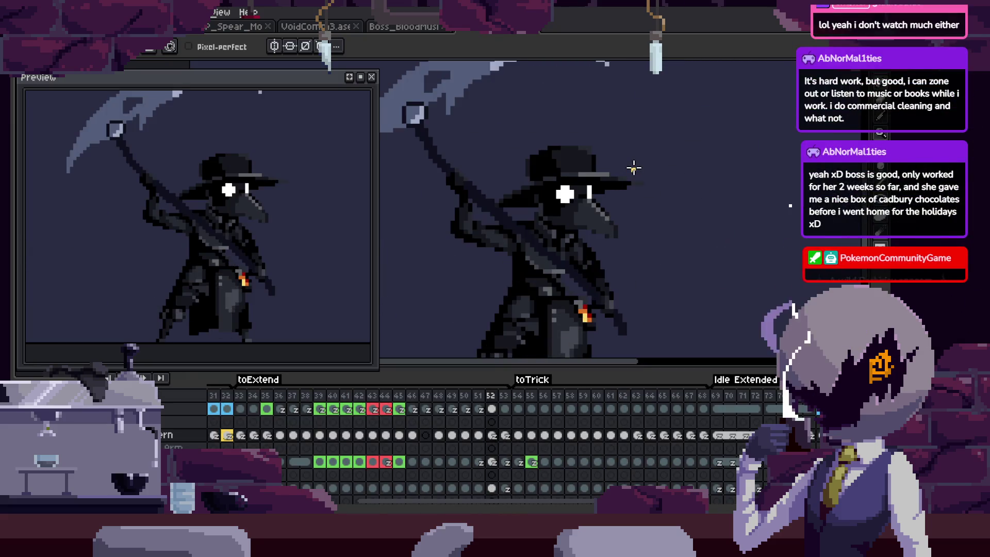
{"action": "key", "text": "Tab"}
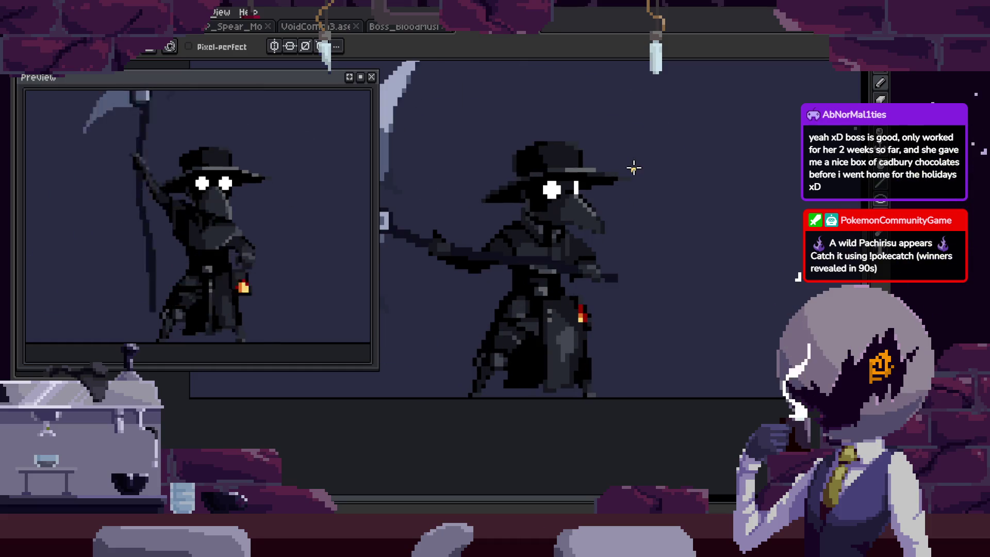
{"action": "key", "text": "z"}
{"action": "scroll", "coordinate": [488, 202], "scroll_direction": "down", "scroll_amount": 1}
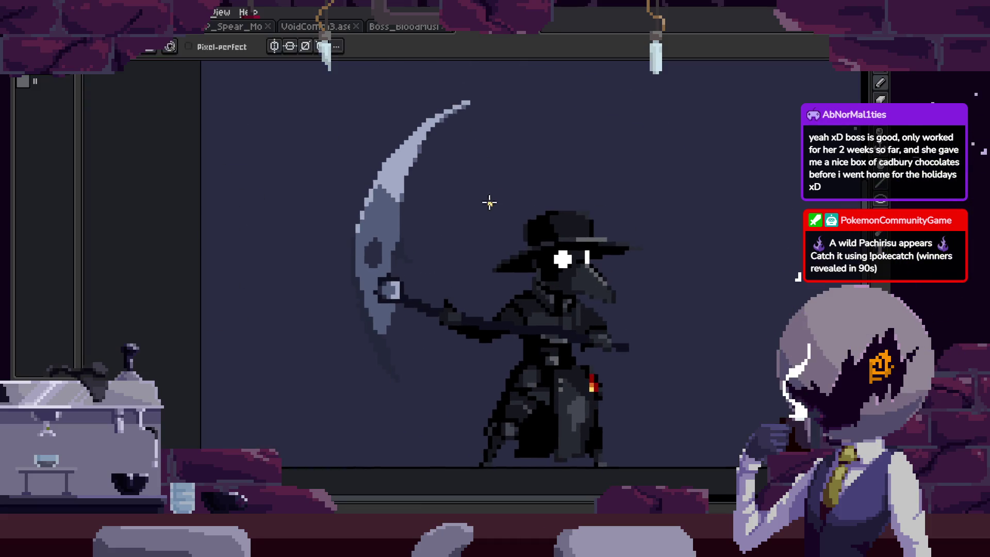
Zoom in and out on the scythe blade, ending on the rectangular marquee tool.
{"action": "scroll", "coordinate": [435, 236], "scroll_direction": "up", "scroll_amount": 1}
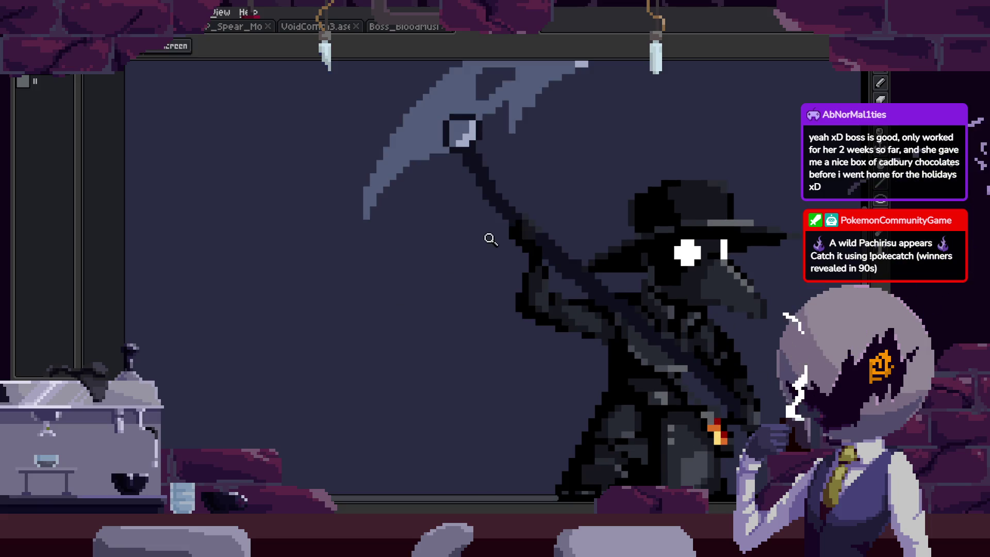
{"action": "key", "text": "w"}
{"action": "scroll", "coordinate": [407, 309], "scroll_direction": "up", "scroll_amount": 1}
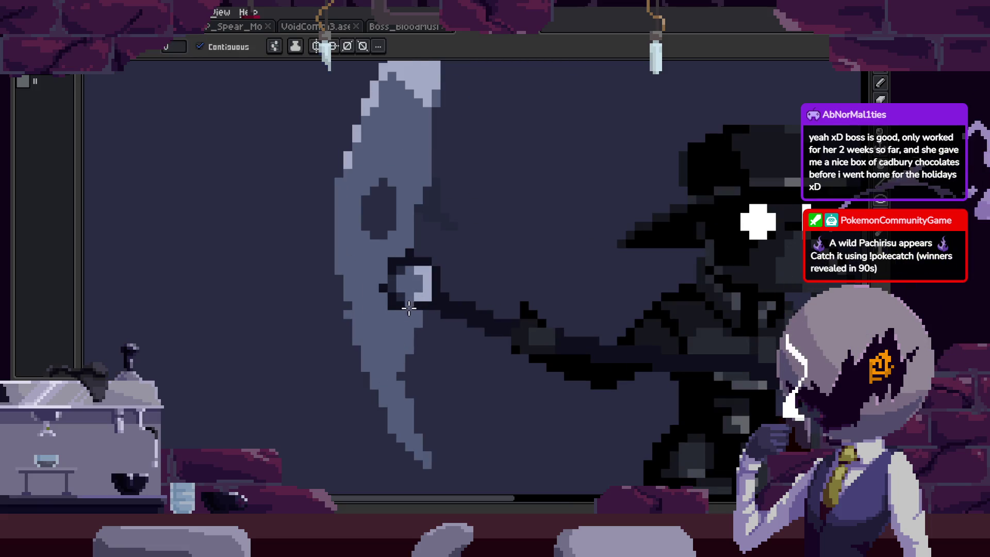
{"action": "scroll", "coordinate": [412, 237], "scroll_direction": "down", "scroll_amount": 2}
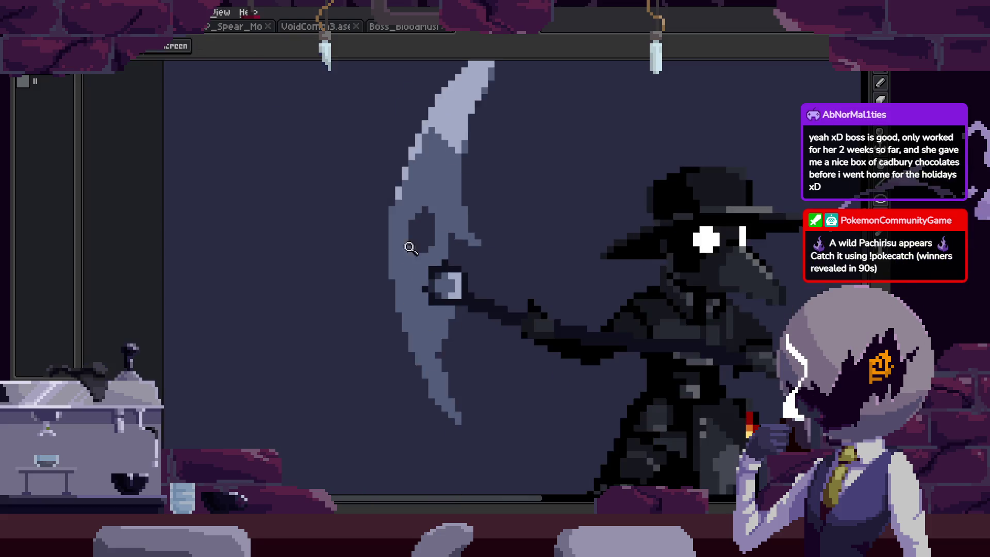
{"action": "scroll", "coordinate": [397, 309], "scroll_direction": "up", "scroll_amount": 4}
{"action": "key", "text": "i"}
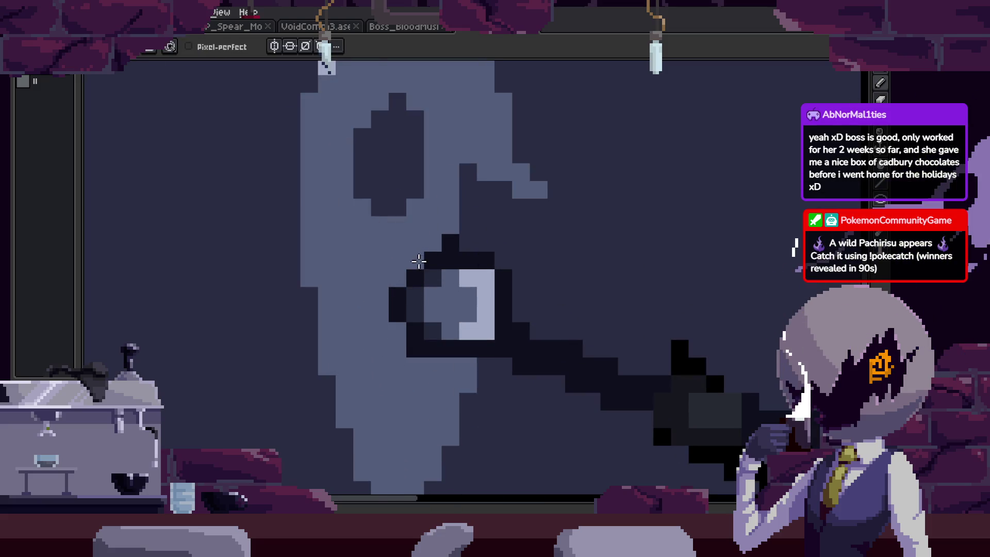
{"action": "key", "text": "z"}
{"action": "scroll", "coordinate": [448, 271], "scroll_direction": "down", "scroll_amount": 3}
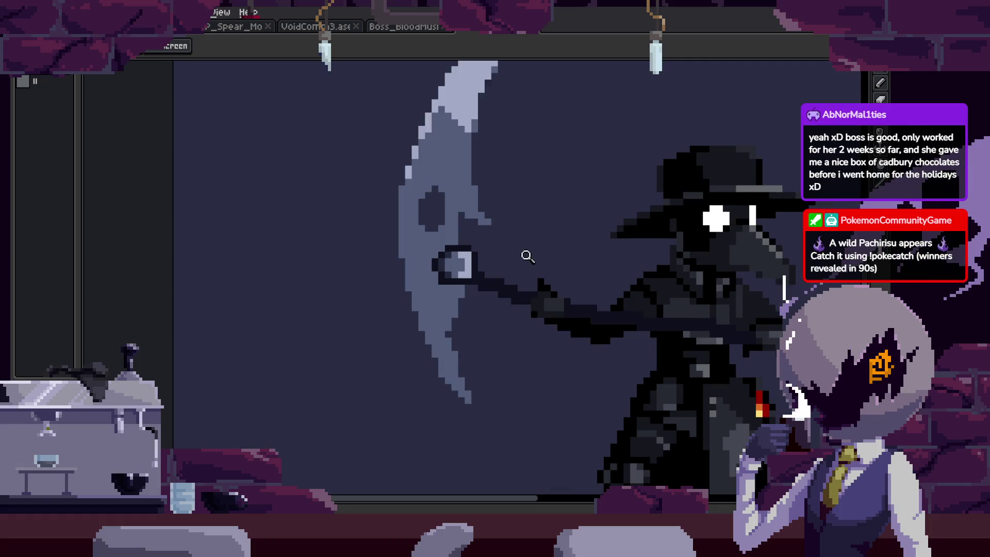
{"action": "scroll", "coordinate": [495, 255], "scroll_direction": "up", "scroll_amount": 4}
{"action": "scroll", "coordinate": [502, 299], "scroll_direction": "down", "scroll_amount": 3}
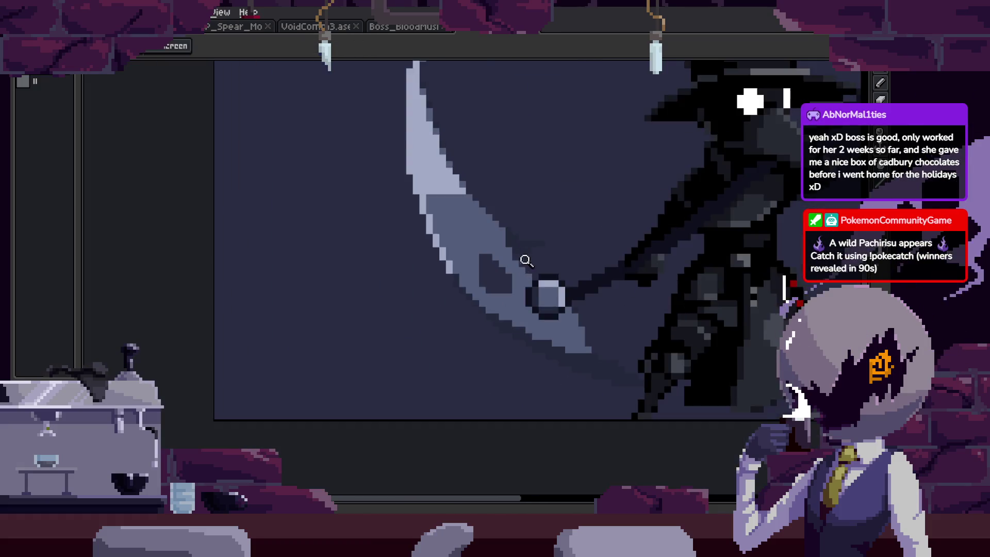
{"action": "scroll", "coordinate": [520, 262], "scroll_direction": "up", "scroll_amount": 4}
{"action": "key", "text": "m"}
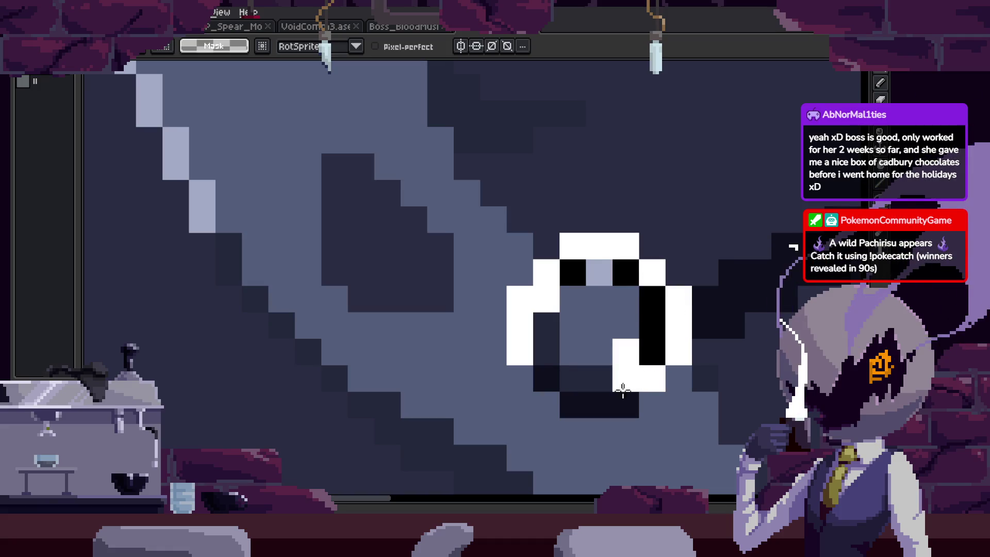
Paste the copied ring, place it on the scythe joint and commit it.
{"action": "key", "text": "ctrl+v"}
{"action": "scroll", "coordinate": [656, 321], "scroll_direction": "down", "scroll_amount": 3}
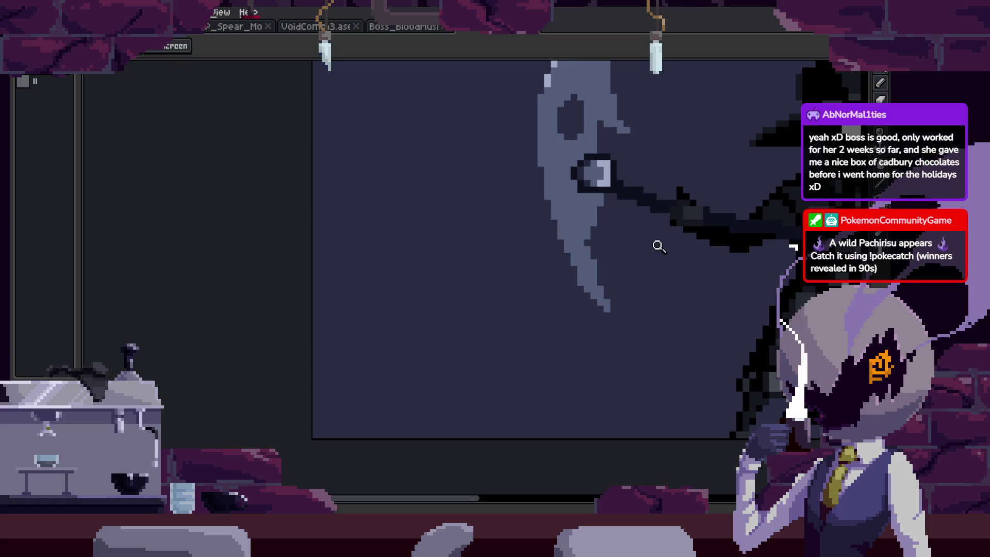
{"action": "scroll", "coordinate": [656, 246], "scroll_direction": "up", "scroll_amount": 3}
{"action": "key", "text": "ctrl+v"}
{"action": "mouse_move", "coordinate": [693, 288]}
{"action": "left_mouse_down"}
{"action": "mouse_move", "coordinate": [551, 210]}
{"action": "mouse_move", "coordinate": [517, 225]}
{"action": "left_mouse_up"}
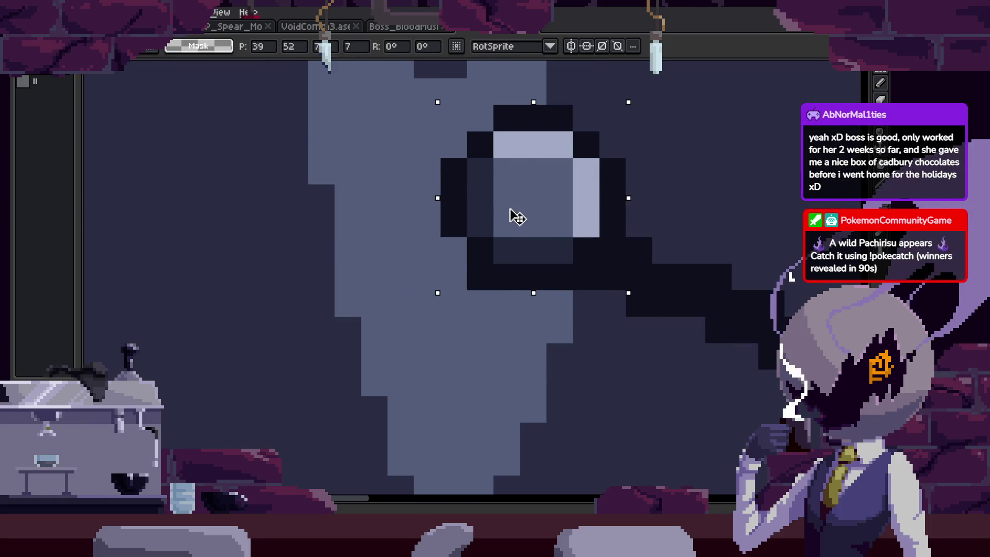
{"action": "key", "text": "b"}
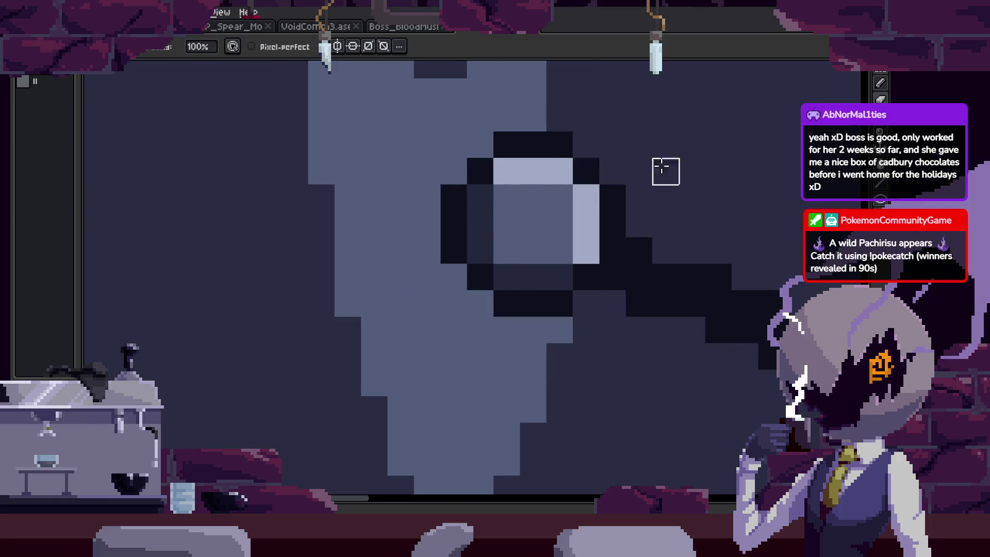
Reselect the ring, test horizontal and vertical flips, and nudge it down one pixel.
{"action": "scroll", "coordinate": [661, 166], "scroll_direction": "down", "scroll_amount": 3}
{"action": "scroll", "coordinate": [662, 166], "scroll_direction": "up", "scroll_amount": 1}
{"action": "key", "text": "z"}
{"action": "scroll", "coordinate": [603, 183], "scroll_direction": "up", "scroll_amount": 2}
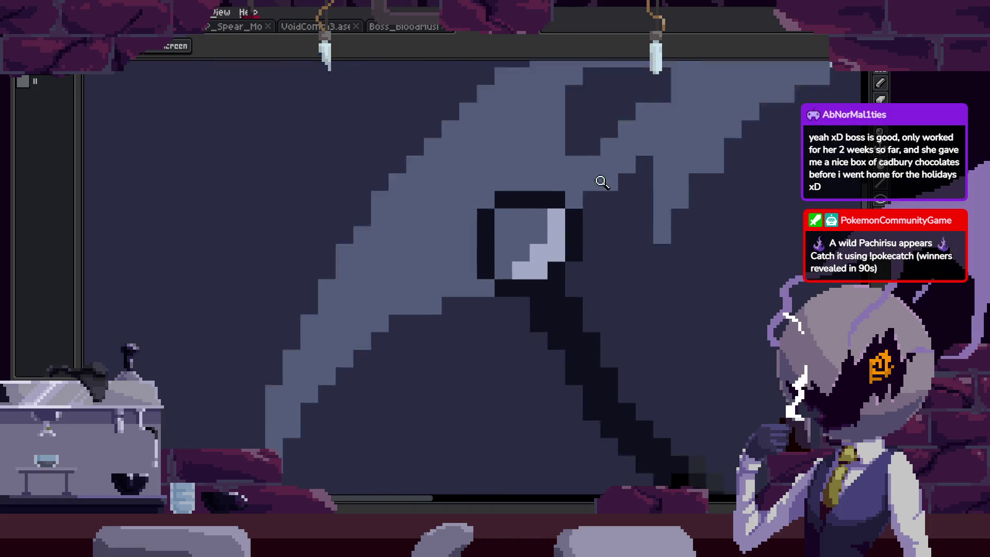
{"action": "scroll", "coordinate": [602, 181], "scroll_direction": "up", "scroll_amount": 1}
{"action": "key", "text": "ctrl+shift+d"}
{"action": "key", "text": "shift+h"}
{"action": "key", "text": "shift+v"}
{"action": "key", "text": "shift+h"}
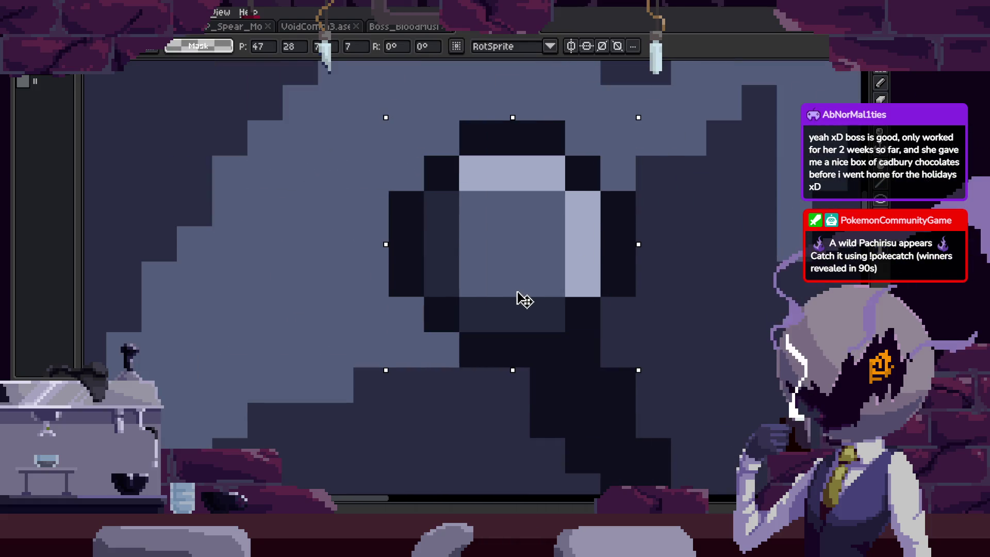
{"action": "key", "text": "Down"}
{"action": "key", "text": "Return"}
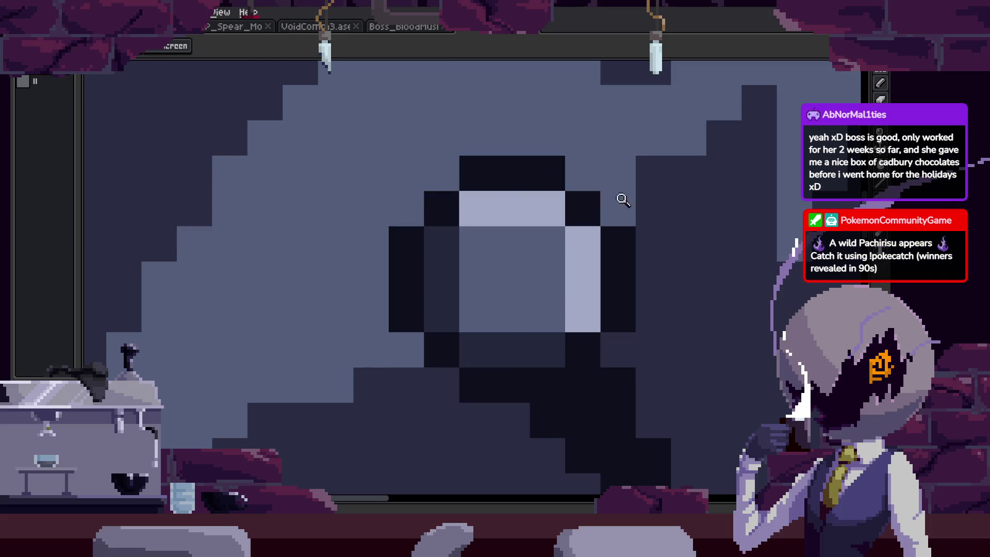
Reselect the ring and advance to the next animation frame.
{"action": "scroll", "coordinate": [622, 199], "scroll_direction": "down", "scroll_amount": 2}
{"action": "scroll", "coordinate": [601, 217], "scroll_direction": "down", "scroll_amount": 2}
{"action": "scroll", "coordinate": [620, 224], "scroll_direction": "up", "scroll_amount": 4}
{"action": "key", "text": "ctrl+shift+d"}
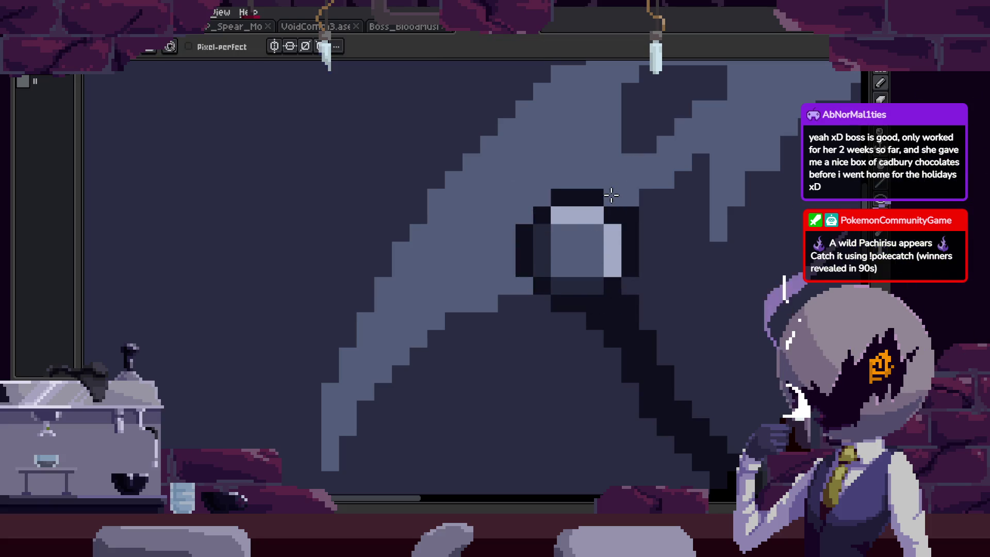
{"action": "scroll", "coordinate": [627, 217], "scroll_direction": "down", "scroll_amount": 2}
{"action": "scroll", "coordinate": [629, 212], "scroll_direction": "down", "scroll_amount": 1}
{"action": "scroll", "coordinate": [631, 204], "scroll_direction": "down", "scroll_amount": 2}
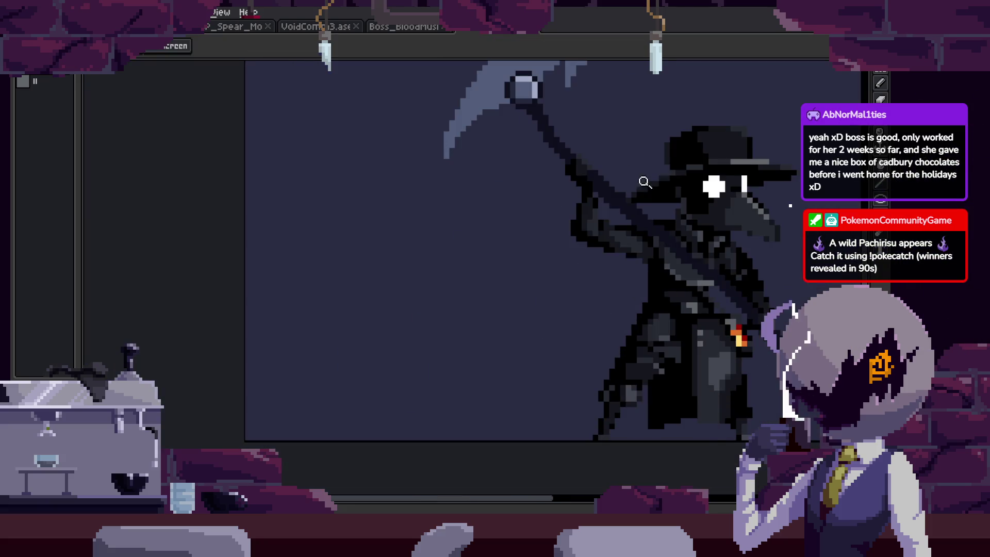
{"action": "key", "text": "Return"}
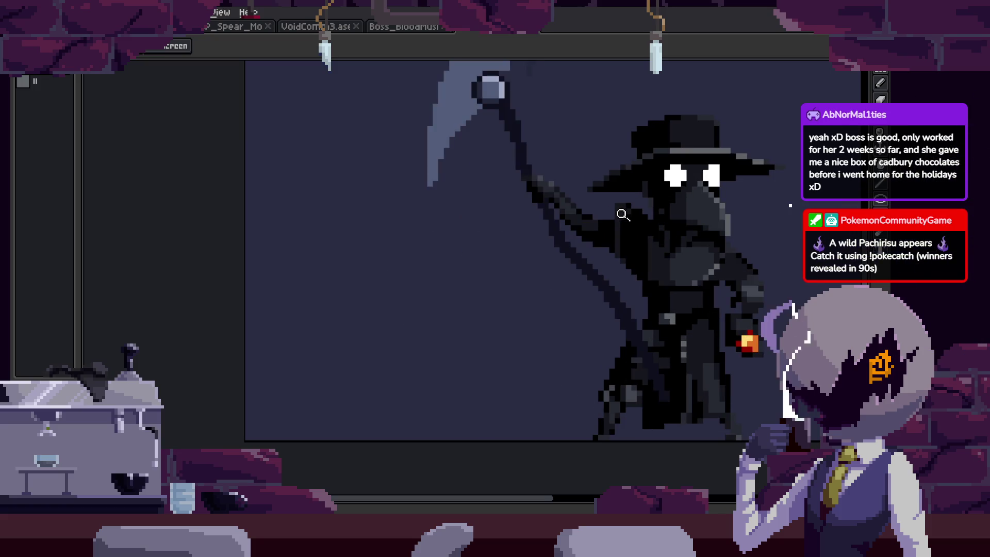
Pan down and zoom to inspect the lower figure.
{"action": "left_click_drag", "start_coordinate": [580, 206], "coordinate": [564, 274]}
{"action": "scroll", "coordinate": [569, 214], "scroll_direction": "up", "scroll_amount": 5}
{"action": "scroll", "coordinate": [607, 194], "scroll_direction": "up", "scroll_amount": 1}
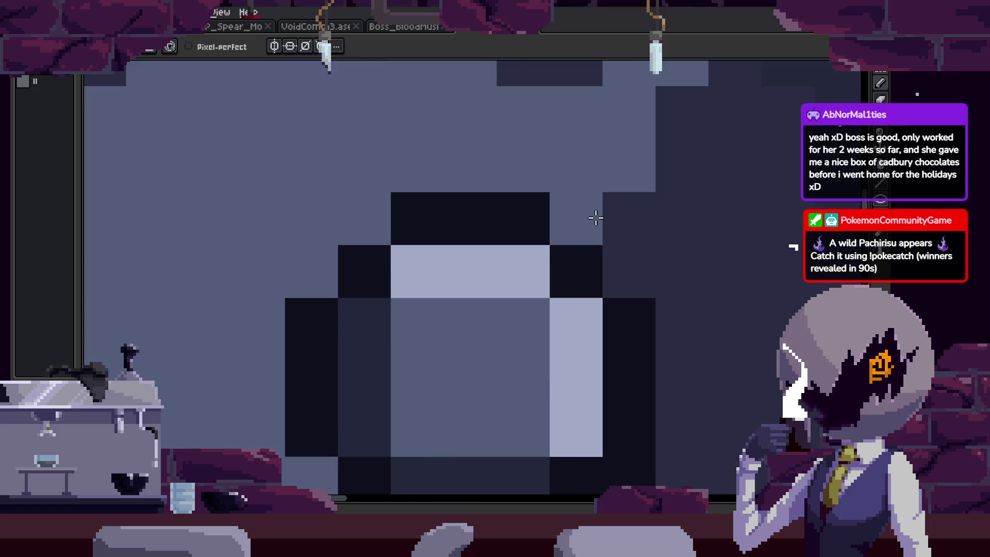
{"action": "scroll", "coordinate": [596, 218], "scroll_direction": "down", "scroll_amount": 1}
{"action": "scroll", "coordinate": [593, 219], "scroll_direction": "down", "scroll_amount": 2}
{"action": "scroll", "coordinate": [592, 219], "scroll_direction": "down", "scroll_amount": 2}
{"action": "key", "text": "z"}
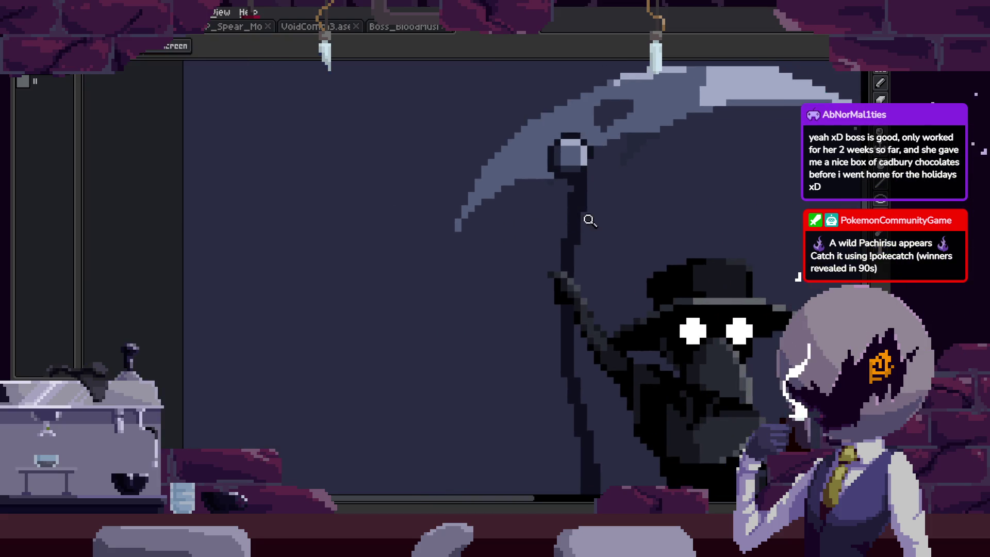
{"action": "scroll", "coordinate": [589, 221], "scroll_direction": "up", "scroll_amount": 4}
{"action": "scroll", "coordinate": [642, 193], "scroll_direction": "up", "scroll_amount": 1}
{"action": "key", "text": "z"}
{"action": "scroll", "coordinate": [697, 265], "scroll_direction": "down", "scroll_amount": 2}
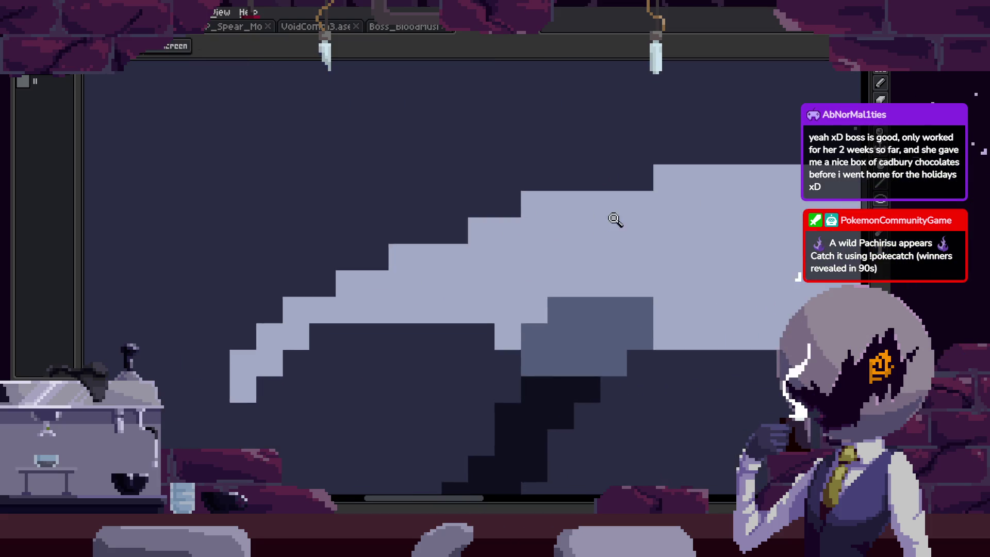
{"action": "scroll", "coordinate": [655, 276], "scroll_direction": "down", "scroll_amount": 2}
{"action": "scroll", "coordinate": [639, 263], "scroll_direction": "down", "scroll_amount": 1}
{"action": "scroll", "coordinate": [615, 211], "scroll_direction": "down", "scroll_amount": 1}
Step forward three frames, zooming to check the scythe on each.
{"action": "key", "text": "Right"}
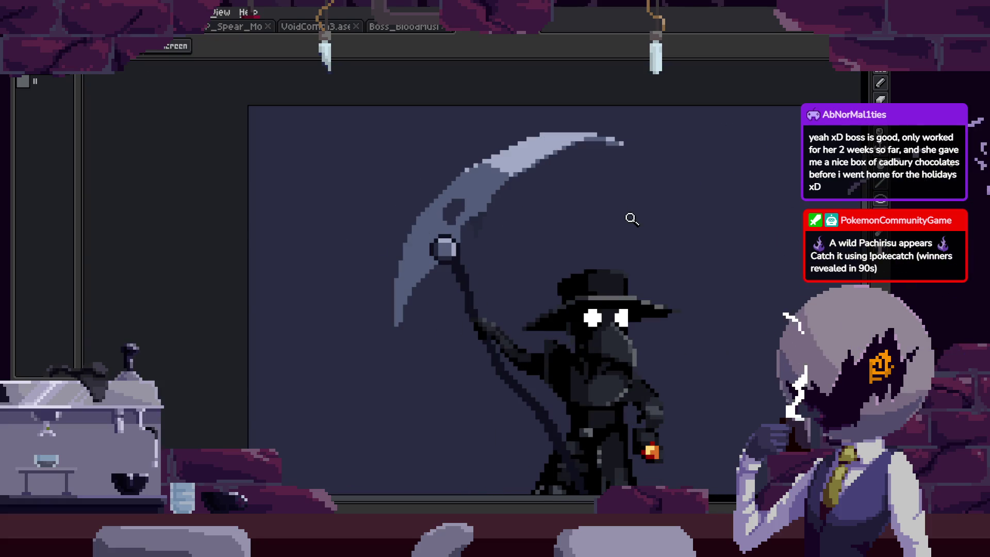
{"action": "key", "text": "Right"}
{"action": "key", "text": "Right"}
{"action": "key", "text": "Right"}
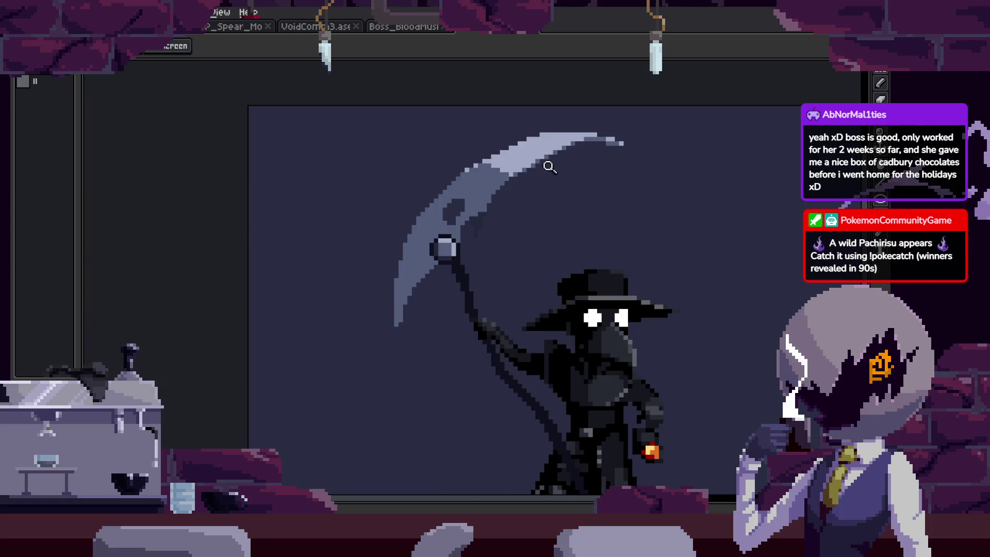
{"action": "scroll", "coordinate": [452, 298], "scroll_direction": "up", "scroll_amount": 4}
{"action": "scroll", "coordinate": [473, 305], "scroll_direction": "down", "scroll_amount": 2}
{"action": "scroll", "coordinate": [513, 291], "scroll_direction": "down", "scroll_amount": 2}
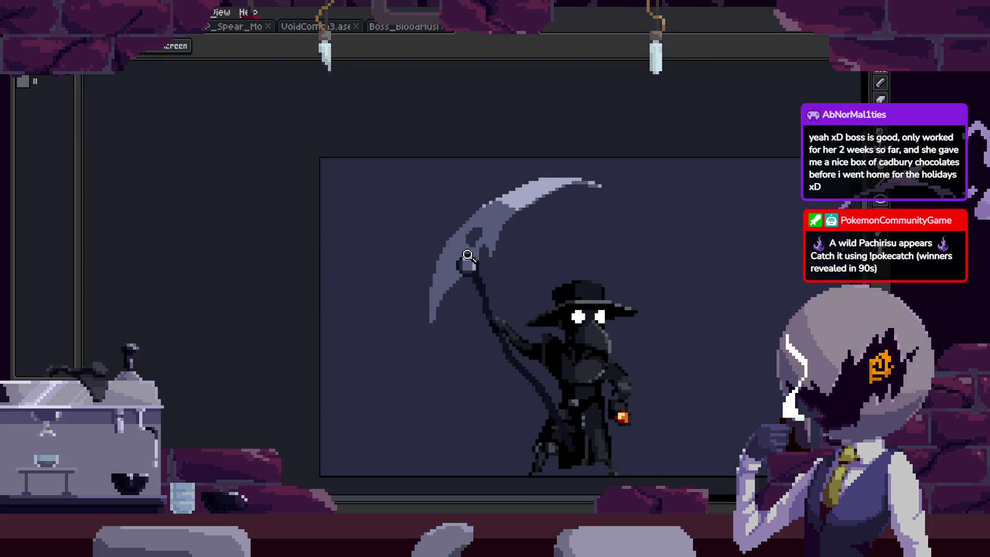
{"action": "key", "text": "Right"}
{"action": "key", "text": "Right"}
{"action": "key", "text": "Right"}
{"action": "scroll", "coordinate": [536, 231], "scroll_direction": "up", "scroll_amount": 2}
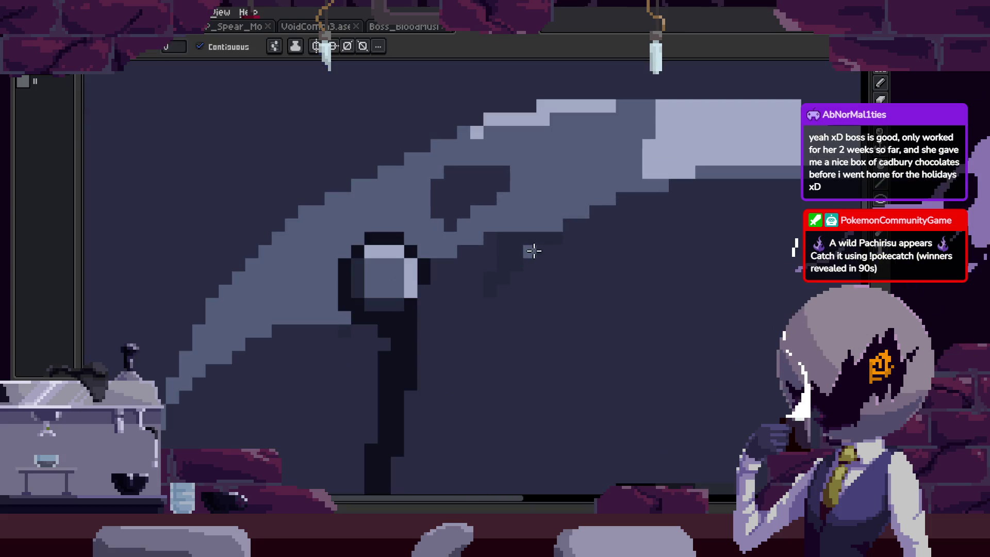
{"action": "scroll", "coordinate": [520, 253], "scroll_direction": "down", "scroll_amount": 3}
{"action": "scroll", "coordinate": [581, 238], "scroll_direction": "up", "scroll_amount": 2}
{"action": "scroll", "coordinate": [577, 249], "scroll_direction": "down", "scroll_amount": 3}
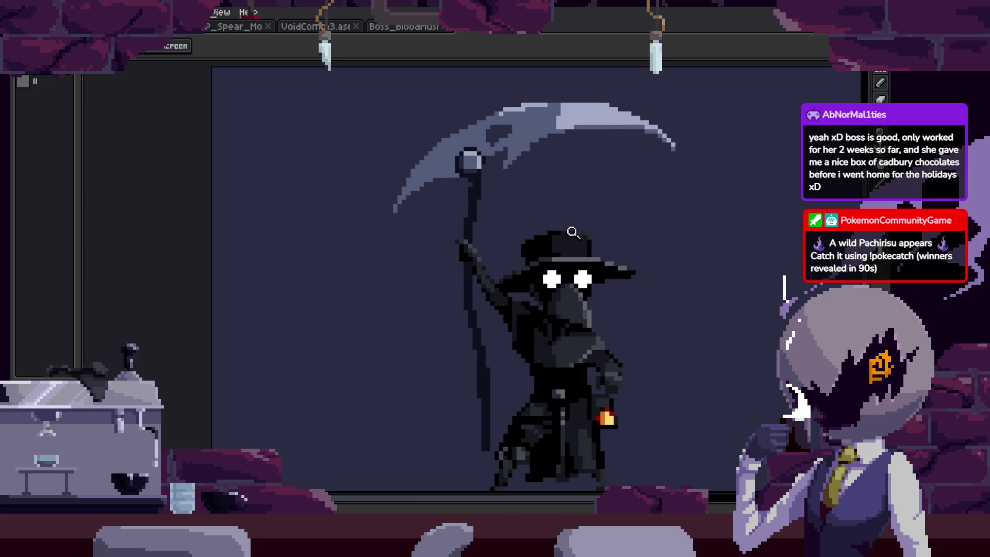
{"action": "scroll", "coordinate": [557, 237], "scroll_direction": "up", "scroll_amount": 1}
Show the timeline and step forward and back onto the toExtend frames.
{"action": "key", "text": "Tab"}
{"action": "key", "text": "Right"}
{"action": "key", "text": "Left"}
{"action": "key", "text": "Left"}
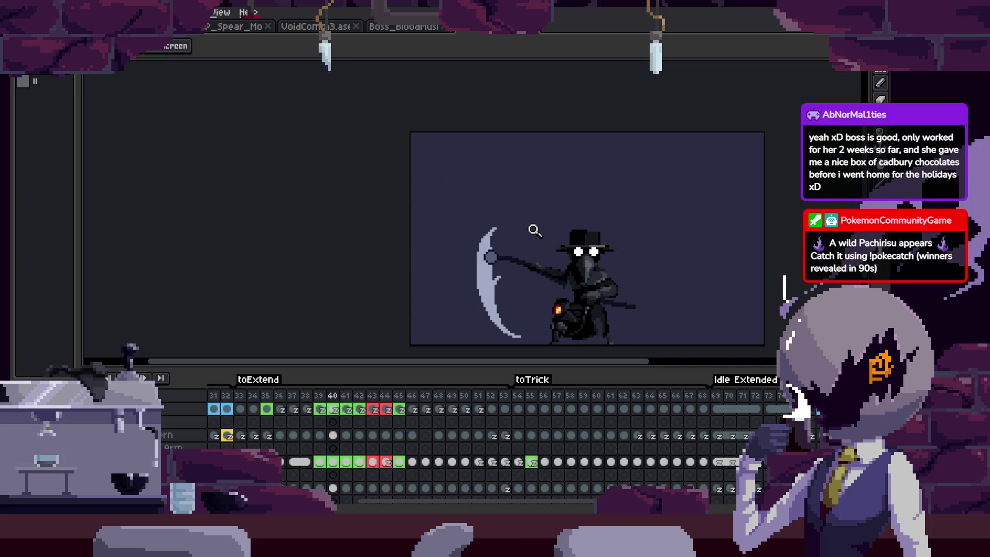
Step back a few frames, then play and stop the animation at frame 33.
{"action": "key", "text": "Left"}
{"action": "key", "text": "Left"}
{"action": "key", "text": "Left"}
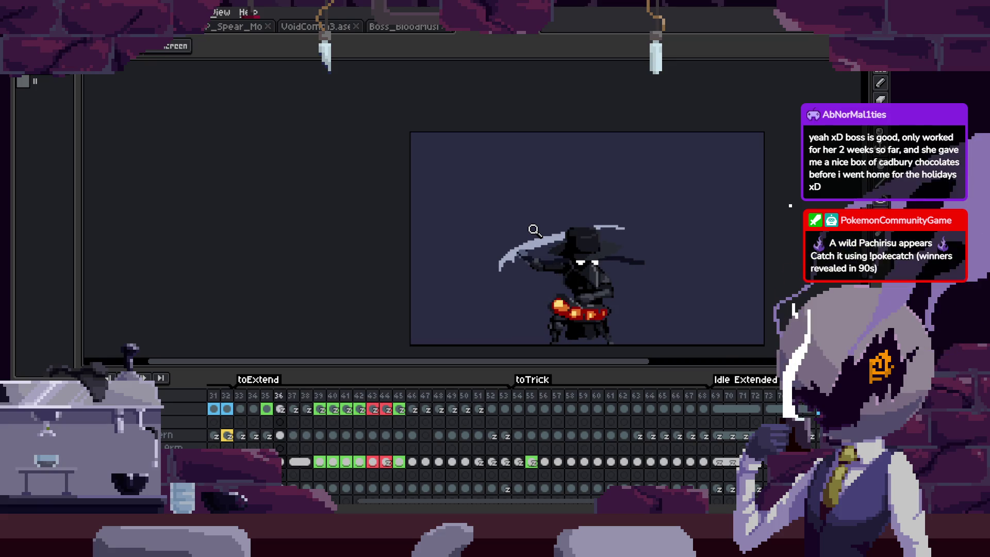
{"action": "key", "text": "Left"}
{"action": "key", "text": "Left"}
{"action": "key", "text": "Return"}
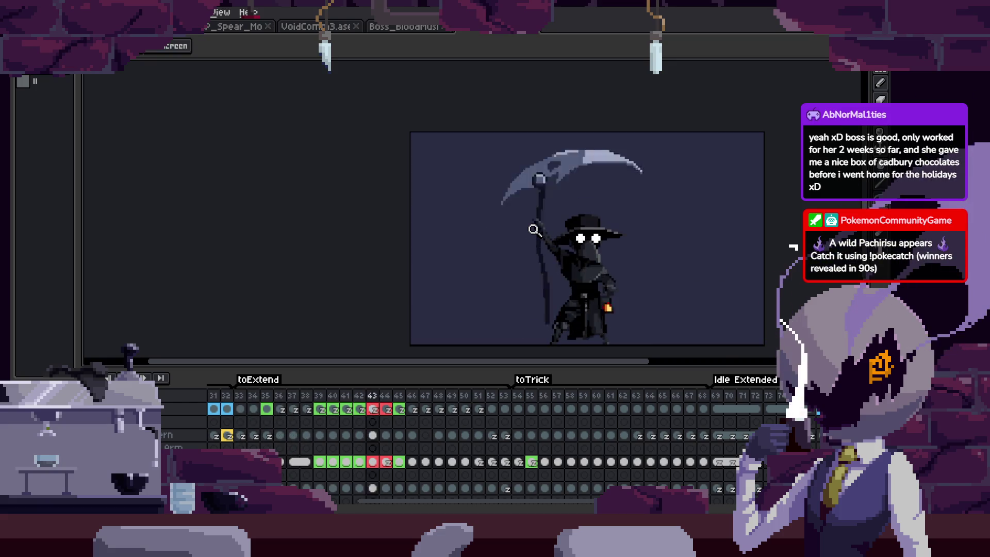
{"action": "key", "text": "Tab"}
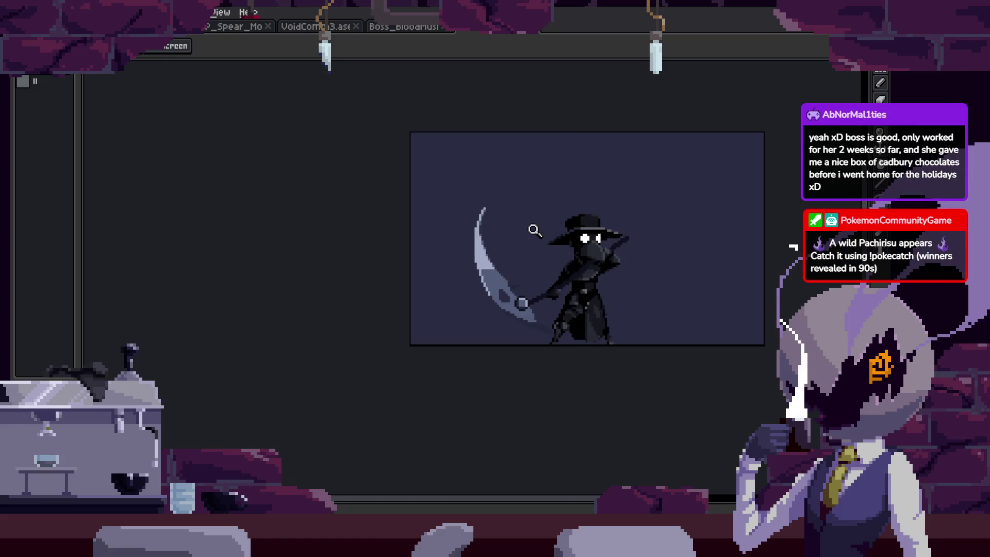
{"action": "key", "text": "Return"}
{"action": "key", "text": "Tab"}
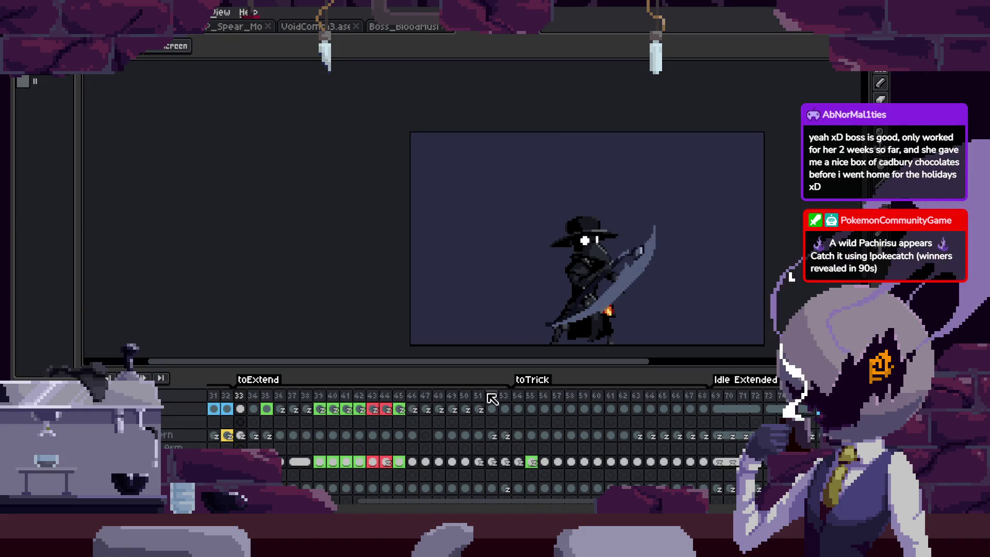
{"action": "key", "text": "Tab"}
Zoom and scroll around the canvas to inspect the low scythe swing and ring joint.
{"action": "scroll", "coordinate": [596, 146], "scroll_direction": "up", "scroll_amount": 5}
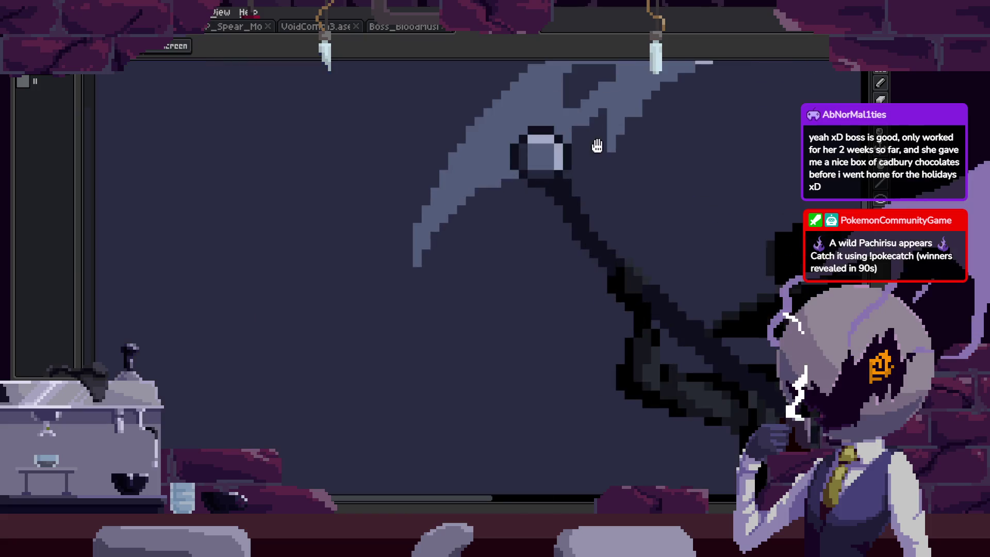
{"action": "scroll", "coordinate": [584, 225], "scroll_direction": "up", "scroll_amount": 2}
{"action": "scroll", "coordinate": [598, 281], "scroll_direction": "down", "scroll_amount": 4}
{"action": "scroll", "coordinate": [627, 254], "scroll_direction": "up", "scroll_amount": 2}
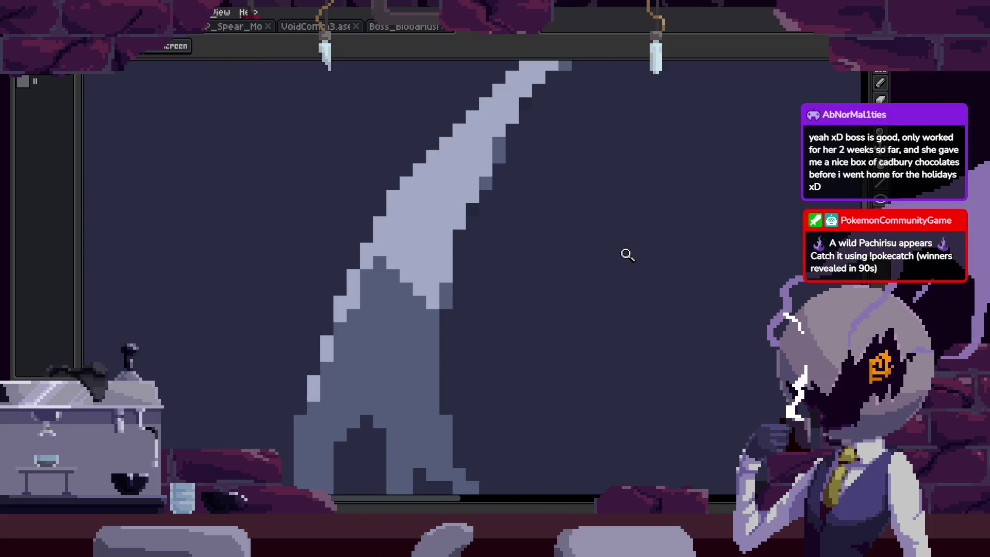
{"action": "scroll", "coordinate": [597, 248], "scroll_direction": "down", "scroll_amount": 3}
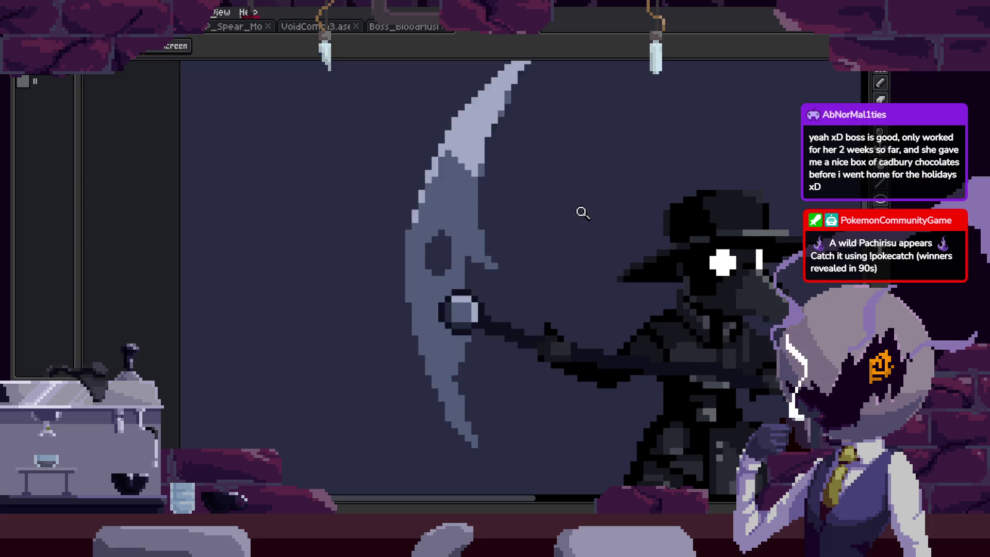
{"action": "scroll", "coordinate": [608, 227], "scroll_direction": "up", "scroll_amount": 3}
{"action": "scroll", "coordinate": [621, 243], "scroll_direction": "down", "scroll_amount": 1}
{"action": "scroll", "coordinate": [634, 248], "scroll_direction": "down", "scroll_amount": 1}
{"action": "scroll", "coordinate": [651, 253], "scroll_direction": "down", "scroll_amount": 1}
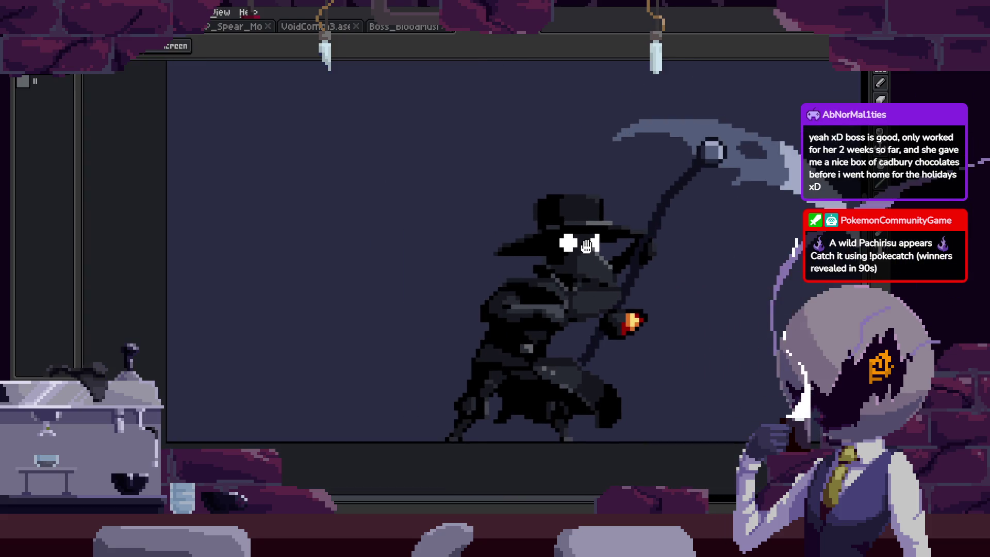
{"action": "scroll", "coordinate": [667, 255], "scroll_direction": "up", "scroll_amount": 1}
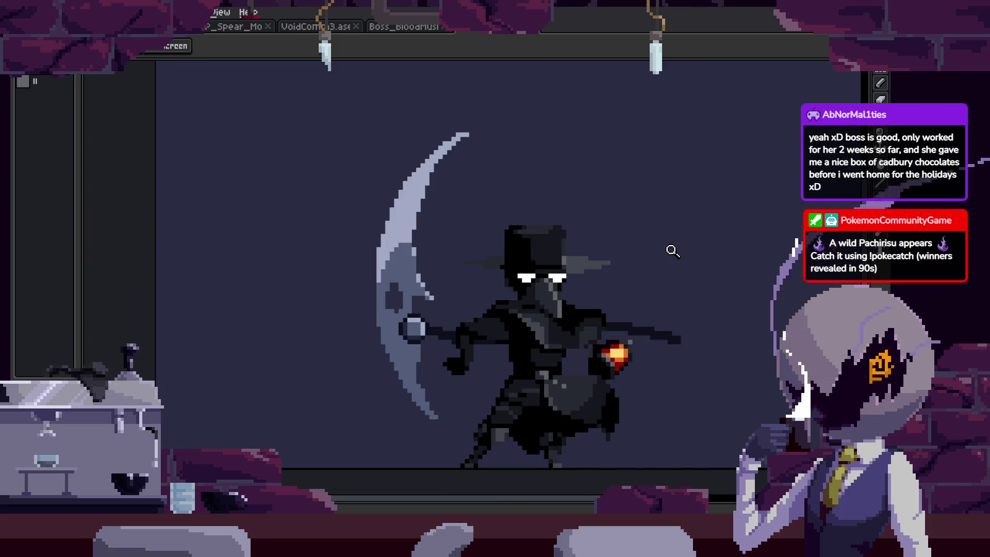
{"action": "scroll", "coordinate": [667, 252], "scroll_direction": "left", "scroll_amount": 2}
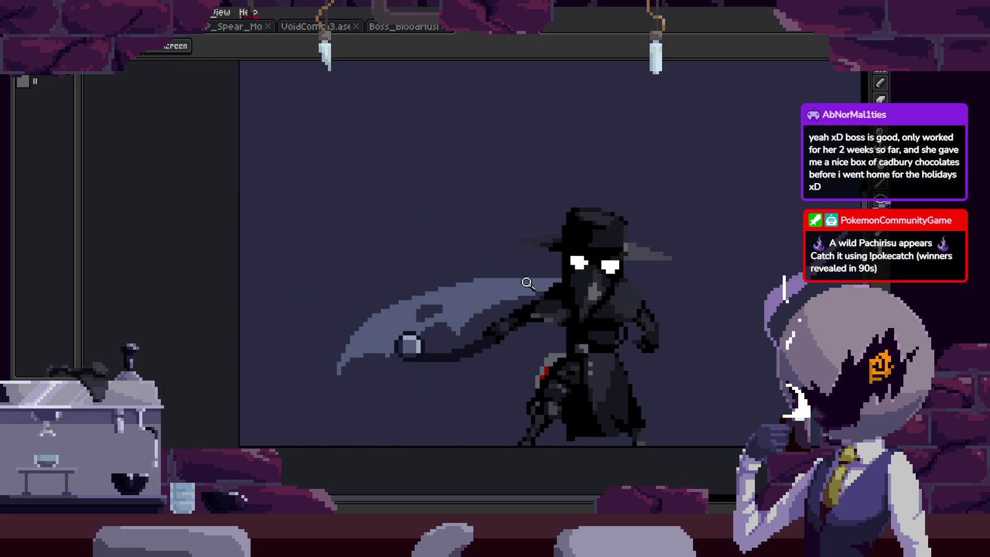
{"action": "scroll", "coordinate": [515, 282], "scroll_direction": "left", "scroll_amount": 2}
{"action": "scroll", "coordinate": [503, 285], "scroll_direction": "up", "scroll_amount": 3}
{"action": "scroll", "coordinate": [510, 300], "scroll_direction": "down", "scroll_amount": 1}
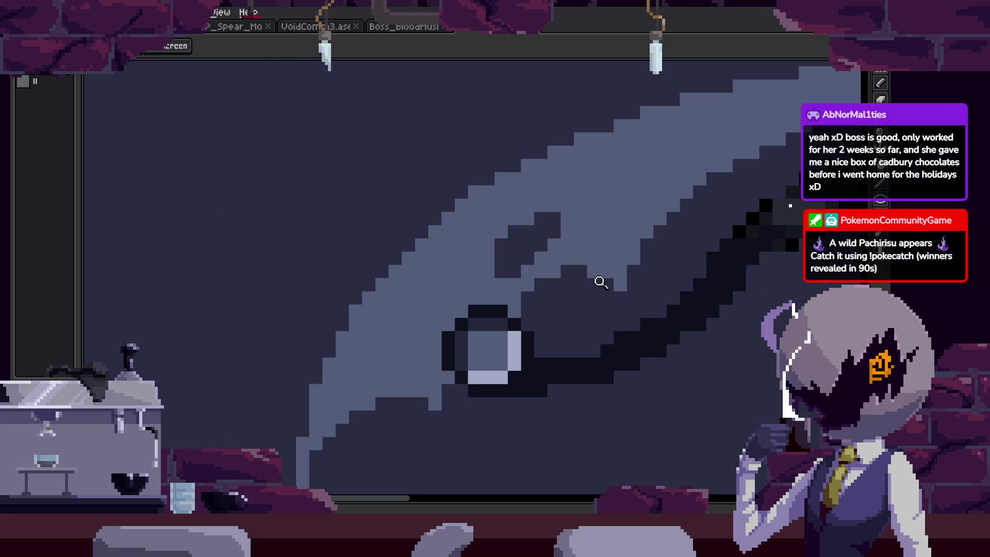
{"action": "scroll", "coordinate": [503, 325], "scroll_direction": "up", "scroll_amount": 2}
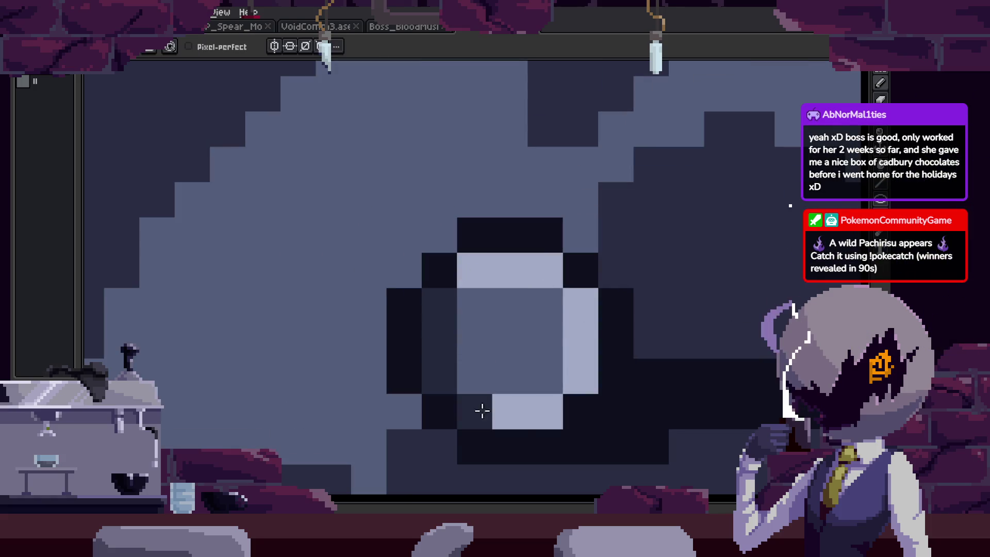
Zoom back out and show the timeline at frame 62.
{"action": "key", "text": "z"}
{"action": "scroll", "coordinate": [503, 380], "scroll_direction": "down", "scroll_amount": 2}
{"action": "scroll", "coordinate": [595, 302], "scroll_direction": "down", "scroll_amount": 1}
{"action": "scroll", "coordinate": [646, 297], "scroll_direction": "down", "scroll_amount": 2}
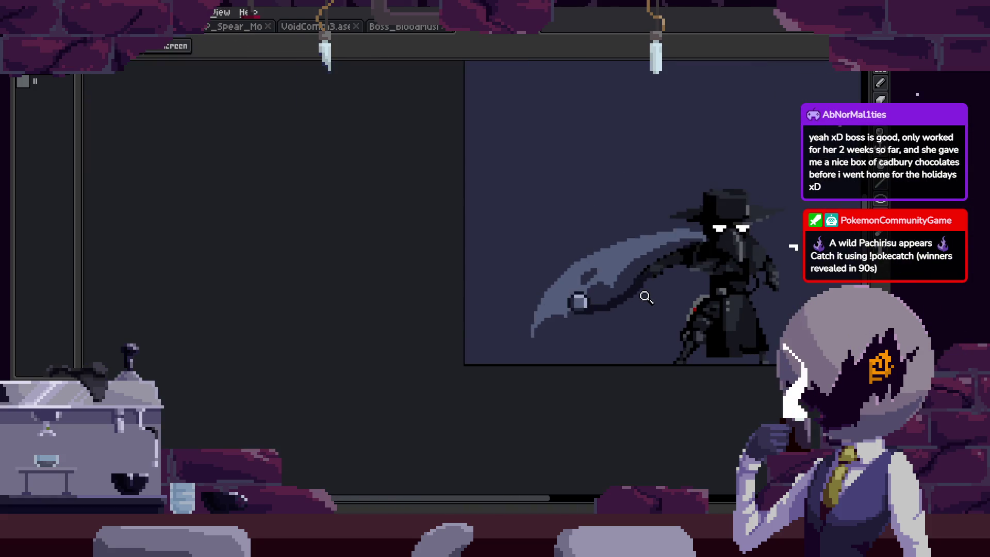
{"action": "key", "text": "Tab"}
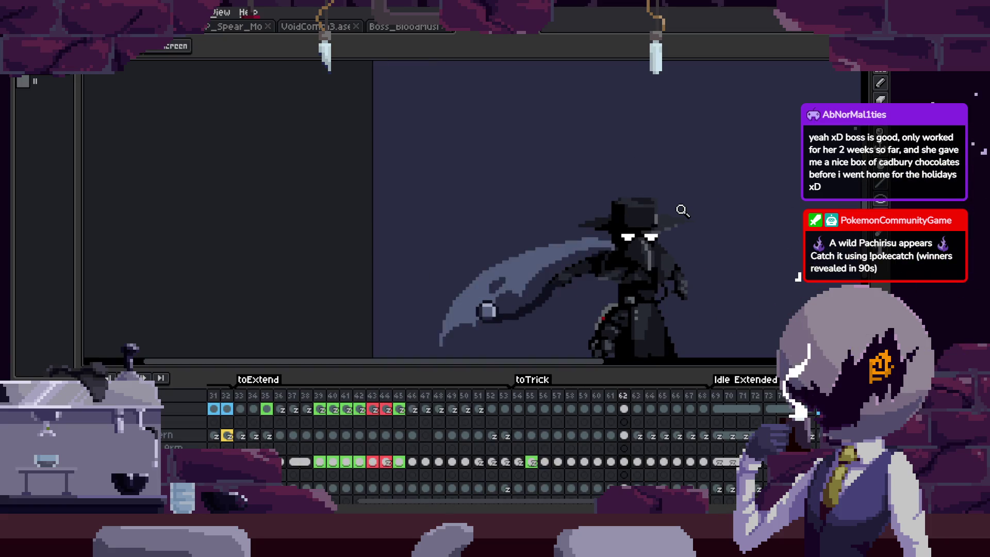
Step back to frame 60 and play the animation with the timeline hidden.
{"action": "key", "text": "Left"}
{"action": "key", "text": "Left"}
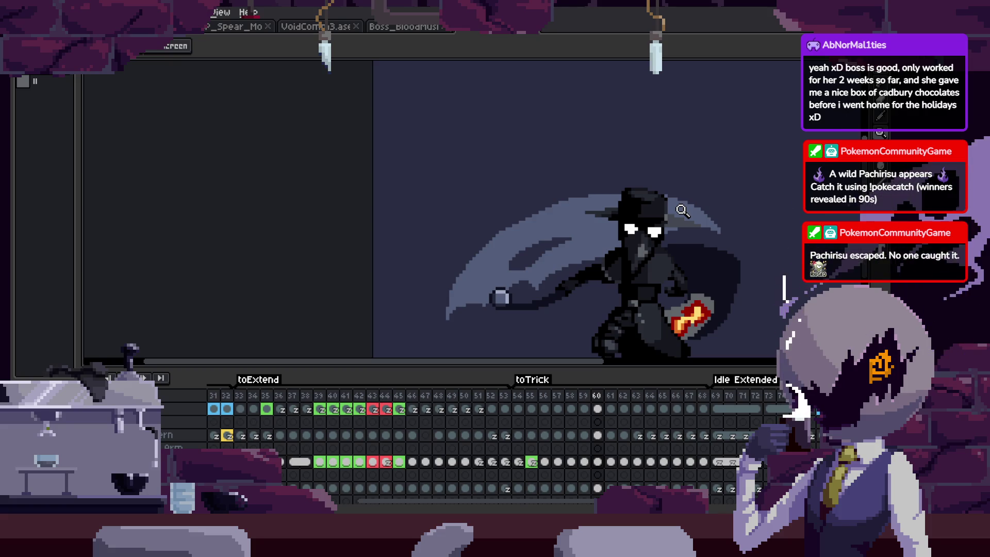
{"action": "key", "text": "Tab"}
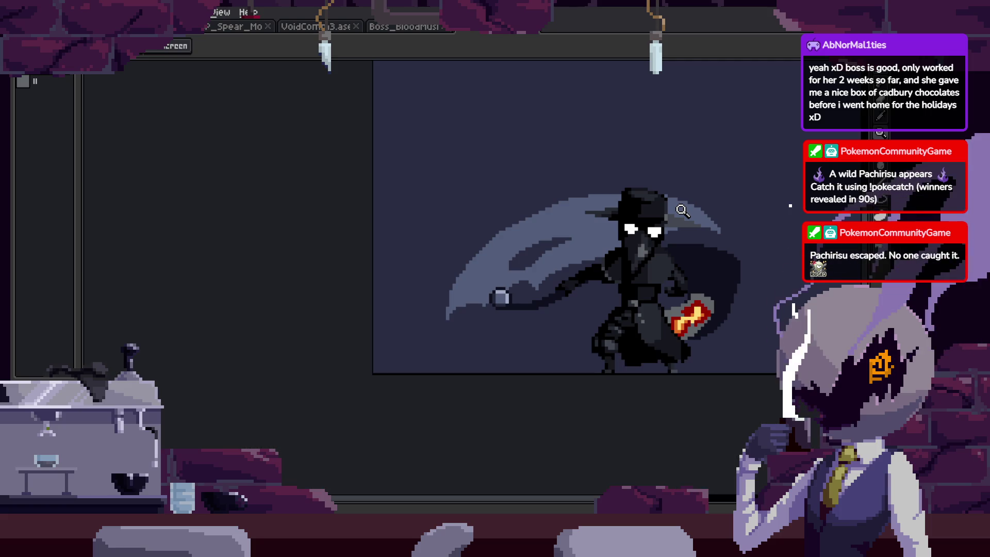
{"action": "scroll", "coordinate": [682, 210], "scroll_direction": "up", "scroll_amount": 1}
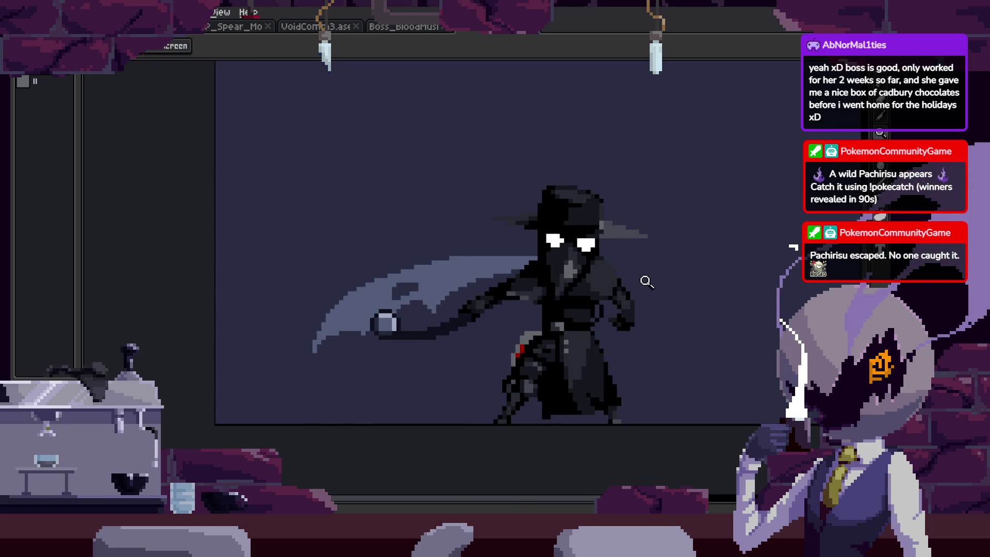
{"action": "scroll", "coordinate": [667, 254], "scroll_direction": "down", "scroll_amount": 1}
{"action": "key", "text": "Return"}
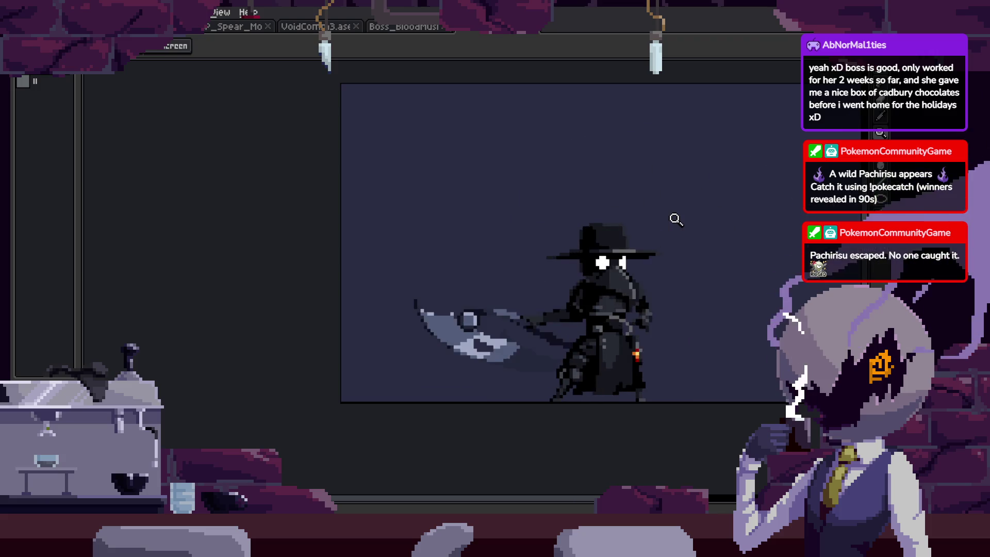
Drag the timeline back to frame 16 before the Idle - Trick tag and check the blade.
{"action": "key", "text": "Tab"}
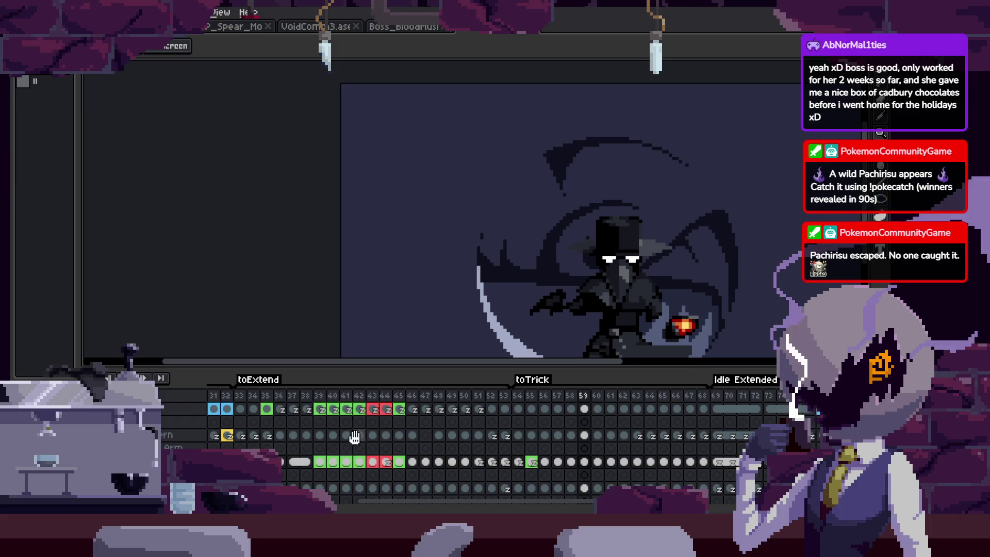
{"action": "left_click_drag", "start_coordinate": [355, 436], "coordinate": [493, 449]}
{"action": "key", "text": "Tab"}
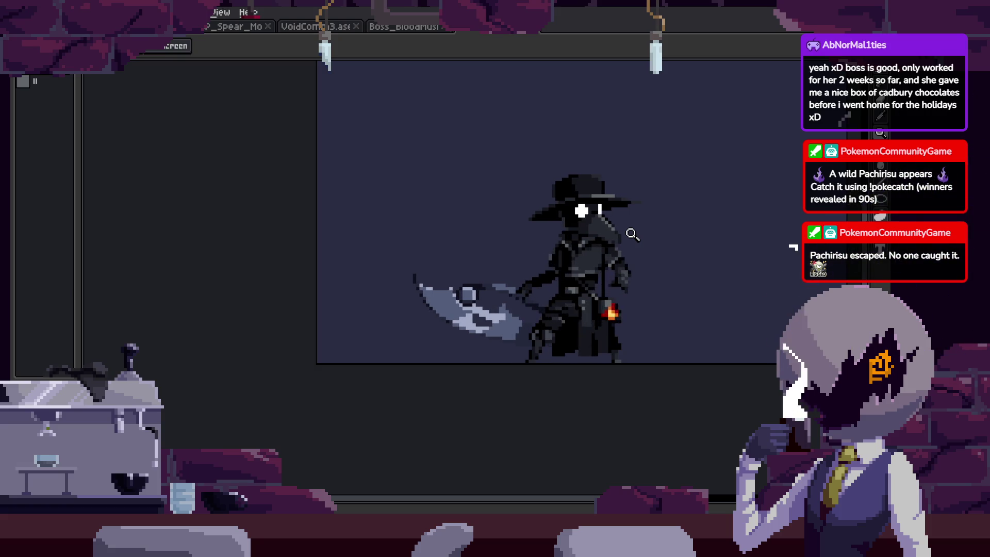
{"action": "scroll", "coordinate": [632, 234], "scroll_direction": "down", "scroll_amount": 3}
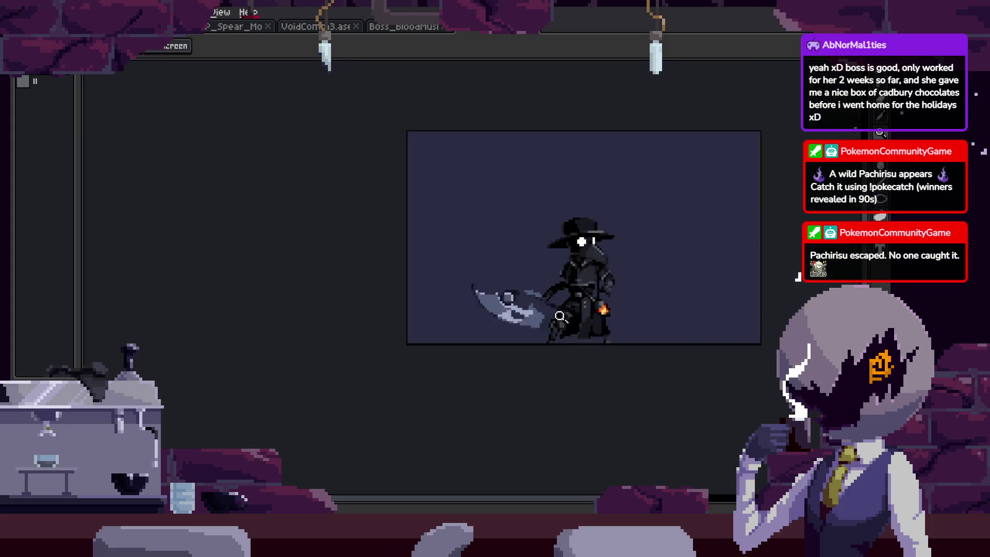
{"action": "scroll", "coordinate": [601, 314], "scroll_direction": "up", "scroll_amount": 7}
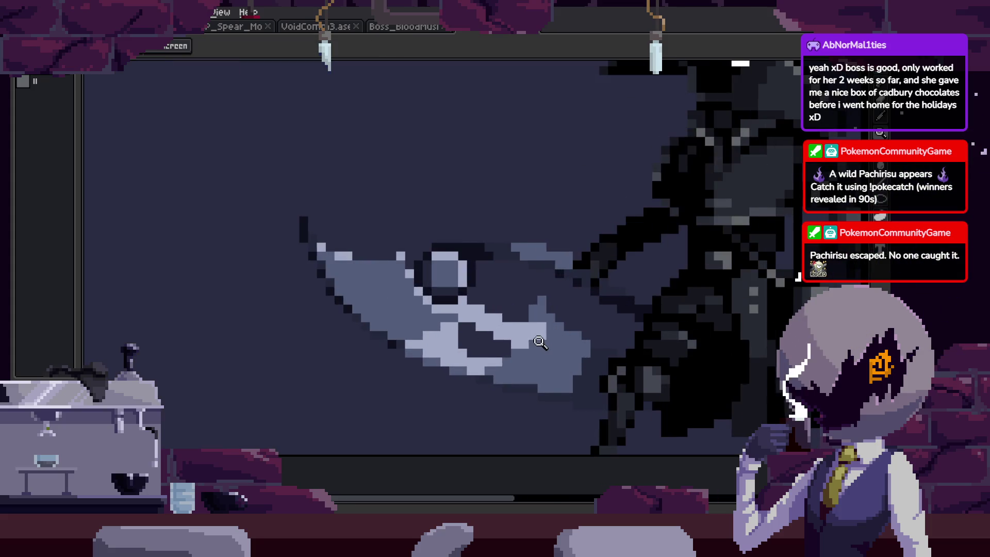
{"action": "scroll", "coordinate": [567, 314], "scroll_direction": "down", "scroll_amount": 3}
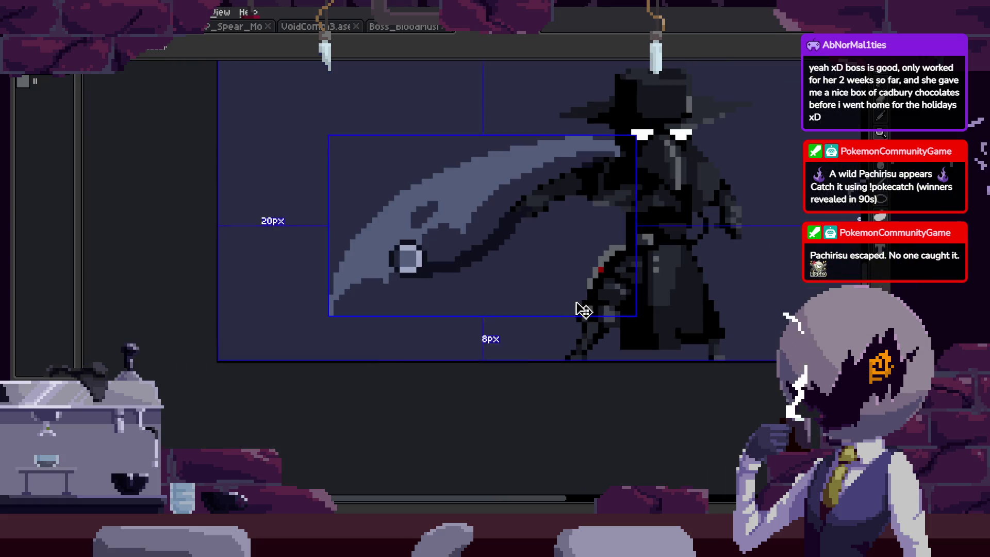
{"action": "key", "text": "Tab"}
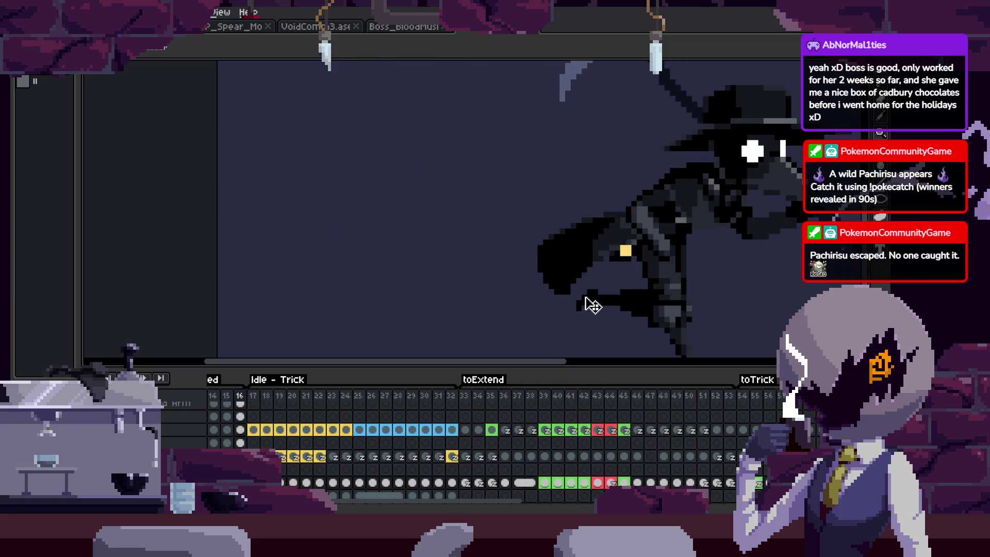
Hide the timeline and zoom in on the scythe blade.
{"action": "key", "text": "Tab"}
{"action": "scroll", "coordinate": [598, 290], "scroll_direction": "up", "scroll_amount": 3}
{"action": "scroll", "coordinate": [586, 234], "scroll_direction": "up", "scroll_amount": 2}
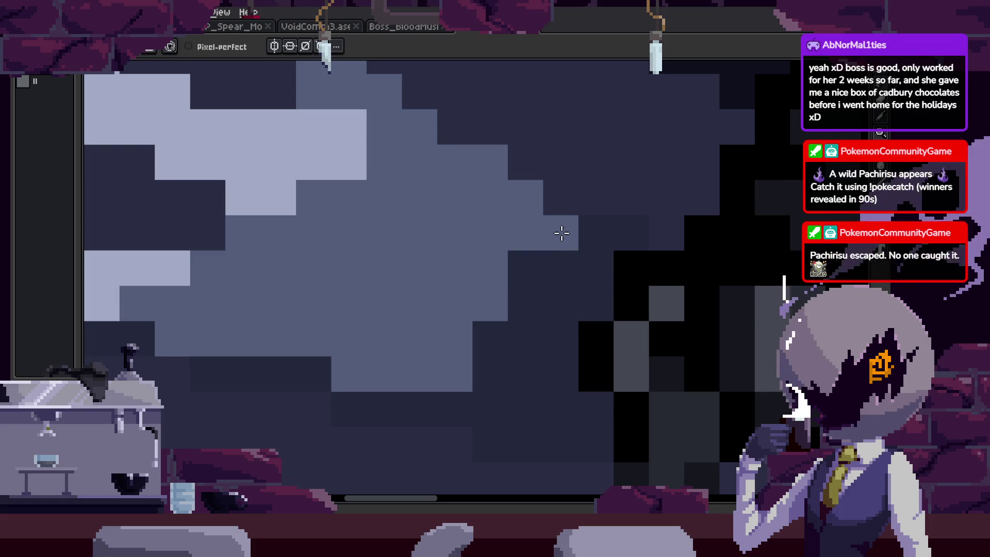
{"action": "scroll", "coordinate": [479, 342], "scroll_direction": "down", "scroll_amount": 2}
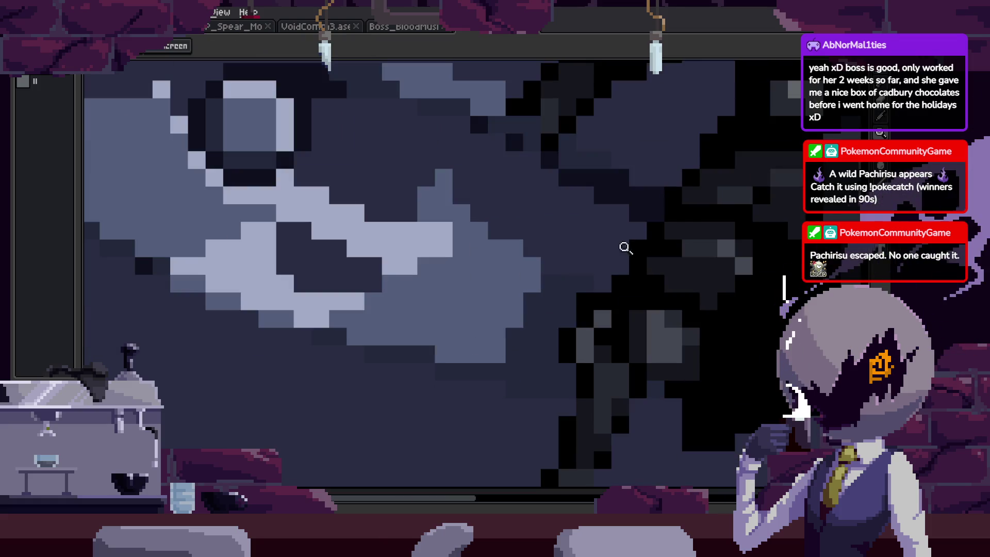
{"action": "scroll", "coordinate": [568, 302], "scroll_direction": "up", "scroll_amount": 3}
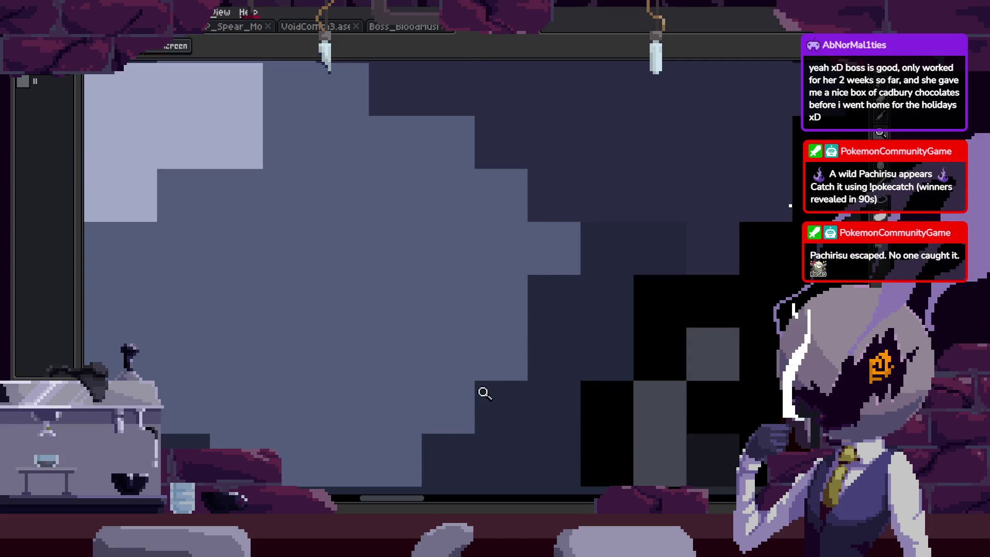
{"action": "scroll", "coordinate": [541, 349], "scroll_direction": "down", "scroll_amount": 3}
{"action": "scroll", "coordinate": [586, 258], "scroll_direction": "up", "scroll_amount": 3}
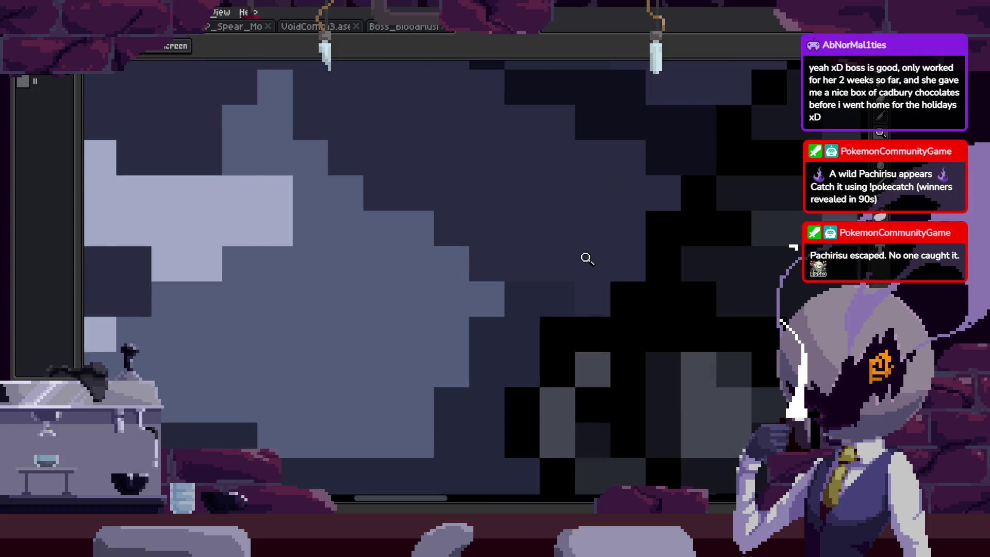
{"action": "scroll", "coordinate": [508, 283], "scroll_direction": "down", "scroll_amount": 2}
Step through frames 24–27, selecting the blade's mid-tone region with the Magic Wand to inspect it.
{"action": "key", "text": "Tab"}
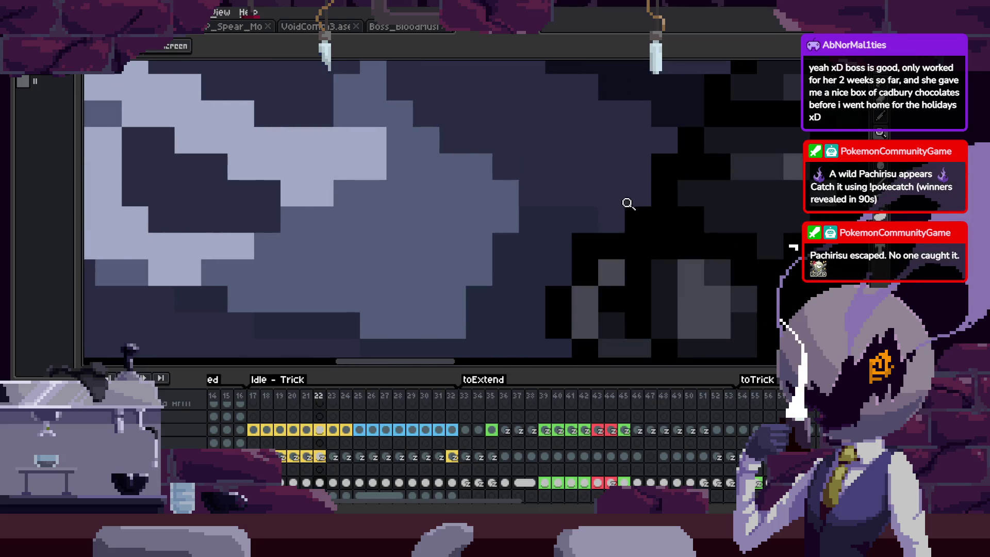
{"action": "key", "text": "comma"}
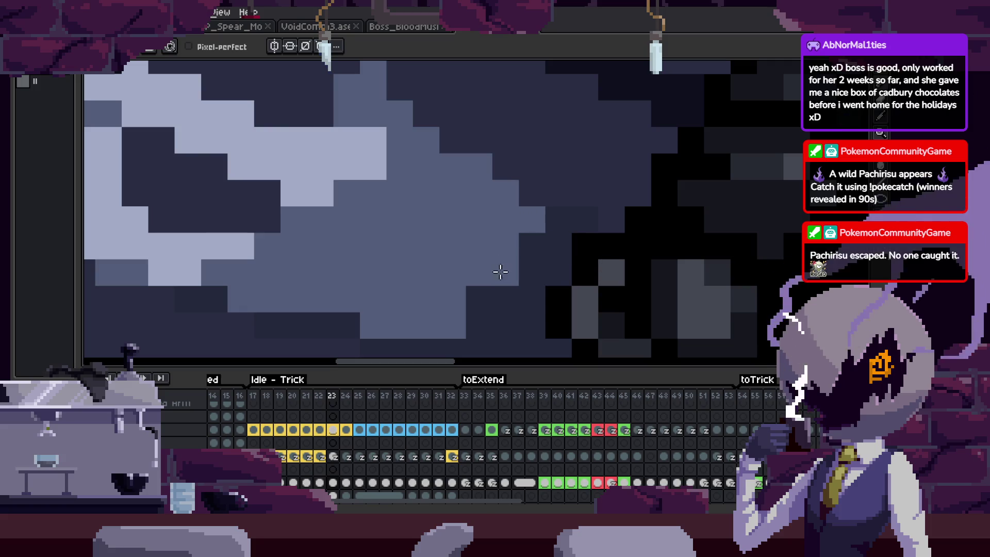
{"action": "scroll", "coordinate": [552, 268], "scroll_direction": "down", "scroll_amount": 3}
{"action": "scroll", "coordinate": [542, 254], "scroll_direction": "up", "scroll_amount": 3}
{"action": "key", "text": "b"}
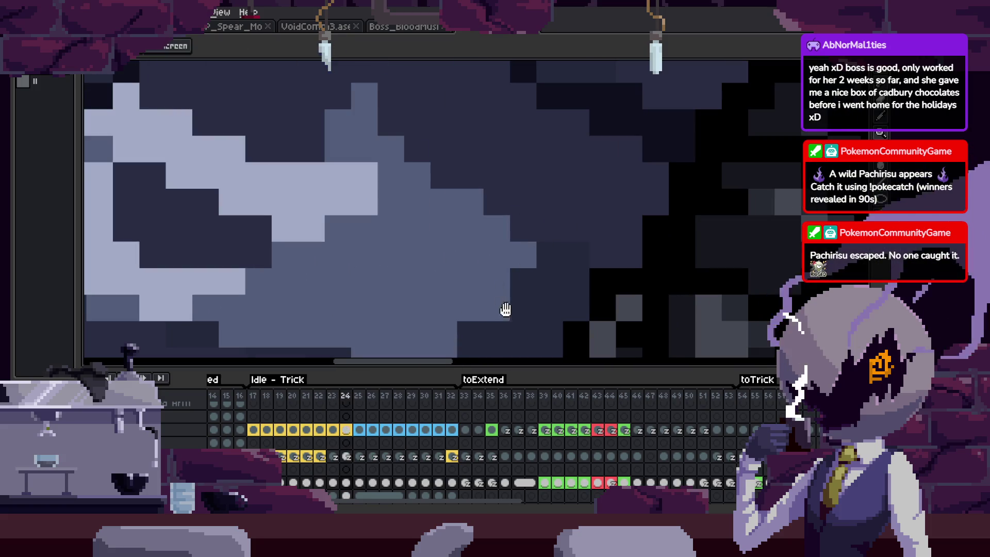
{"action": "key", "text": "period"}
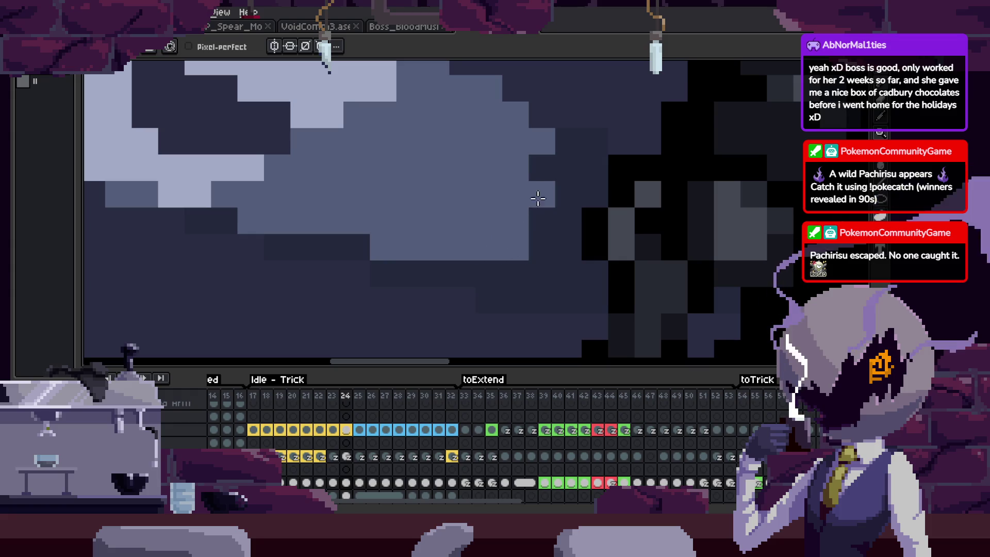
{"action": "key", "text": "period"}
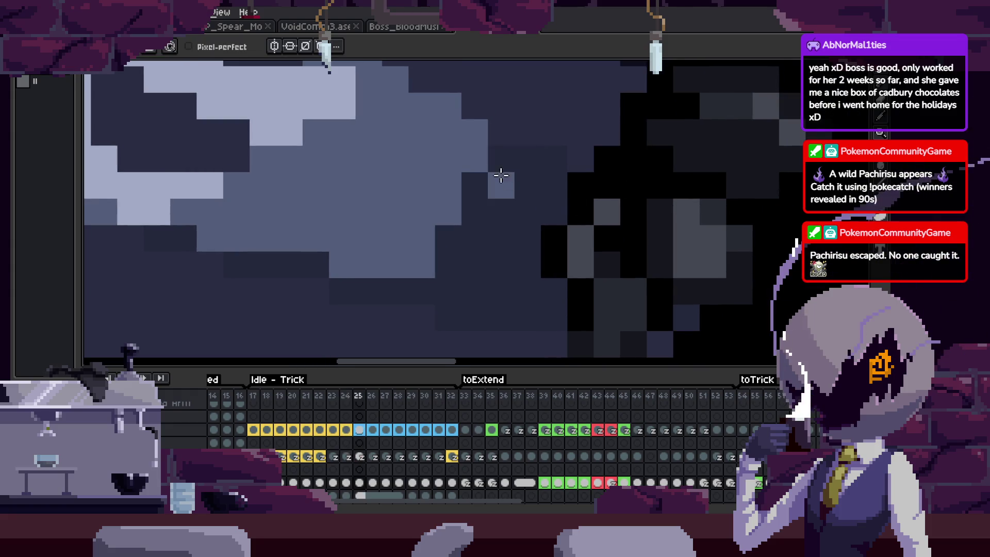
{"action": "key", "text": "comma"}
{"action": "key", "text": "w"}
{"action": "left_click", "coordinate": [484, 210]}
{"action": "mouse_move", "coordinate": [484, 210]}
{"action": "left_mouse_down"}
{"action": "mouse_move", "coordinate": [507, 209]}
{"action": "mouse_move", "coordinate": [554, 239]}
{"action": "left_mouse_up"}
{"action": "key", "text": "period"}
{"action": "key", "text": "period"}
{"action": "key", "text": "period"}
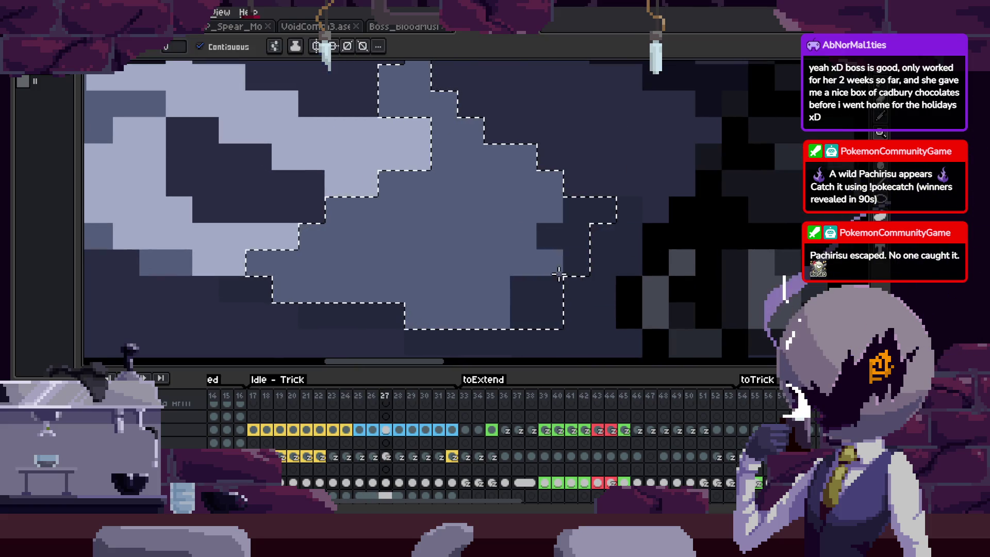
{"action": "key", "text": "period"}
{"action": "key", "text": "period"}
{"action": "key", "text": "period"}
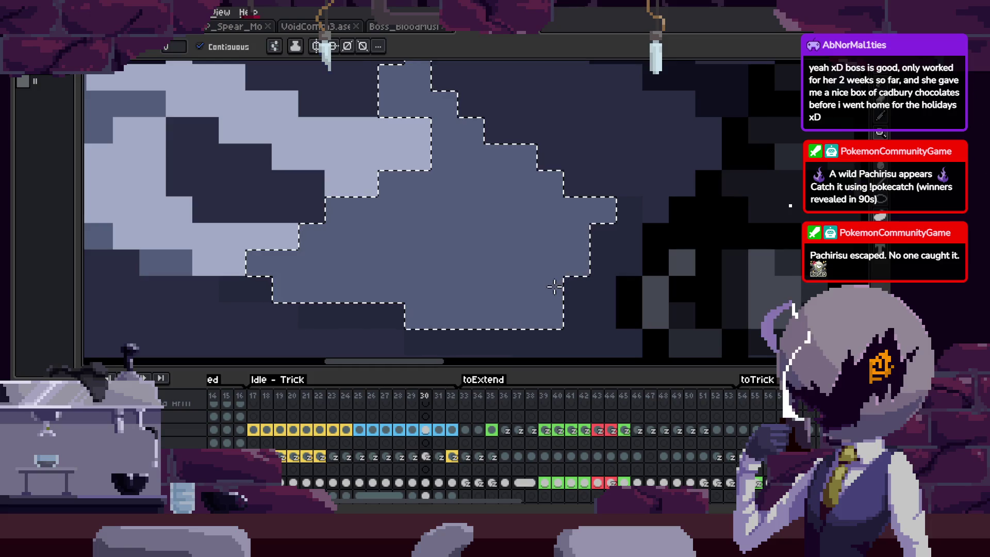
Clear the selection, review the blade across frames 20–31, and save the sprite.
{"action": "key", "text": "comma"}
{"action": "key", "text": "comma"}
{"action": "key", "text": "z"}
{"action": "scroll", "coordinate": [626, 259], "scroll_direction": "down", "scroll_amount": 2}
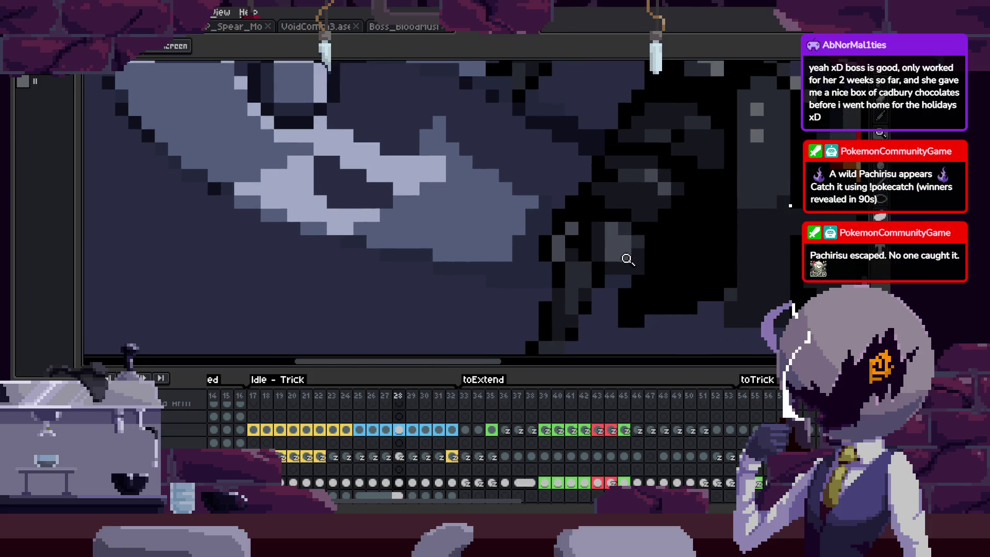
{"action": "key", "text": "comma"}
{"action": "key", "text": "comma"}
{"action": "key", "text": "comma"}
{"action": "key", "text": "comma"}
{"action": "key", "text": "comma"}
{"action": "key", "text": "comma"}
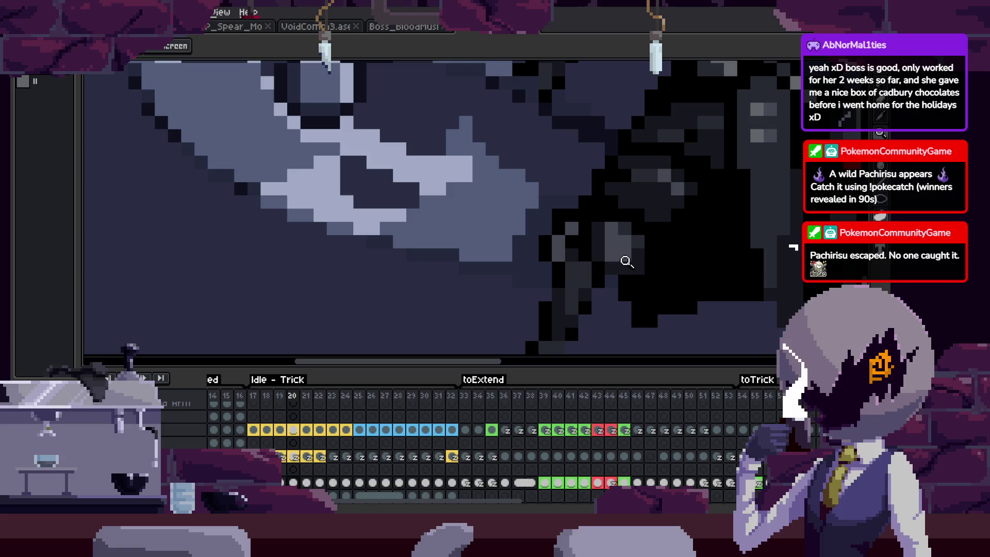
{"action": "key", "text": "period"}
{"action": "key", "text": "period"}
{"action": "key", "text": "period"}
{"action": "key", "text": "period"}
{"action": "key", "text": "period"}
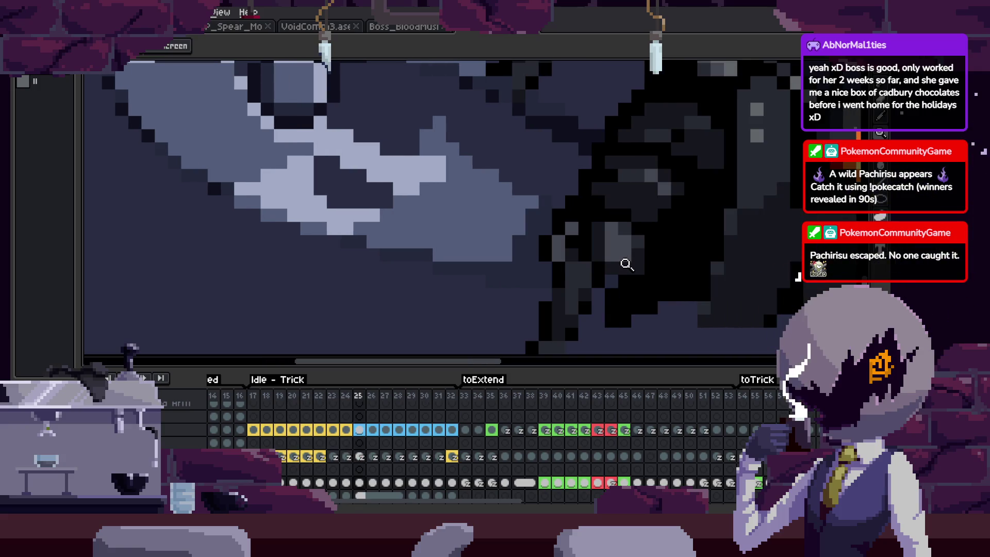
{"action": "key", "text": "comma"}
{"action": "key", "text": "comma"}
{"action": "key", "text": "period"}
{"action": "key", "text": "period"}
{"action": "key", "text": "period"}
{"action": "key", "text": "period"}
{"action": "key", "text": "period"}
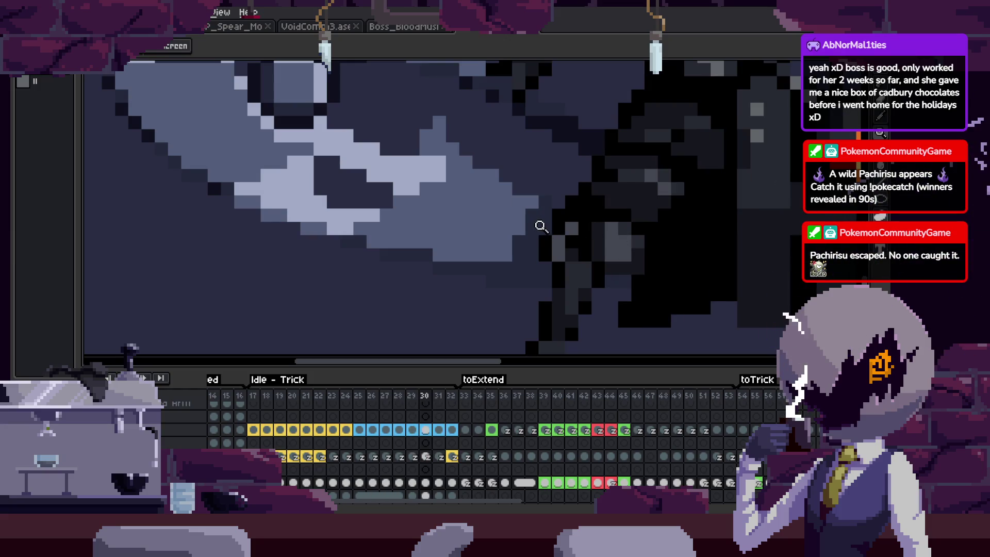
{"action": "key", "text": "period"}
{"action": "key", "text": "ctrl+s"}
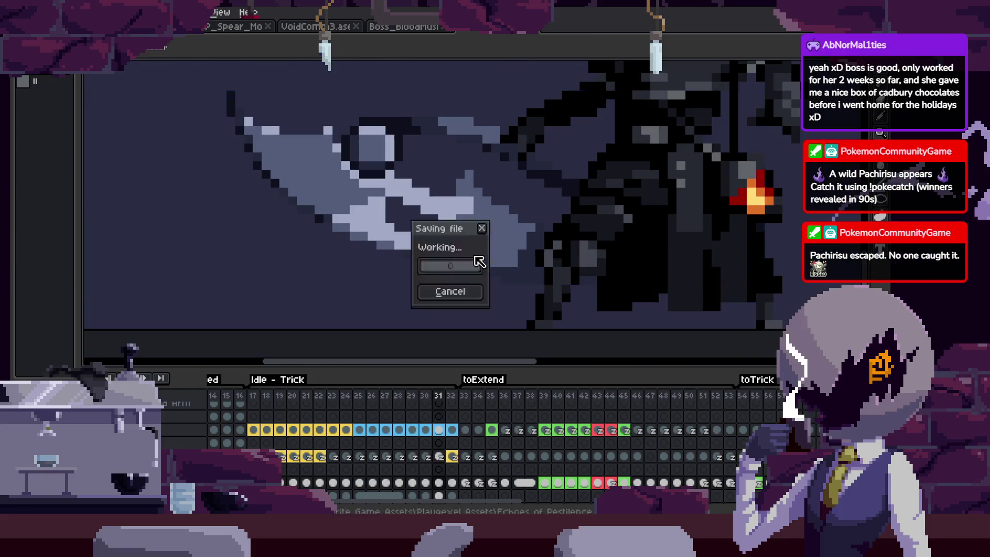
Paint dark pixels along the scythe blade's edge with the Pencil.
{"action": "key", "text": "Tab"}
{"action": "key", "text": "m"}
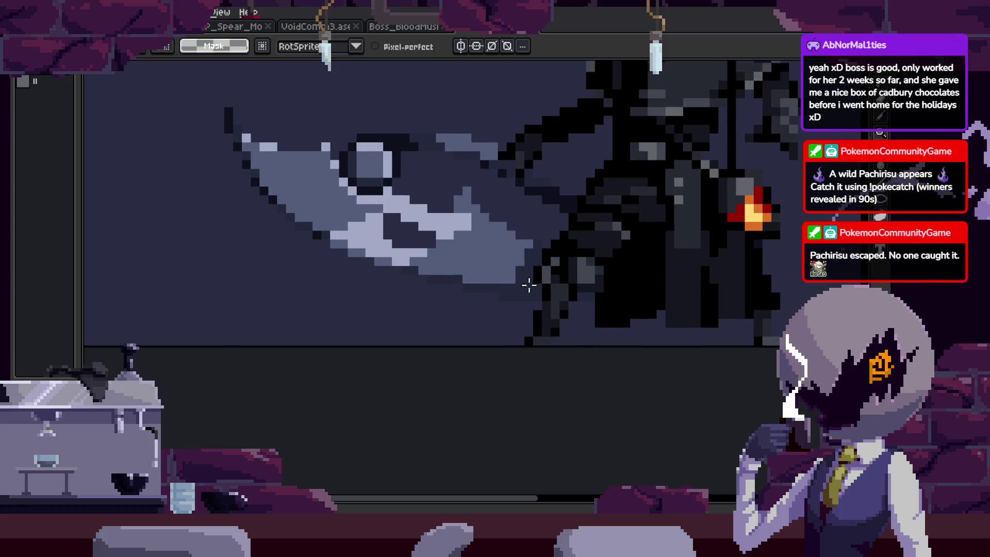
{"action": "scroll", "coordinate": [536, 266], "scroll_direction": "down", "scroll_amount": 2}
{"action": "scroll", "coordinate": [526, 257], "scroll_direction": "up", "scroll_amount": 2}
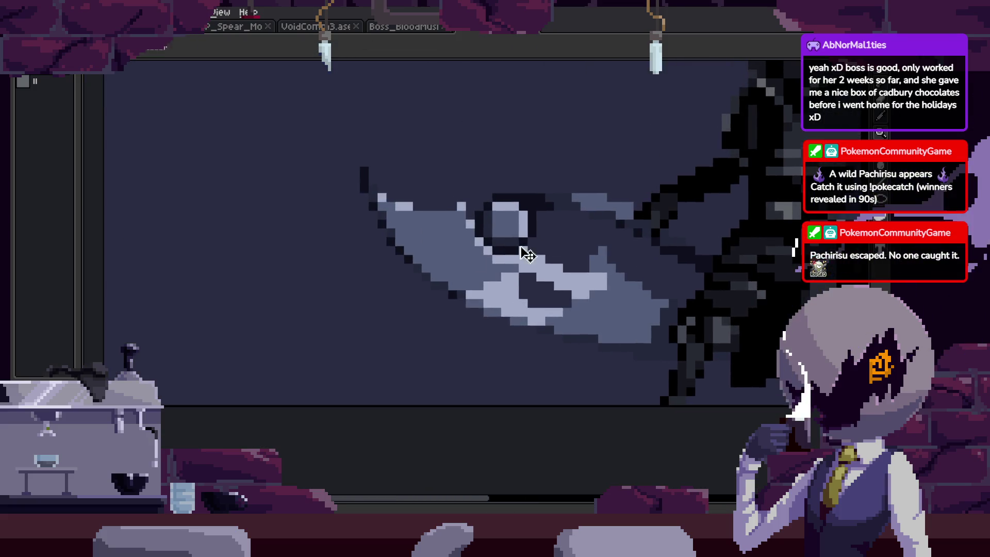
{"action": "scroll", "coordinate": [485, 346], "scroll_direction": "up", "scroll_amount": 3}
{"action": "key", "text": "i"}
{"action": "key", "text": "h"}
{"action": "scroll", "coordinate": [524, 270], "scroll_direction": "down", "scroll_amount": 2}
{"action": "scroll", "coordinate": [563, 280], "scroll_direction": "down", "scroll_amount": 1}
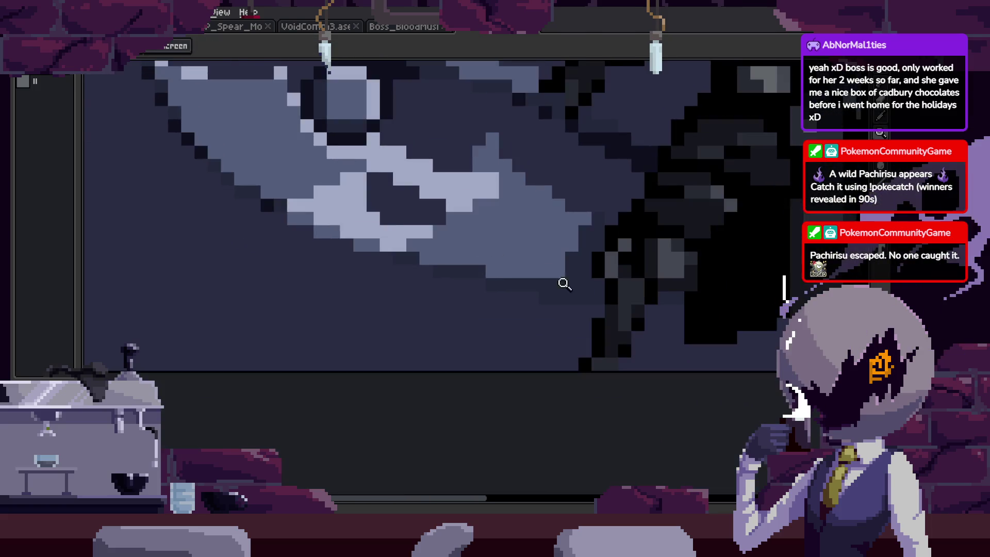
{"action": "scroll", "coordinate": [608, 234], "scroll_direction": "up", "scroll_amount": 4}
{"action": "left_click_drag", "start_coordinate": [609, 234], "coordinate": [570, 315]}
{"action": "key", "text": "b"}
{"action": "left_click_drag", "start_coordinate": [578, 320], "coordinate": [577, 438]}
{"action": "left_click_drag", "start_coordinate": [631, 170], "coordinate": [637, 201]}
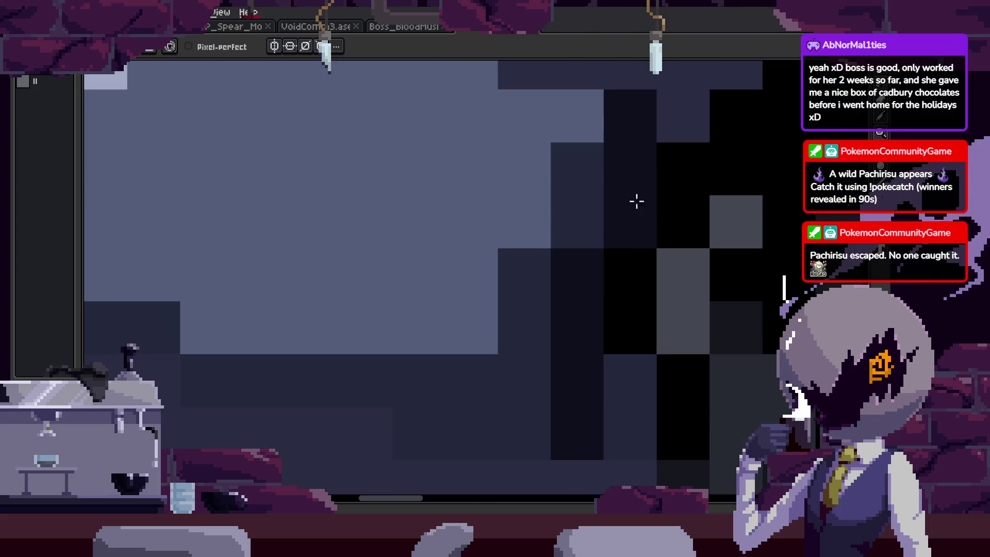
{"action": "key", "text": "b"}
{"action": "left_click_drag", "start_coordinate": [630, 261], "coordinate": [649, 188]}
{"action": "mouse_move", "coordinate": [431, 370]}
{"action": "left_mouse_down"}
{"action": "mouse_move", "coordinate": [640, 328]}
{"action": "mouse_move", "coordinate": [556, 323]}
{"action": "left_mouse_up"}
Check the timeline, then select a same-coloured blade region with the Magic Wand and deselect it.
{"action": "key", "text": "z"}
{"action": "scroll", "coordinate": [519, 335], "scroll_direction": "down", "scroll_amount": 4}
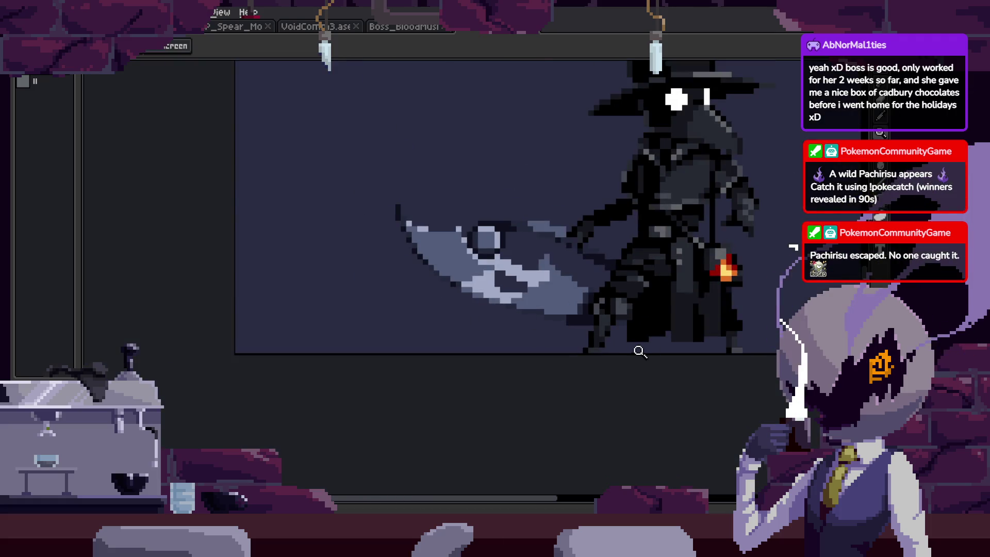
{"action": "scroll", "coordinate": [664, 279], "scroll_direction": "up", "scroll_amount": 3}
{"action": "scroll", "coordinate": [664, 280], "scroll_direction": "up", "scroll_amount": 1}
{"action": "key", "text": "i"}
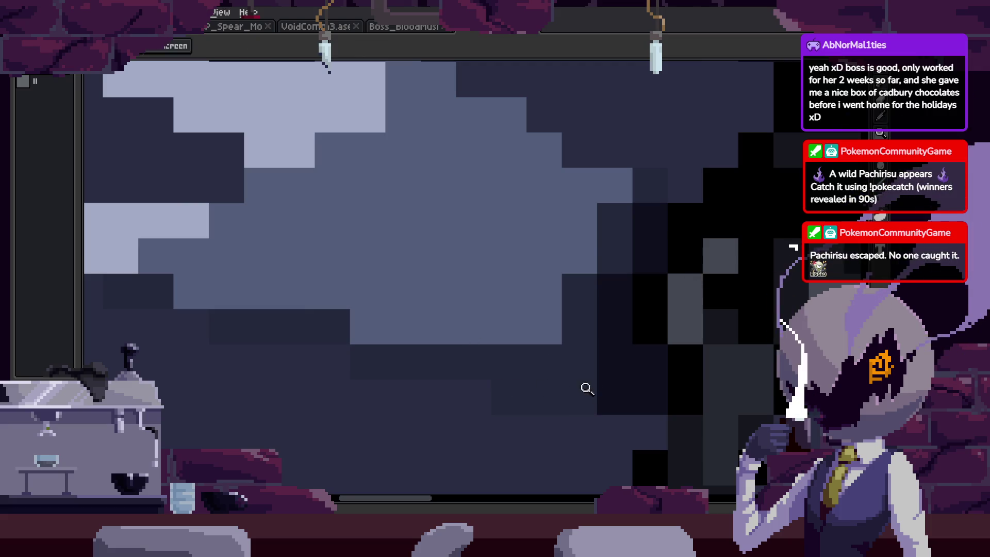
{"action": "key", "text": "z"}
{"action": "scroll", "coordinate": [573, 360], "scroll_direction": "down", "scroll_amount": 4}
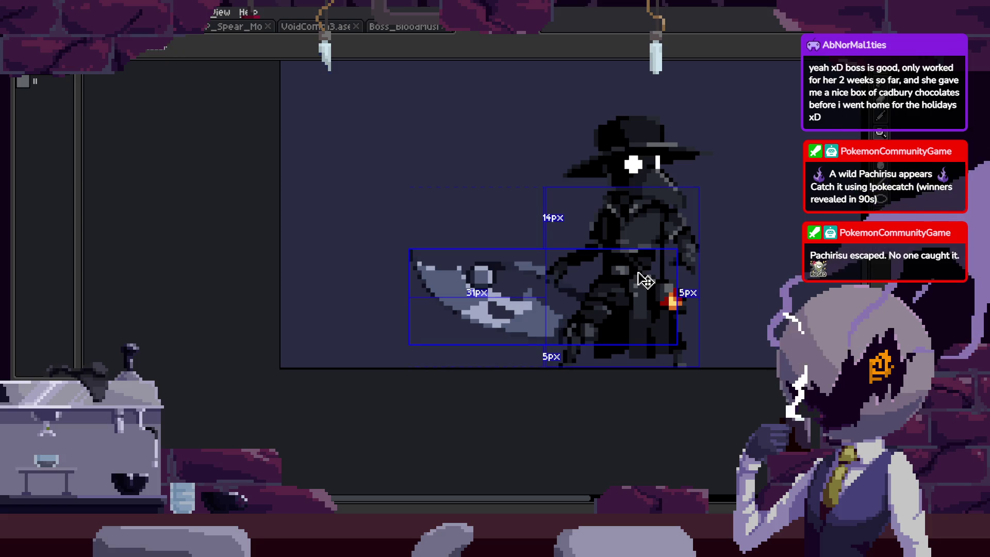
{"action": "scroll", "coordinate": [639, 257], "scroll_direction": "down", "scroll_amount": 1}
{"action": "key", "text": "Tab"}
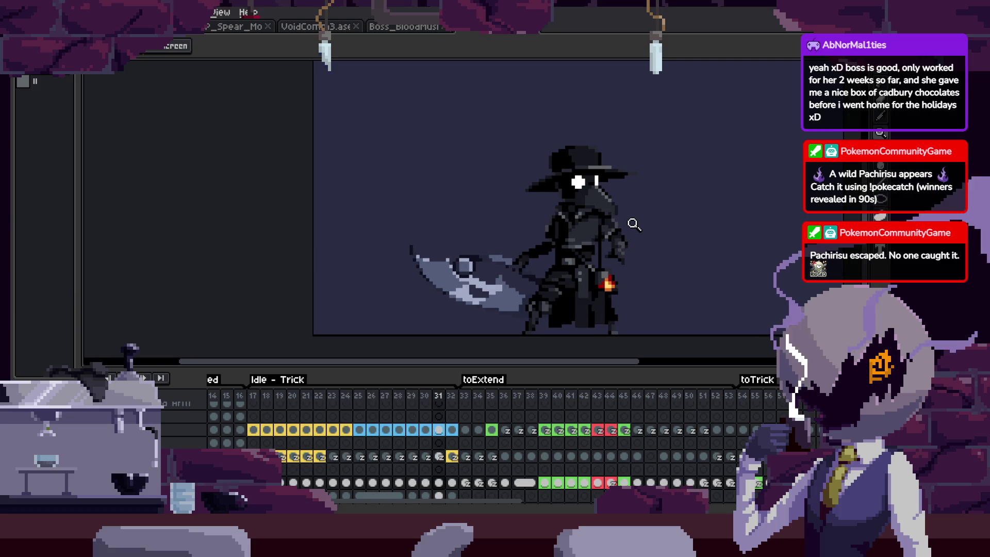
{"action": "key", "text": "Tab"}
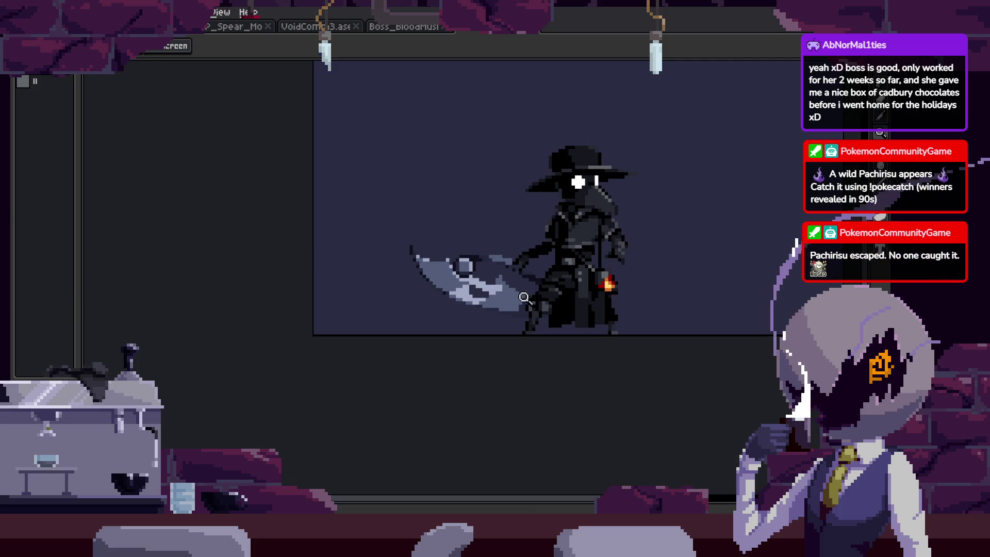
{"action": "key", "text": "w"}
{"action": "scroll", "coordinate": [524, 298], "scroll_direction": "up", "scroll_amount": 3}
{"action": "left_click", "coordinate": [496, 312]}
{"action": "scroll", "coordinate": [508, 273], "scroll_direction": "down", "scroll_amount": 1}
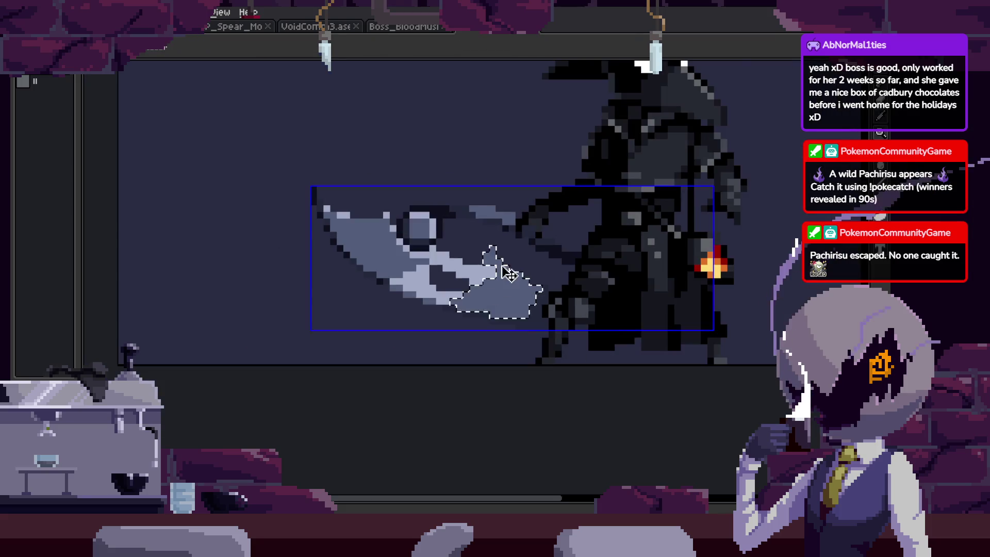
{"action": "key", "text": "ctrl+d"}
Select the blade's light highlight region with the Magic Wand, examine it, then deselect.
{"action": "key", "text": "z"}
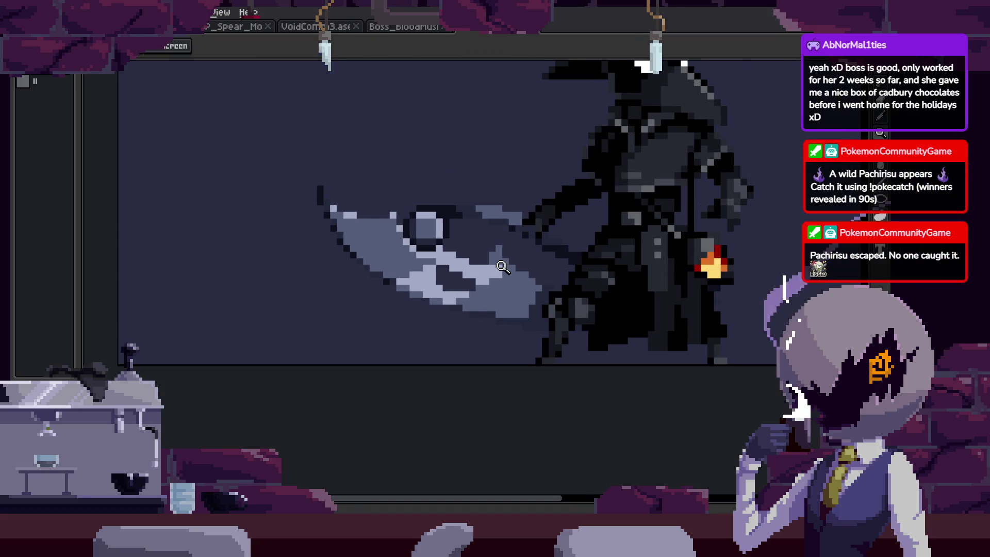
{"action": "scroll", "coordinate": [526, 273], "scroll_direction": "down", "scroll_amount": 2}
{"action": "scroll", "coordinate": [551, 281], "scroll_direction": "down", "scroll_amount": 1}
{"action": "scroll", "coordinate": [582, 288], "scroll_direction": "down", "scroll_amount": 1}
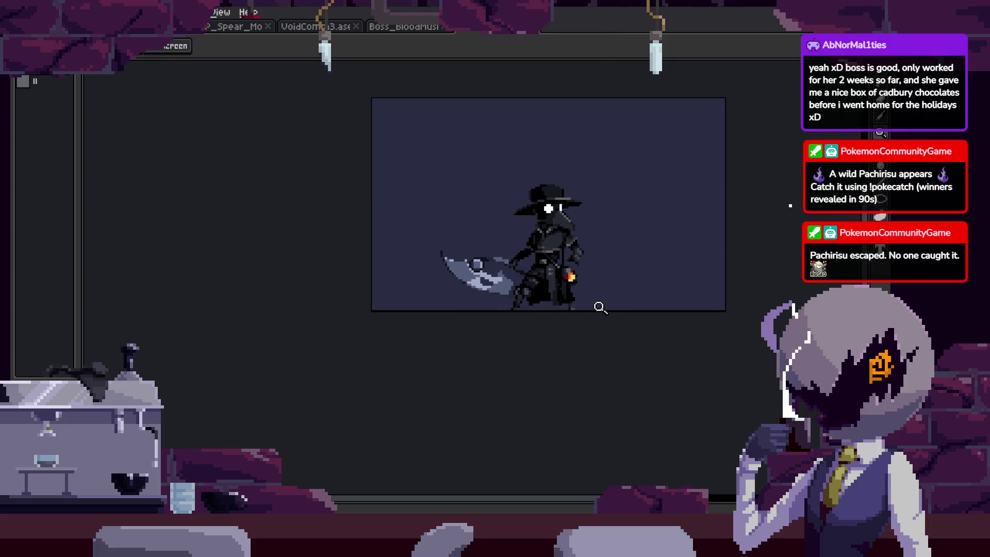
{"action": "key", "text": "Tab"}
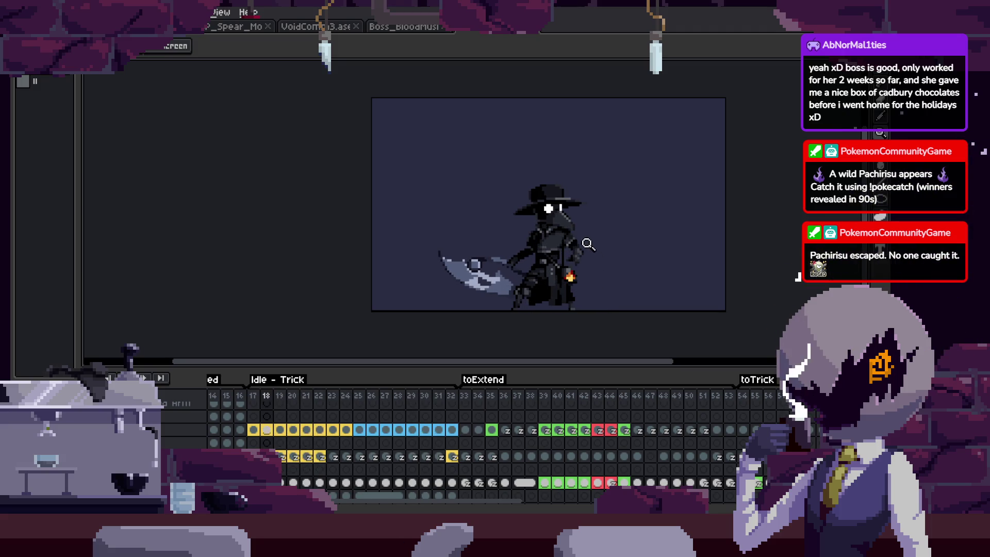
{"action": "key", "text": "Tab"}
{"action": "scroll", "coordinate": [592, 230], "scroll_direction": "up", "scroll_amount": 4}
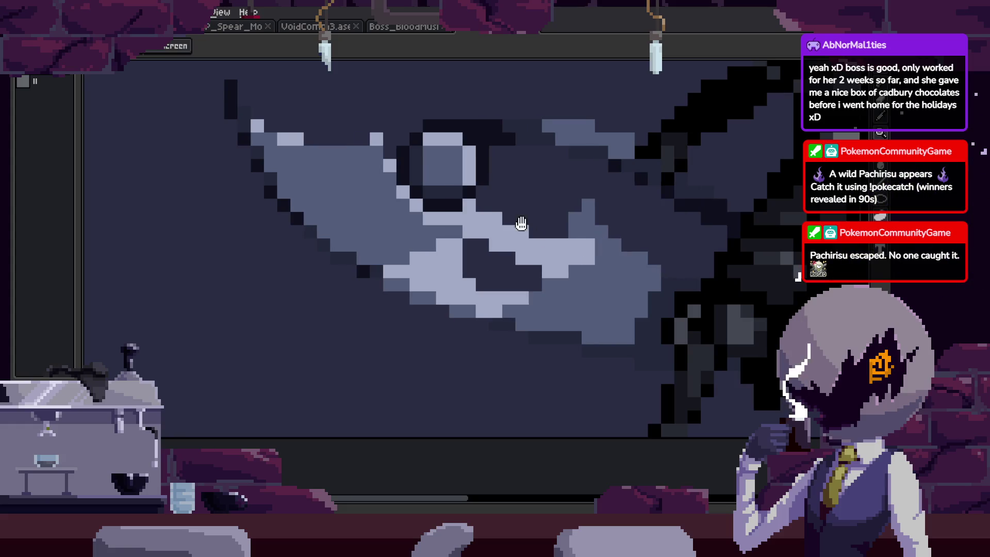
{"action": "key", "text": "w"}
{"action": "left_click", "coordinate": [498, 298]}
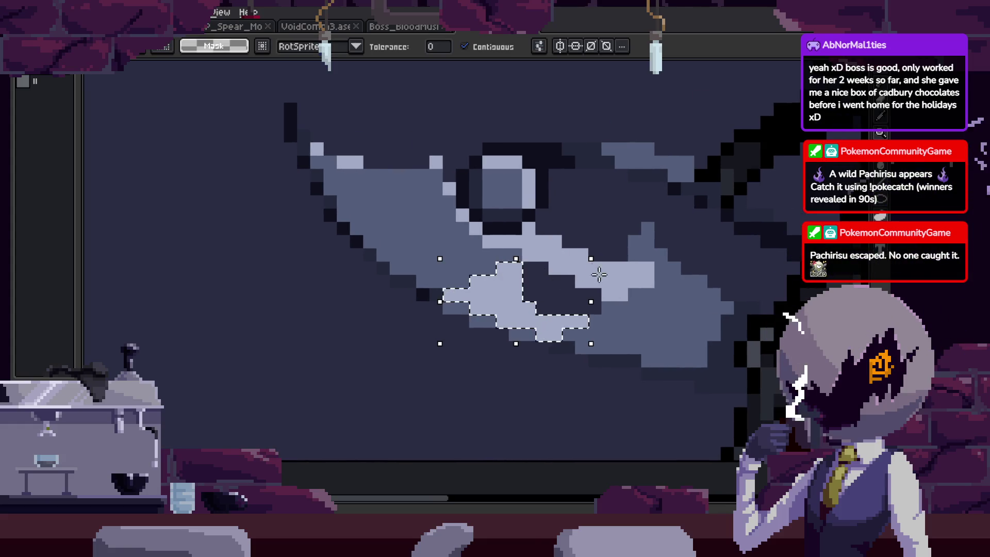
{"action": "scroll", "coordinate": [538, 251], "scroll_direction": "up", "scroll_amount": 2}
{"action": "key", "text": "b"}
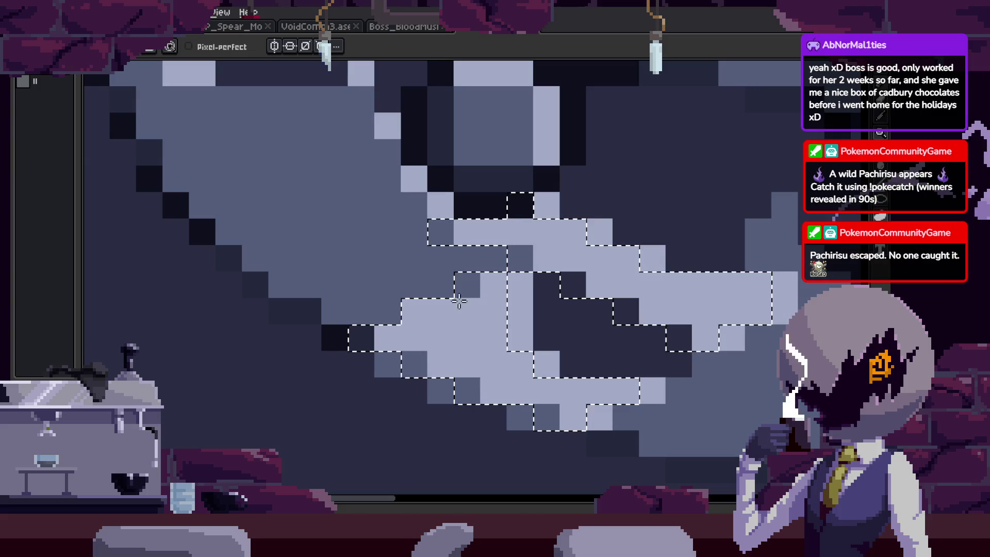
{"action": "left_click_drag", "start_coordinate": [512, 269], "coordinate": [432, 220]}
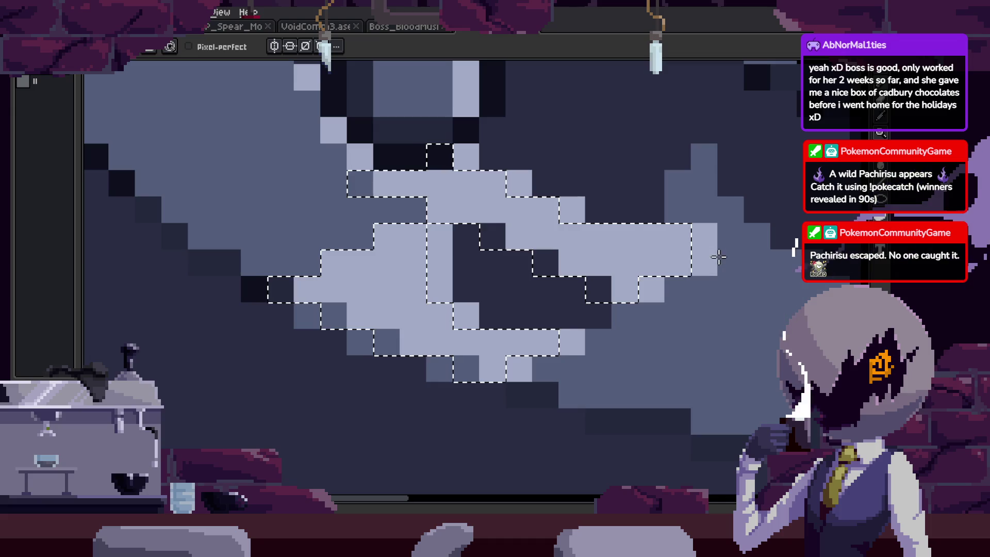
{"action": "key", "text": "ctrl+d"}
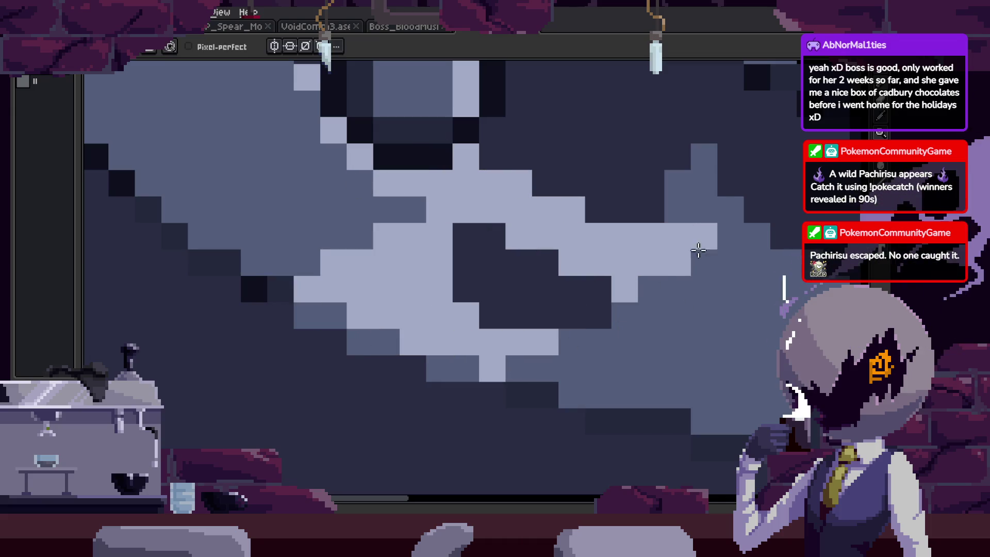
Recolour several blade pixels light grey to reshape the highlight, then show the timeline.
{"action": "key", "text": "z"}
{"action": "scroll", "coordinate": [667, 326], "scroll_direction": "down", "scroll_amount": 1}
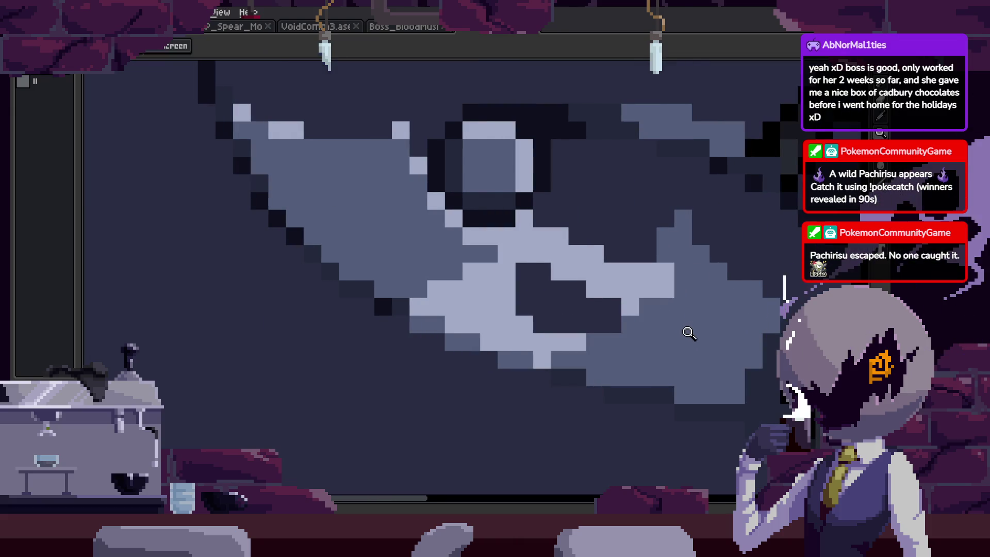
{"action": "scroll", "coordinate": [526, 253], "scroll_direction": "down", "scroll_amount": 1}
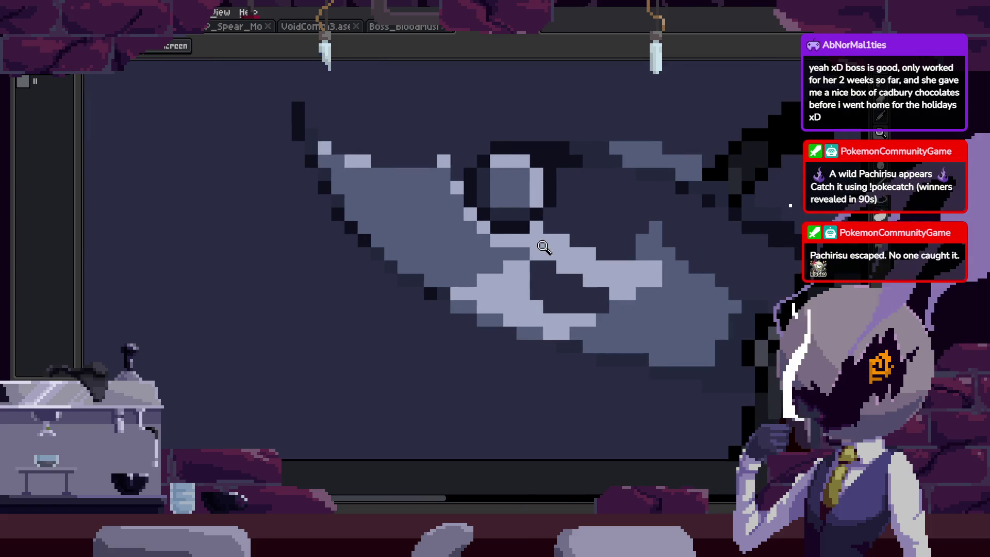
{"action": "scroll", "coordinate": [554, 248], "scroll_direction": "up", "scroll_amount": 1}
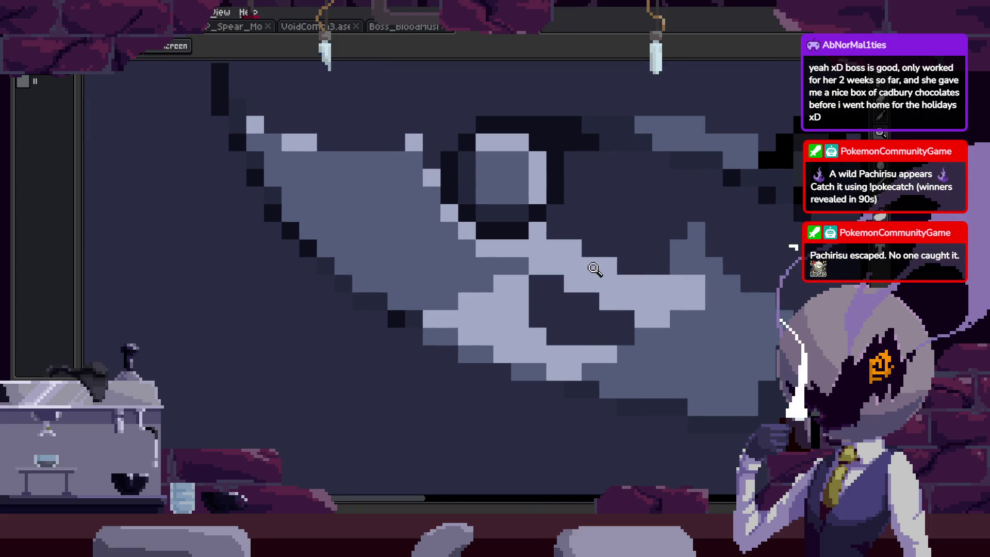
{"action": "scroll", "coordinate": [499, 314], "scroll_direction": "up", "scroll_amount": 1}
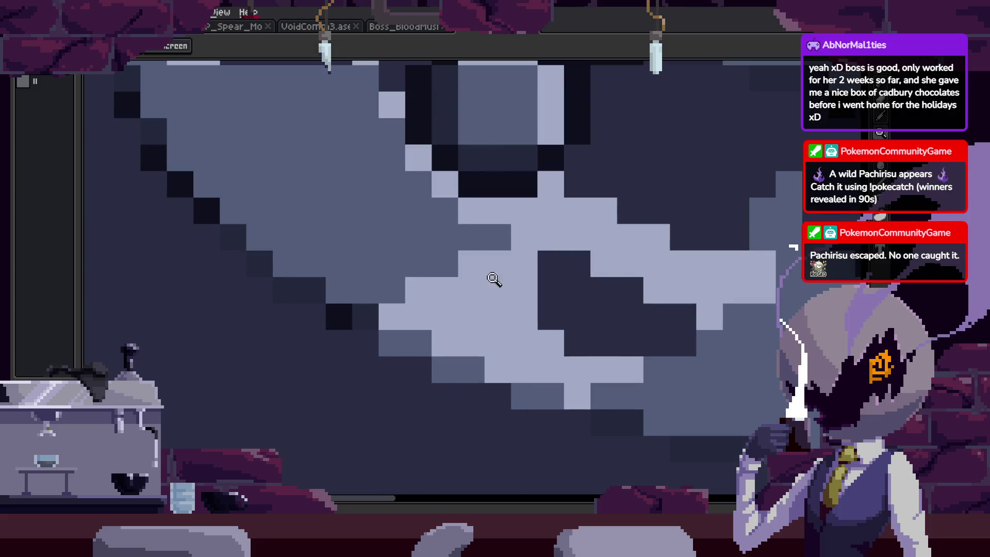
{"action": "key", "text": "b"}
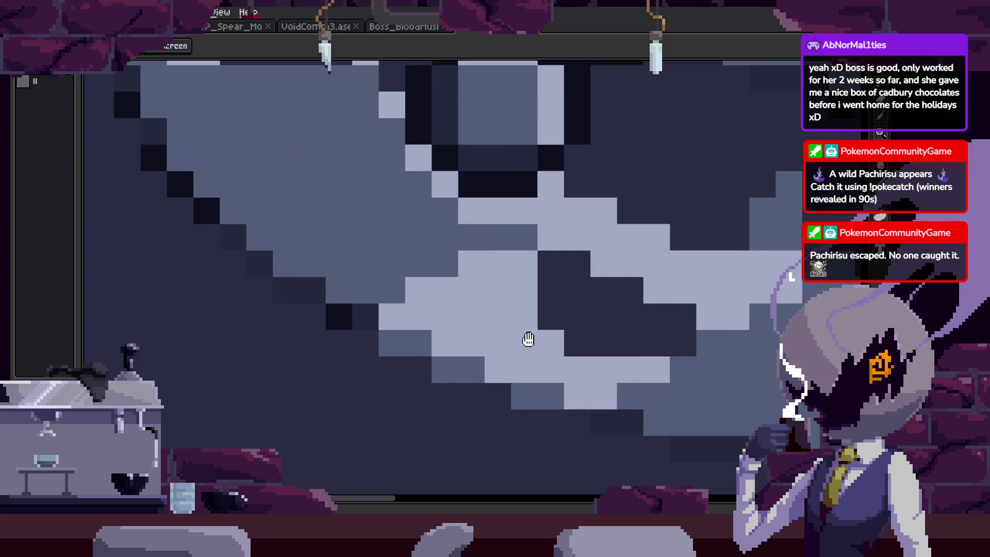
{"action": "key", "text": "z"}
{"action": "scroll", "coordinate": [531, 258], "scroll_direction": "down", "scroll_amount": 1}
{"action": "scroll", "coordinate": [579, 314], "scroll_direction": "down", "scroll_amount": 1}
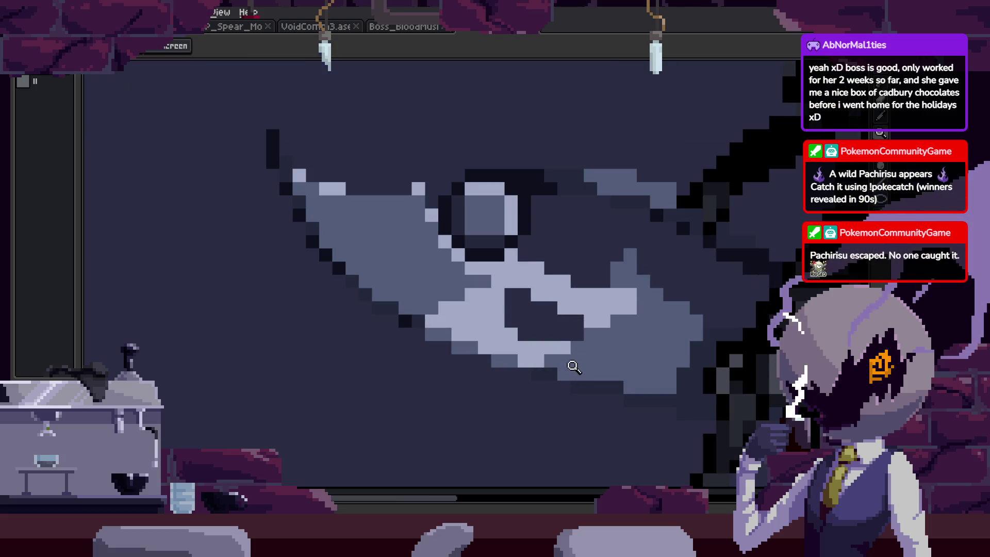
{"action": "scroll", "coordinate": [574, 366], "scroll_direction": "up", "scroll_amount": 1}
{"action": "scroll", "coordinate": [583, 338], "scroll_direction": "up", "scroll_amount": 1}
{"action": "key", "text": "b"}
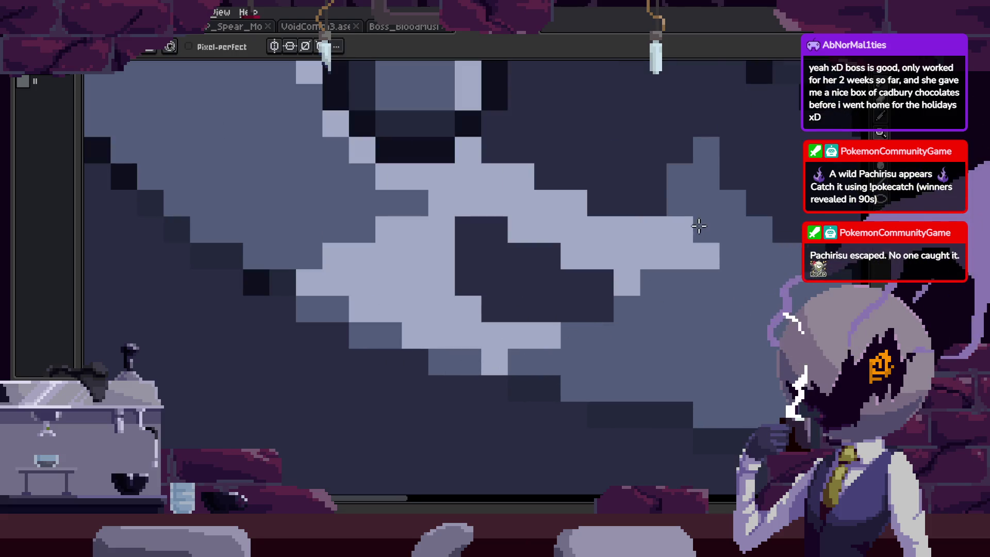
{"action": "scroll", "coordinate": [670, 312], "scroll_direction": "down", "scroll_amount": 1}
{"action": "scroll", "coordinate": [691, 300], "scroll_direction": "up", "scroll_amount": 1}
{"action": "key", "text": "ctrl+z"}
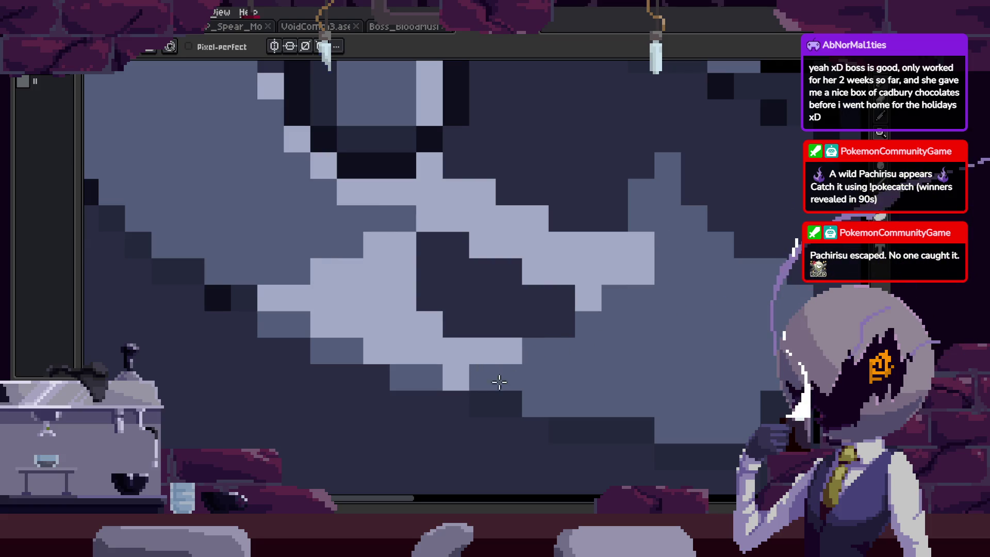
{"action": "scroll", "coordinate": [481, 298], "scroll_direction": "up", "scroll_amount": 3}
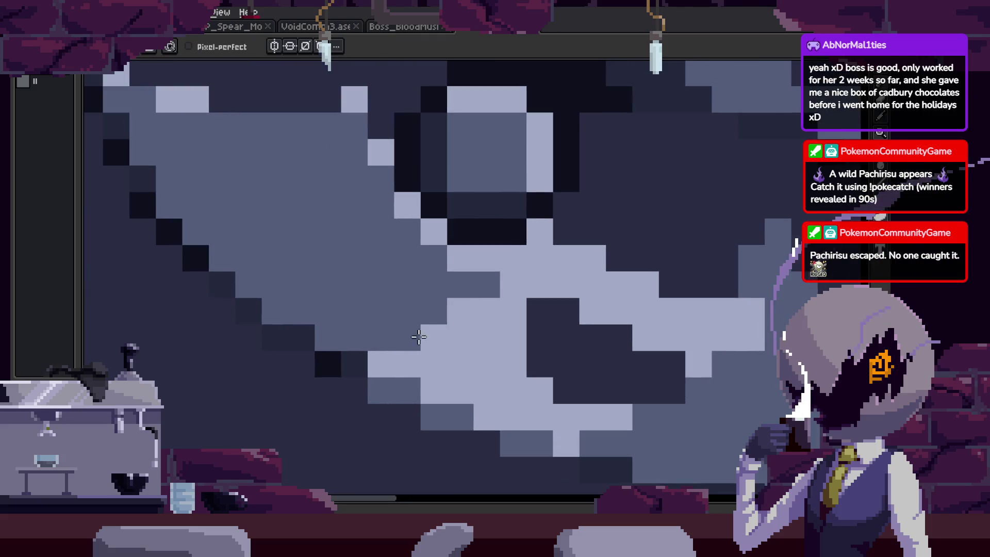
{"action": "key", "text": "z"}
{"action": "scroll", "coordinate": [486, 320], "scroll_direction": "down", "scroll_amount": 5}
{"action": "key", "text": "Tab"}
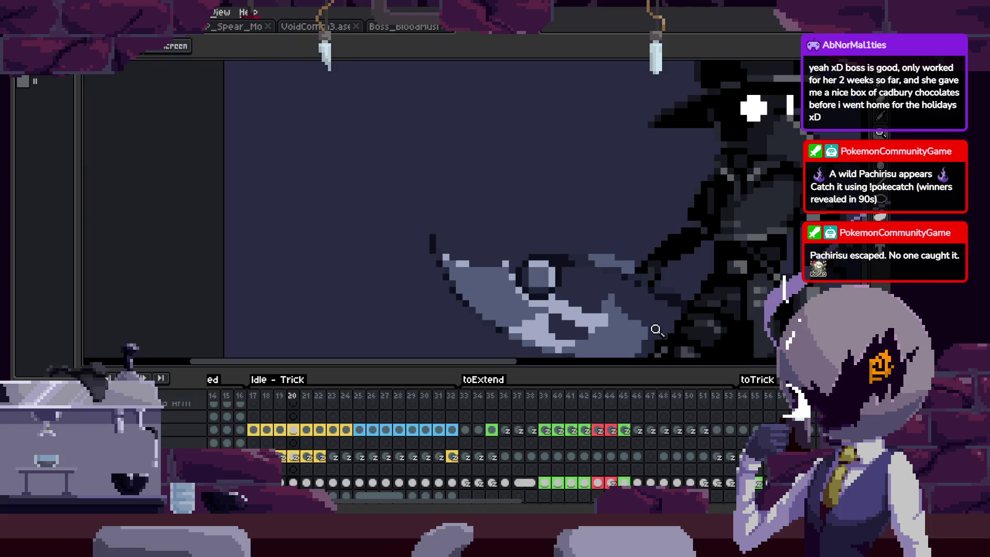
Go to frame 22 and lighten two mid-shade pixels on the blade.
{"action": "scroll", "coordinate": [657, 329], "scroll_direction": "down", "scroll_amount": 3}
{"action": "key", "text": "Left"}
{"action": "key", "text": "Left"}
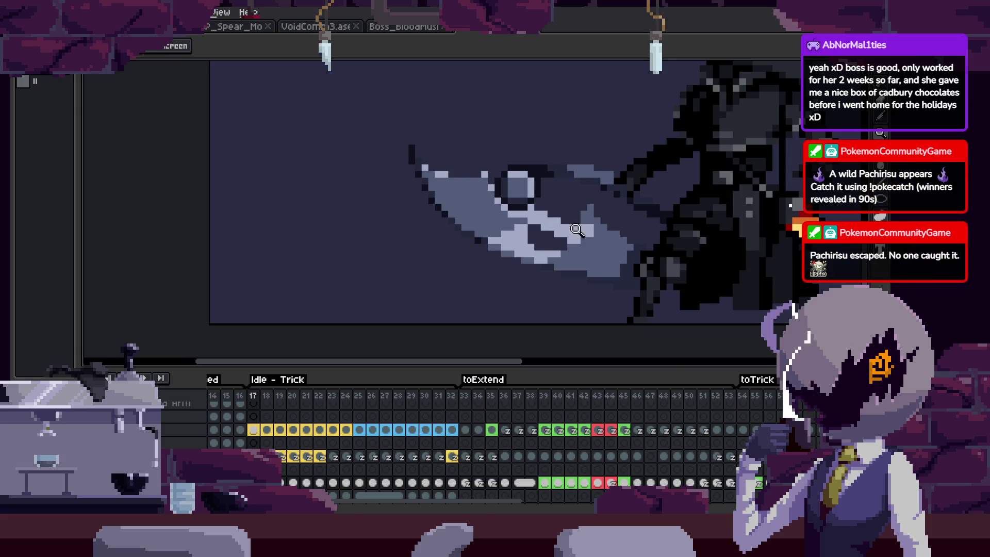
{"action": "scroll", "coordinate": [577, 230], "scroll_direction": "up", "scroll_amount": 4}
{"action": "key", "text": "Right"}
{"action": "key", "text": "Right"}
{"action": "key", "text": "Right"}
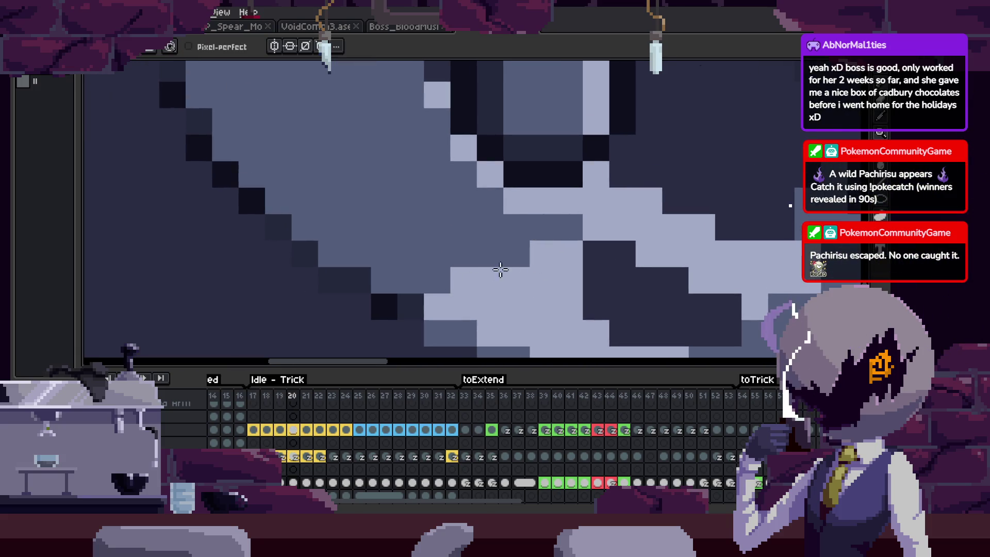
{"action": "key", "text": "Left"}
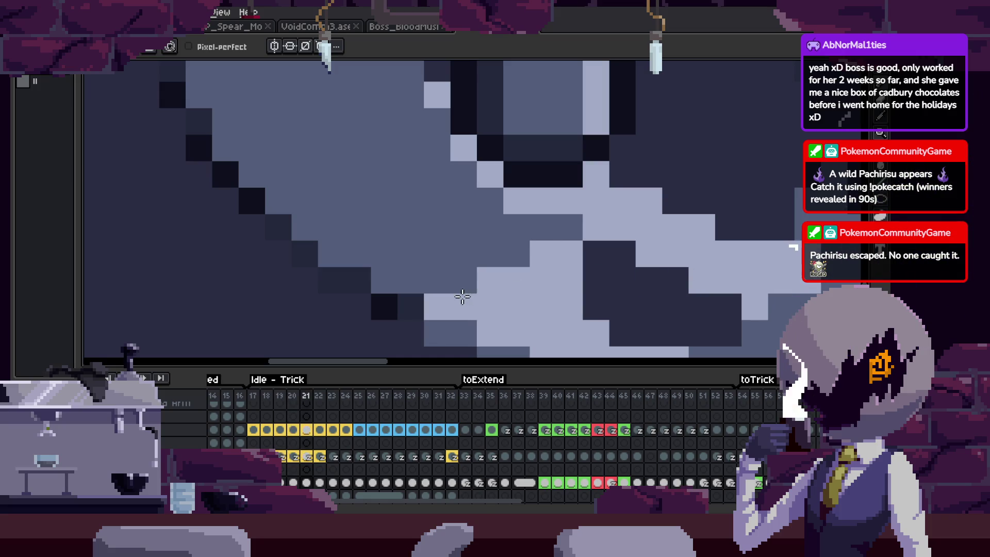
{"action": "key", "text": "Right"}
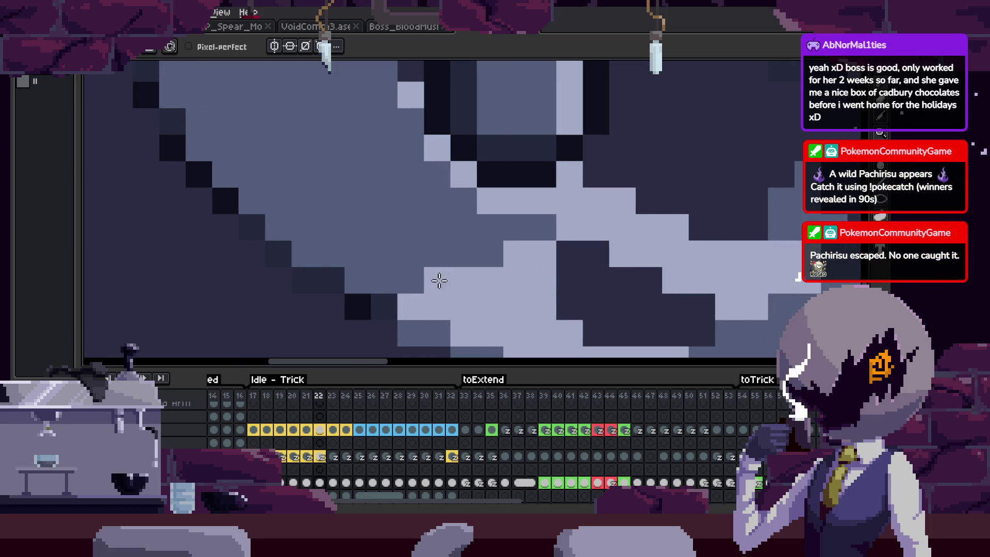
{"action": "key", "text": "ctrl+z"}
{"action": "left_click", "coordinate": [453, 251]}
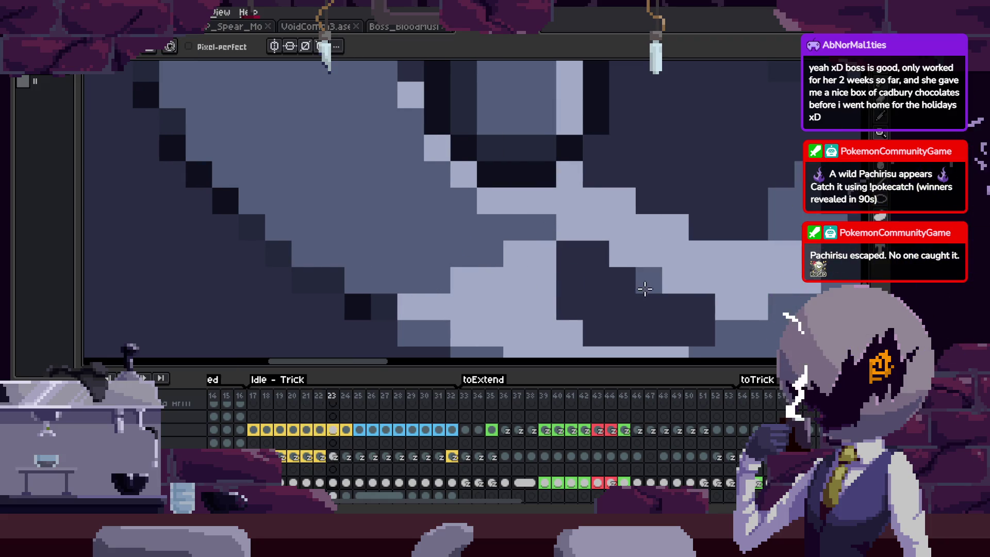
Advance to frame 24 and darken a pixel on the blade.
{"action": "key", "text": "Right"}
{"action": "key", "text": "Right"}
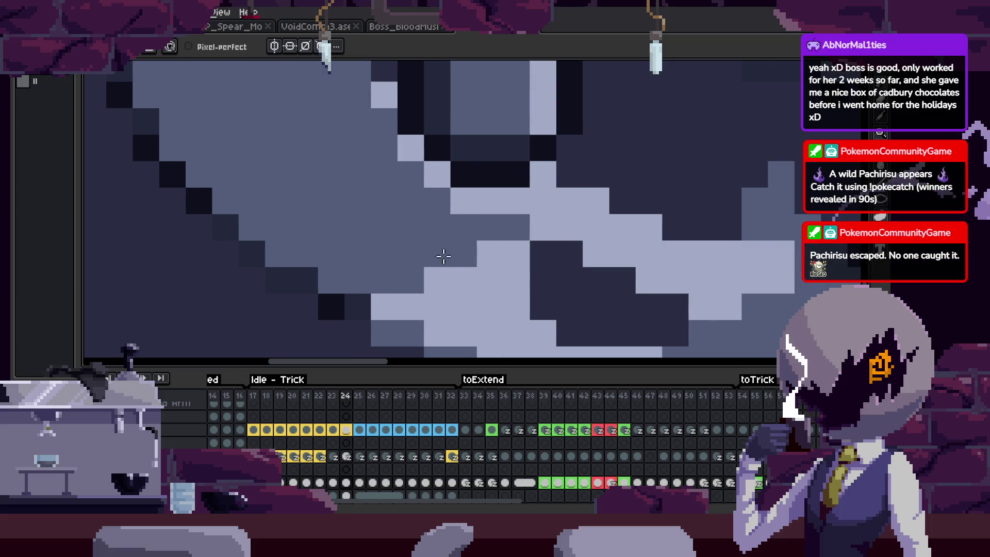
{"action": "scroll", "coordinate": [618, 264], "scroll_direction": "down", "scroll_amount": 3}
Step through frames 25–32, turning a dark blade pixel mid-grey on frame 32, then hide the timeline.
{"action": "key", "text": "Right"}
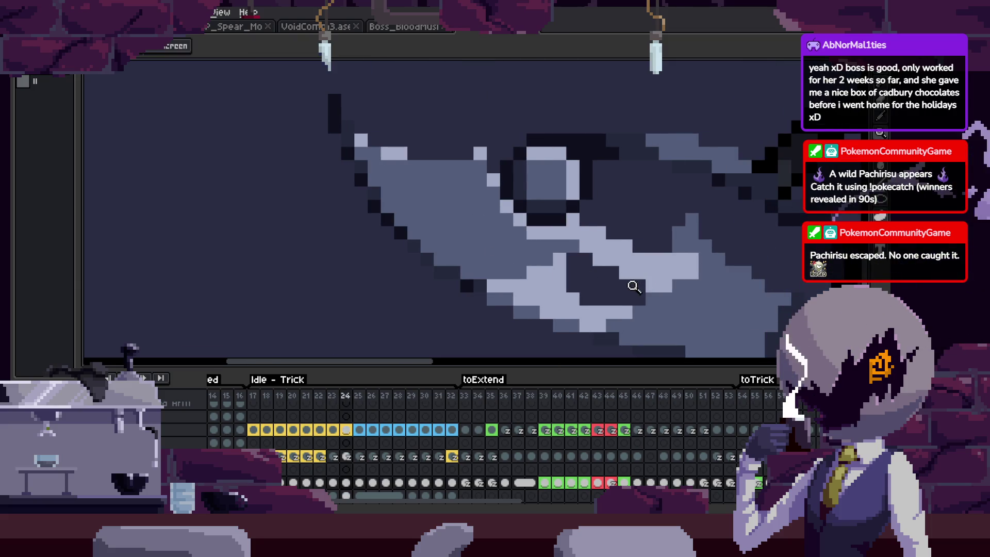
{"action": "scroll", "coordinate": [548, 264], "scroll_direction": "up", "scroll_amount": 4}
{"action": "key", "text": "b"}
{"action": "left_click", "coordinate": [644, 222]}
{"action": "key", "text": "Right"}
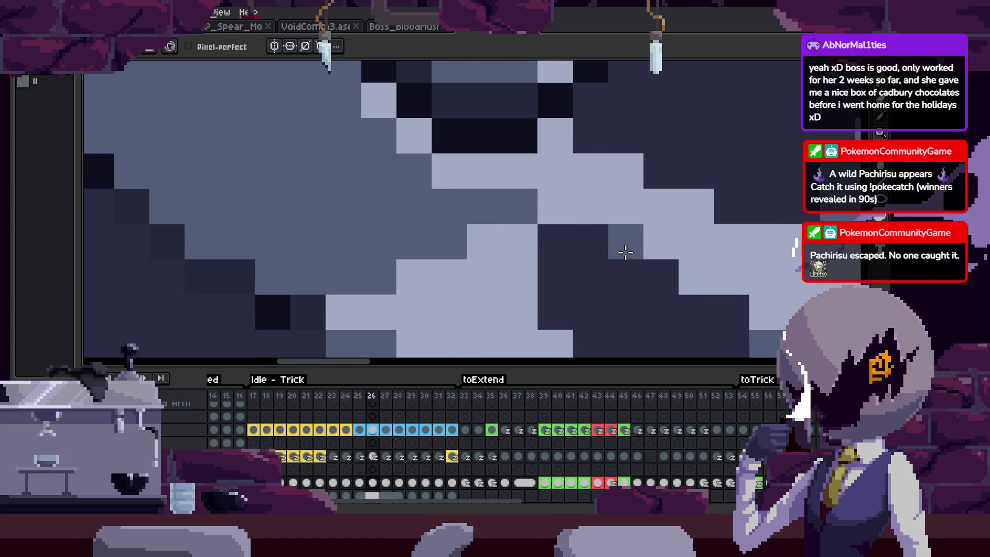
{"action": "key", "text": "Right"}
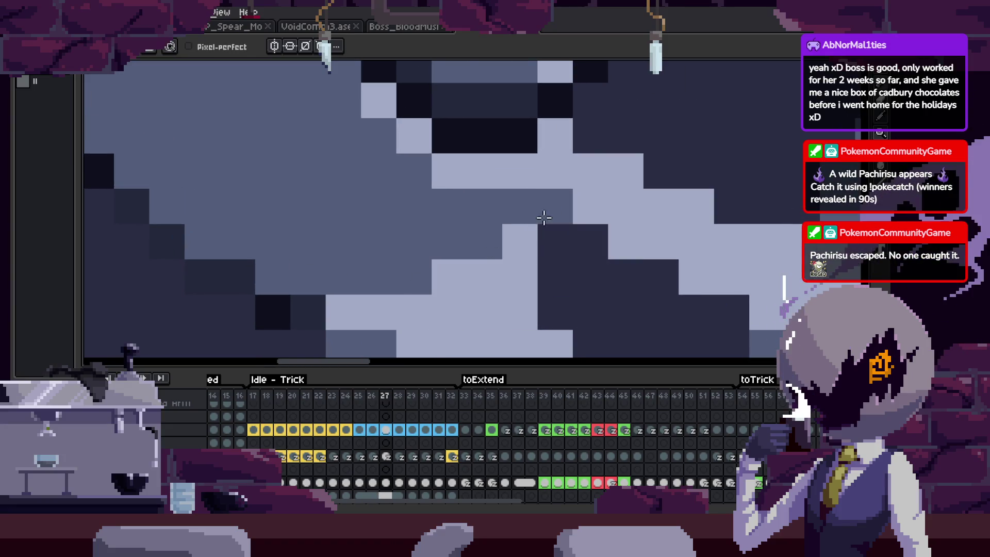
{"action": "key", "text": "Right"}
{"action": "key", "text": "Right"}
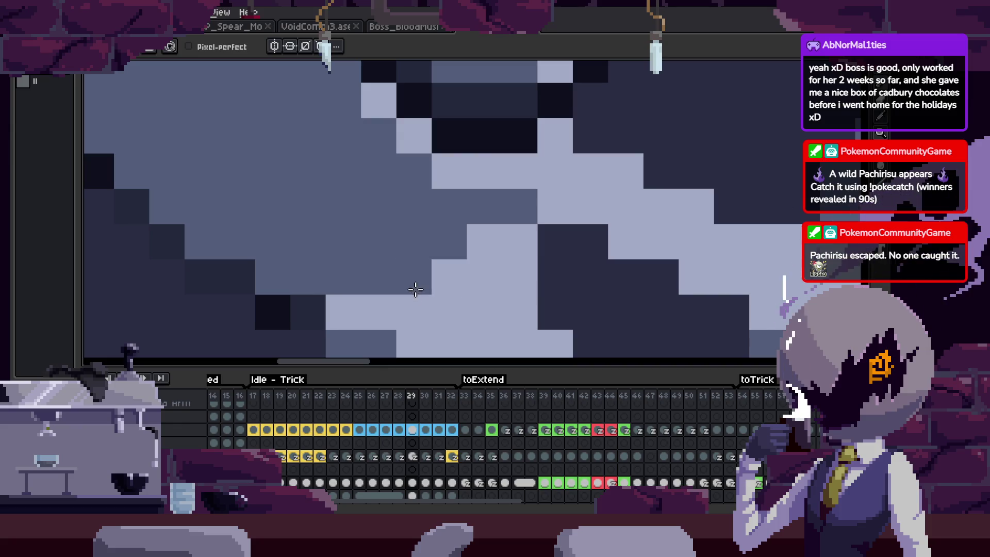
{"action": "key", "text": "Right"}
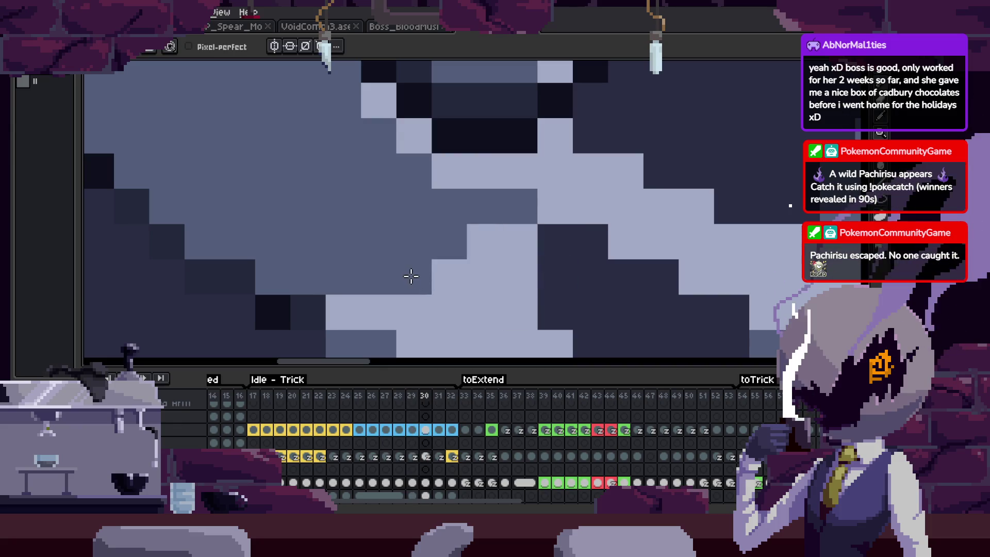
{"action": "key", "text": "Right"}
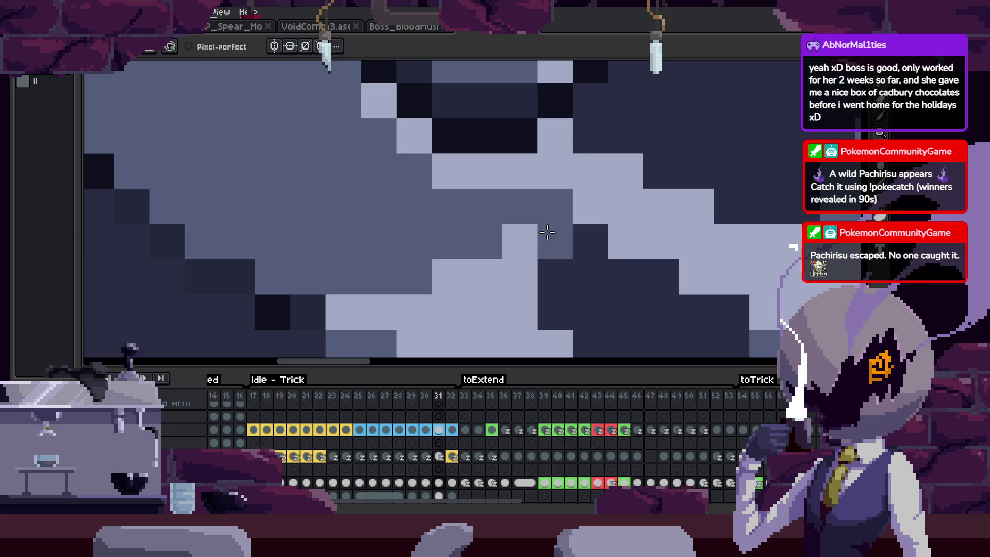
{"action": "key", "text": "Right"}
{"action": "left_click", "coordinate": [551, 238]}
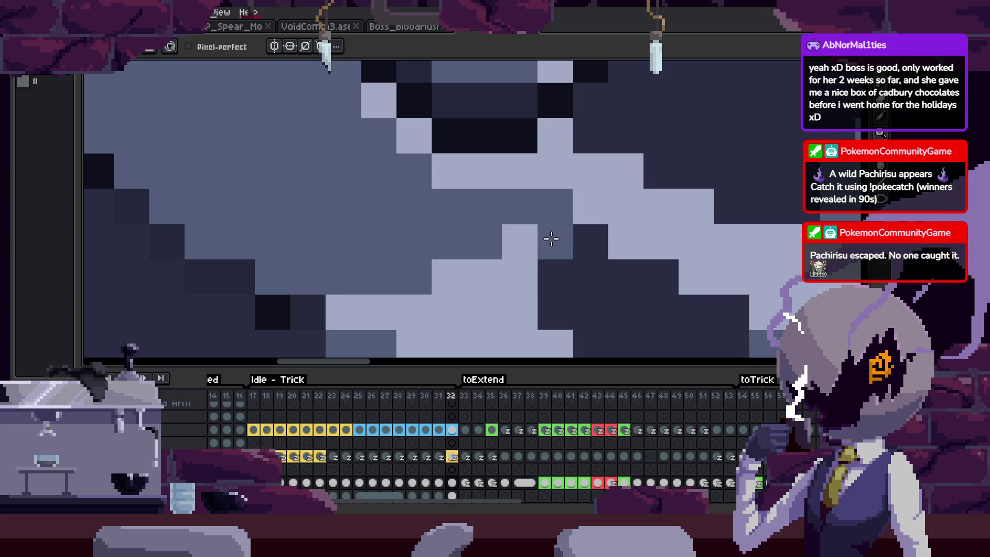
{"action": "key", "text": "Tab"}
{"action": "key", "text": "z"}
{"action": "scroll", "coordinate": [552, 249], "scroll_direction": "down", "scroll_amount": 2}
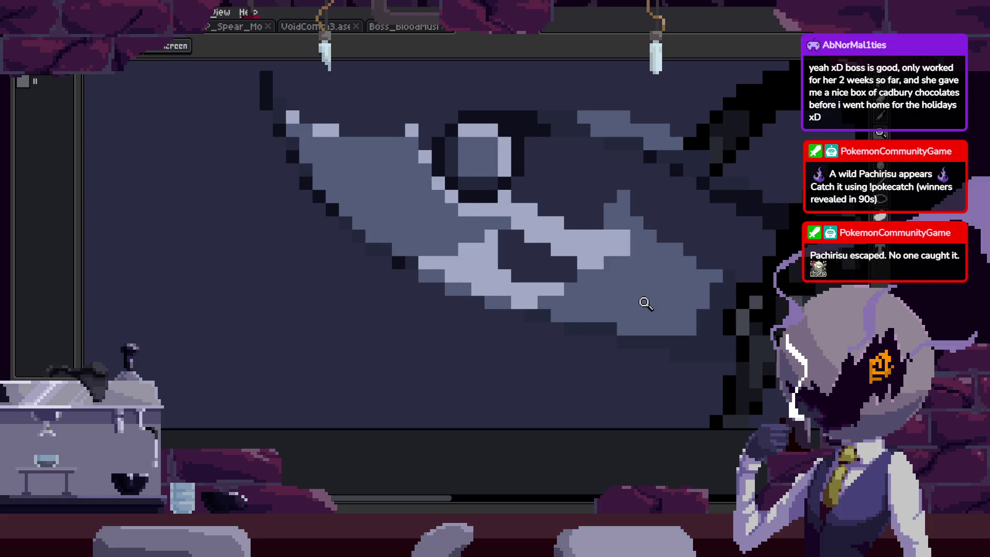
Show the timeline and flip between neighbouring frames to compare the scythe blade.
{"action": "key", "text": "Tab"}
{"action": "key", "text": "comma"}
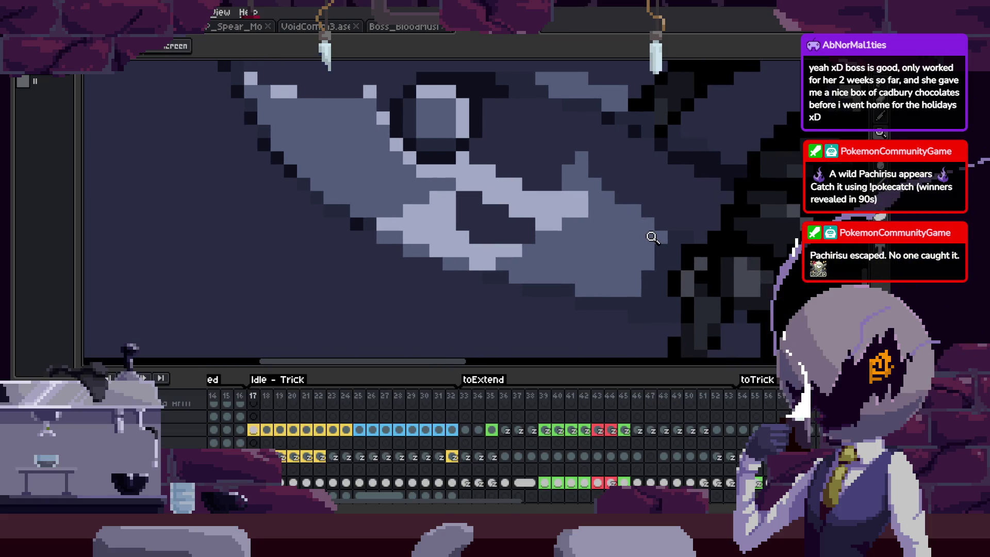
{"action": "scroll", "coordinate": [648, 226], "scroll_direction": "up", "scroll_amount": 3}
{"action": "key", "text": "period"}
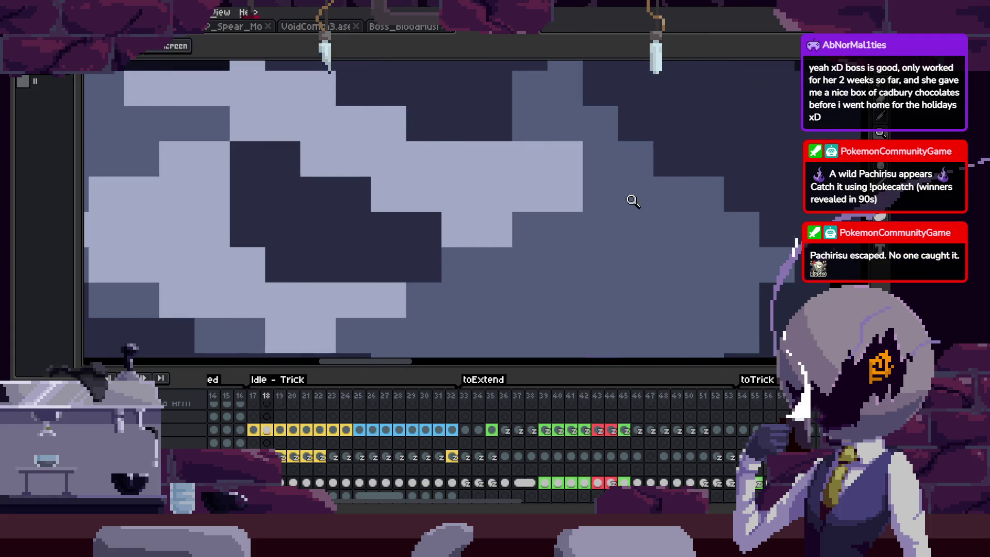
{"action": "key", "text": "period"}
{"action": "key", "text": "period"}
{"action": "key", "text": "period"}
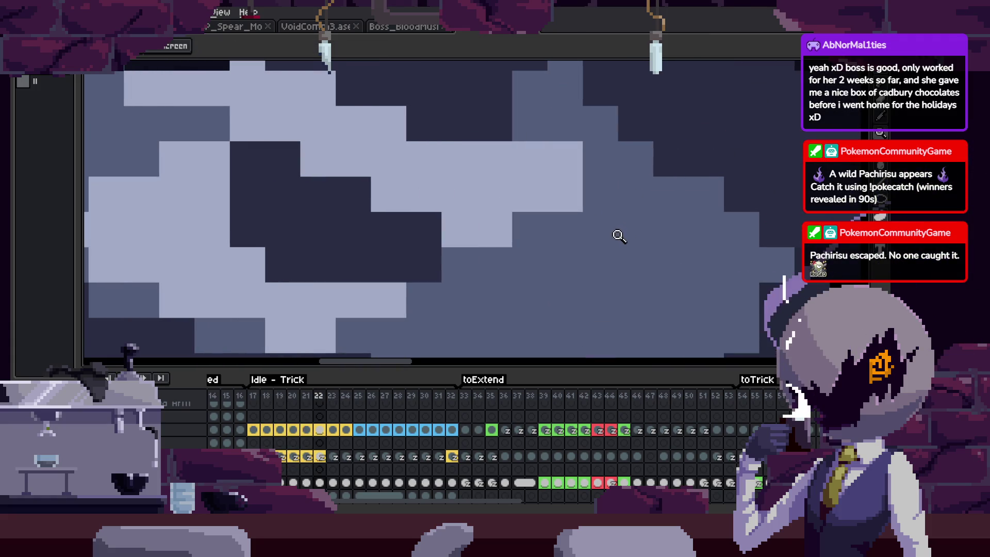
{"action": "key", "text": "period"}
{"action": "key", "text": "period"}
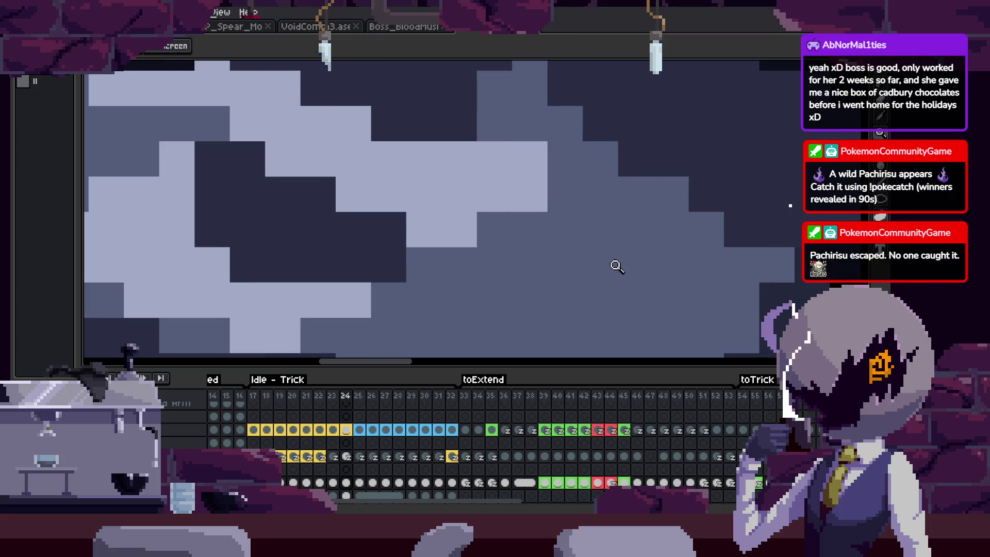
{"action": "key", "text": "b"}
{"action": "key", "text": "comma"}
{"action": "key", "text": "period"}
{"action": "key", "text": "comma"}
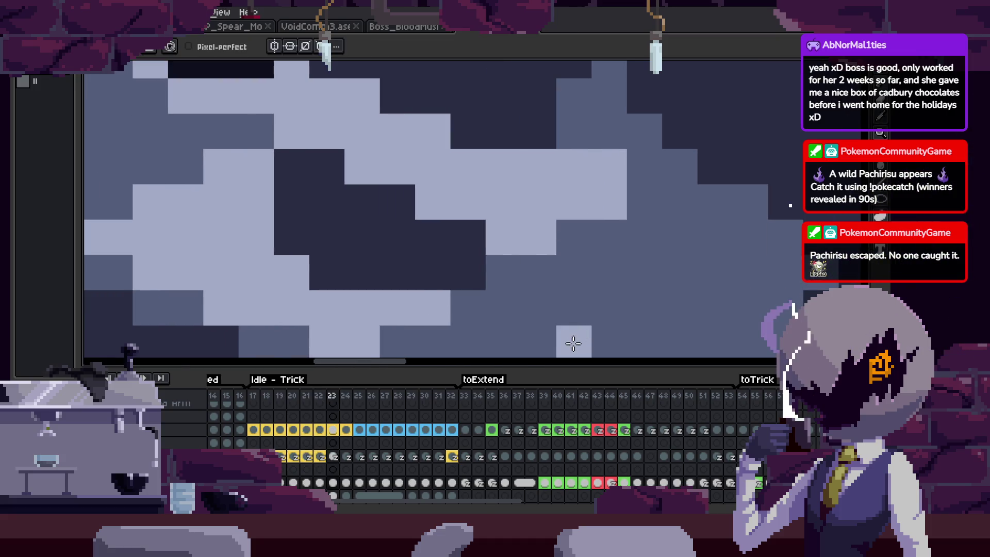
{"action": "key", "text": "period"}
{"action": "key", "text": "period"}
{"action": "left_click_drag", "start_coordinate": [505, 304], "coordinate": [512, 284]}
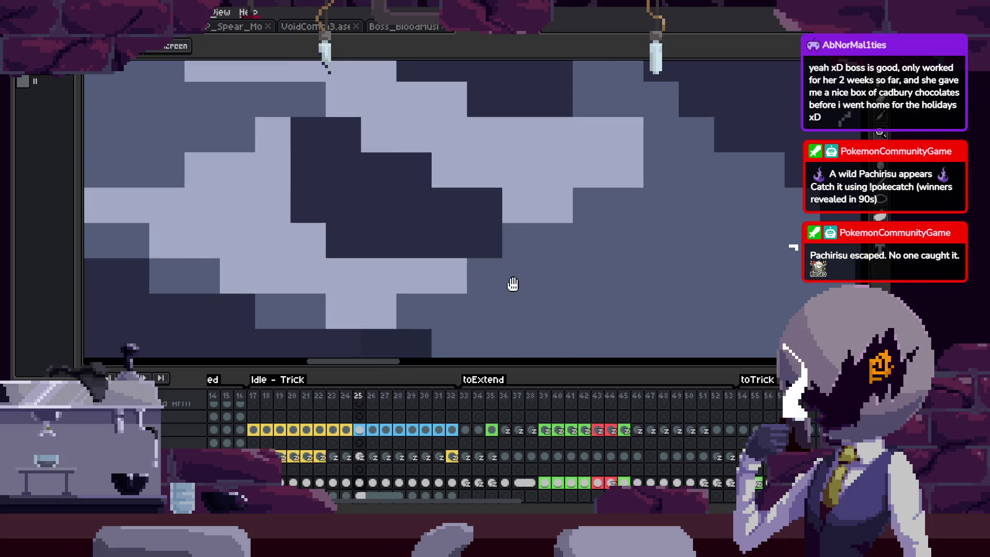
{"action": "key", "text": "comma"}
{"action": "key", "text": "comma"}
{"action": "key", "text": "period"}
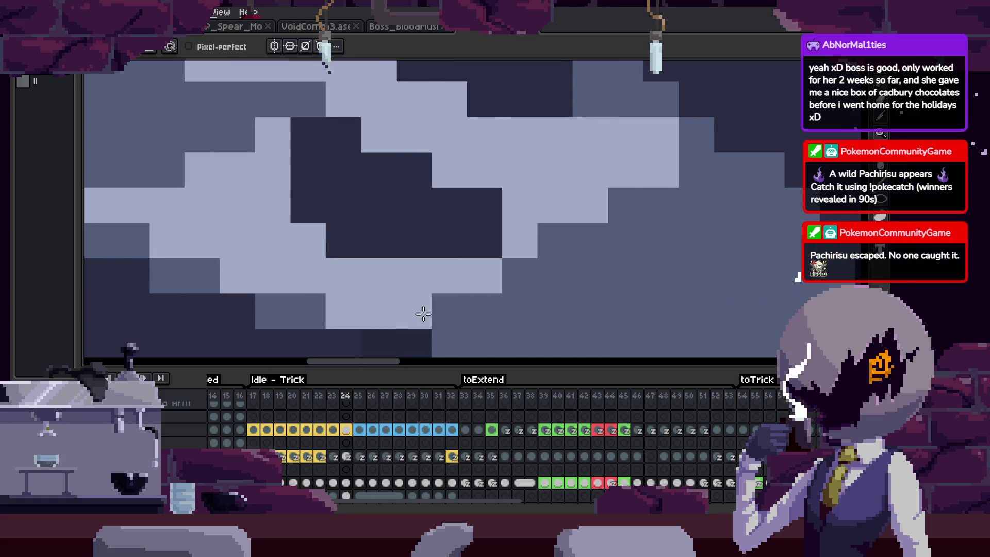
Zoom in on the scythe blade while stepping forward through the frames.
{"action": "key", "text": "z"}
{"action": "scroll", "coordinate": [567, 312], "scroll_direction": "down", "scroll_amount": 3}
{"action": "key", "text": "period"}
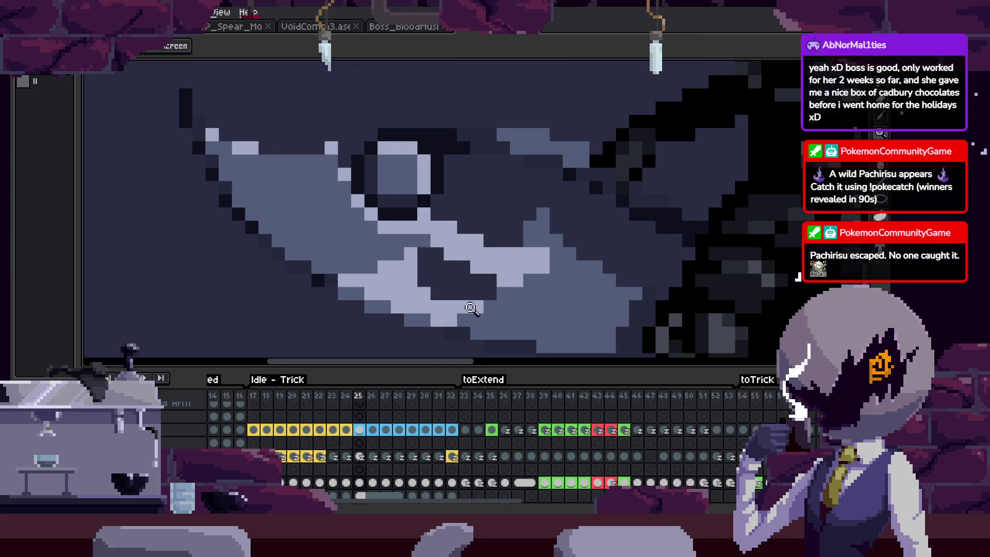
{"action": "left_click", "coordinate": [472, 308]}
{"action": "key", "text": "b"}
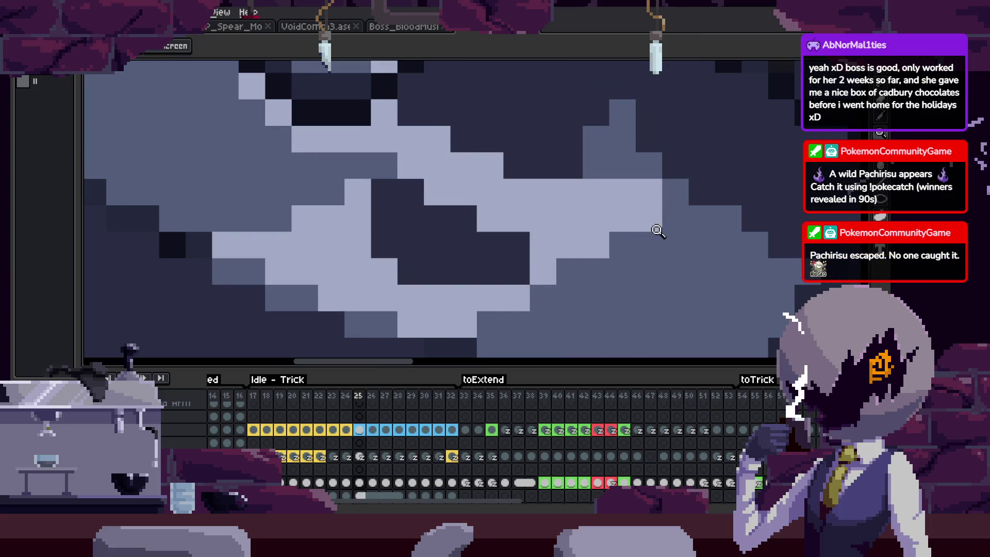
{"action": "scroll", "coordinate": [657, 231], "scroll_direction": "down", "scroll_amount": 3}
{"action": "scroll", "coordinate": [681, 247], "scroll_direction": "up", "scroll_amount": 4}
{"action": "key", "text": "period"}
{"action": "key", "text": "b"}
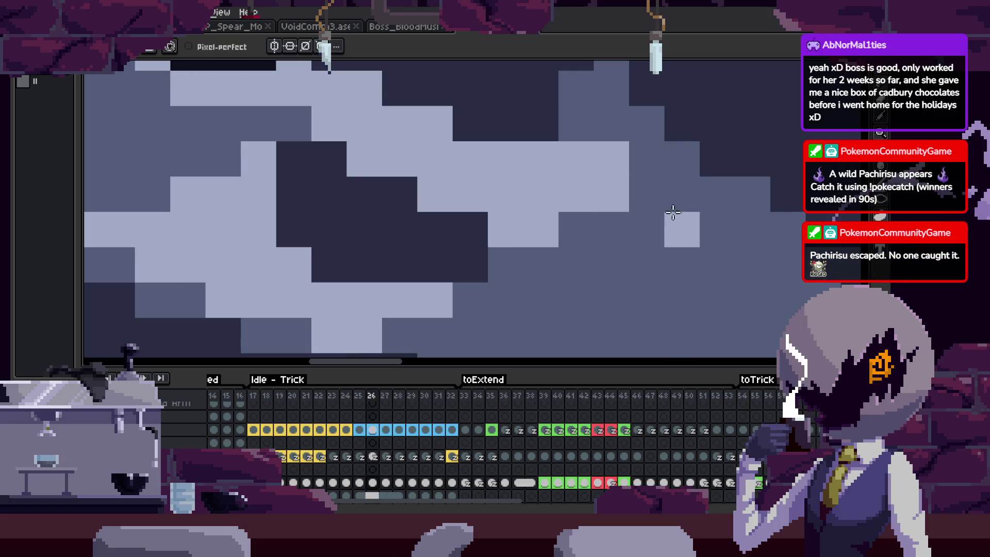
{"action": "scroll", "coordinate": [644, 206], "scroll_direction": "down", "scroll_amount": 2}
{"action": "key", "text": "h"}
{"action": "scroll", "coordinate": [536, 242], "scroll_direction": "up", "scroll_amount": 2}
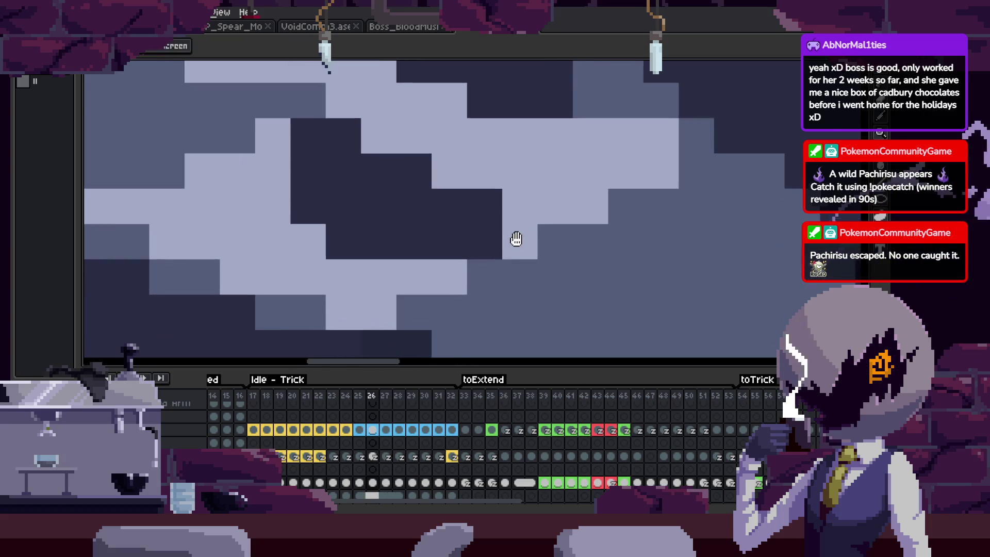
{"action": "key", "text": "period"}
{"action": "key", "text": "b"}
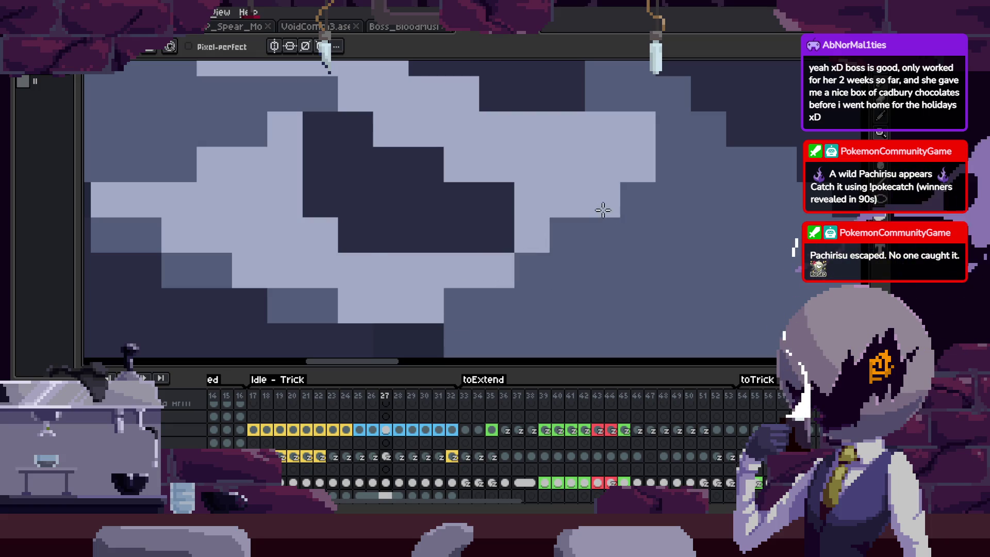
Paint light diagonal highlight pixels on the blade in frames 28 to 30.
{"action": "key", "text": "period"}
{"action": "left_click_drag", "start_coordinate": [667, 171], "coordinate": [464, 304]}
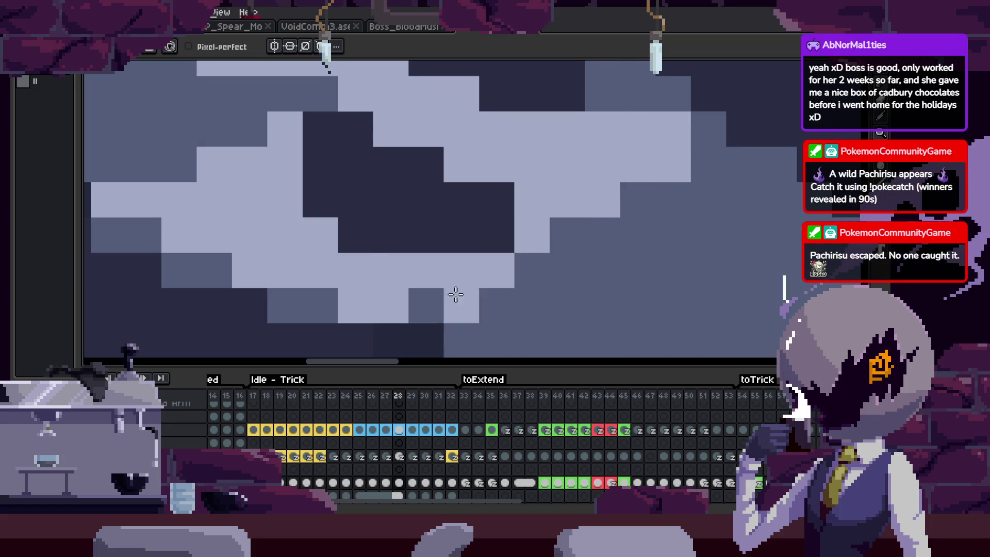
{"action": "key", "text": "period"}
{"action": "left_click_drag", "start_coordinate": [665, 170], "coordinate": [670, 132]}
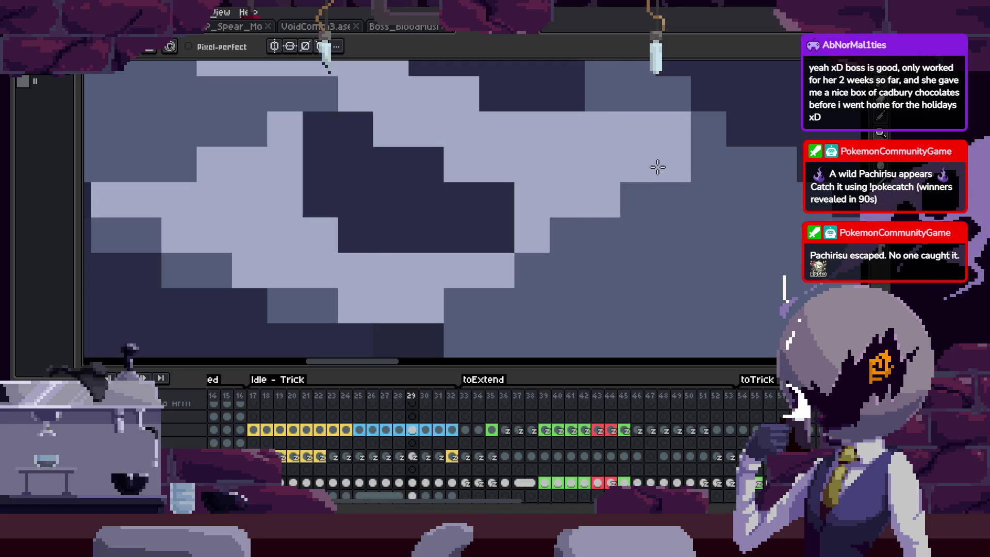
{"action": "key", "text": "period"}
{"action": "left_click", "coordinate": [673, 138]}
{"action": "left_click_drag", "start_coordinate": [613, 199], "coordinate": [422, 311]}
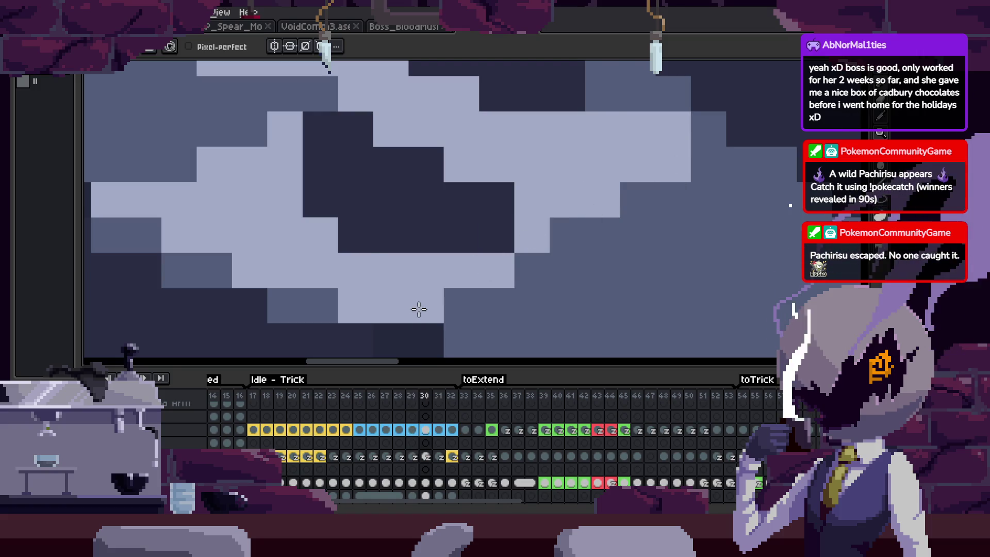
Add a light patch to the blade on frame 31, reach frame 32, then zoom out and hide the timeline.
{"action": "key", "text": "period"}
{"action": "left_click", "coordinate": [422, 312]}
{"action": "left_click_drag", "start_coordinate": [673, 124], "coordinate": [658, 174]}
{"action": "key", "text": "period"}
{"action": "key", "text": "z"}
{"action": "scroll", "coordinate": [575, 247], "scroll_direction": "down", "scroll_amount": 3}
{"action": "key", "text": "Tab"}
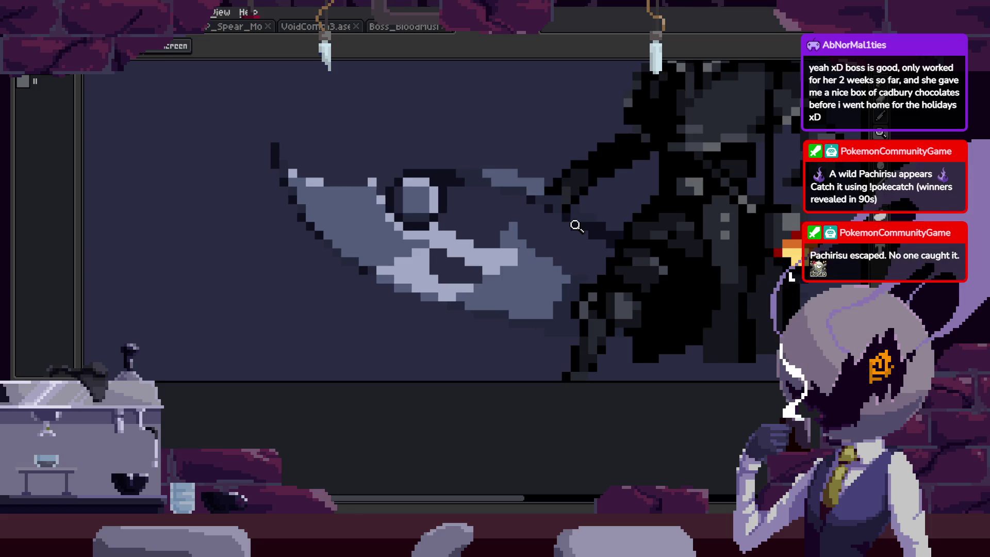
{"action": "scroll", "coordinate": [575, 226], "scroll_direction": "down", "scroll_amount": 4}
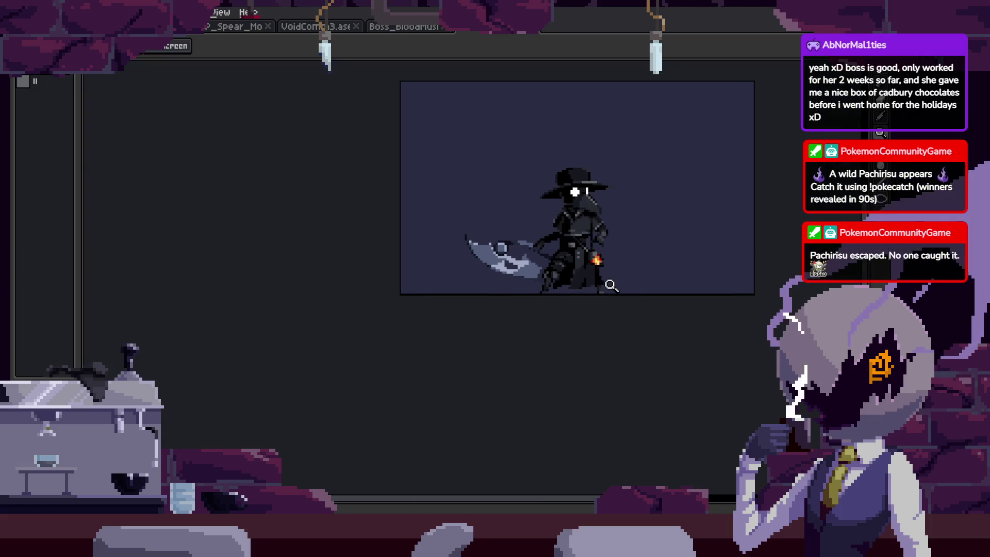
{"action": "scroll", "coordinate": [608, 279], "scroll_direction": "down", "scroll_amount": 2}
{"action": "scroll", "coordinate": [655, 258], "scroll_direction": "up", "scroll_amount": 1}
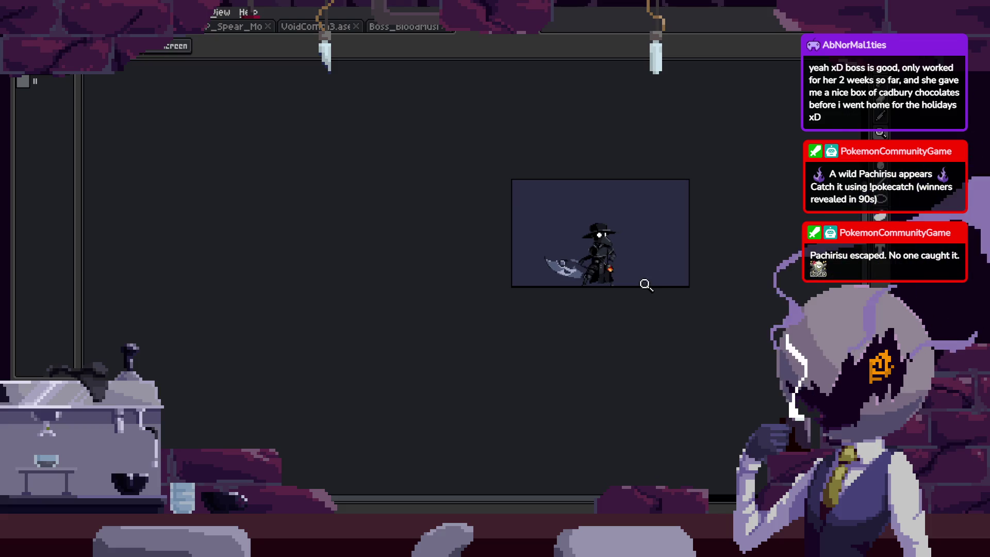
{"action": "scroll", "coordinate": [620, 276], "scroll_direction": "up", "scroll_amount": 3}
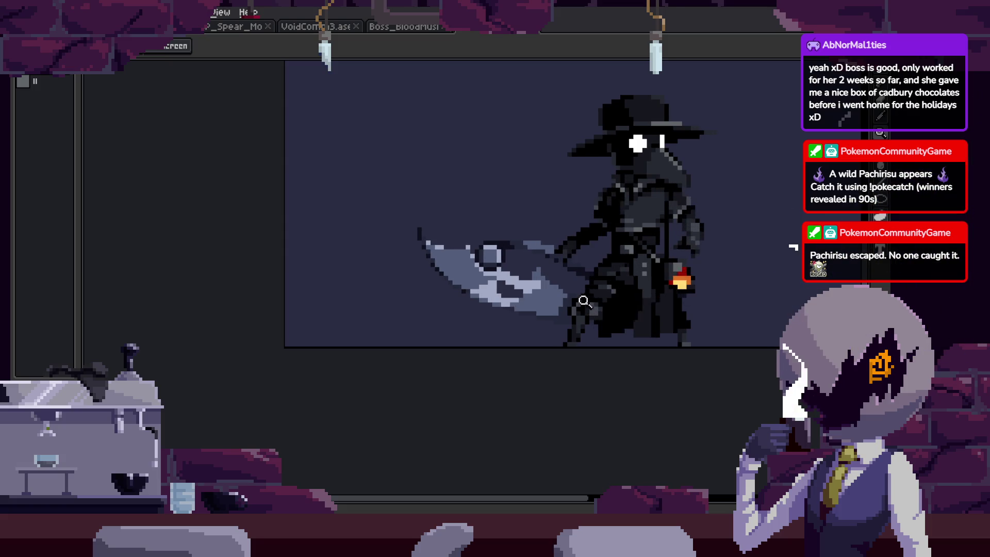
{"action": "key", "text": "Tab"}
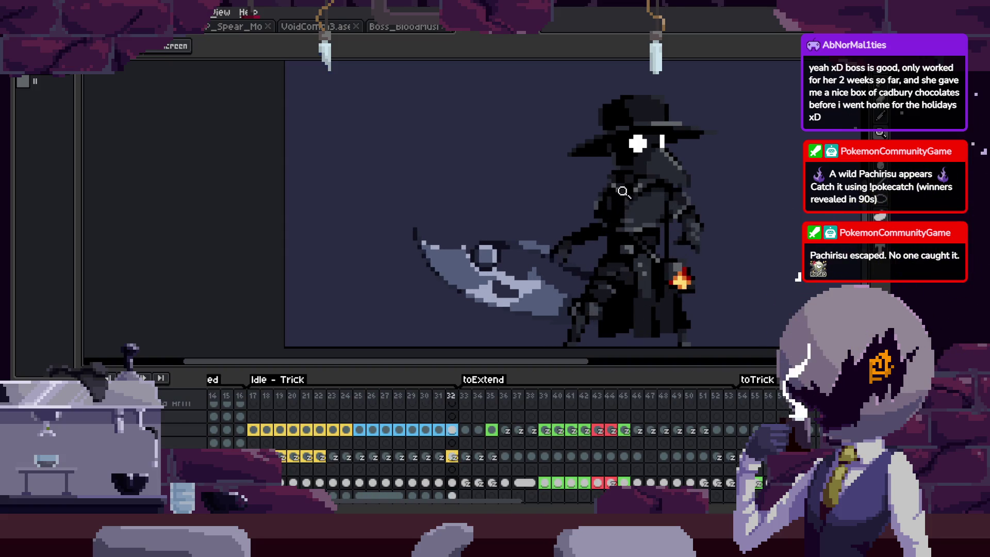
{"action": "key", "text": "Tab"}
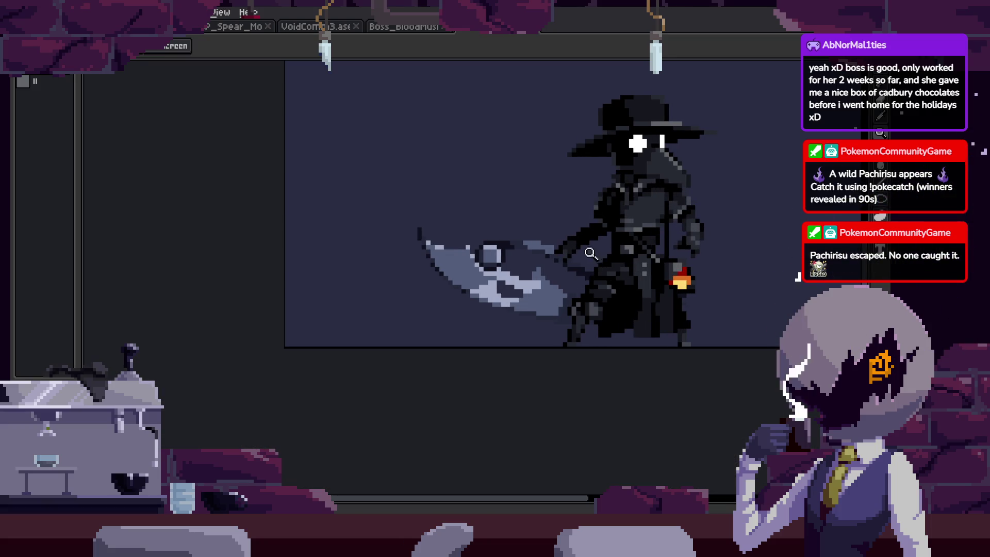
{"action": "scroll", "coordinate": [590, 253], "scroll_direction": "up", "scroll_amount": 2}
{"action": "scroll", "coordinate": [623, 229], "scroll_direction": "up", "scroll_amount": 2}
{"action": "key", "text": "b"}
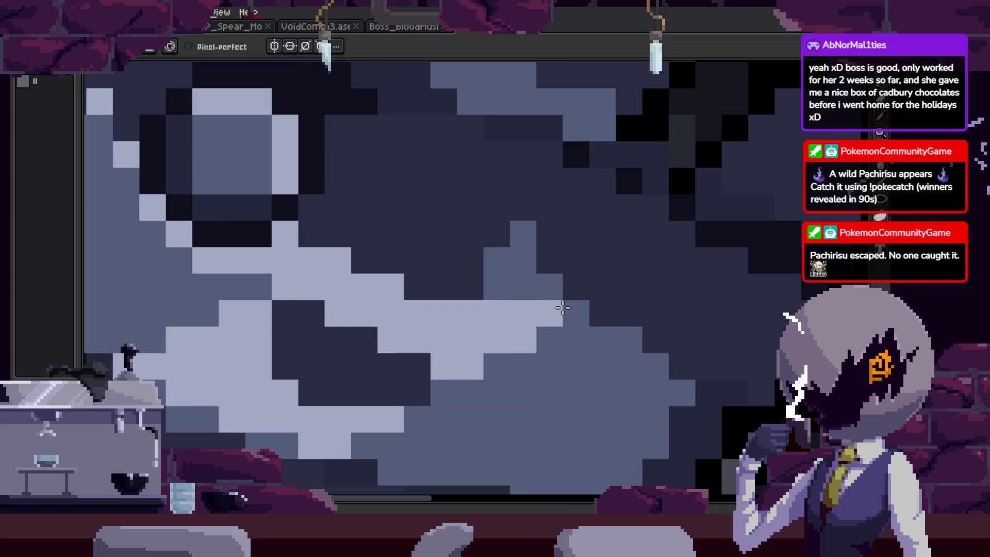
Zoom in to a close-up of the scythe blade's tip.
{"action": "key", "text": "z"}
{"action": "scroll", "coordinate": [593, 294], "scroll_direction": "down", "scroll_amount": 4}
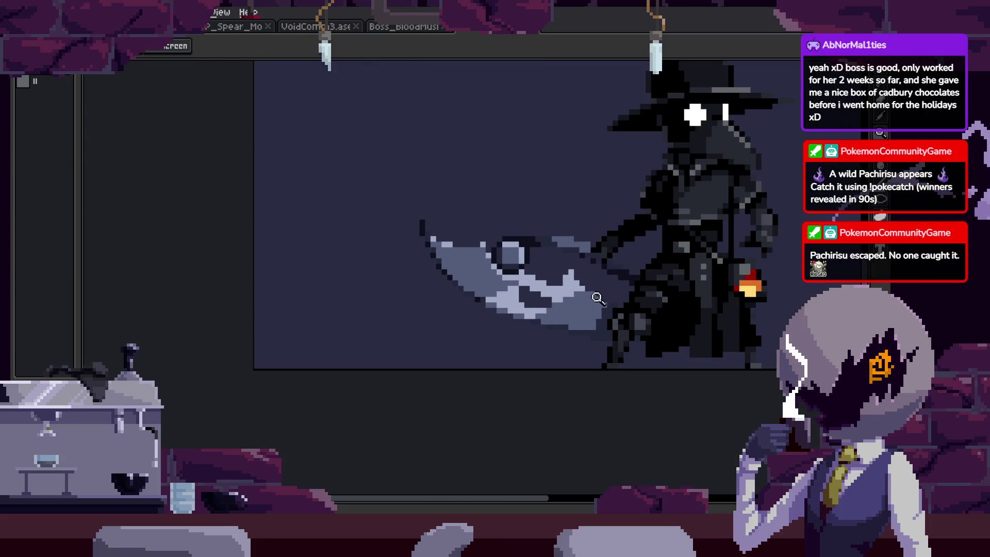
{"action": "scroll", "coordinate": [573, 299], "scroll_direction": "up", "scroll_amount": 4}
{"action": "key", "text": "b"}
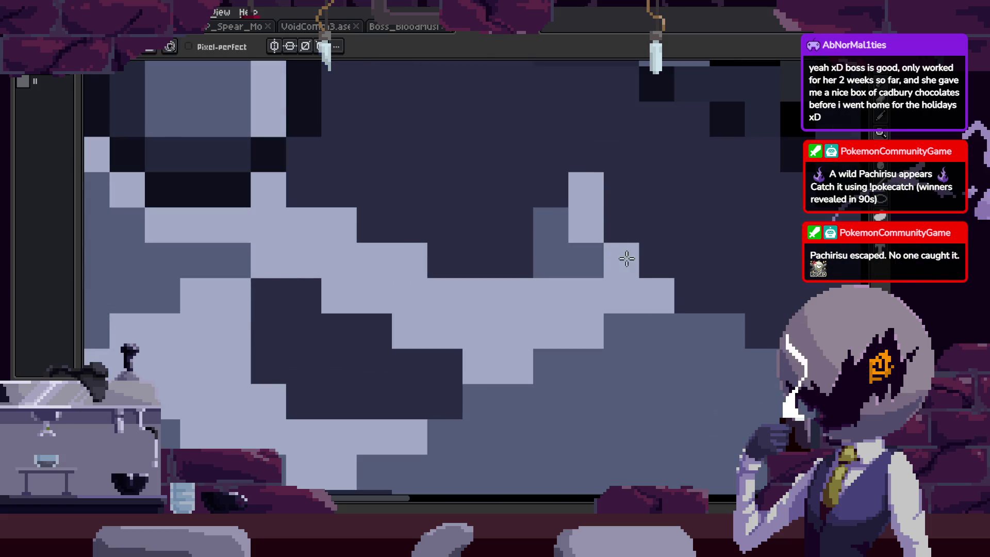
{"action": "key", "text": "z"}
{"action": "scroll", "coordinate": [623, 261], "scroll_direction": "down", "scroll_amount": 2}
{"action": "scroll", "coordinate": [606, 266], "scroll_direction": "down", "scroll_amount": 2}
{"action": "scroll", "coordinate": [608, 263], "scroll_direction": "up", "scroll_amount": 4}
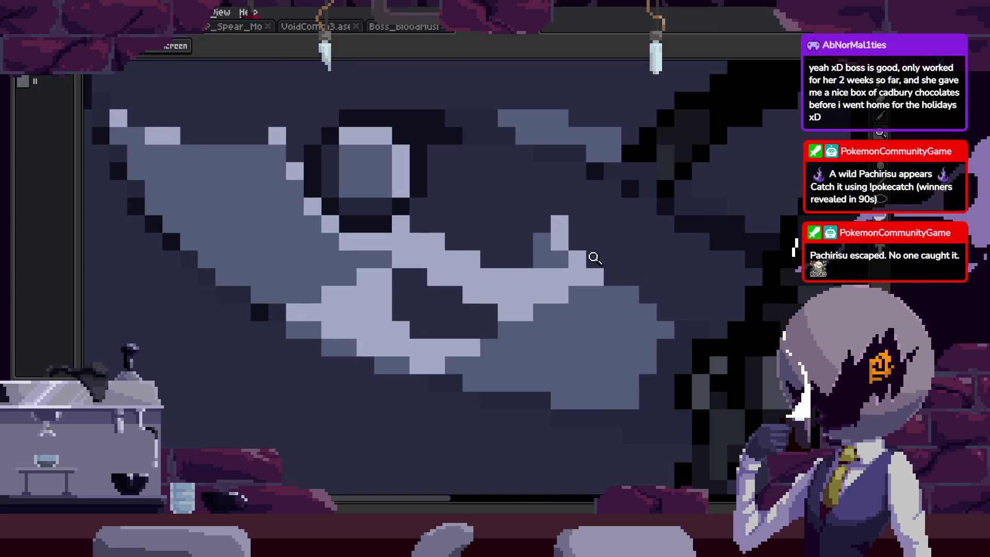
{"action": "scroll", "coordinate": [585, 255], "scroll_direction": "down", "scroll_amount": 2}
{"action": "scroll", "coordinate": [593, 273], "scroll_direction": "down", "scroll_amount": 2}
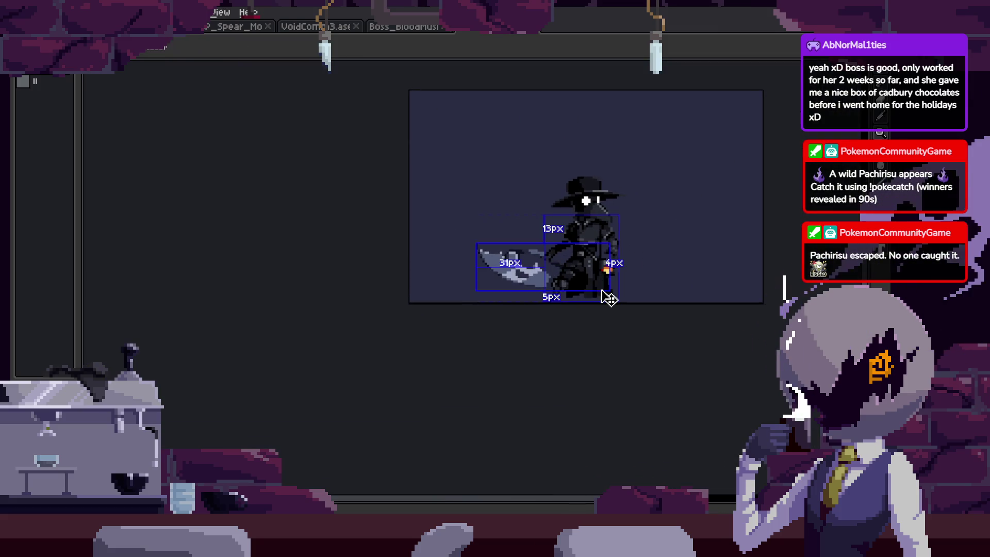
{"action": "scroll", "coordinate": [558, 252], "scroll_direction": "up", "scroll_amount": 3}
{"action": "scroll", "coordinate": [581, 236], "scroll_direction": "up", "scroll_amount": 2}
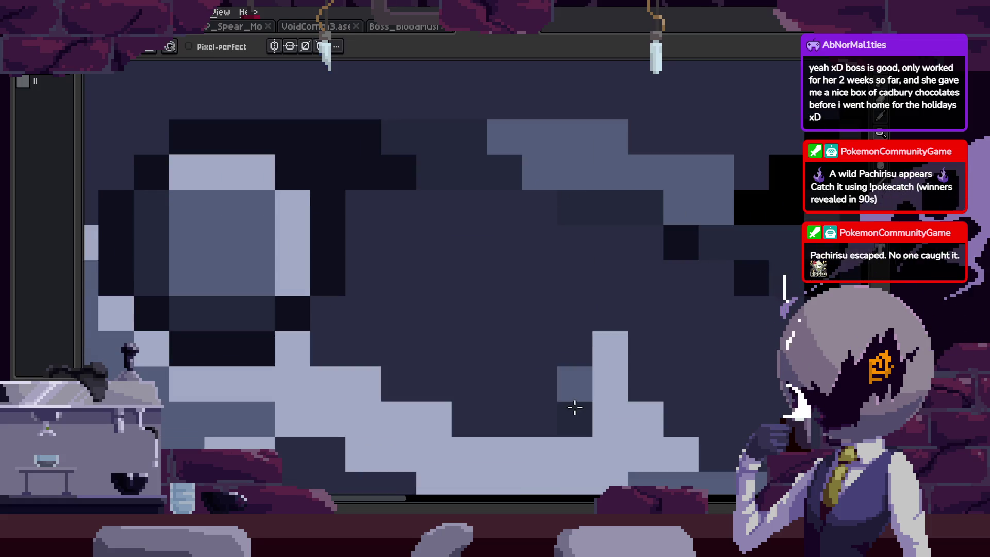
{"action": "scroll", "coordinate": [601, 310], "scroll_direction": "up", "scroll_amount": 1}
{"action": "scroll", "coordinate": [647, 320], "scroll_direction": "down", "scroll_amount": 3}
{"action": "scroll", "coordinate": [533, 287], "scroll_direction": "up", "scroll_amount": 3}
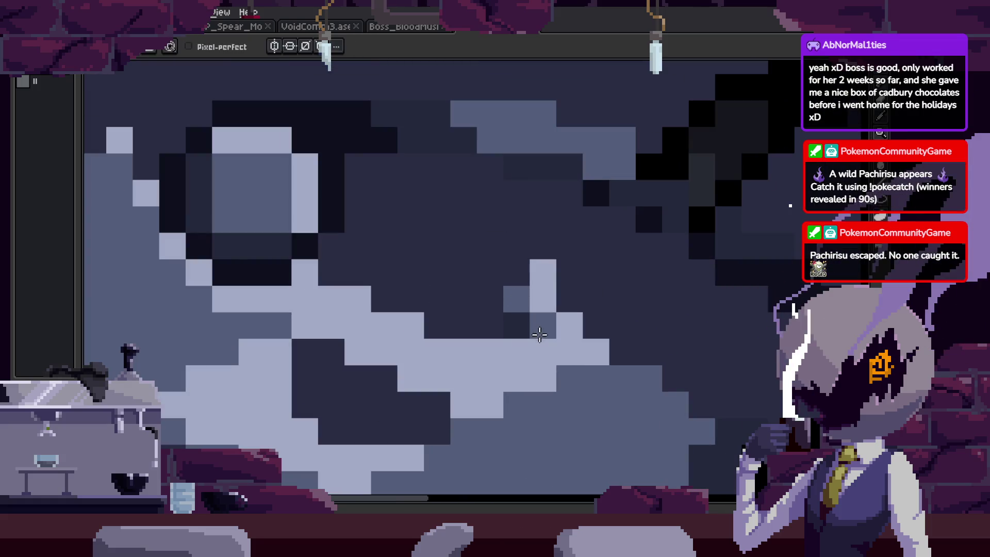
{"action": "scroll", "coordinate": [586, 312], "scroll_direction": "down", "scroll_amount": 3}
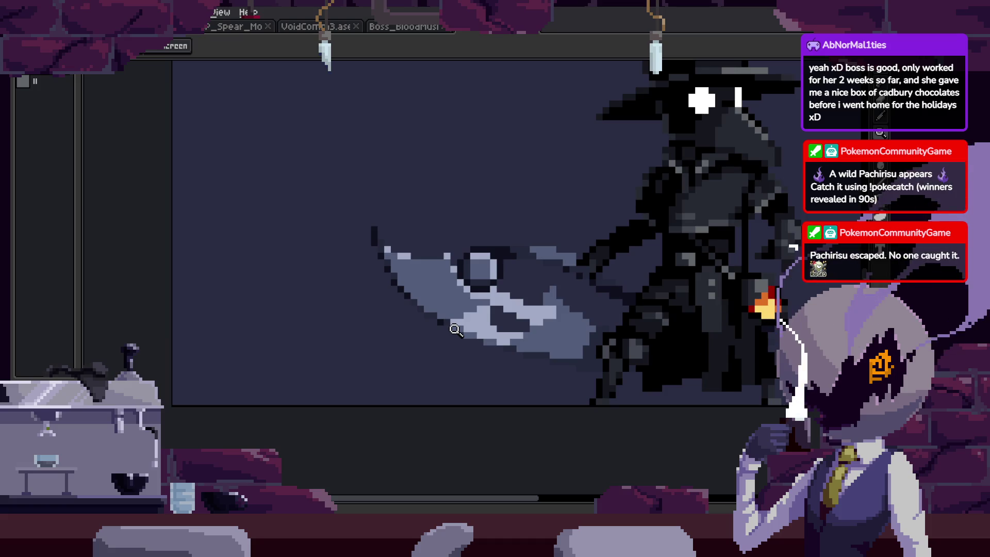
{"action": "scroll", "coordinate": [499, 237], "scroll_direction": "up", "scroll_amount": 3}
{"action": "key", "text": "b"}
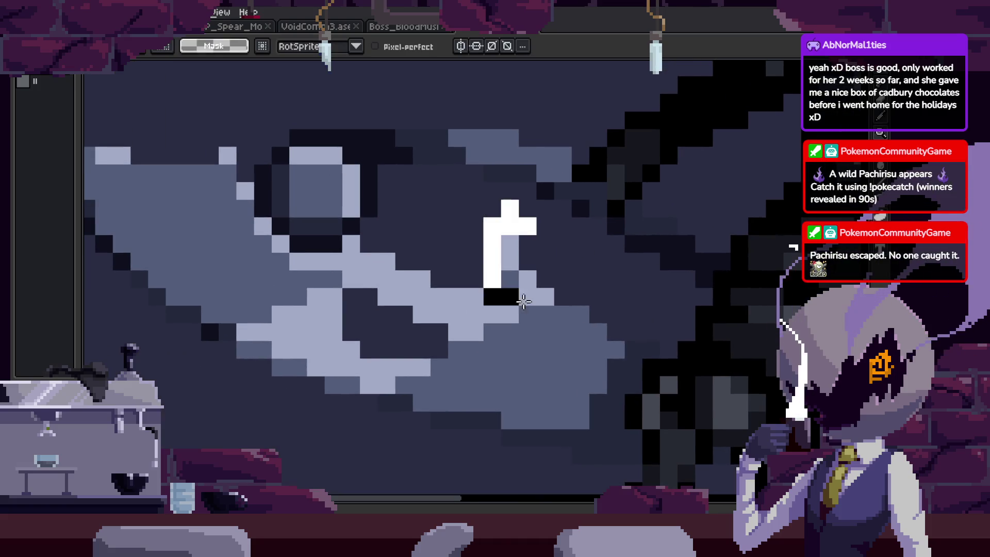
{"action": "scroll", "coordinate": [549, 259], "scroll_direction": "up", "scroll_amount": 1}
Paste the copied blade pixel block and commit it one pixel to the right.
{"action": "key", "text": "ctrl+v"}
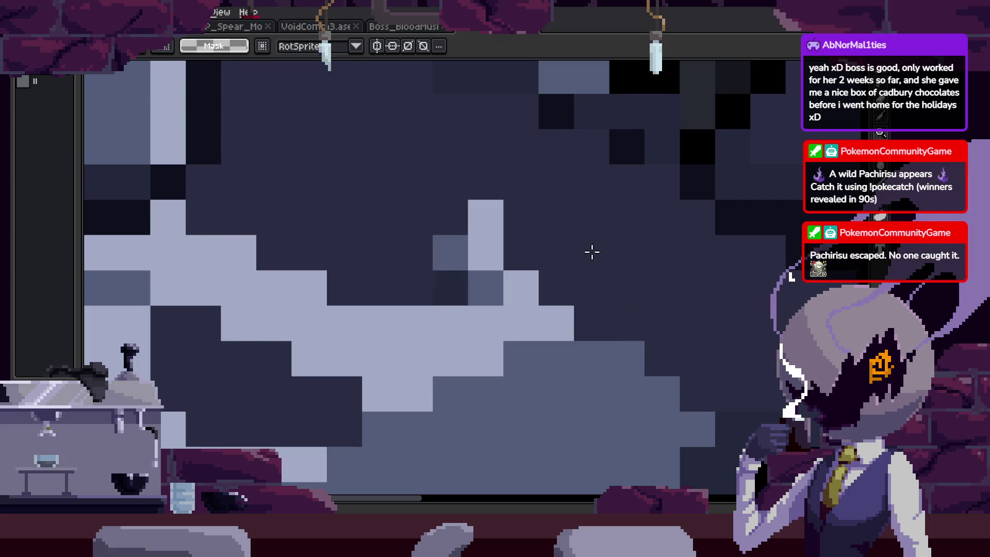
{"action": "left_click_drag", "start_coordinate": [525, 323], "coordinate": [552, 331]}
{"action": "key", "text": "Return"}
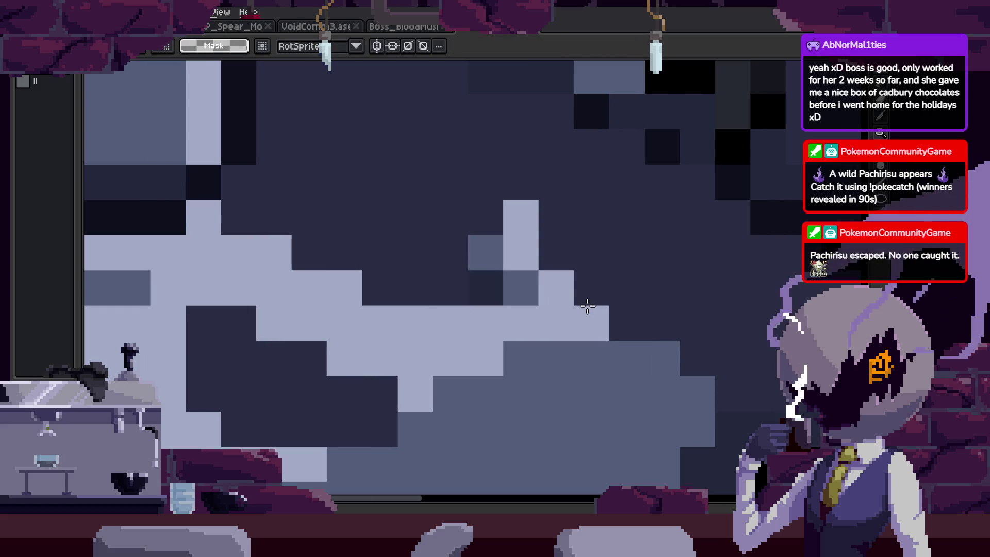
Paint light pixels up the spike, shade beside it with a picked darker colour, and open the preview.
{"action": "key", "text": "z"}
{"action": "scroll", "coordinate": [619, 343], "scroll_direction": "down", "scroll_amount": 2}
{"action": "scroll", "coordinate": [654, 319], "scroll_direction": "up", "scroll_amount": 2}
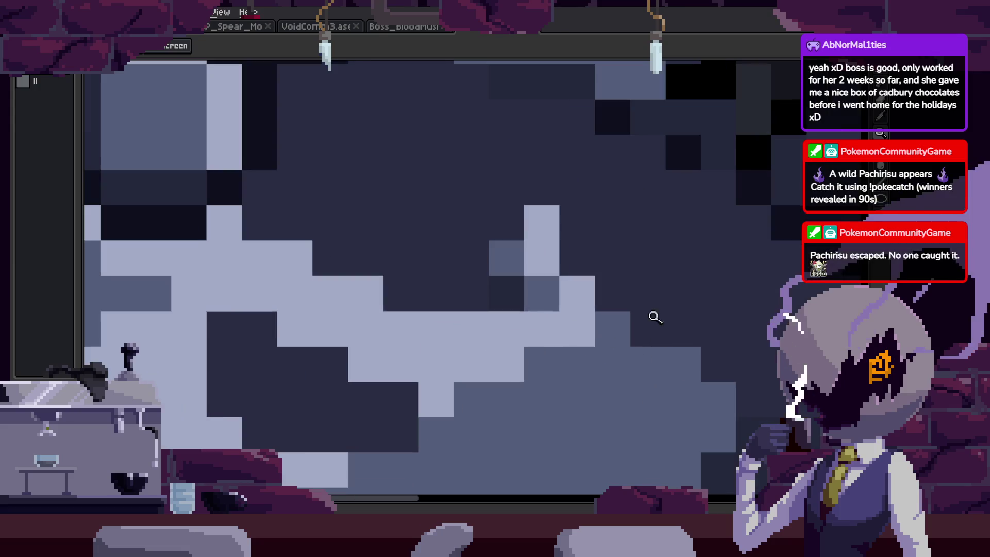
{"action": "scroll", "coordinate": [618, 342], "scroll_direction": "down", "scroll_amount": 2}
{"action": "scroll", "coordinate": [619, 291], "scroll_direction": "up", "scroll_amount": 2}
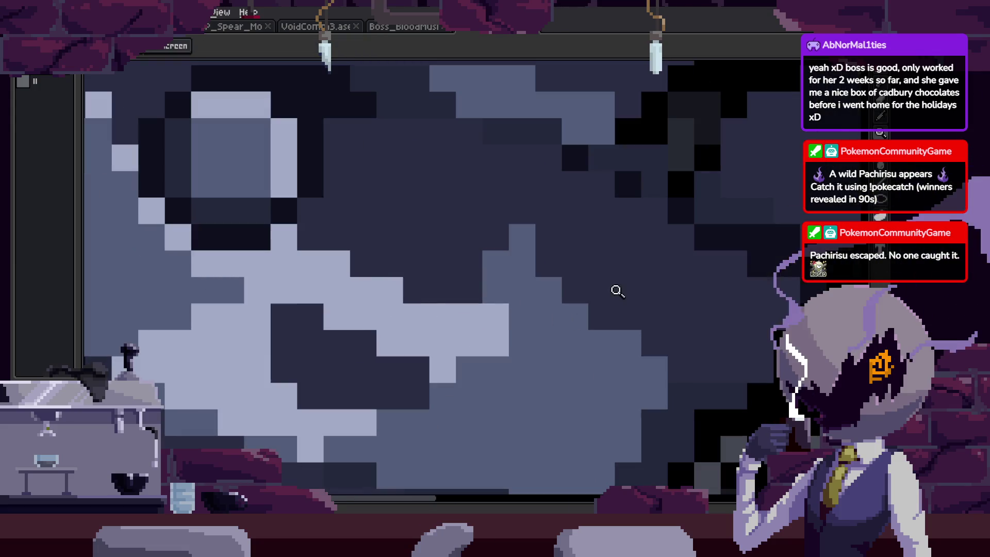
{"action": "scroll", "coordinate": [557, 298], "scroll_direction": "up", "scroll_amount": 1}
{"action": "key", "text": "b"}
{"action": "left_click_drag", "start_coordinate": [572, 312], "coordinate": [526, 170]}
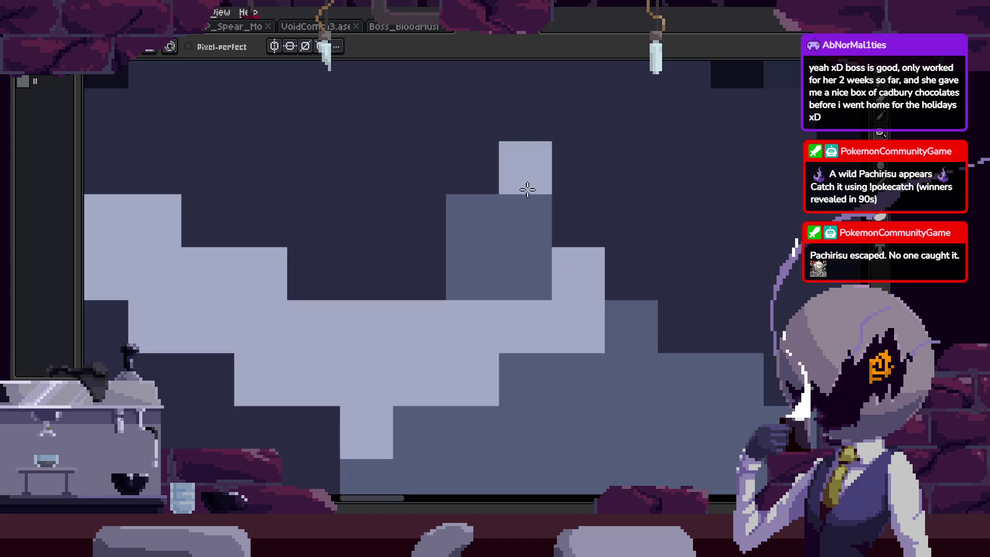
{"action": "left_click", "coordinate": [479, 287], "text": "alt"}
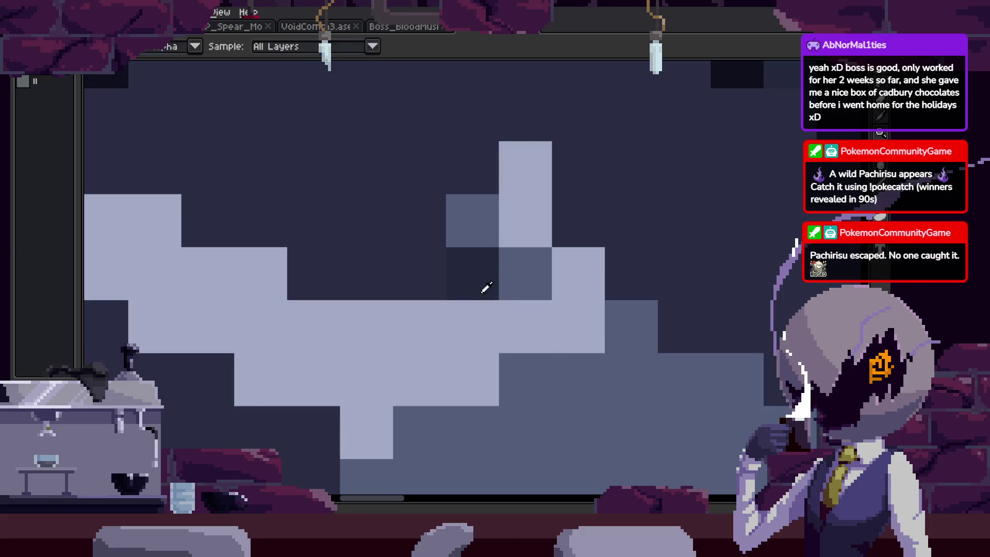
{"action": "left_click_drag", "start_coordinate": [484, 285], "coordinate": [484, 278]}
{"action": "scroll", "coordinate": [654, 353], "scroll_direction": "down", "scroll_amount": 1}
{"action": "key", "text": "F7"}
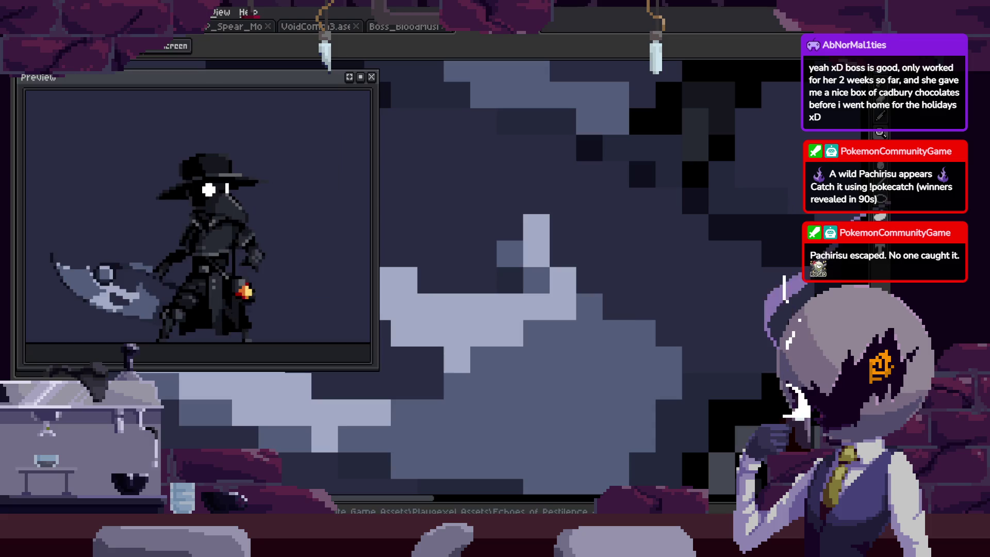
Select the pixels around the spike tip, then paste the spike block and shift it one pixel left.
{"action": "key", "text": "m"}
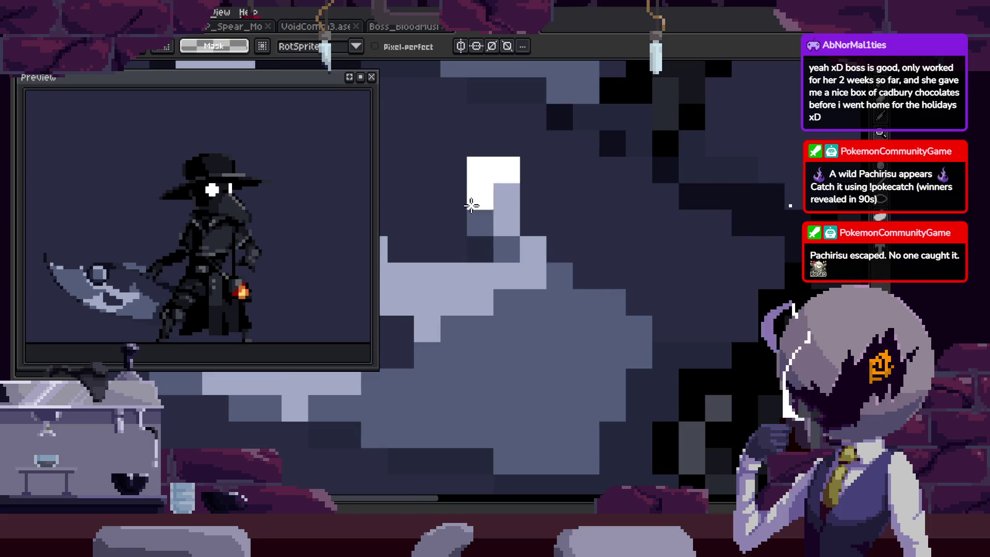
{"action": "left_click_drag", "start_coordinate": [438, 150], "coordinate": [574, 260]}
{"action": "key", "text": "ctrl+z"}
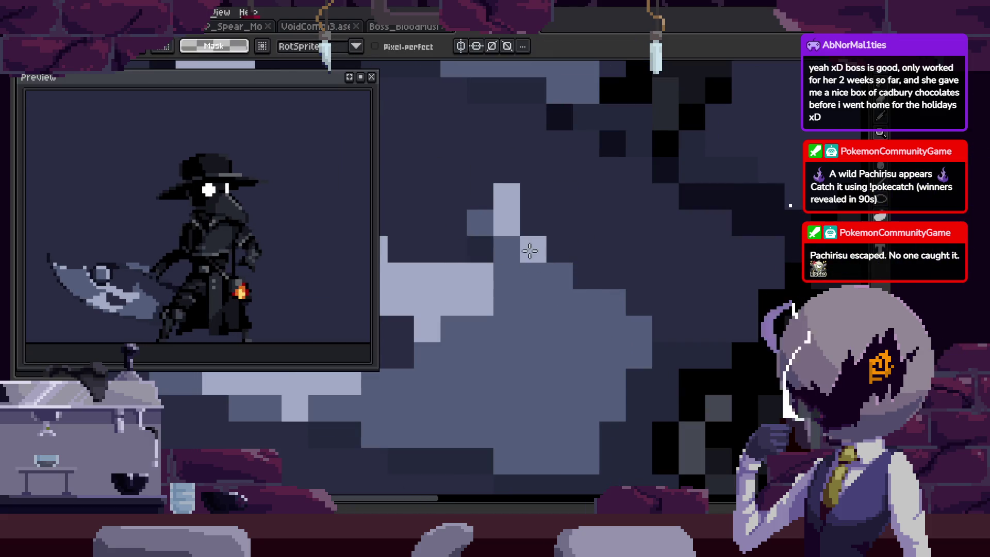
{"action": "key", "text": "b"}
{"action": "scroll", "coordinate": [557, 222], "scroll_direction": "up", "scroll_amount": 1}
{"action": "key", "text": "ctrl+v"}
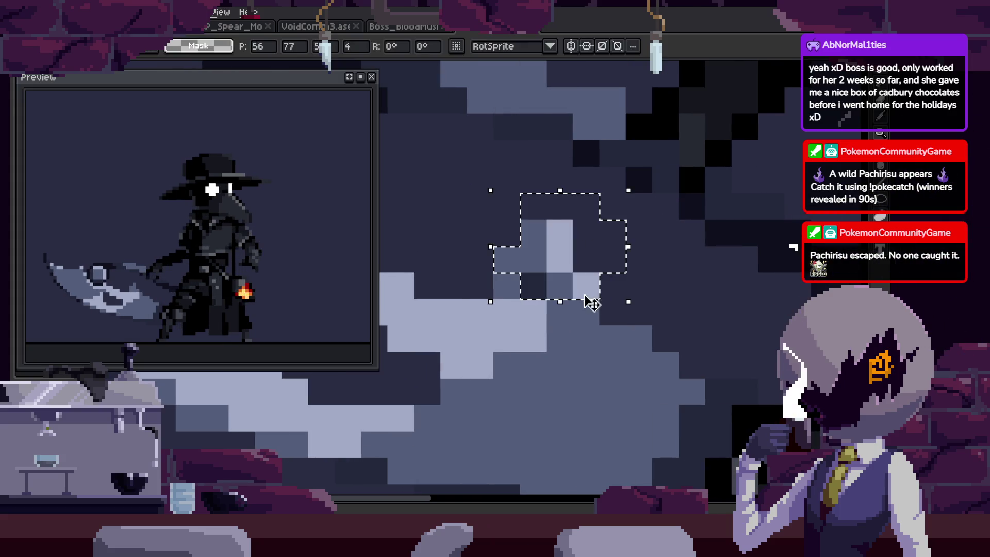
{"action": "left_click", "coordinate": [576, 315]}
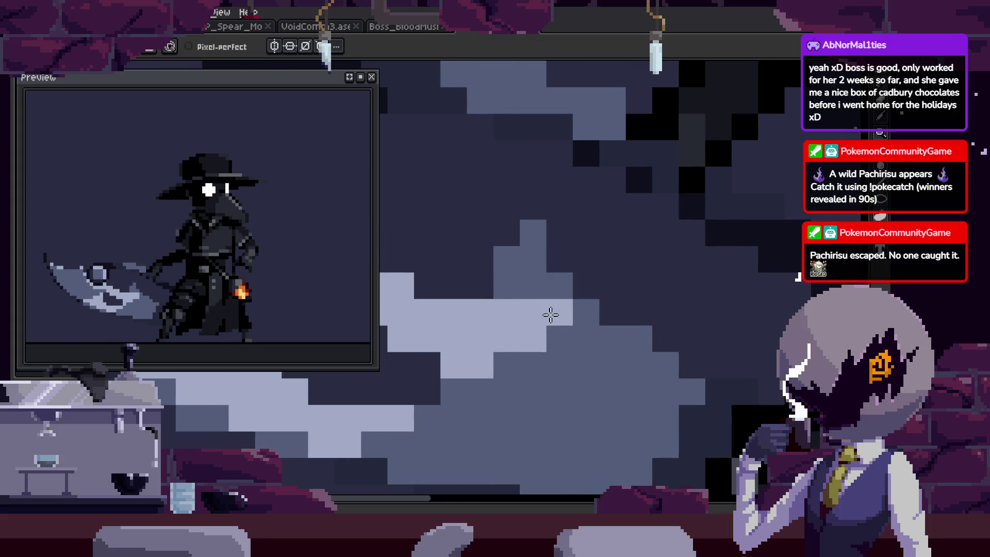
{"action": "key", "text": "ctrl+v"}
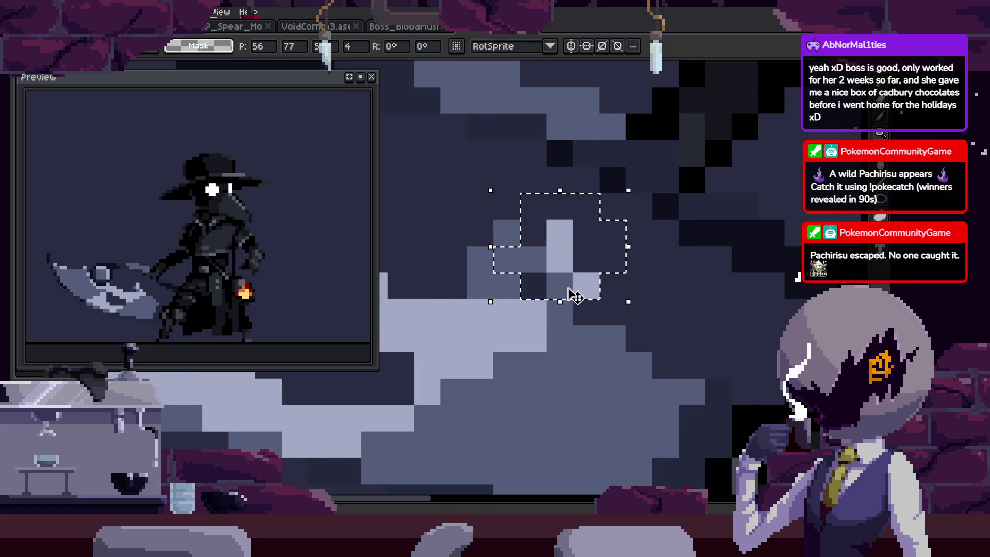
{"action": "left_click_drag", "start_coordinate": [572, 297], "coordinate": [525, 283]}
Reposition the pasted spike block onto the blade tip, undoing misplaced pastes, and save the sprite.
{"action": "key", "text": "z"}
{"action": "right_click", "coordinate": [657, 327]}
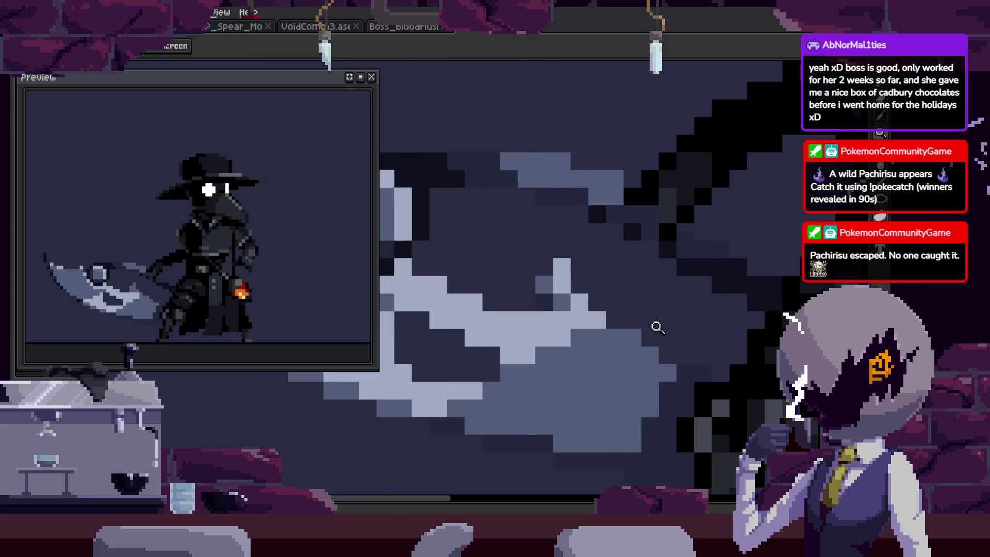
{"action": "left_click", "coordinate": [641, 309]}
{"action": "key", "text": "ctrl+v"}
{"action": "key", "text": "b"}
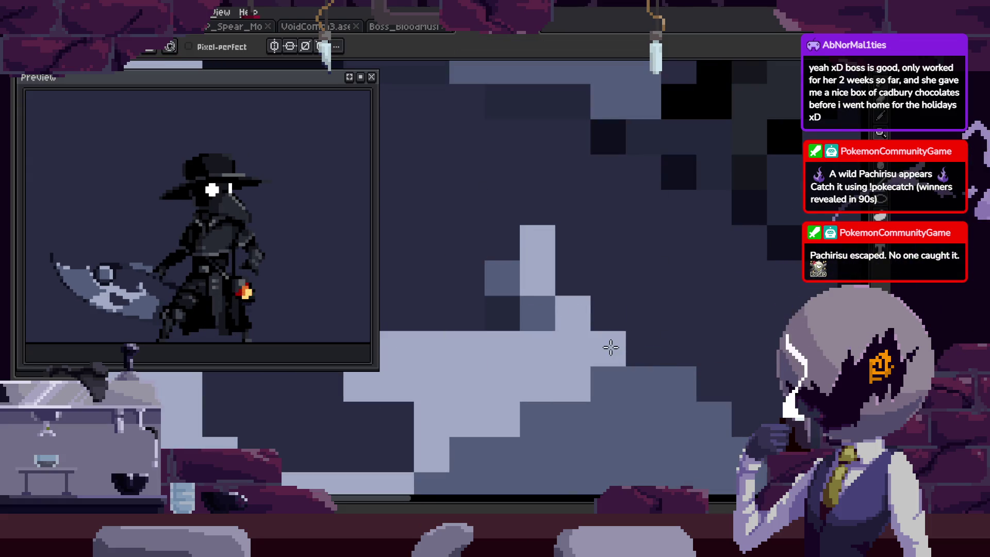
{"action": "key", "text": "ctrl+z"}
{"action": "key", "text": "ctrl+v"}
{"action": "left_click_drag", "start_coordinate": [629, 316], "coordinate": [584, 314]}
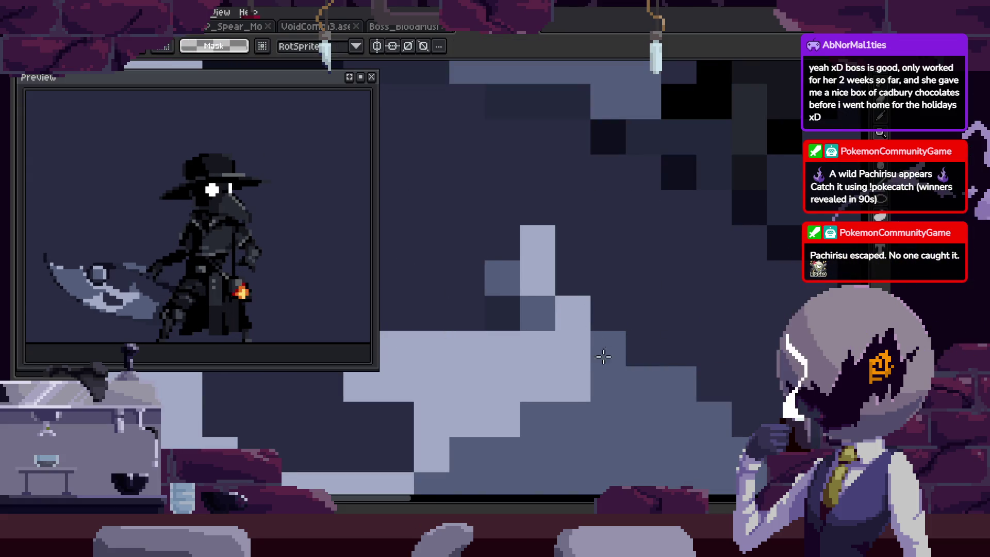
{"action": "key", "text": "ctrl+z"}
{"action": "key", "text": "ctrl+v"}
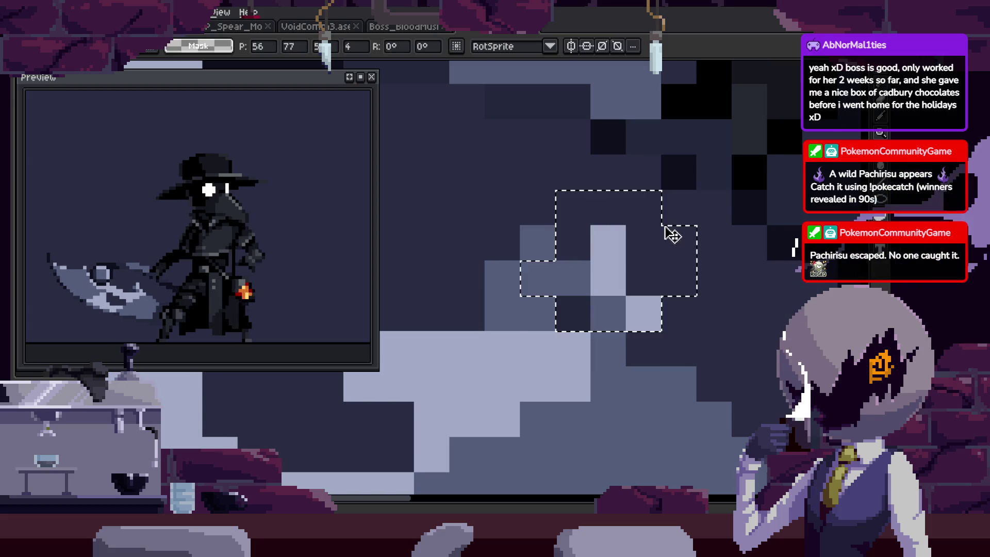
{"action": "left_click_drag", "start_coordinate": [672, 232], "coordinate": [581, 316]}
{"action": "key", "text": "ctrl+s"}
Paste the spike block onto frames 29 and 30, shifting it one pixel left, saving along the way.
{"action": "key", "text": "Tab"}
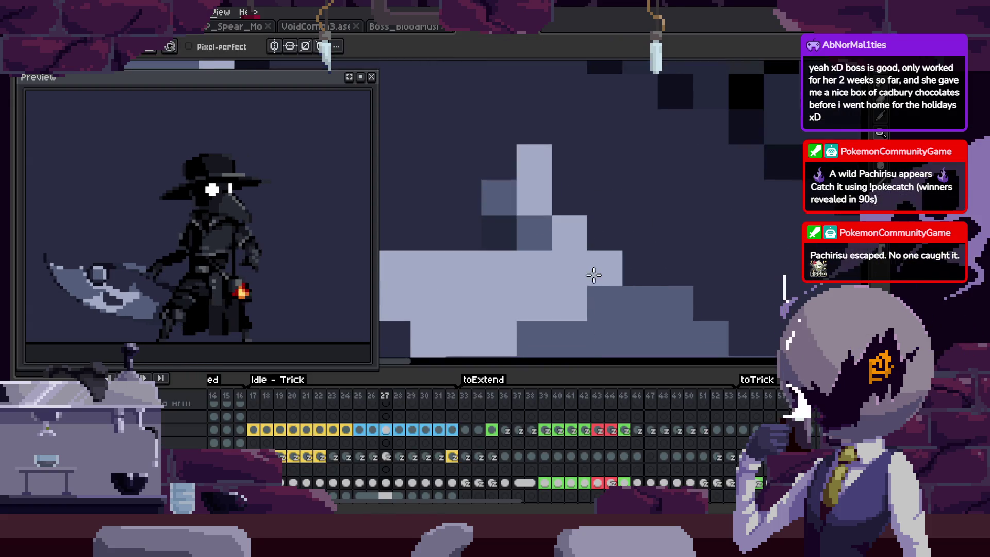
{"action": "key", "text": "ctrl+v"}
{"action": "key", "text": "ctrl+s"}
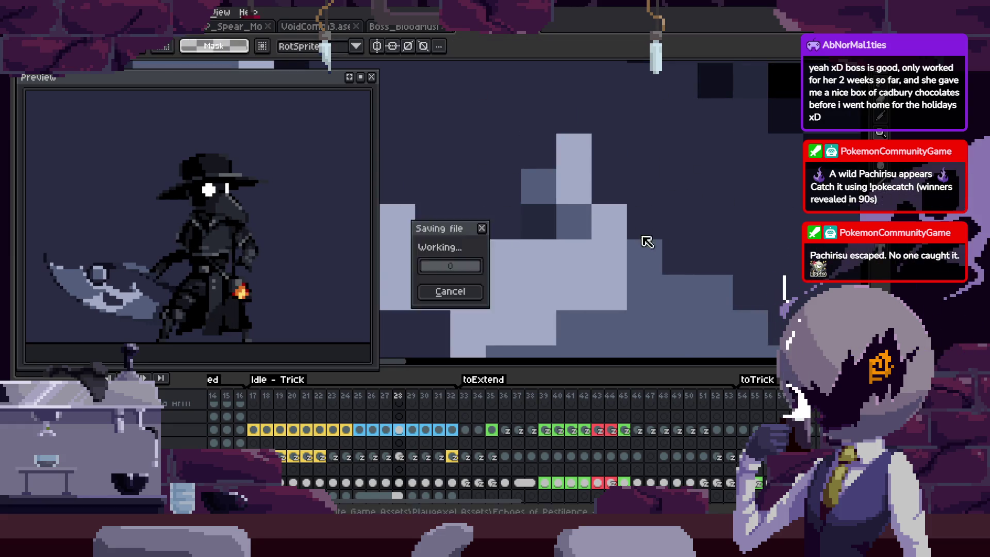
{"action": "key", "text": "period"}
{"action": "key", "text": "ctrl+v"}
{"action": "key", "text": "ctrl+s"}
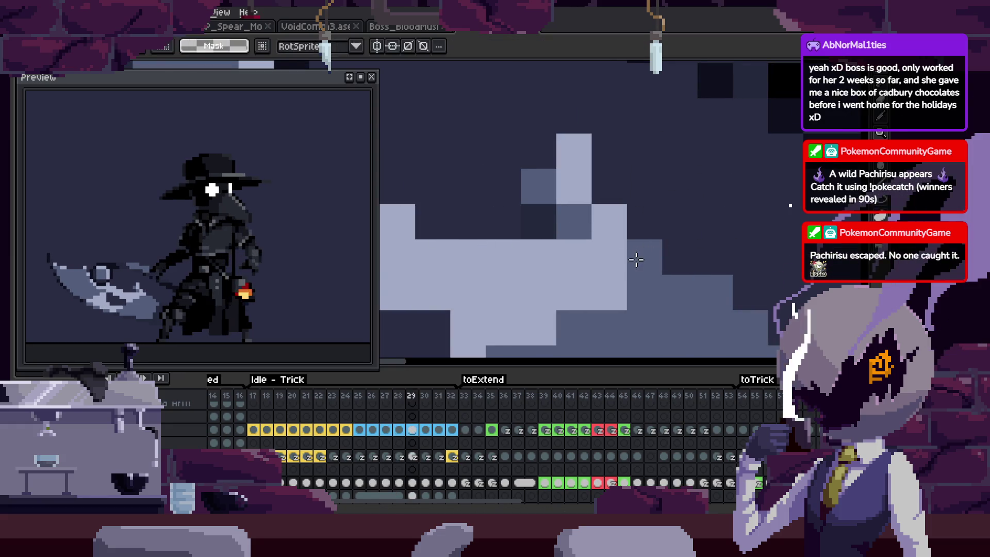
{"action": "key", "text": "period"}
{"action": "key", "text": "ctrl+v"}
{"action": "left_click_drag", "start_coordinate": [670, 238], "coordinate": [625, 233]}
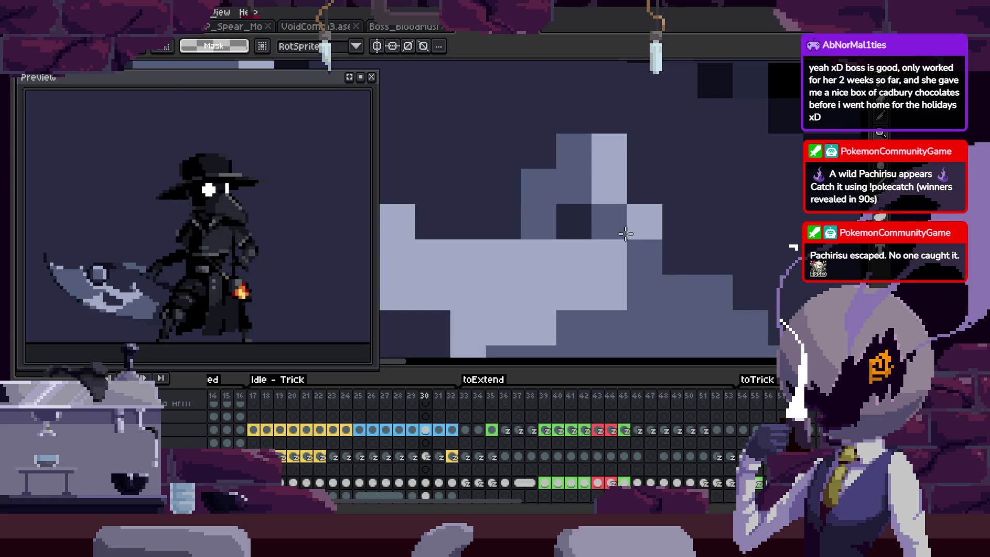
{"action": "key", "text": "Return"}
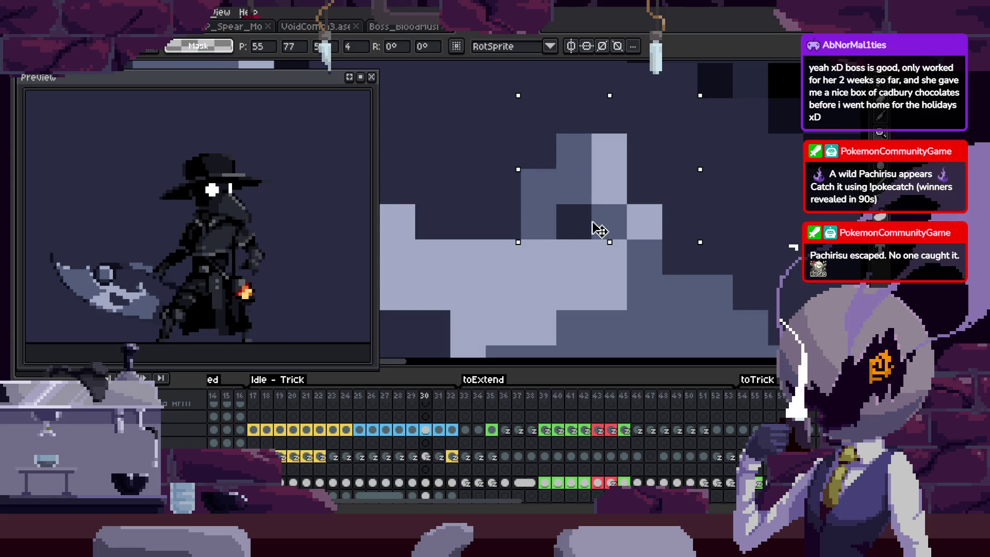
Paste and commit the spike block on frame 31 and the following frame, then compare frames.
{"action": "key", "text": "period"}
{"action": "key", "text": "ctrl+v"}
{"action": "left_click_drag", "start_coordinate": [657, 243], "coordinate": [607, 232]}
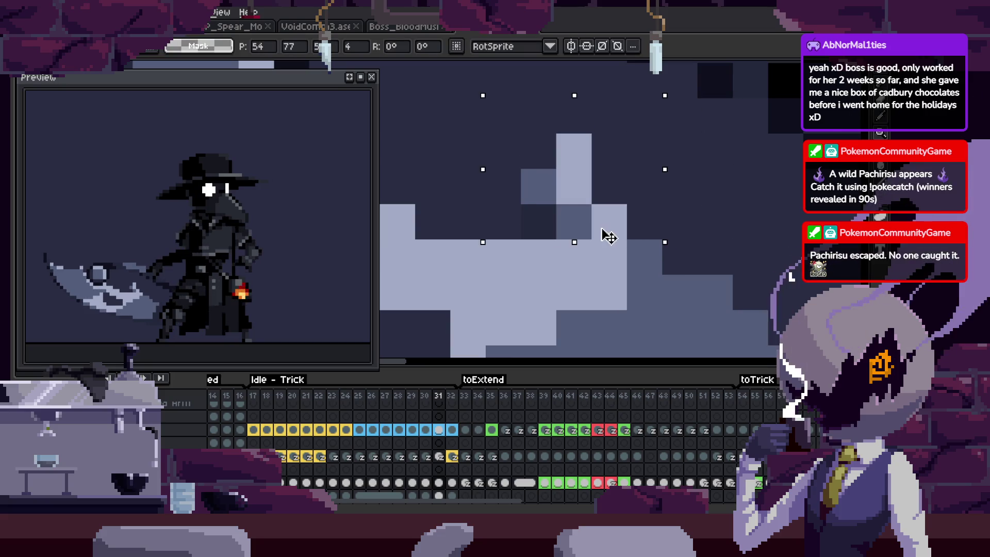
{"action": "key", "text": "Return"}
{"action": "key", "text": "Tab"}
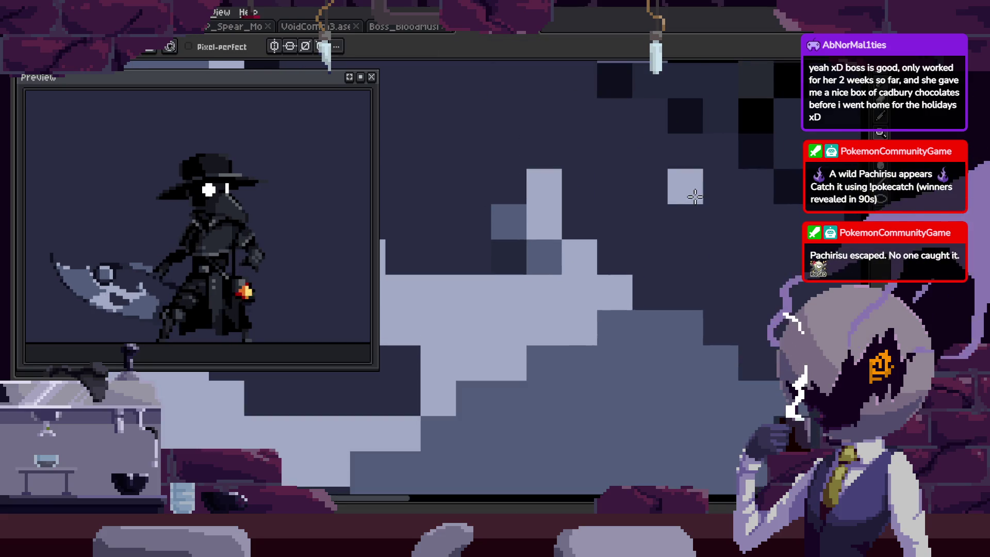
{"action": "key", "text": "period"}
{"action": "key", "text": "ctrl+v"}
{"action": "left_click_drag", "start_coordinate": [641, 243], "coordinate": [554, 263]}
{"action": "key", "text": "Return"}
{"action": "key", "text": "period"}
{"action": "key", "text": "comma"}
Zoom out to review the retouched blade, toggling the timeline until it stays visible.
{"action": "key", "text": "z"}
{"action": "scroll", "coordinate": [699, 262], "scroll_direction": "down", "scroll_amount": 3}
{"action": "scroll", "coordinate": [609, 248], "scroll_direction": "down", "scroll_amount": 2}
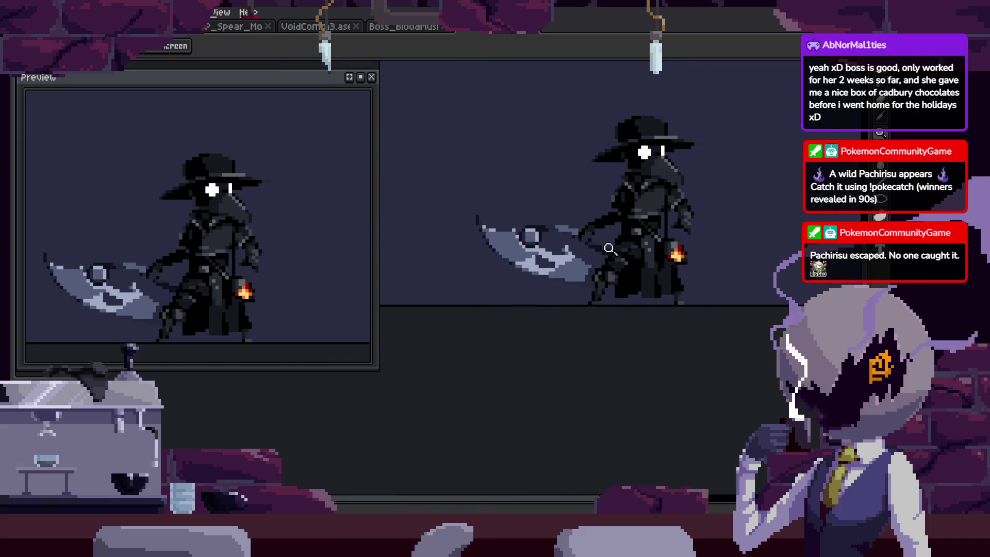
{"action": "key", "text": "Tab"}
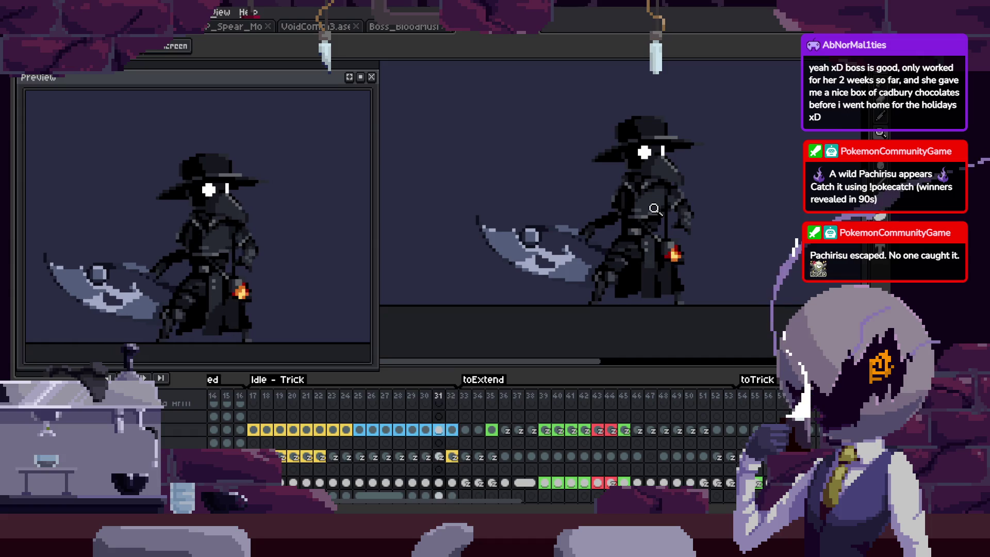
{"action": "scroll", "coordinate": [657, 217], "scroll_direction": "down", "scroll_amount": 3}
{"action": "scroll", "coordinate": [662, 229], "scroll_direction": "down", "scroll_amount": 3}
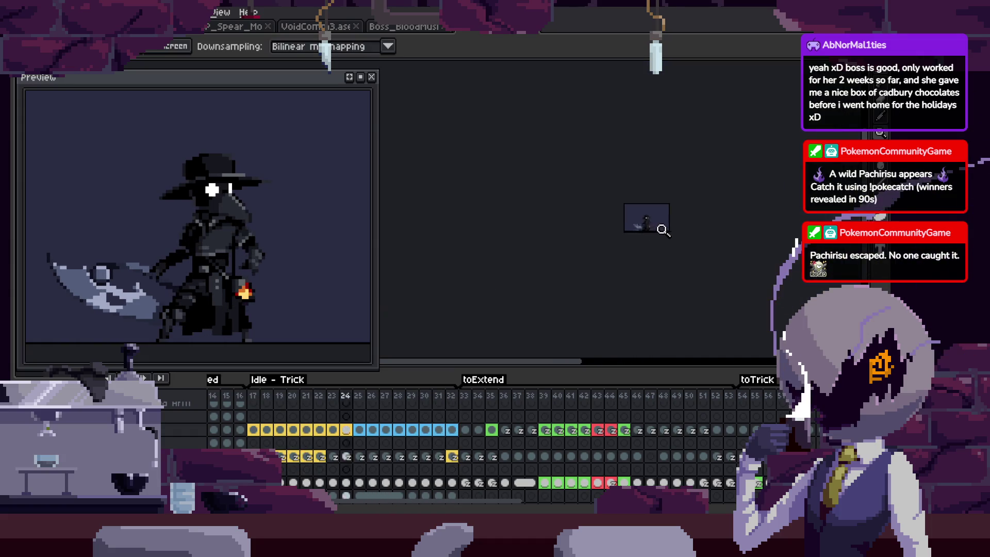
{"action": "key", "text": "Tab"}
{"action": "scroll", "coordinate": [696, 216], "scroll_direction": "up", "scroll_amount": 3}
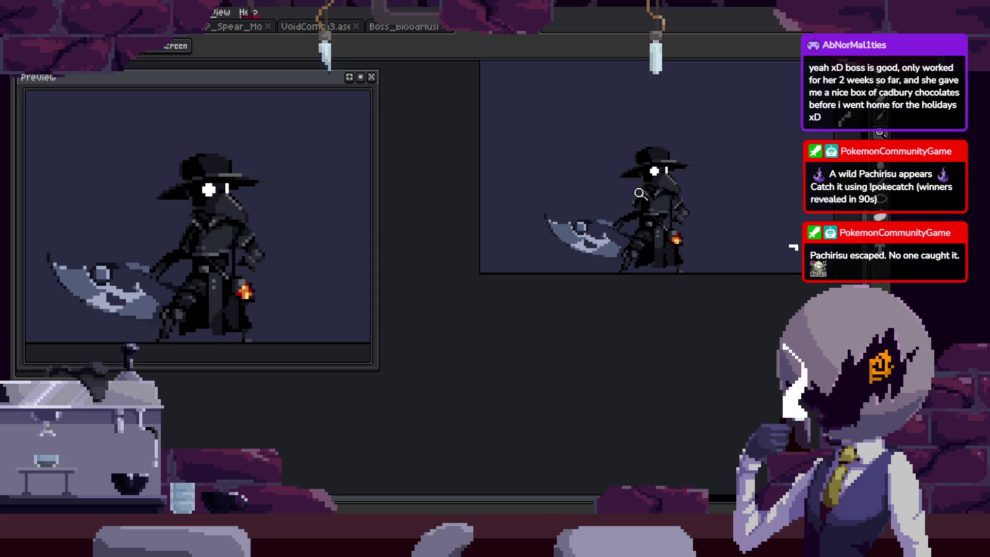
{"action": "scroll", "coordinate": [639, 193], "scroll_direction": "up", "scroll_amount": 5}
{"action": "scroll", "coordinate": [607, 243], "scroll_direction": "up", "scroll_amount": 2}
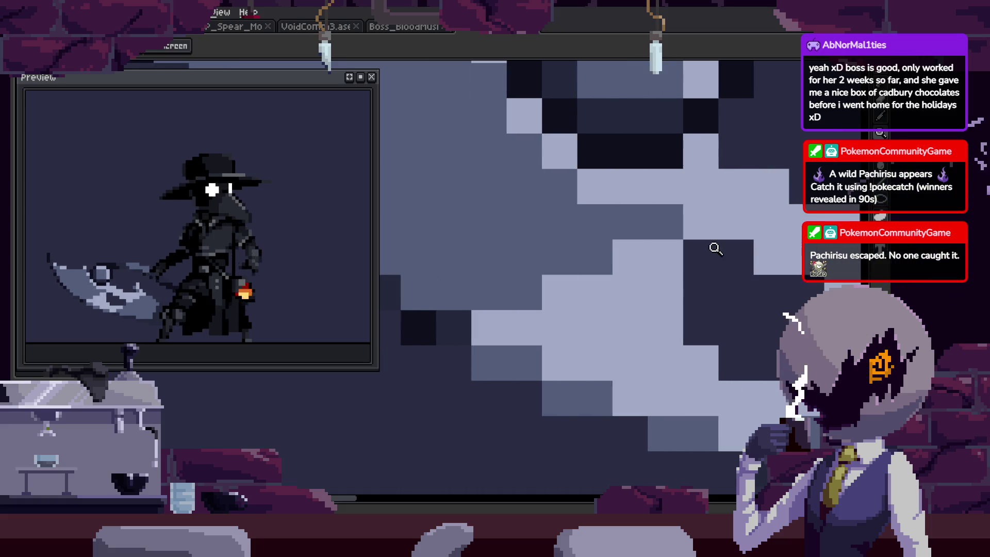
{"action": "scroll", "coordinate": [716, 248], "scroll_direction": "down", "scroll_amount": 3}
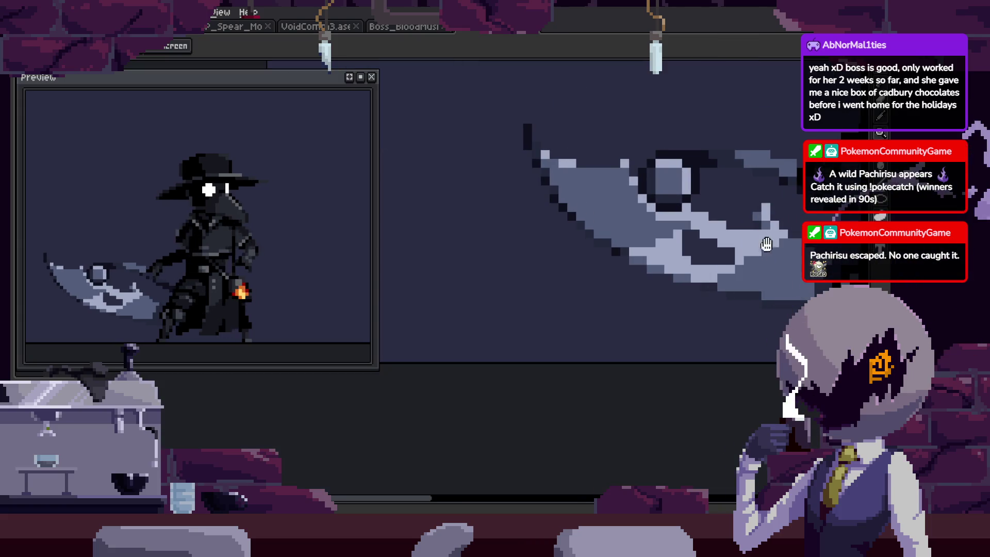
{"action": "key", "text": "Tab"}
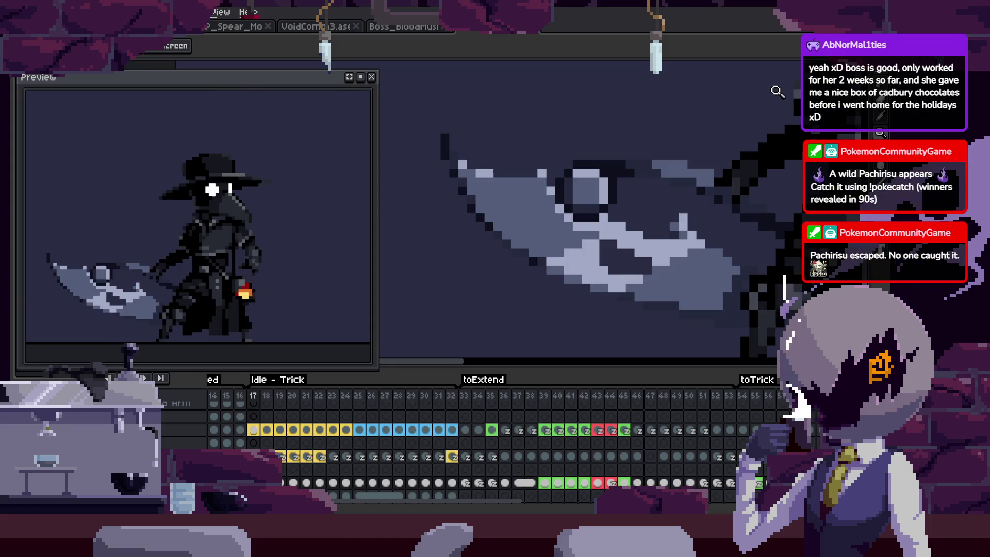
Stop playback on the chosen frame and hide the animation timeline.
{"action": "left_click", "coordinate": [452, 396]}
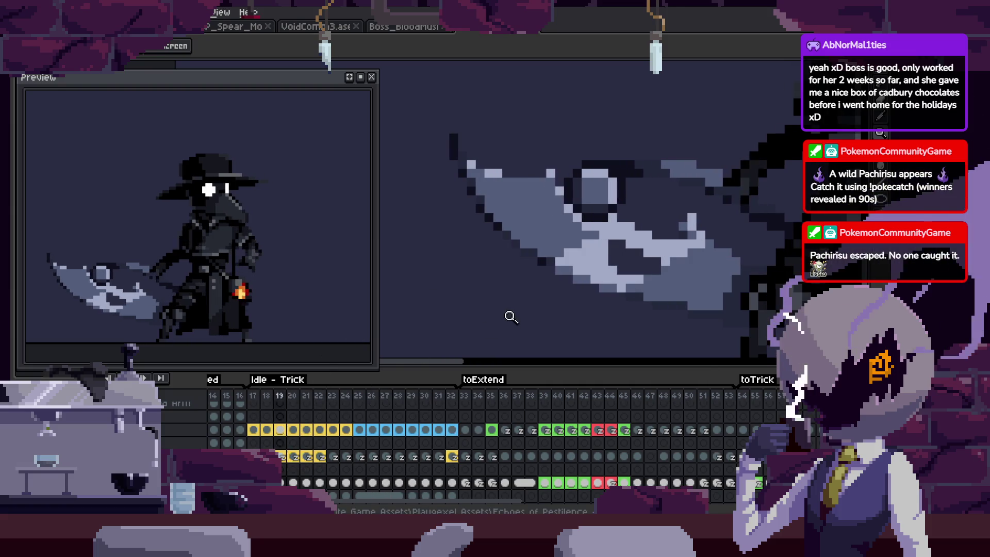
{"action": "scroll", "coordinate": [614, 251], "scroll_direction": "down", "scroll_amount": 3}
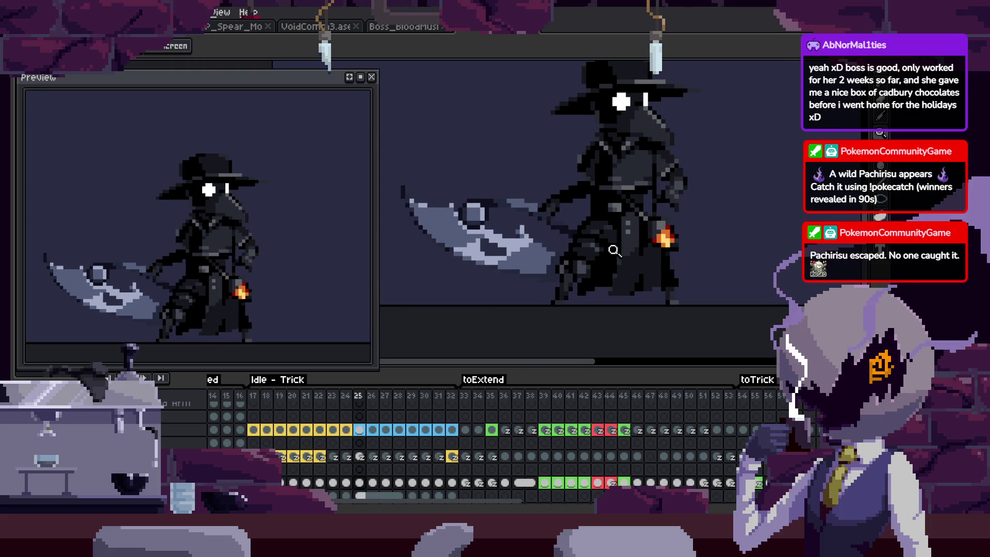
{"action": "key", "text": "Tab"}
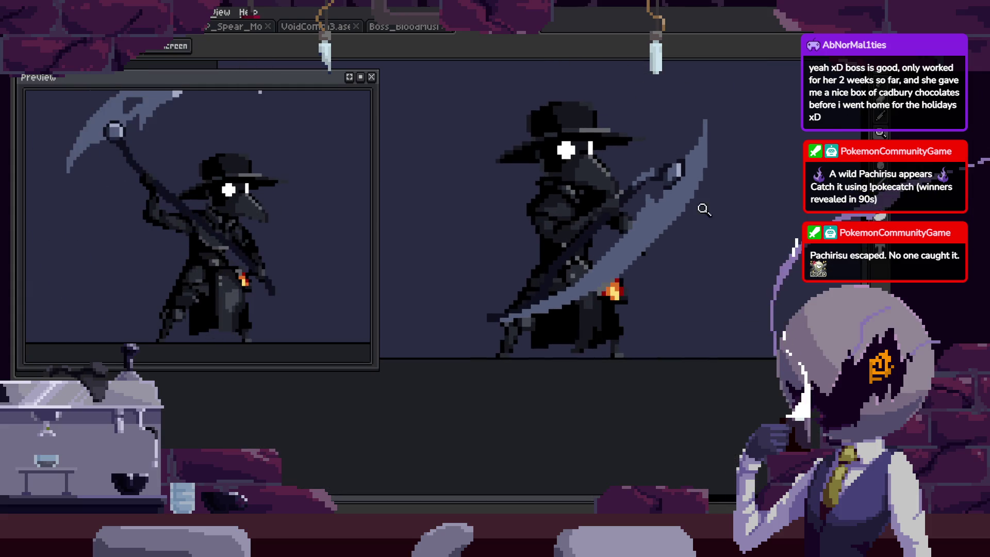
Zoom in and draw a short dark line of pixels on the scythe blade.
{"action": "scroll", "coordinate": [709, 196], "scroll_direction": "up", "scroll_amount": 3}
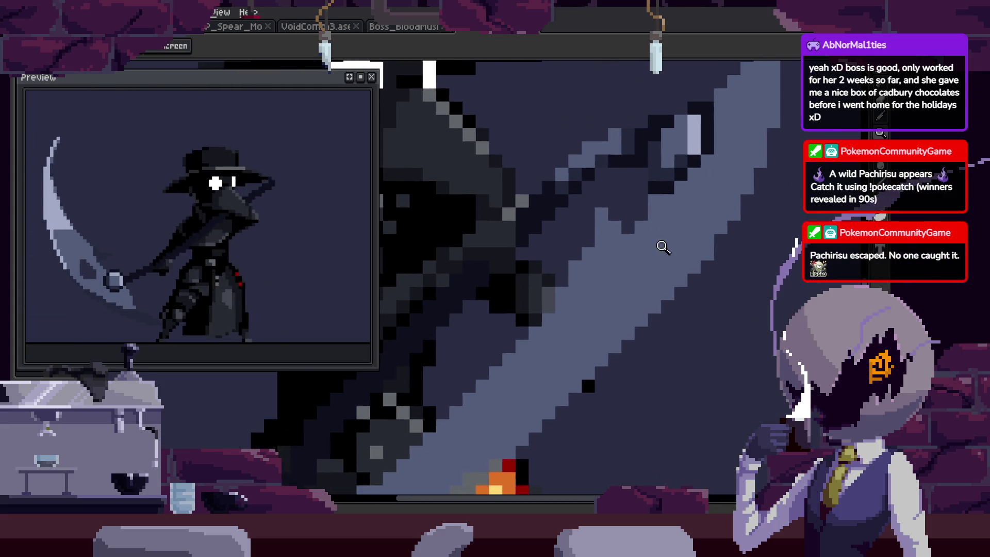
{"action": "scroll", "coordinate": [662, 247], "scroll_direction": "up", "scroll_amount": 3}
{"action": "key", "text": "b"}
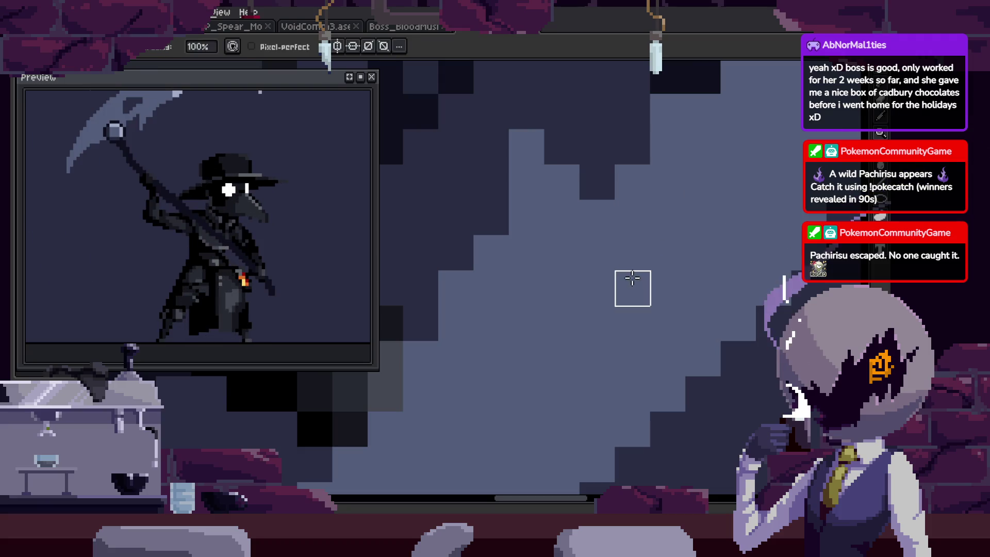
{"action": "left_click_drag", "start_coordinate": [633, 253], "coordinate": [613, 313]}
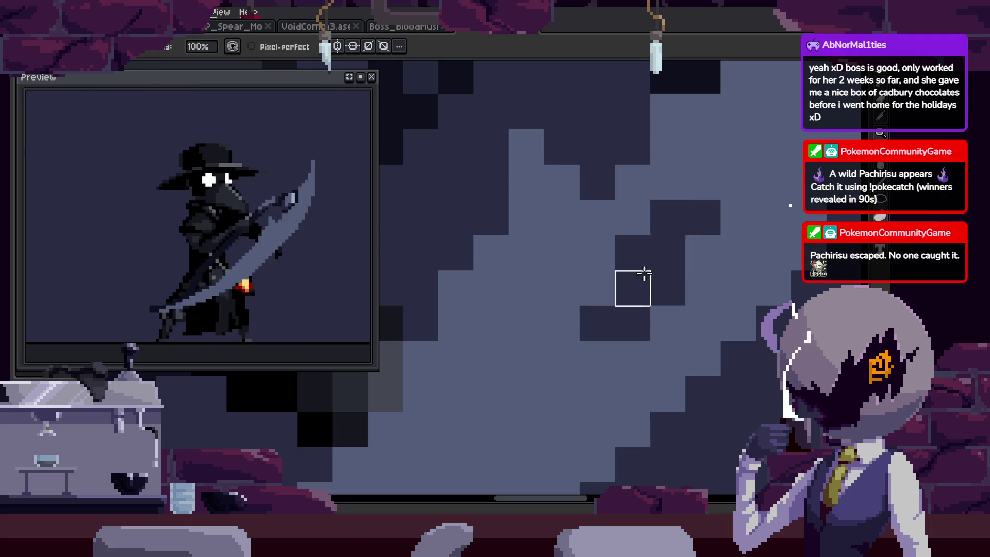
{"action": "key", "text": "z"}
{"action": "scroll", "coordinate": [701, 261], "scroll_direction": "down", "scroll_amount": 3}
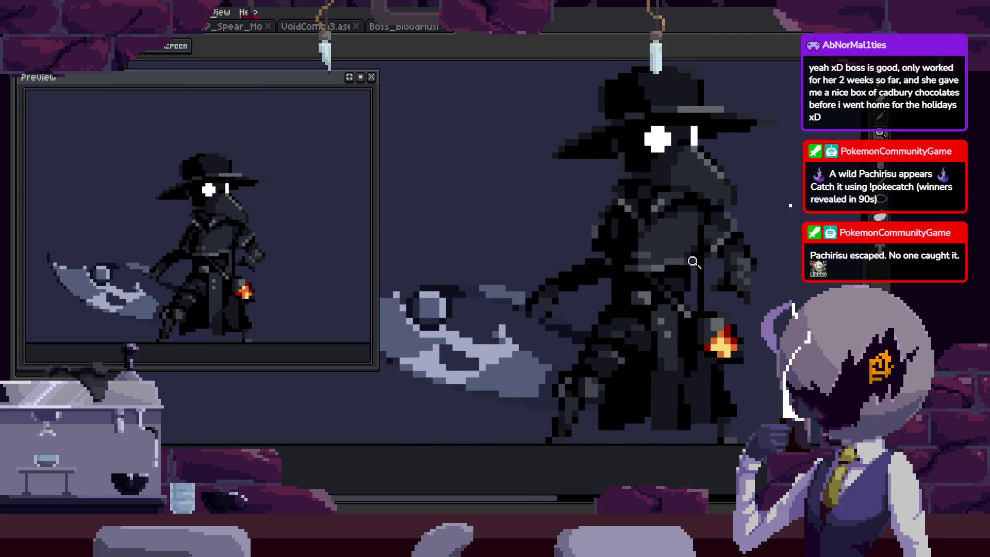
{"action": "scroll", "coordinate": [736, 193], "scroll_direction": "up", "scroll_amount": 5}
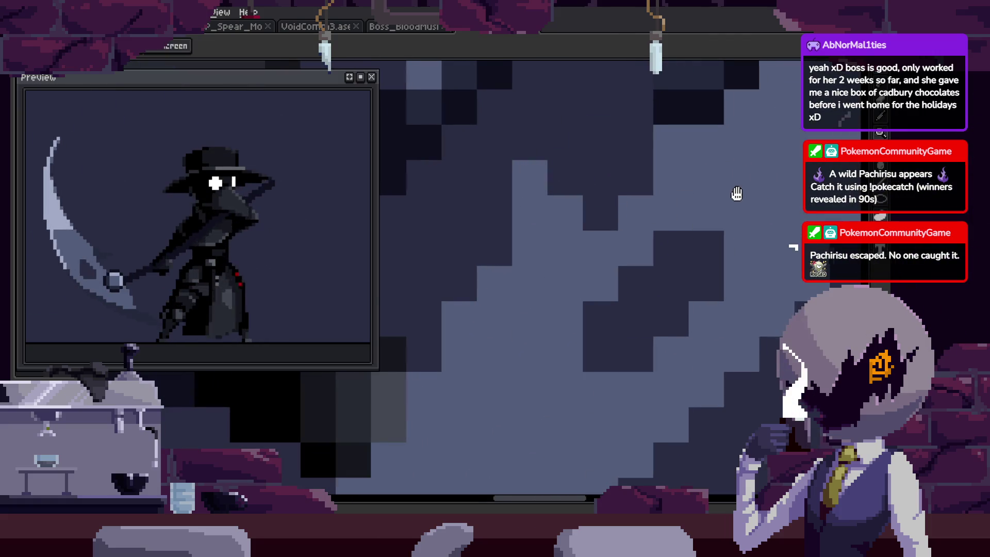
{"action": "key", "text": "b"}
{"action": "scroll", "coordinate": [633, 282], "scroll_direction": "down", "scroll_amount": 1}
{"action": "scroll", "coordinate": [631, 297], "scroll_direction": "up", "scroll_amount": 1}
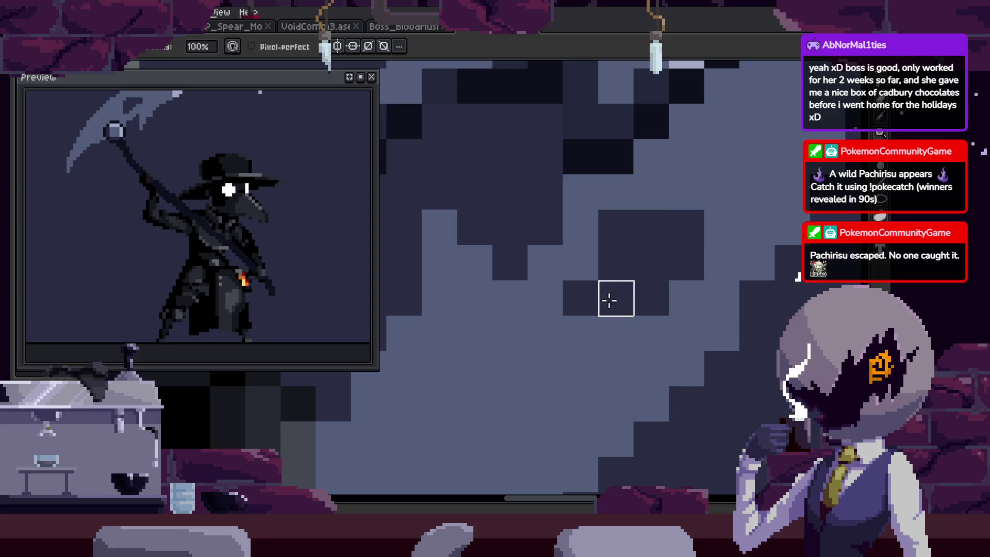
Zoom out, shift the character into view, and magic-wand select the blade's dark region.
{"action": "key", "text": "z"}
{"action": "scroll", "coordinate": [608, 309], "scroll_direction": "down", "scroll_amount": 2}
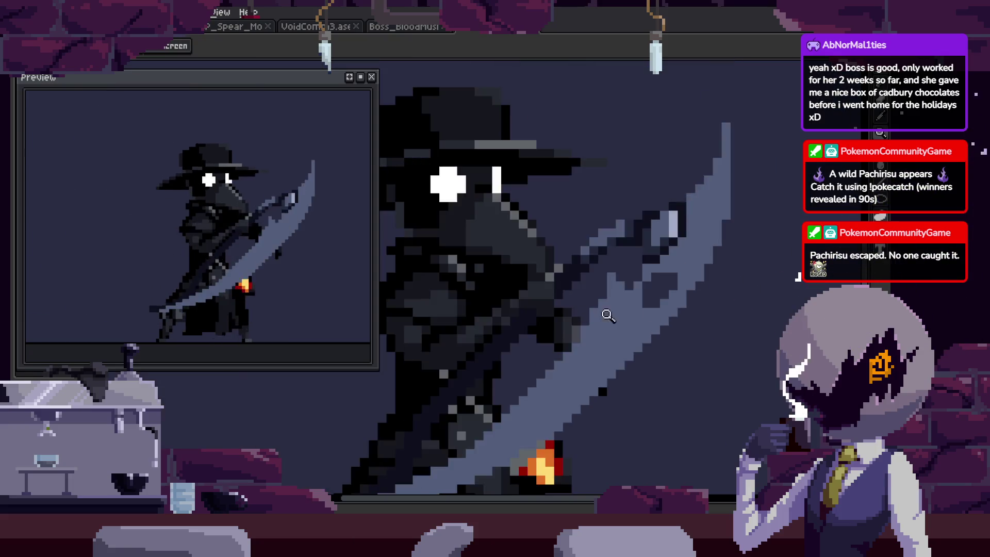
{"action": "scroll", "coordinate": [697, 295], "scroll_direction": "down", "scroll_amount": 1}
{"action": "left_click_drag", "start_coordinate": [697, 295], "coordinate": [698, 241]}
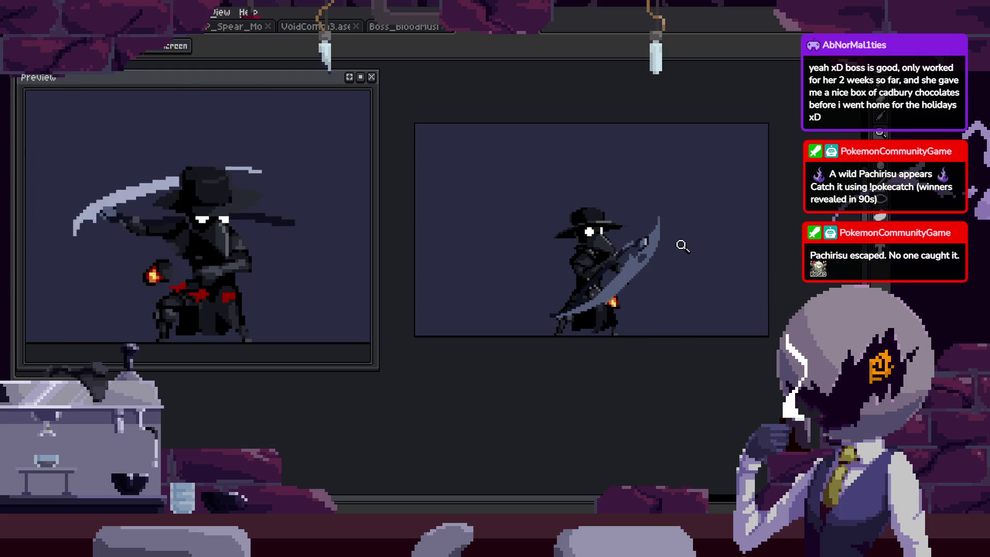
{"action": "scroll", "coordinate": [682, 246], "scroll_direction": "up", "scroll_amount": 5}
{"action": "key", "text": "w"}
{"action": "left_click", "coordinate": [616, 286]}
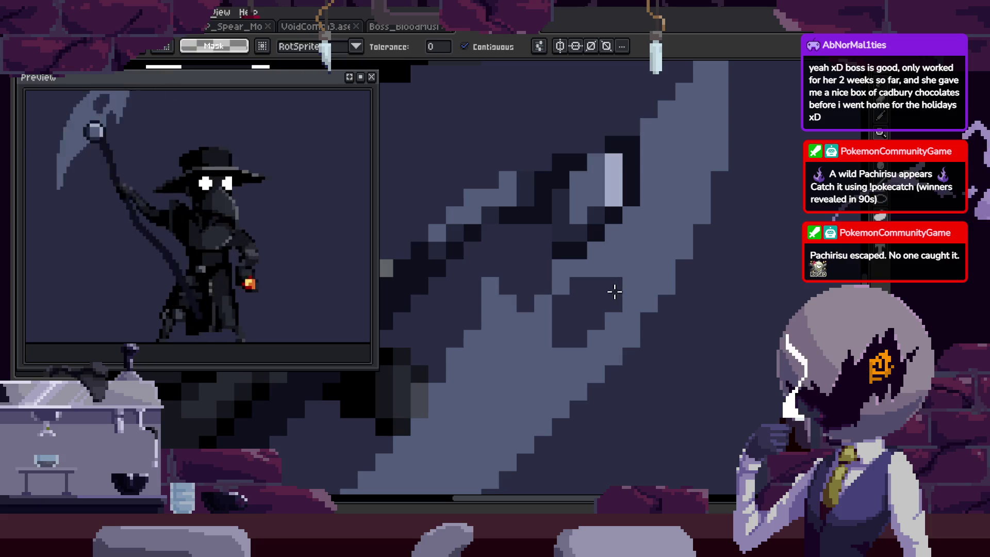
Move the light patch of blade pixels into a cleaner shape and deselect.
{"action": "left_click", "coordinate": [588, 304]}
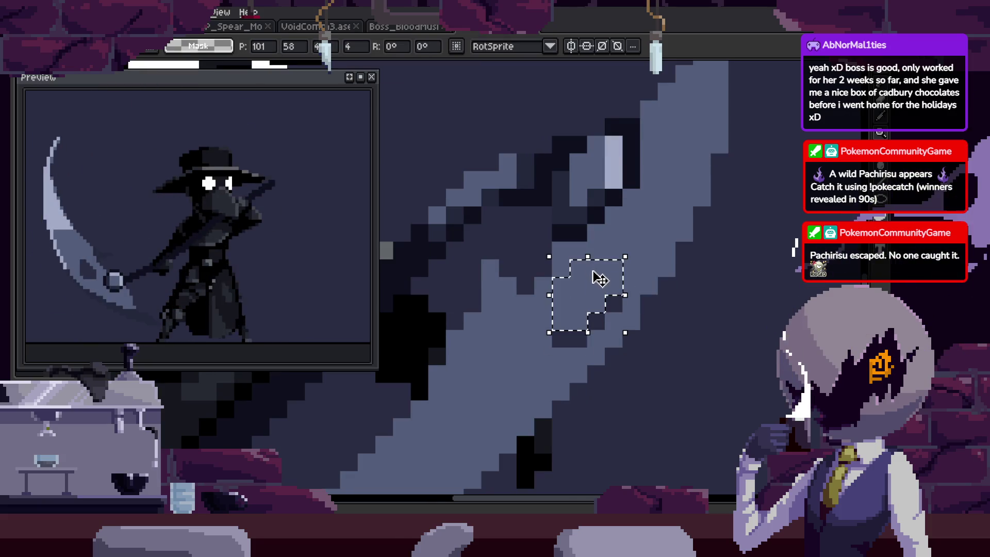
{"action": "key", "text": "ctrl+d"}
{"action": "key", "text": "b"}
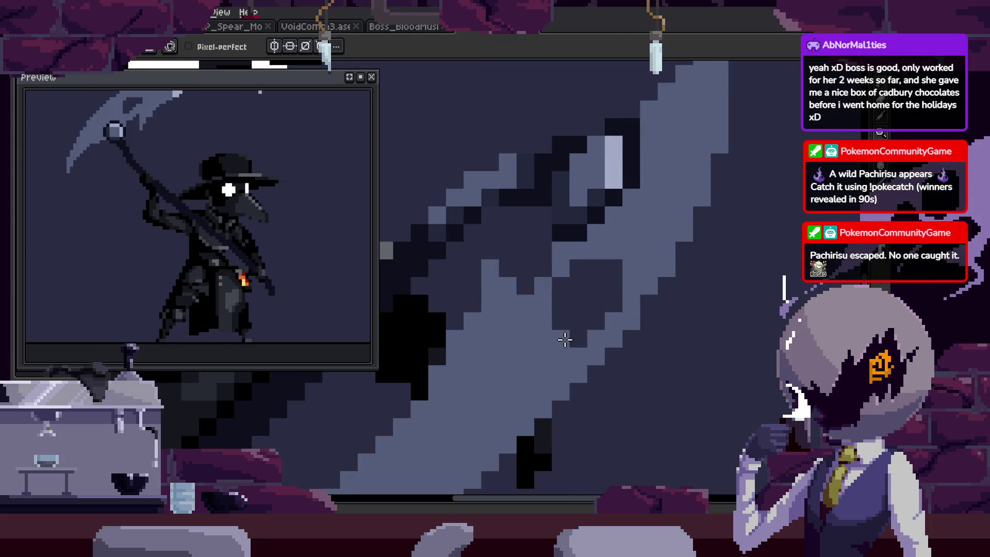
{"action": "key", "text": "z"}
{"action": "scroll", "coordinate": [616, 309], "scroll_direction": "down", "scroll_amount": 5}
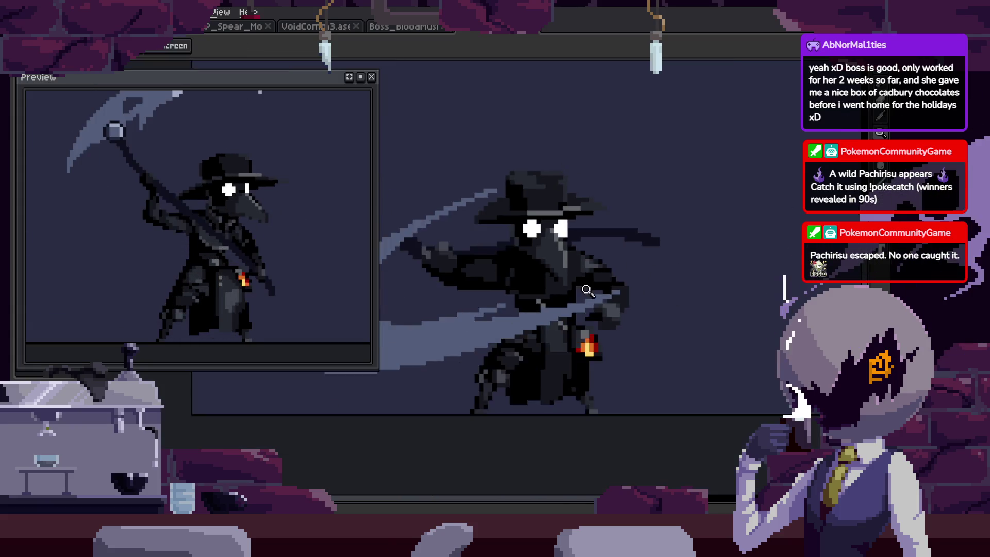
{"action": "scroll", "coordinate": [607, 241], "scroll_direction": "up", "scroll_amount": 5}
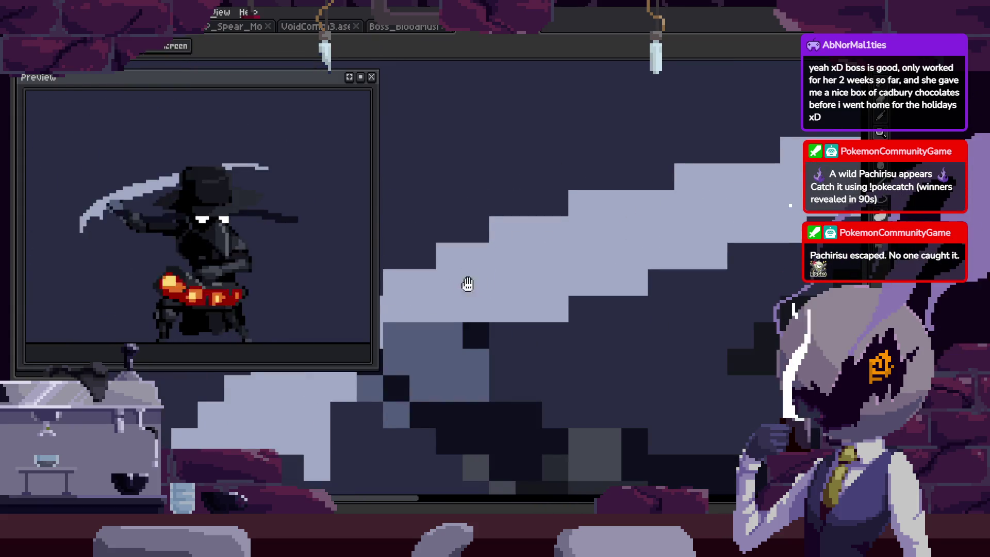
{"action": "key", "text": "b"}
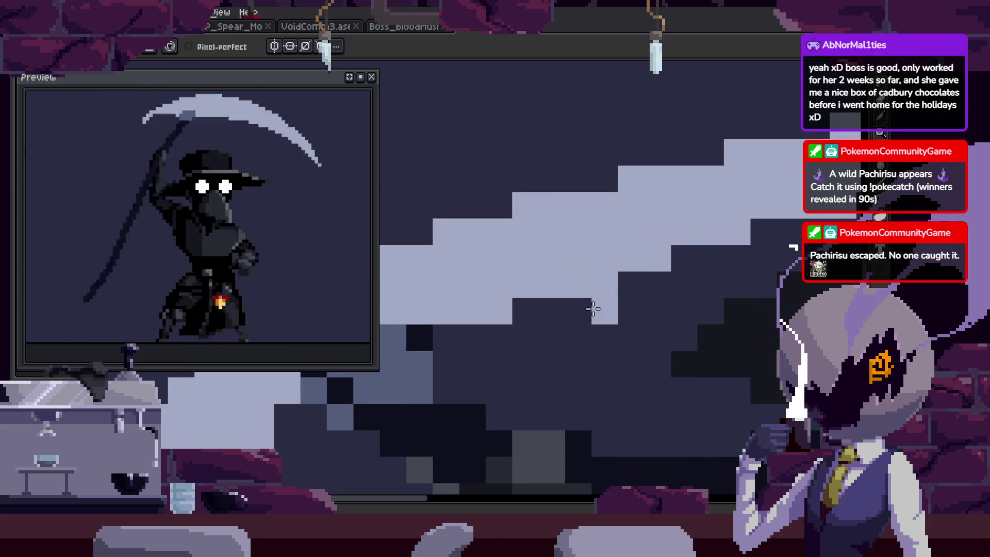
Transform the selected blade pixels again to refine their position.
{"action": "key", "text": "h"}
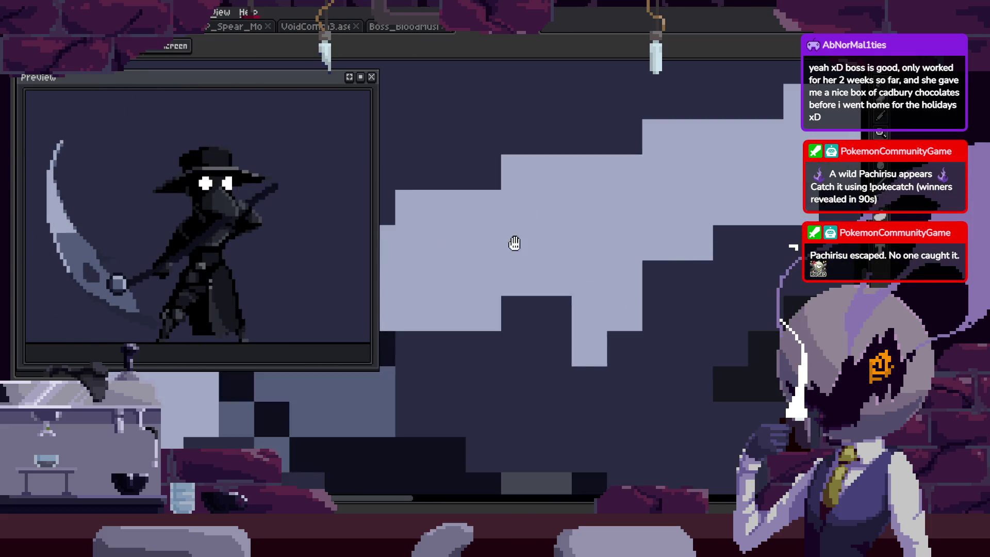
{"action": "scroll", "coordinate": [589, 287], "scroll_direction": "down", "scroll_amount": 3}
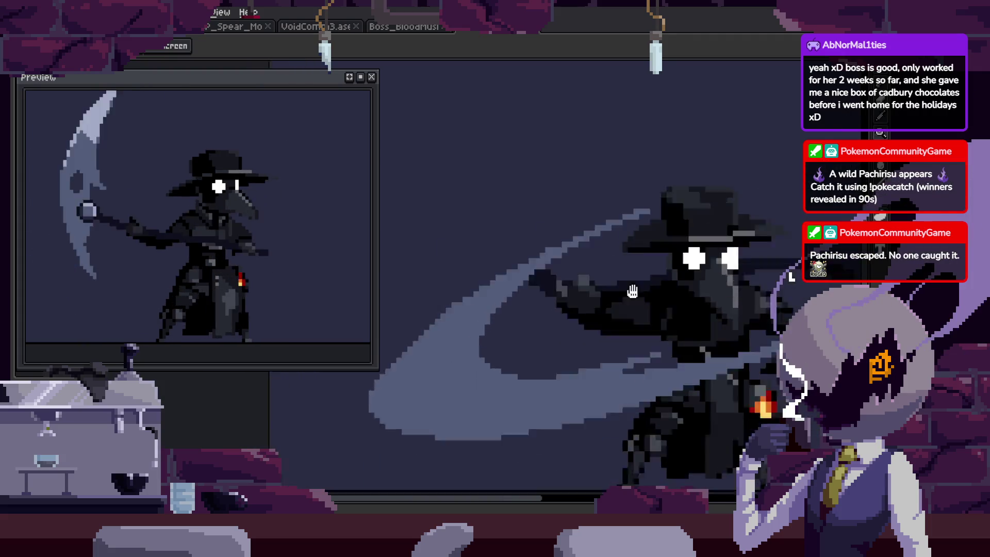
{"action": "scroll", "coordinate": [632, 291], "scroll_direction": "down", "scroll_amount": 2}
{"action": "scroll", "coordinate": [753, 217], "scroll_direction": "up", "scroll_amount": 3}
{"action": "scroll", "coordinate": [619, 291], "scroll_direction": "down", "scroll_amount": 2}
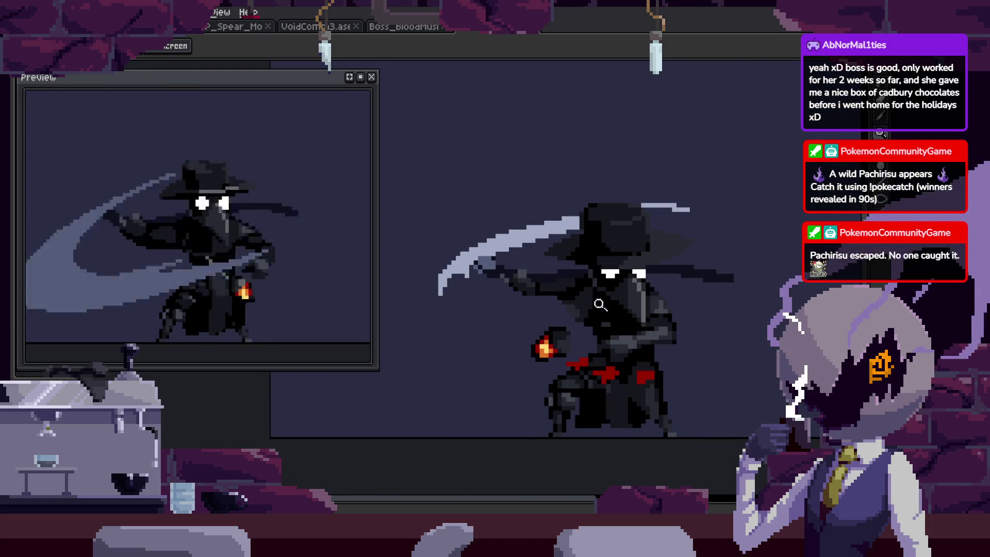
{"action": "scroll", "coordinate": [599, 305], "scroll_direction": "up", "scroll_amount": 2}
{"action": "scroll", "coordinate": [640, 319], "scroll_direction": "down", "scroll_amount": 2}
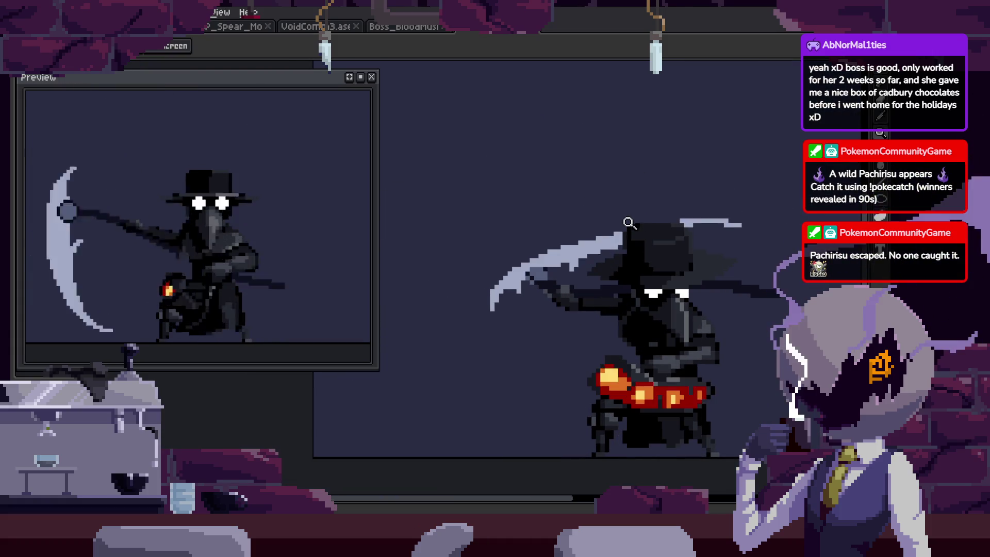
{"action": "scroll", "coordinate": [618, 237], "scroll_direction": "up", "scroll_amount": 3}
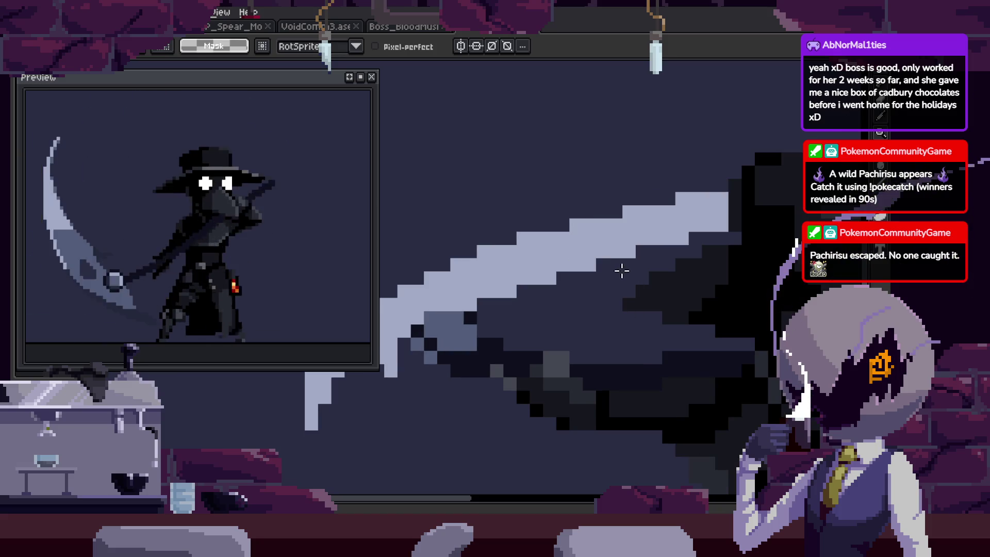
{"action": "left_click", "coordinate": [608, 276]}
Zoom out to the whole character and save the sprite file.
{"action": "key", "text": "z"}
{"action": "scroll", "coordinate": [644, 287], "scroll_direction": "down", "scroll_amount": 3}
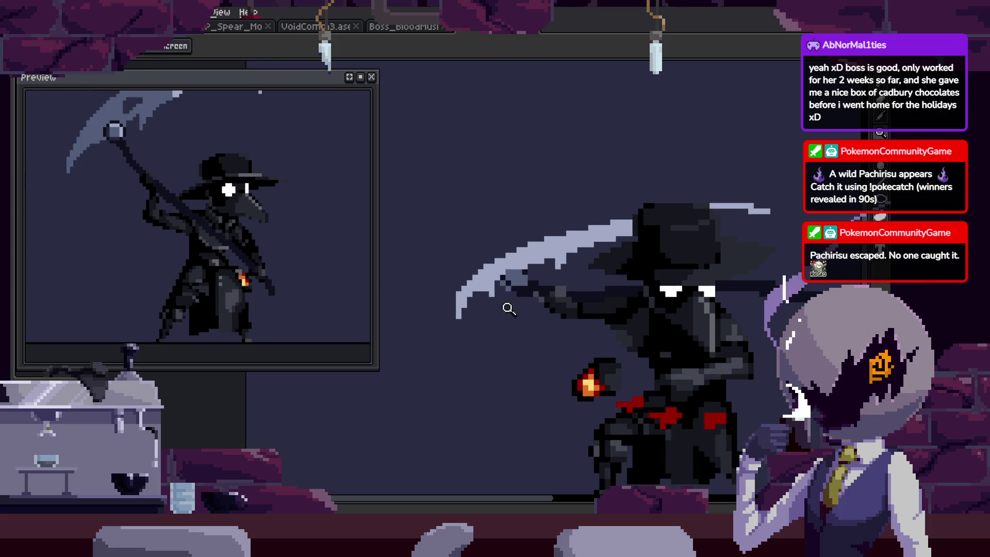
{"action": "key", "text": "ctrl+s"}
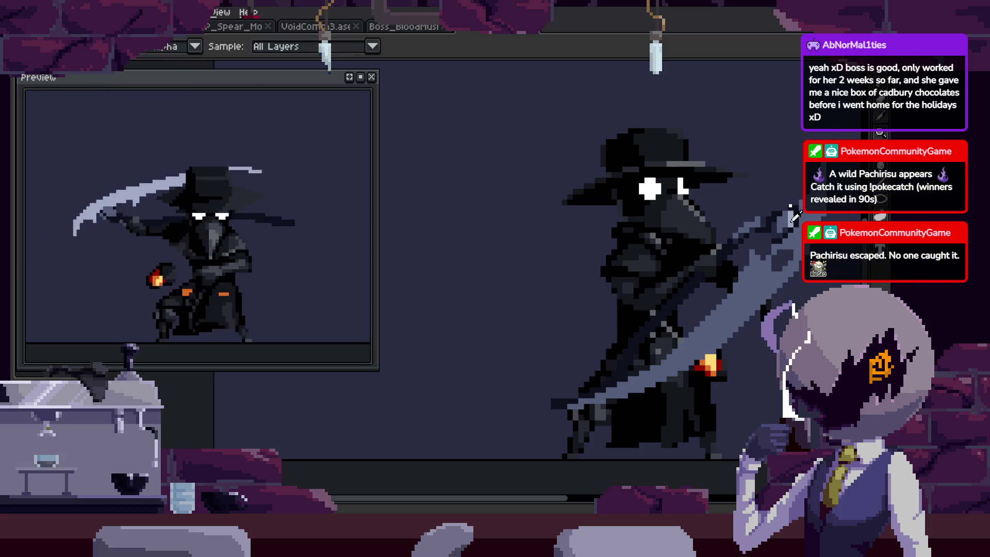
Zoom in on the scythe blade to inspect its shading pixels.
{"action": "key", "text": "z"}
{"action": "scroll", "coordinate": [571, 276], "scroll_direction": "up", "scroll_amount": 2}
{"action": "scroll", "coordinate": [570, 276], "scroll_direction": "up", "scroll_amount": 3}
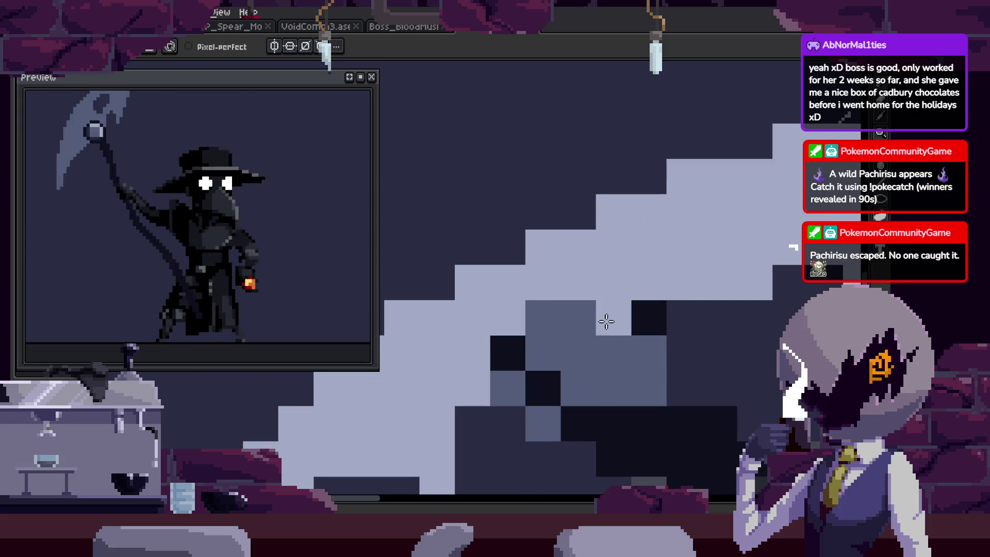
{"action": "scroll", "coordinate": [491, 220], "scroll_direction": "down", "scroll_amount": 2}
{"action": "scroll", "coordinate": [491, 221], "scroll_direction": "down", "scroll_amount": 3}
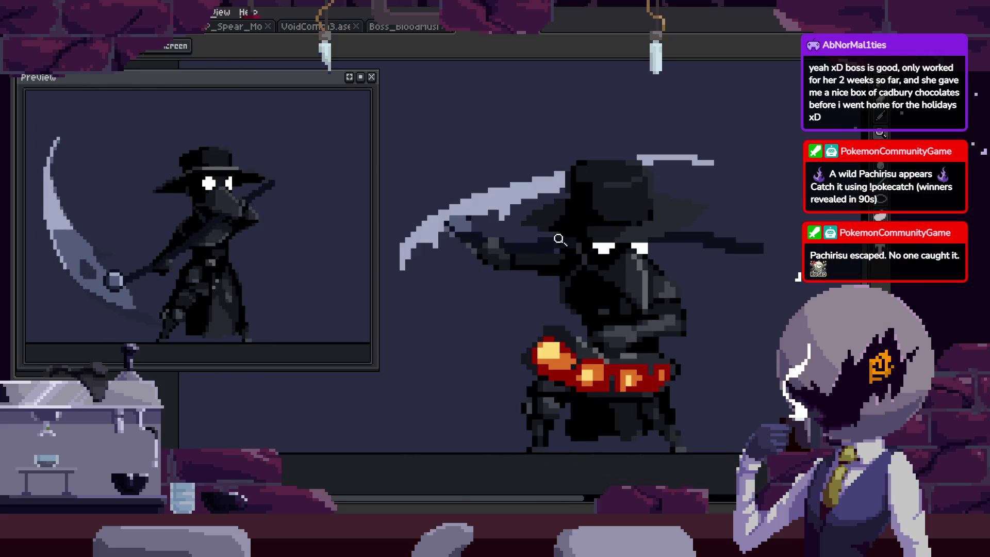
{"action": "scroll", "coordinate": [485, 270], "scroll_direction": "up", "scroll_amount": 4}
{"action": "scroll", "coordinate": [534, 234], "scroll_direction": "down", "scroll_amount": 4}
{"action": "scroll", "coordinate": [534, 234], "scroll_direction": "up", "scroll_amount": 3}
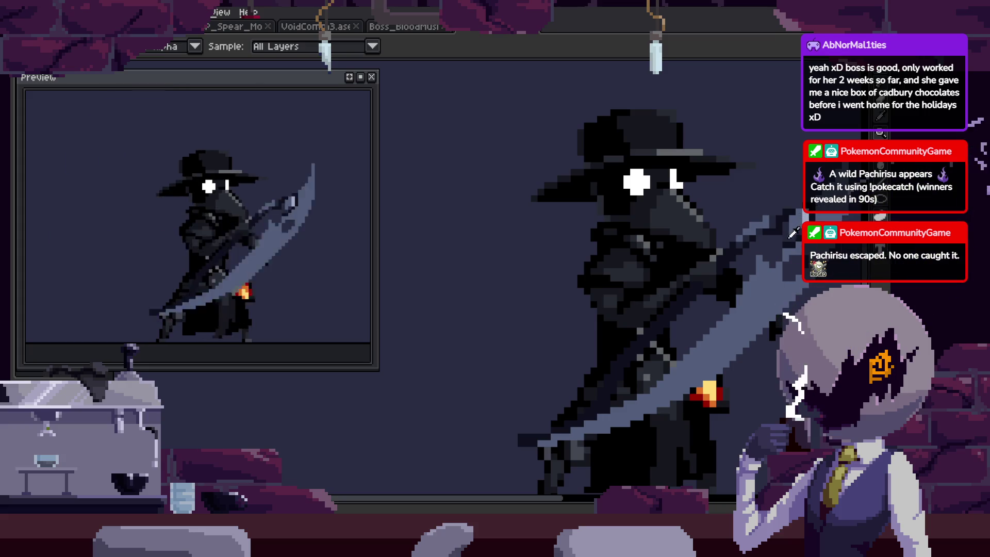
{"action": "key", "text": "b"}
{"action": "scroll", "coordinate": [551, 288], "scroll_direction": "up", "scroll_amount": 3}
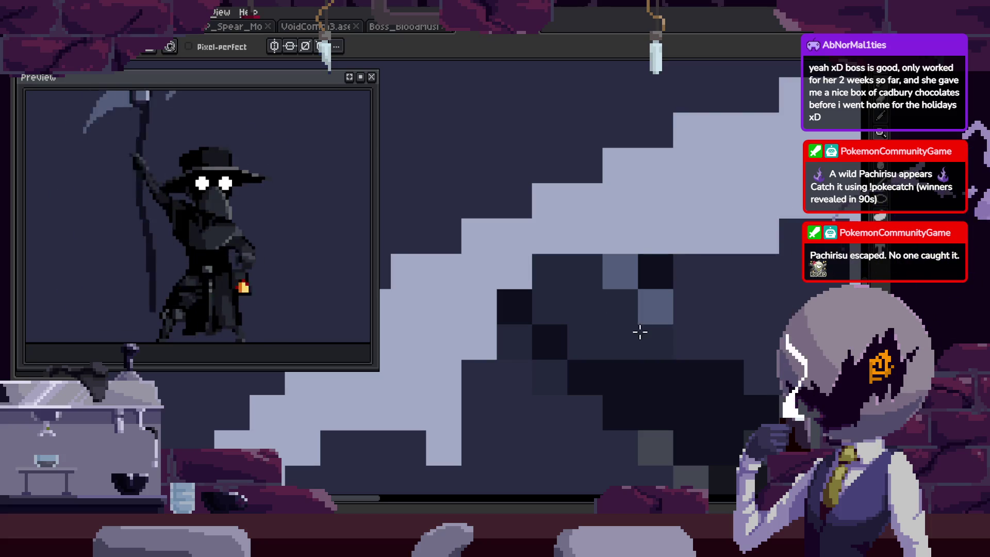
{"action": "key", "text": "z"}
{"action": "scroll", "coordinate": [682, 248], "scroll_direction": "down", "scroll_amount": 2}
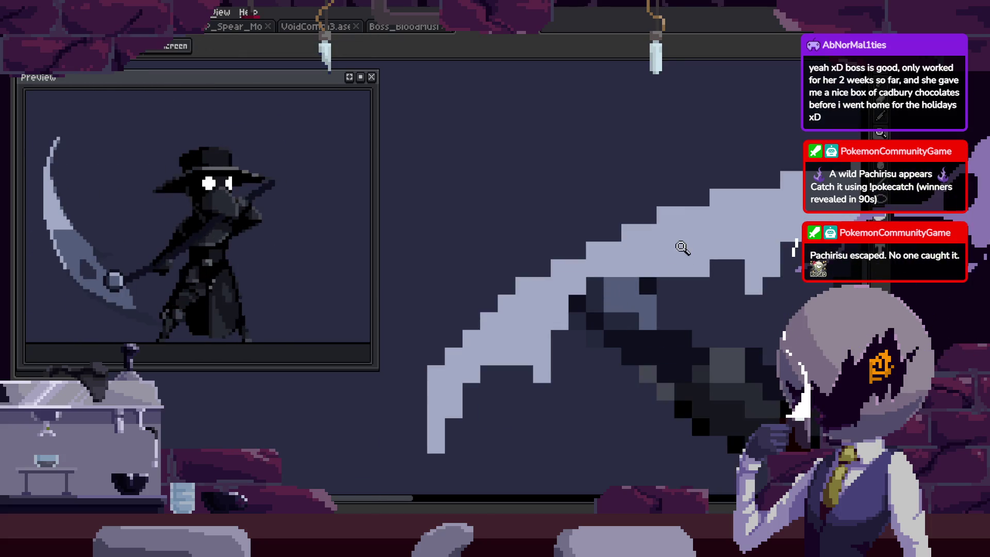
{"action": "key", "text": "w"}
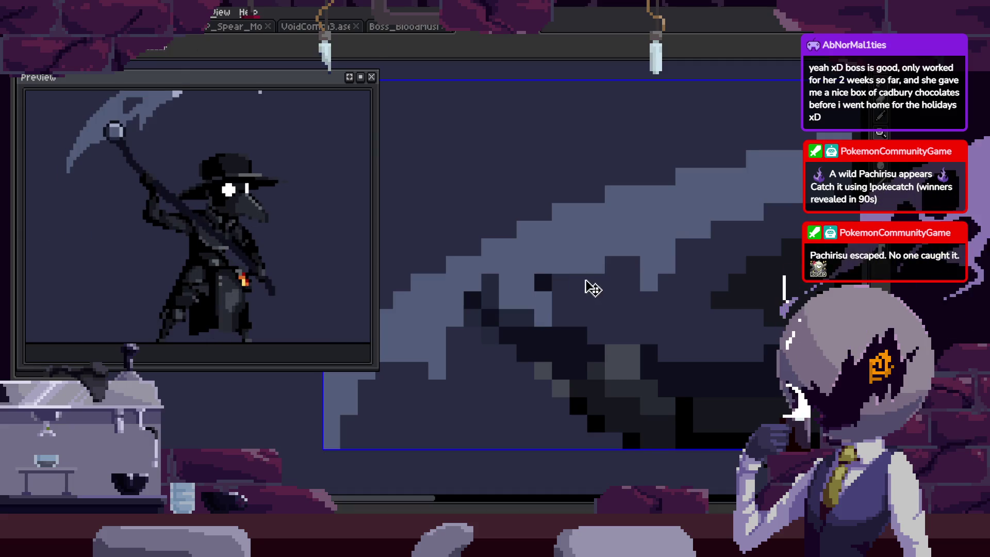
{"action": "scroll", "coordinate": [537, 261], "scroll_direction": "up", "scroll_amount": 2}
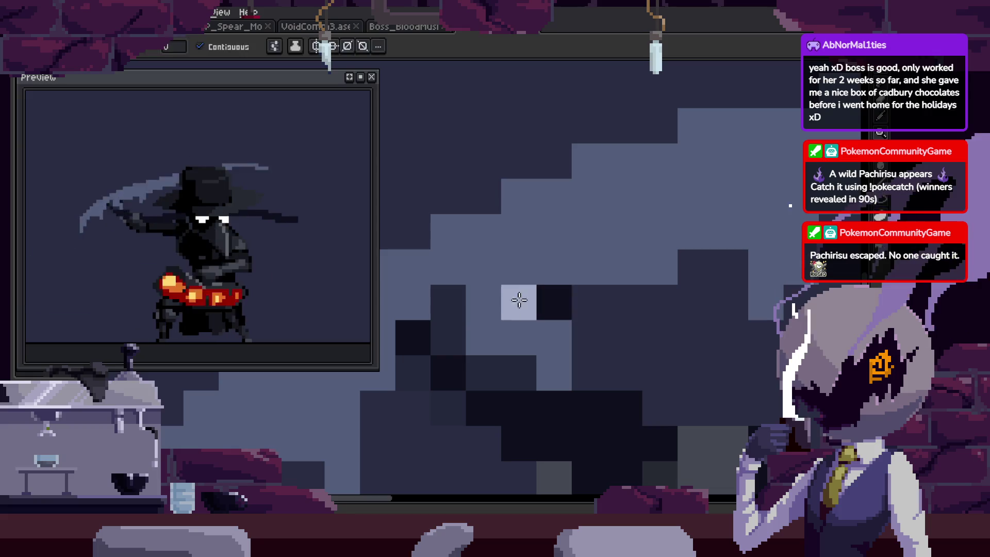
{"action": "key", "text": "b"}
Sample a blade colour from the canvas and zoom in closer on the blade.
{"action": "left_click", "coordinate": [570, 280], "text": "alt"}
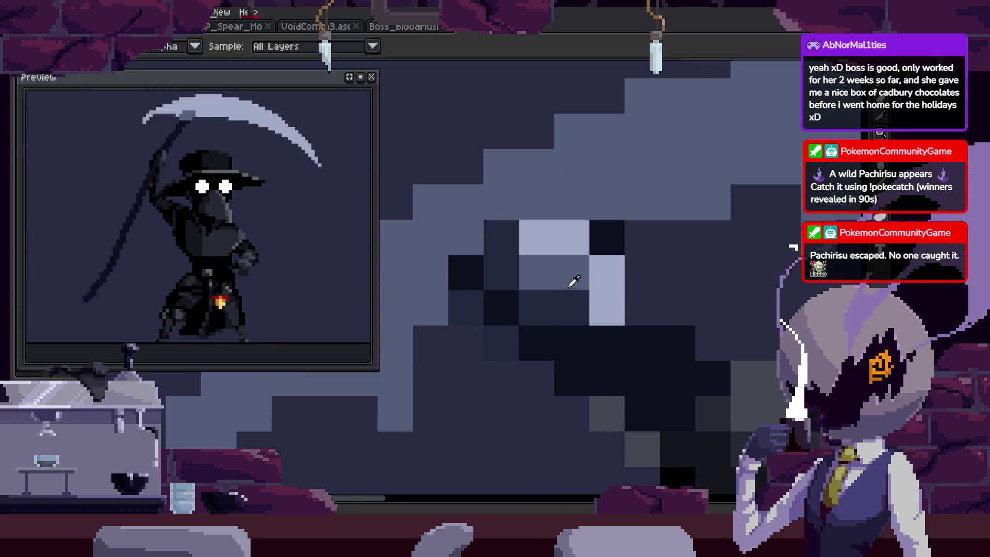
{"action": "scroll", "coordinate": [565, 314], "scroll_direction": "down", "scroll_amount": 5}
{"action": "scroll", "coordinate": [593, 258], "scroll_direction": "down", "scroll_amount": 2}
{"action": "key", "text": "z"}
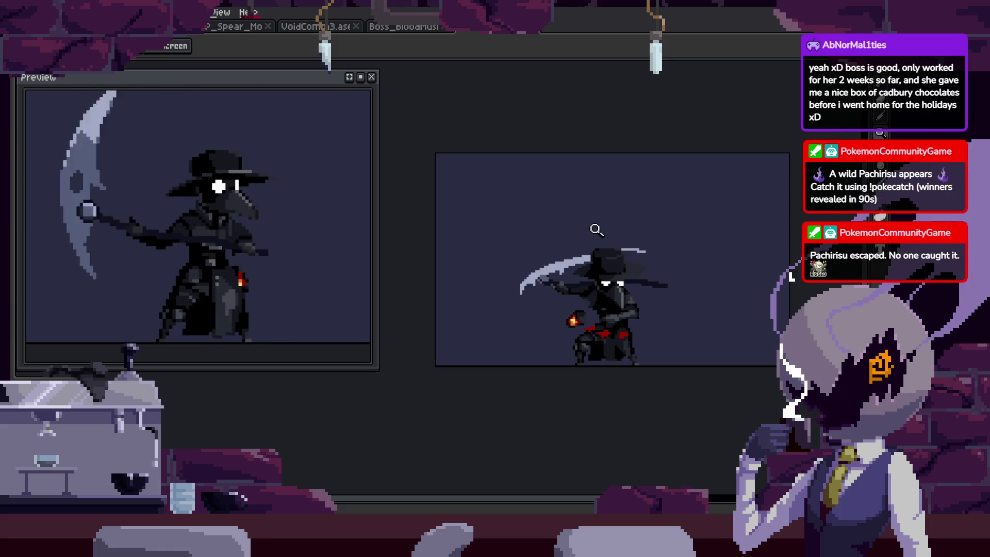
{"action": "scroll", "coordinate": [531, 289], "scroll_direction": "up", "scroll_amount": 3}
{"action": "scroll", "coordinate": [538, 258], "scroll_direction": "up", "scroll_amount": 3}
{"action": "key", "text": "b"}
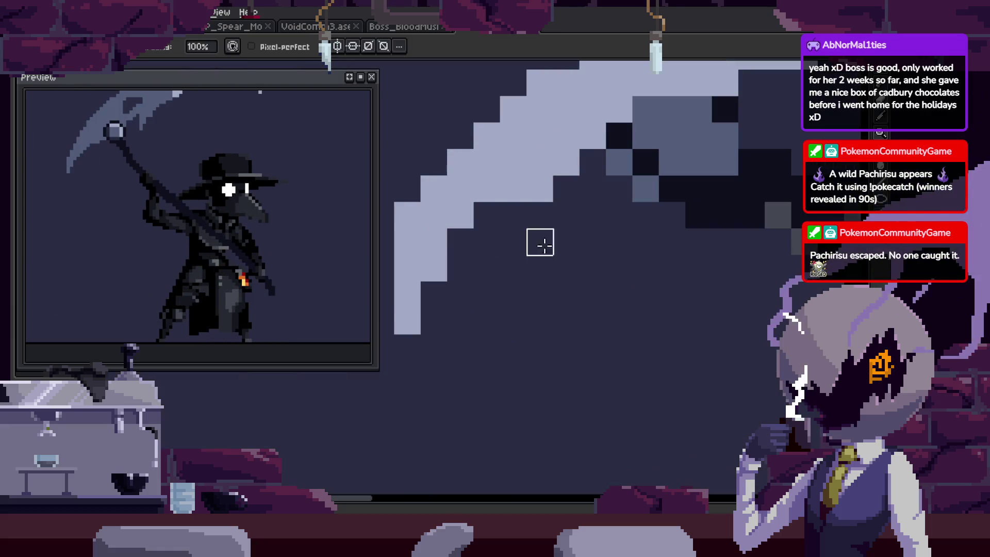
{"action": "key", "text": "z"}
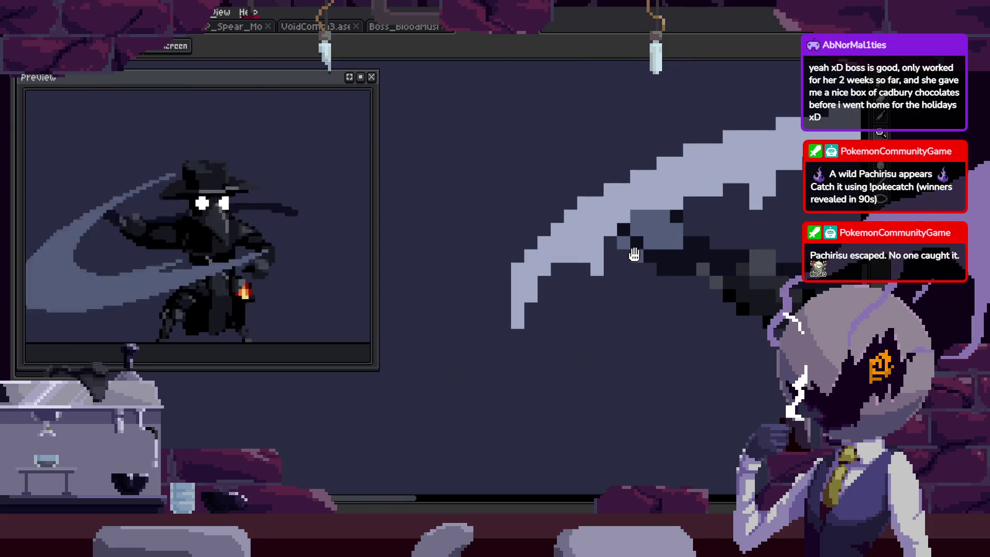
{"action": "left_click", "coordinate": [629, 254]}
{"action": "left_click", "coordinate": [583, 258]}
{"action": "left_click", "coordinate": [541, 260]}
{"action": "key", "text": "b"}
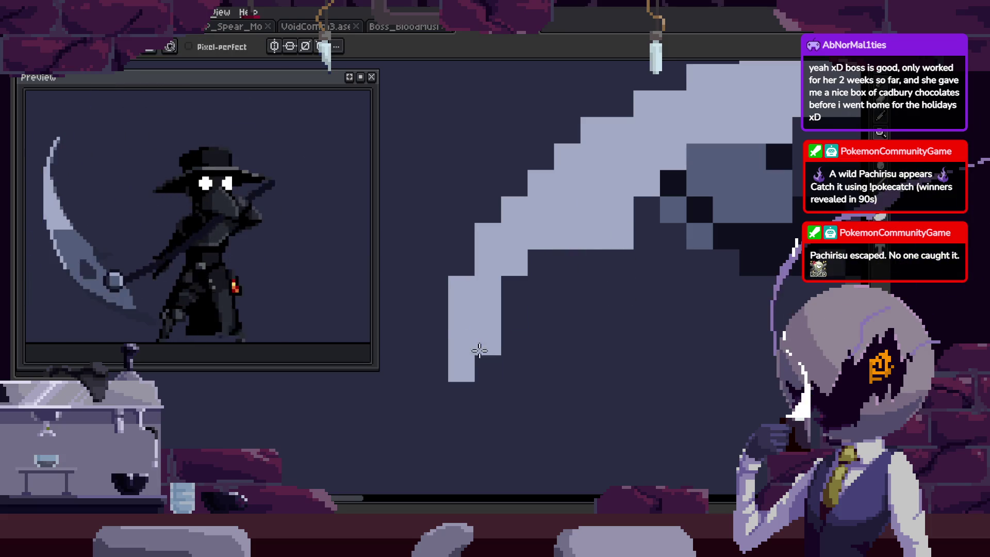
{"action": "scroll", "coordinate": [593, 258], "scroll_direction": "down", "scroll_amount": 3}
Check the current frame in the timeline, then retouch the blade pixels up close.
{"action": "key", "text": "Tab"}
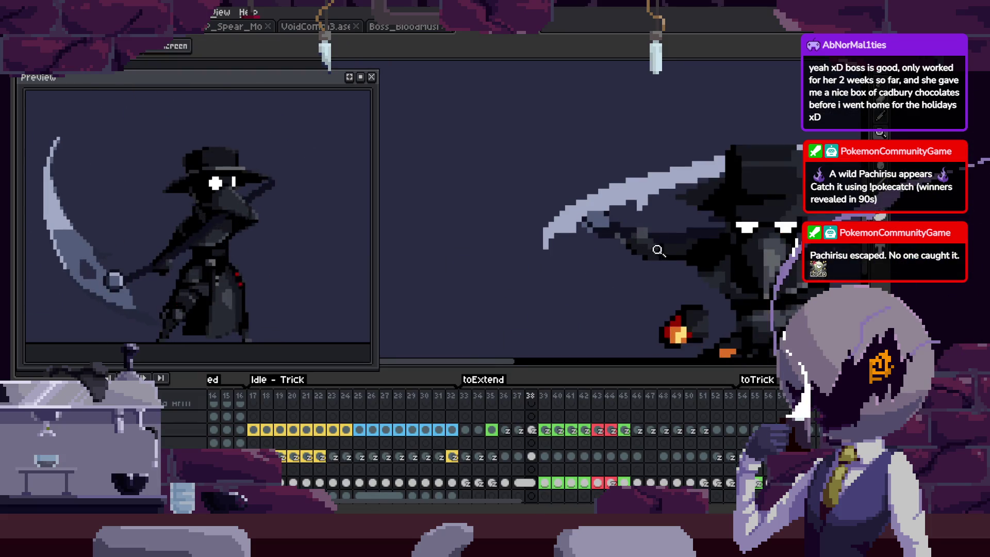
{"action": "key", "text": "Tab"}
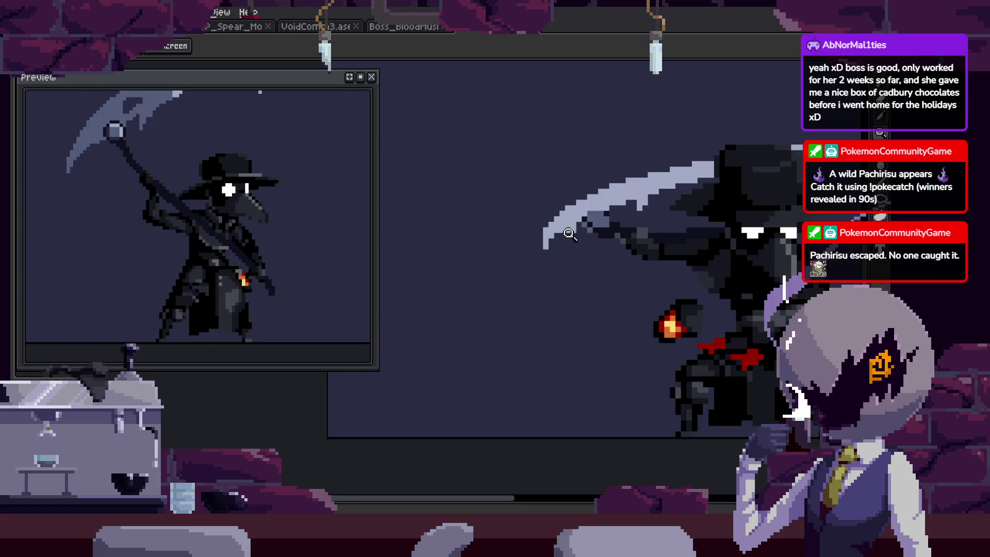
{"action": "scroll", "coordinate": [593, 242], "scroll_direction": "up", "scroll_amount": 4}
{"action": "key", "text": "b"}
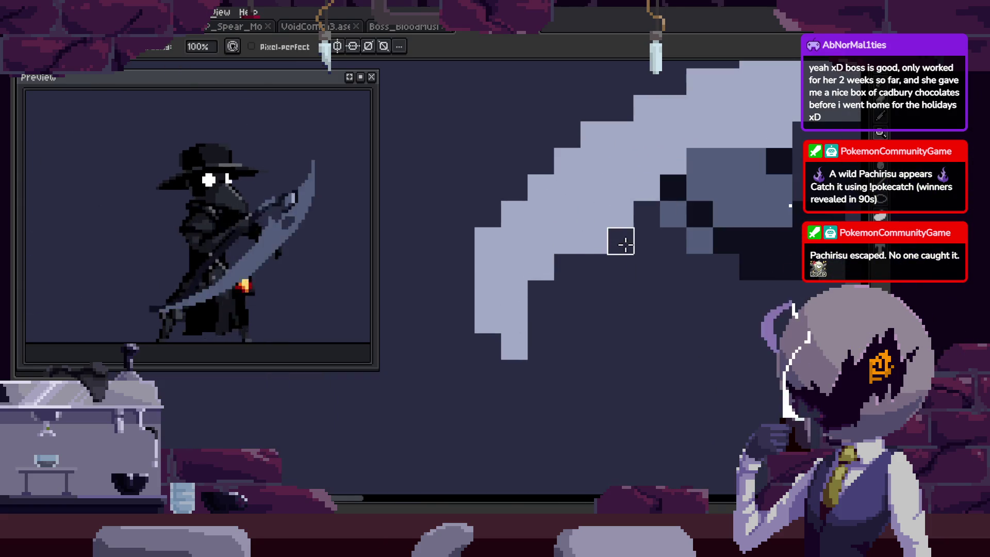
{"action": "key", "text": "e"}
{"action": "left_click", "coordinate": [684, 259]}
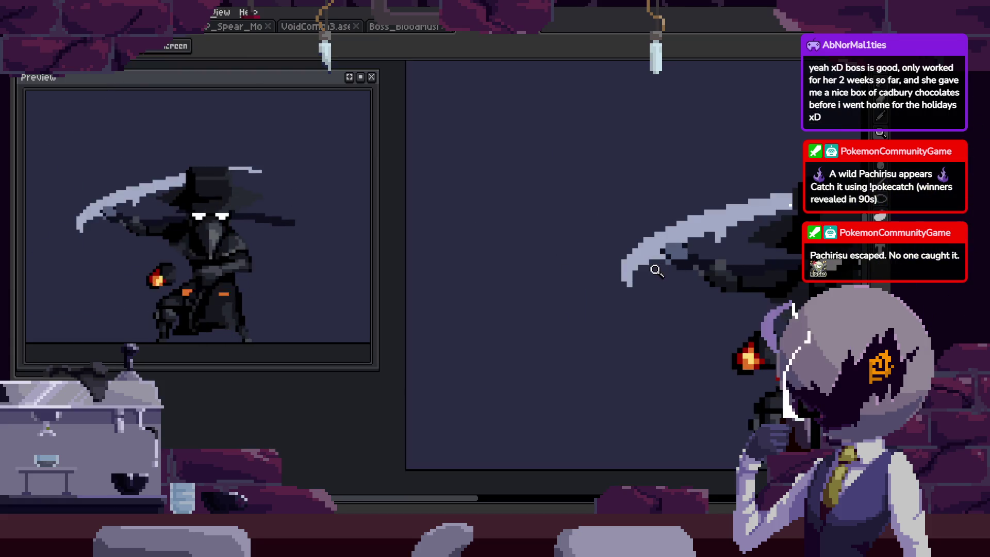
{"action": "key", "text": "b"}
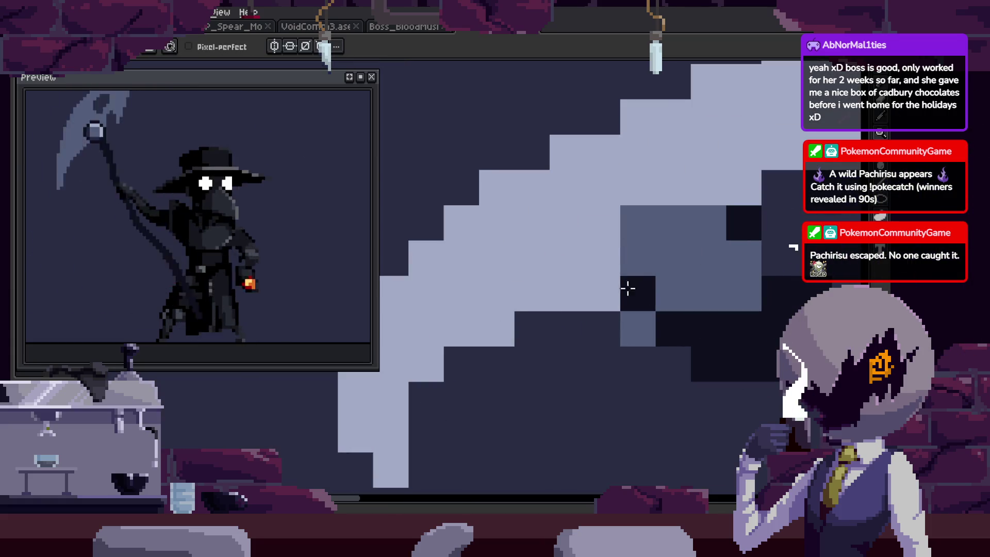
{"action": "key", "text": "z"}
{"action": "scroll", "coordinate": [632, 229], "scroll_direction": "down", "scroll_amount": 4}
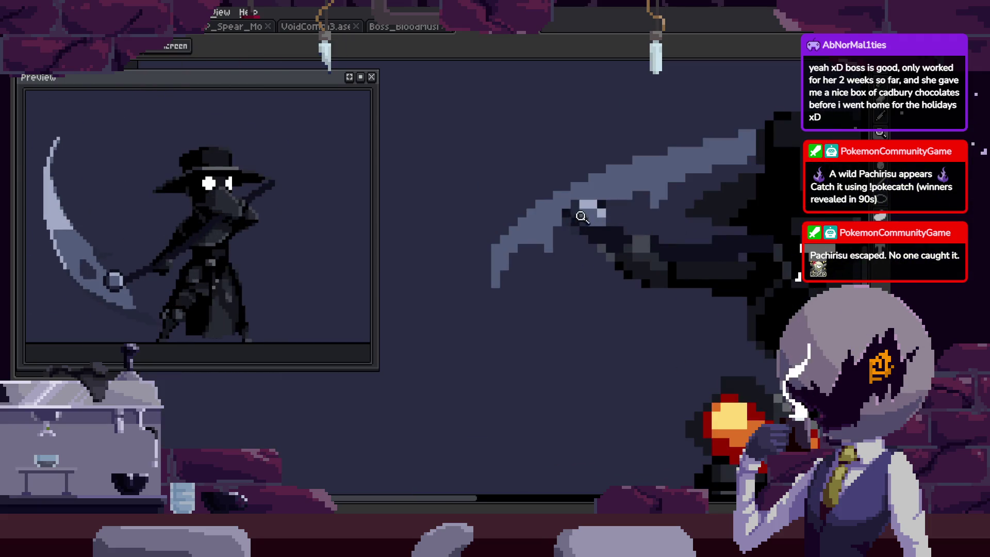
{"action": "key", "text": "b"}
{"action": "scroll", "coordinate": [507, 238], "scroll_direction": "up", "scroll_amount": 3}
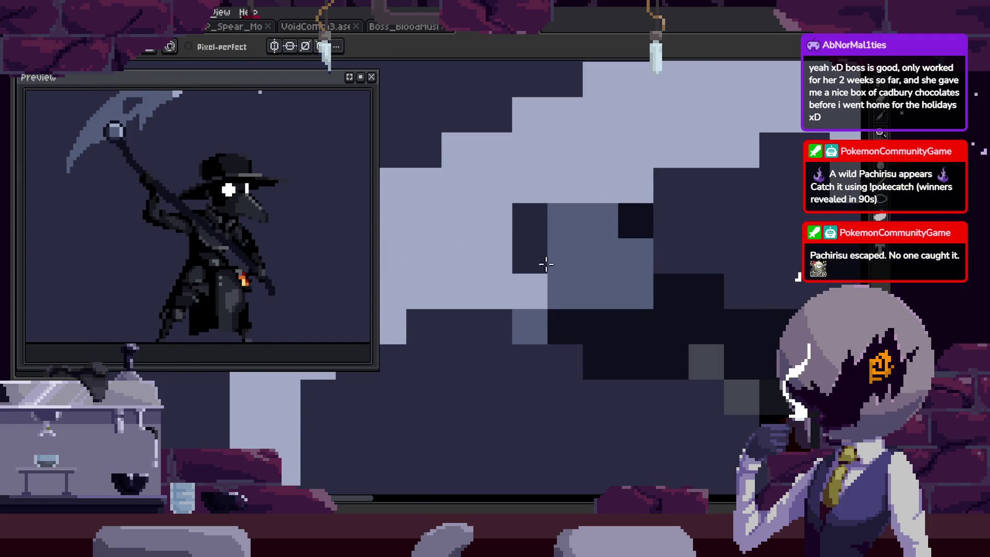
{"action": "scroll", "coordinate": [545, 264], "scroll_direction": "down", "scroll_amount": 3}
{"action": "scroll", "coordinate": [593, 258], "scroll_direction": "up", "scroll_amount": 2}
Continue polishing the blade shading, then zoom back out to the whole character.
{"action": "key", "text": "z"}
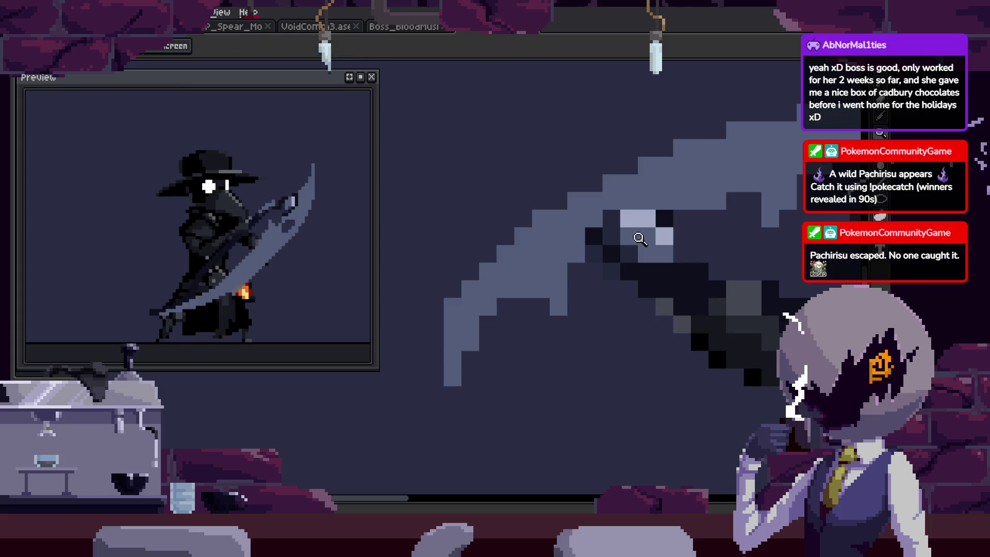
{"action": "scroll", "coordinate": [644, 227], "scroll_direction": "up", "scroll_amount": 1}
{"action": "scroll", "coordinate": [619, 237], "scroll_direction": "down", "scroll_amount": 1}
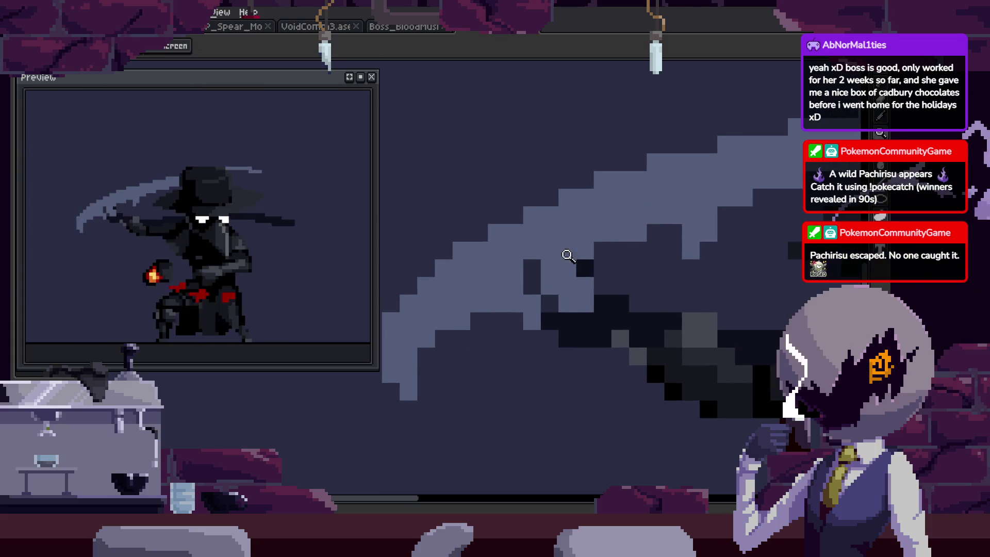
{"action": "scroll", "coordinate": [641, 215], "scroll_direction": "up", "scroll_amount": 2}
{"action": "key", "text": "z"}
{"action": "scroll", "coordinate": [619, 314], "scroll_direction": "down", "scroll_amount": 2}
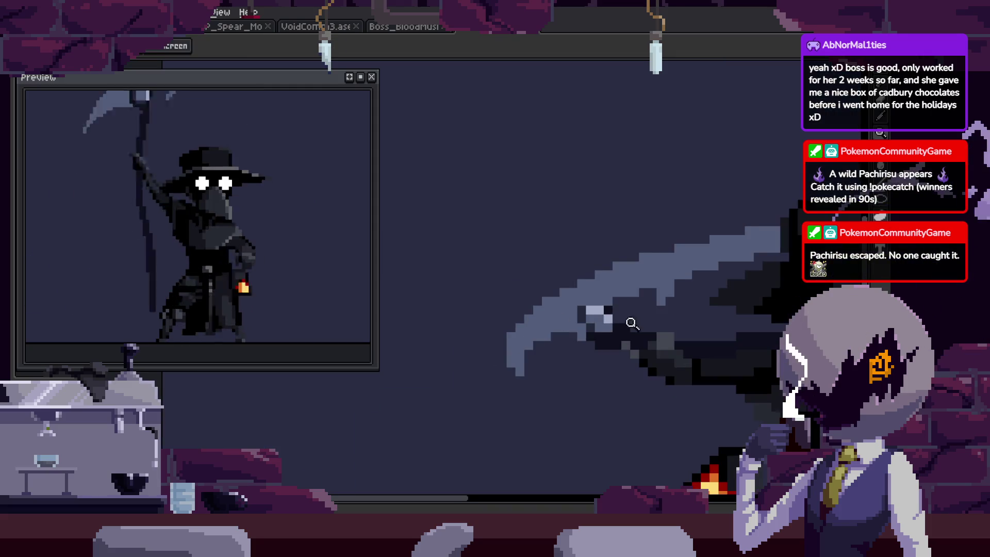
{"action": "scroll", "coordinate": [639, 258], "scroll_direction": "down", "scroll_amount": 1}
{"action": "scroll", "coordinate": [649, 206], "scroll_direction": "down", "scroll_amount": 2}
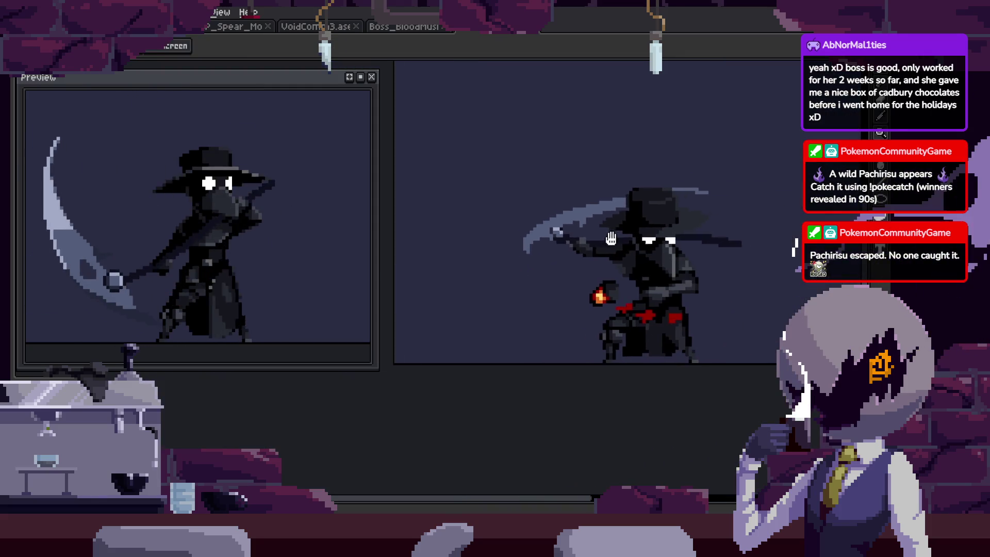
{"action": "scroll", "coordinate": [650, 242], "scroll_direction": "down", "scroll_amount": 1}
{"action": "key", "text": "v"}
{"action": "scroll", "coordinate": [575, 199], "scroll_direction": "up", "scroll_amount": 2}
{"action": "scroll", "coordinate": [564, 250], "scroll_direction": "up", "scroll_amount": 2}
{"action": "scroll", "coordinate": [579, 265], "scroll_direction": "up", "scroll_amount": 1}
{"action": "key", "text": "b"}
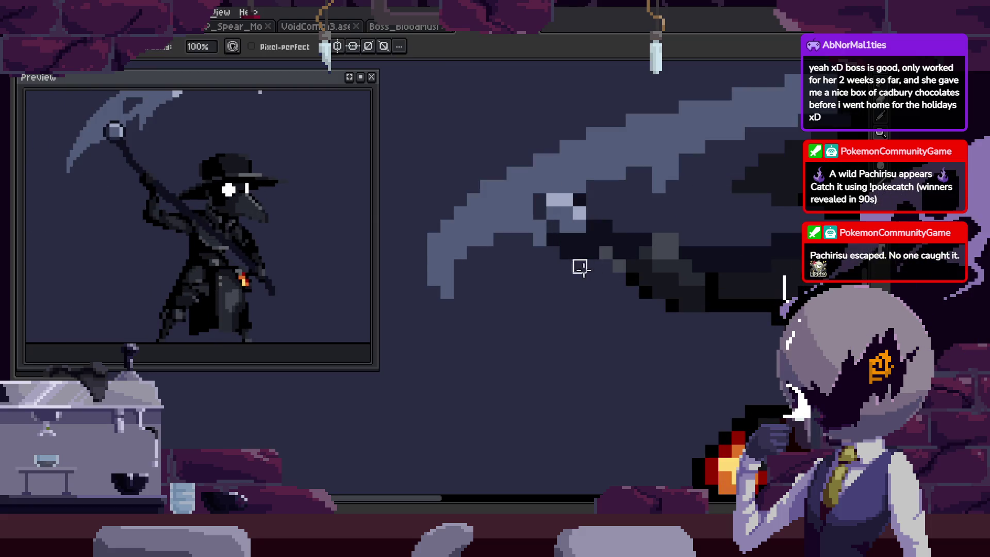
{"action": "key", "text": "z"}
{"action": "scroll", "coordinate": [544, 250], "scroll_direction": "up", "scroll_amount": 1}
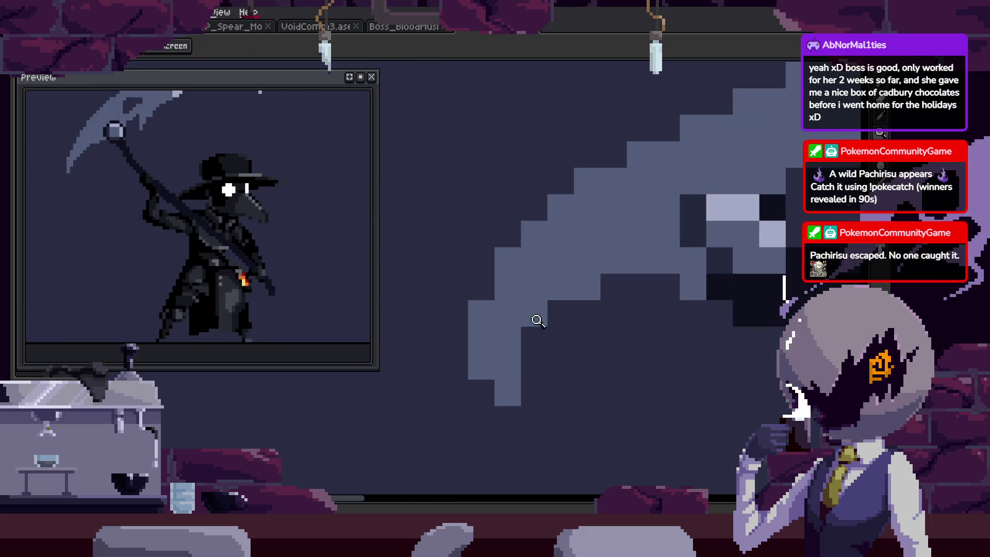
{"action": "key", "text": "b"}
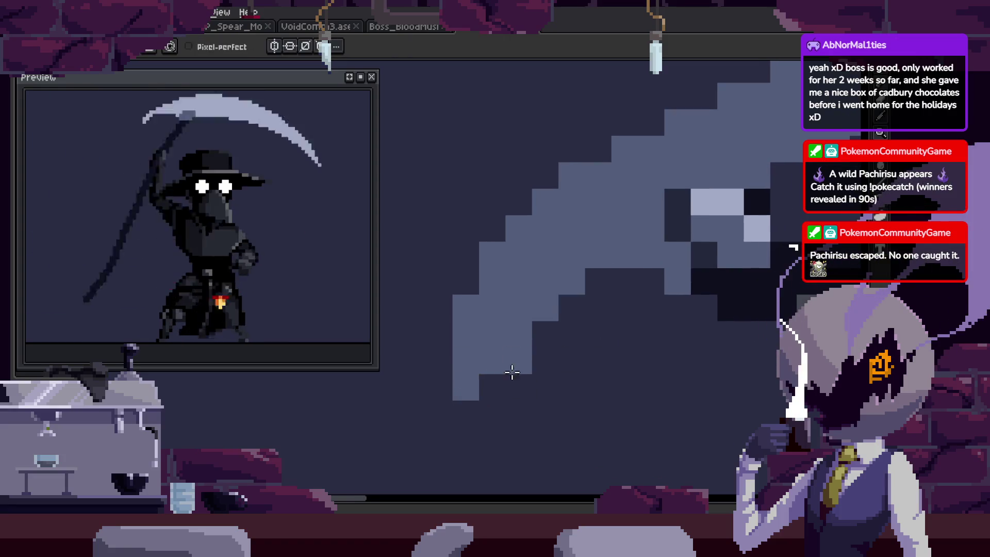
{"action": "key", "text": "z"}
{"action": "scroll", "coordinate": [464, 366], "scroll_direction": "down", "scroll_amount": 5}
Check the timeline again and paste a copy of the blade pixels for repositioning.
{"action": "key", "text": "Tab"}
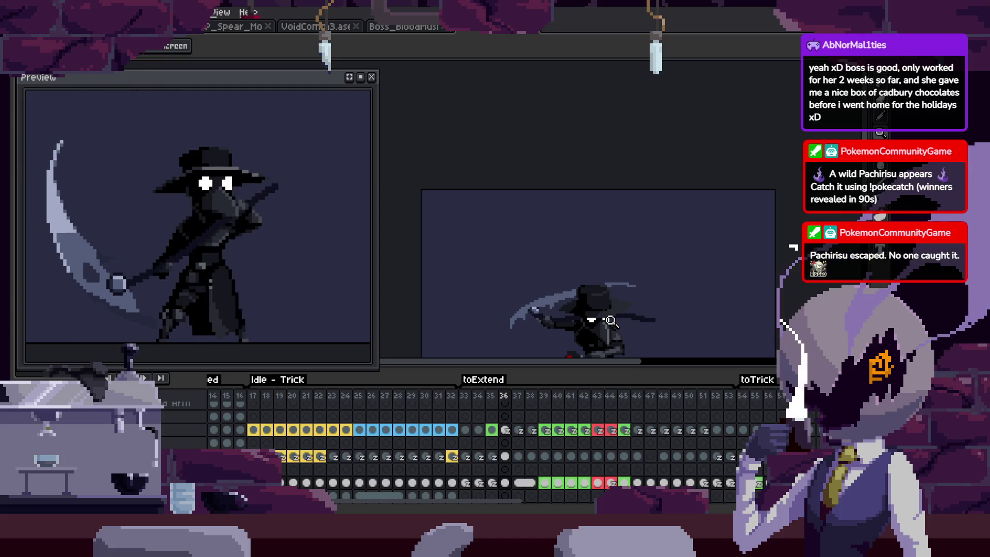
{"action": "key", "text": "Tab"}
{"action": "scroll", "coordinate": [577, 284], "scroll_direction": "up", "scroll_amount": 5}
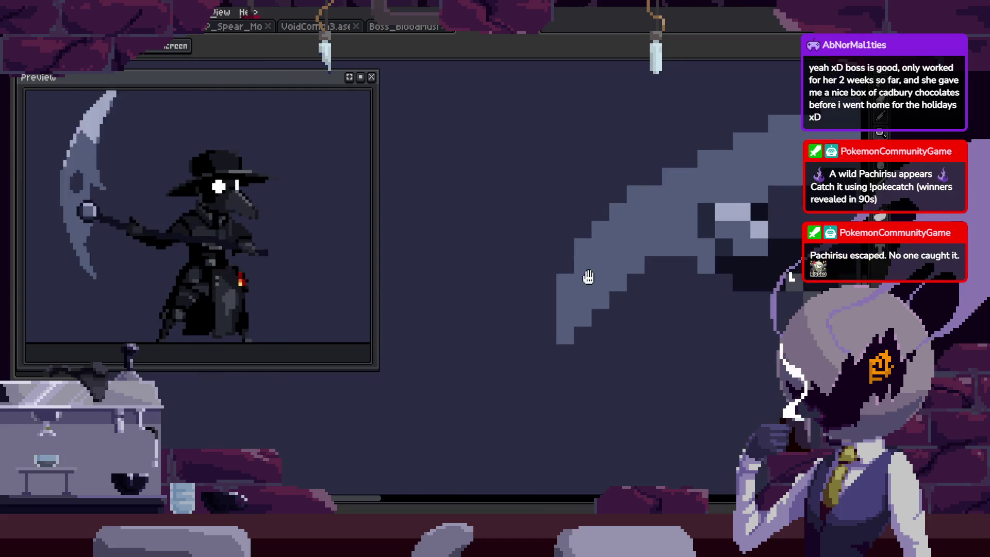
{"action": "key", "text": "ctrl+v"}
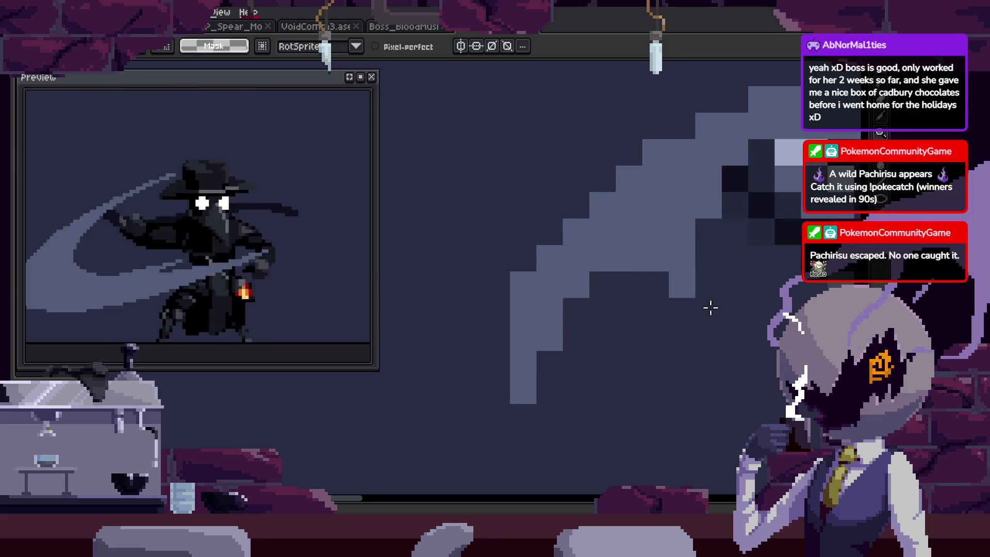
Paste the copied scythe blade, nudge it one pixel left, and commit it.
{"action": "key", "text": "ctrl+v"}
{"action": "left_click_drag", "start_coordinate": [612, 284], "coordinate": [589, 288]}
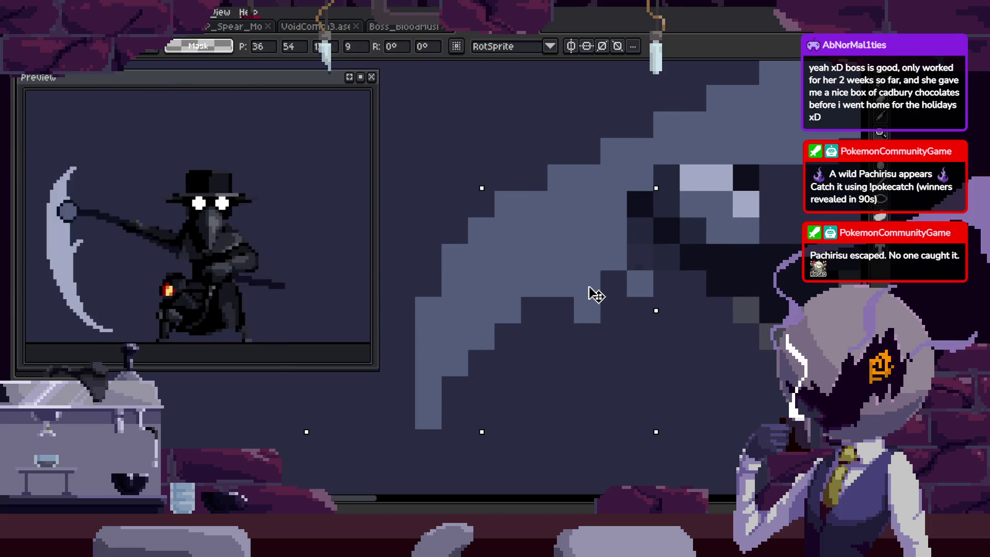
{"action": "key", "text": "Return"}
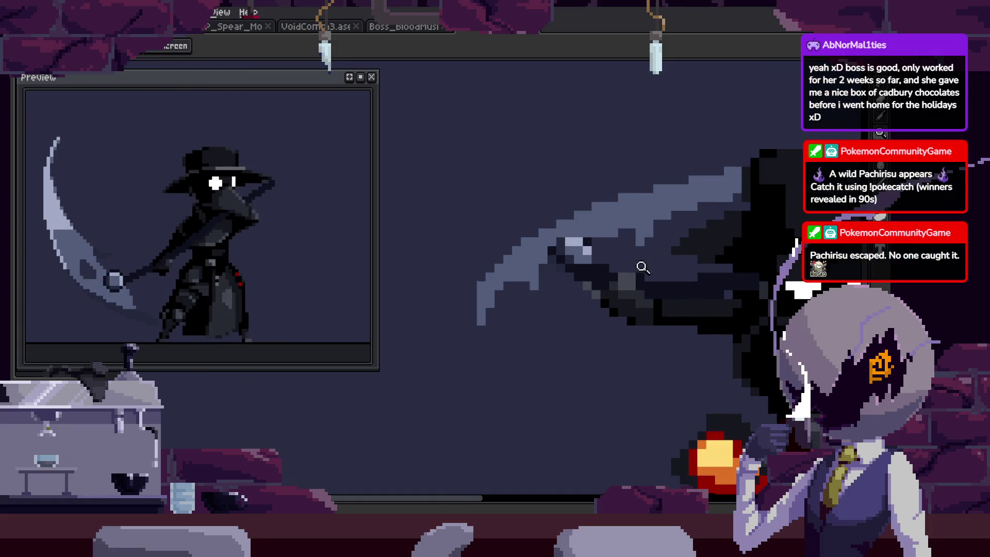
Select the blade by colour, move it up and to the right, and deselect.
{"action": "key", "text": "ctrl+v"}
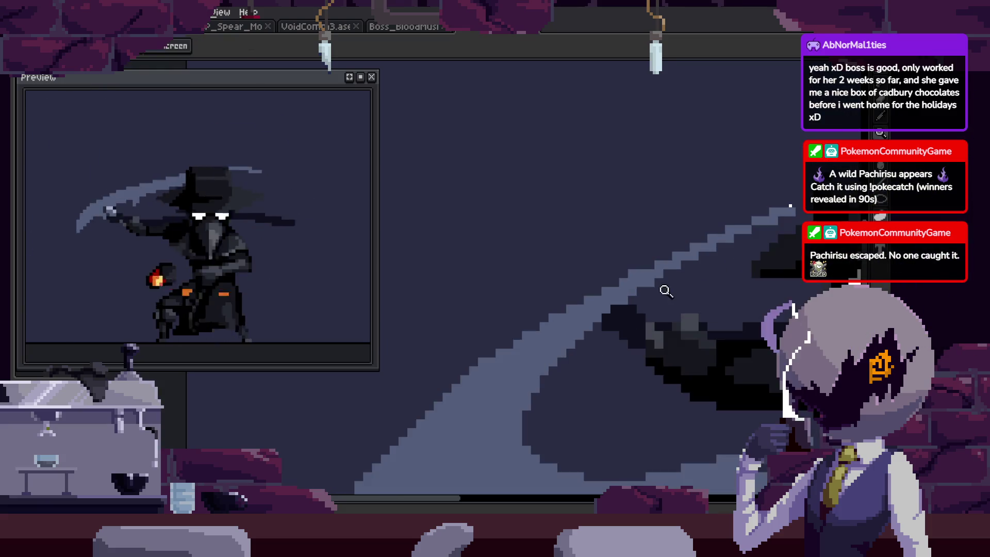
{"action": "key", "text": "b"}
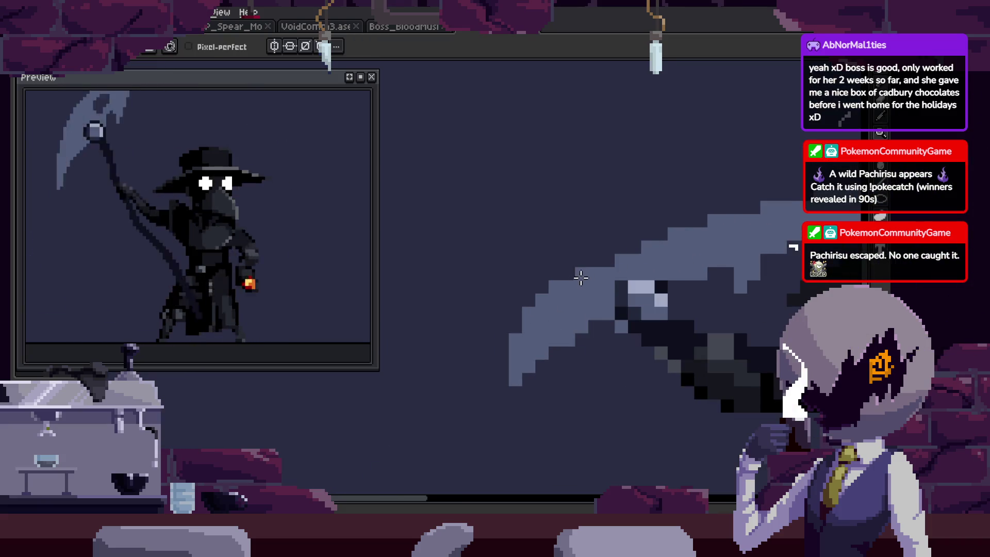
{"action": "key", "text": "w"}
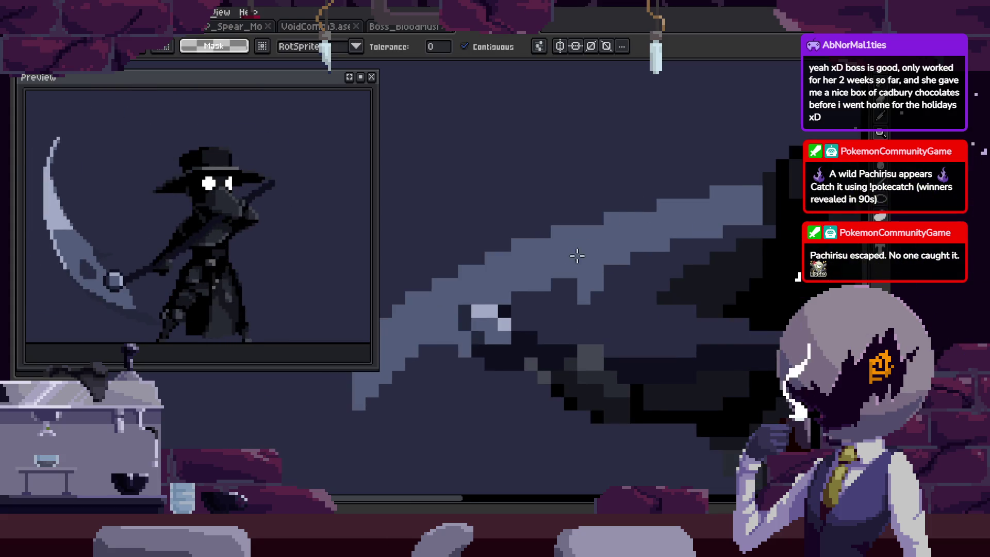
{"action": "left_click_drag", "start_coordinate": [619, 259], "coordinate": [643, 226]}
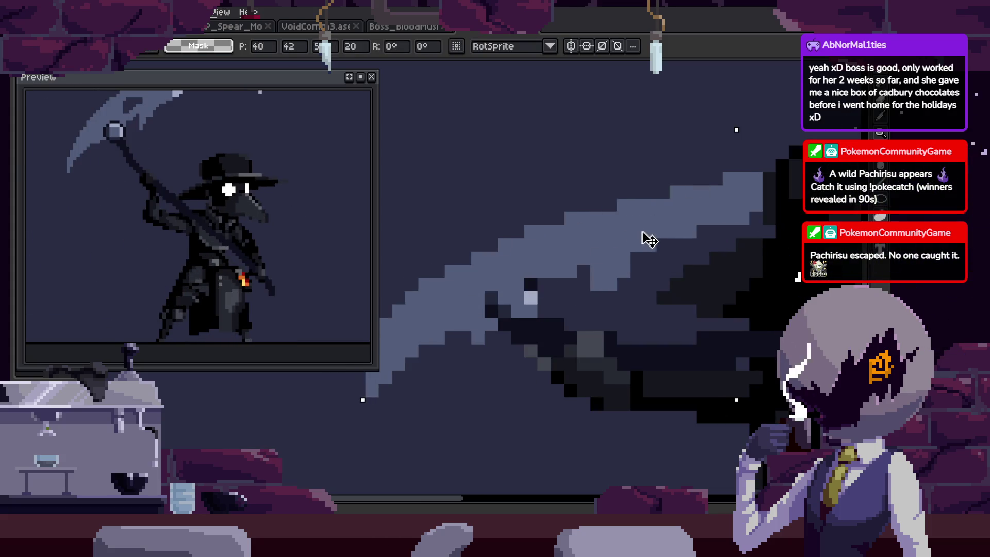
{"action": "key", "text": "ctrl+d"}
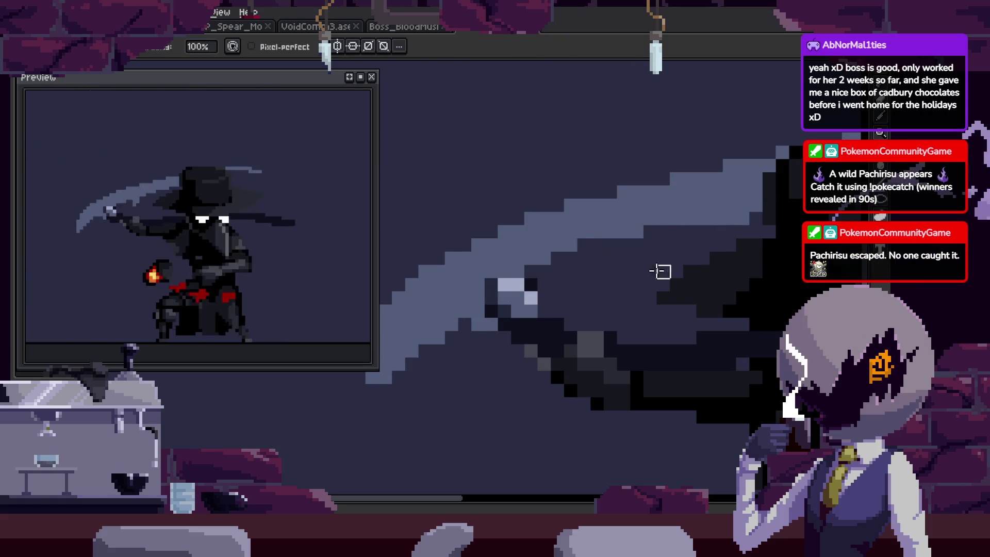
On the next frame, paste the blade, nudge it up-right, and commit it.
{"action": "key", "text": "Right"}
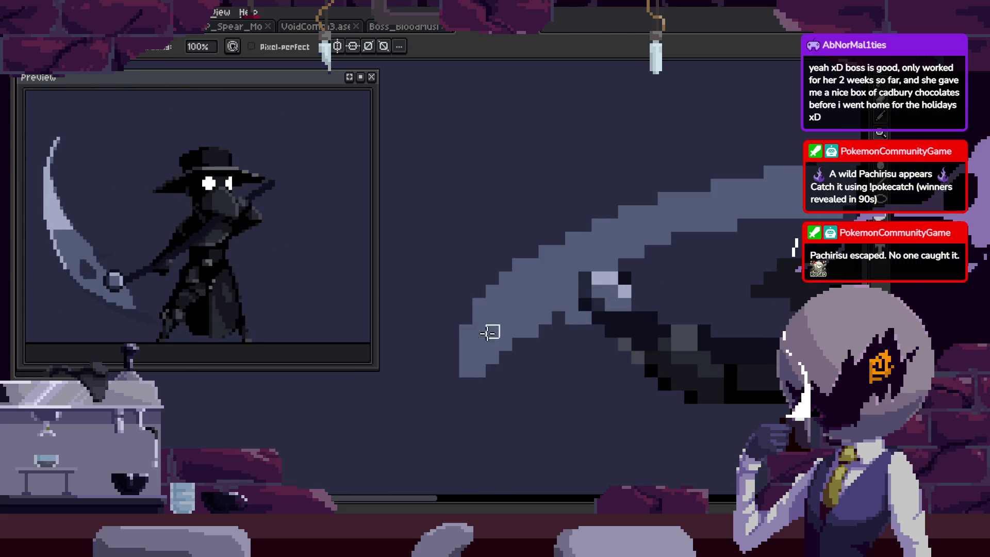
{"action": "key", "text": "z"}
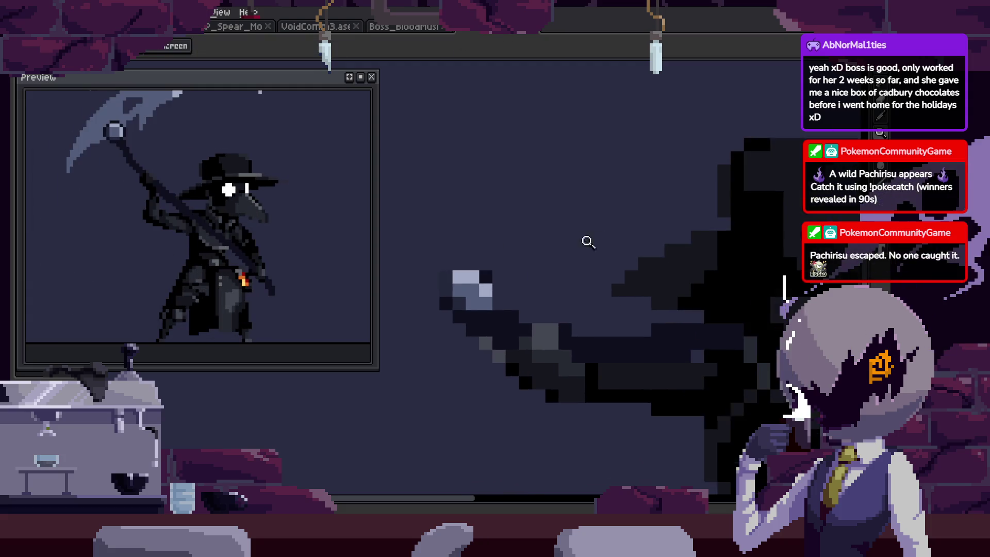
{"action": "key", "text": "ctrl+v"}
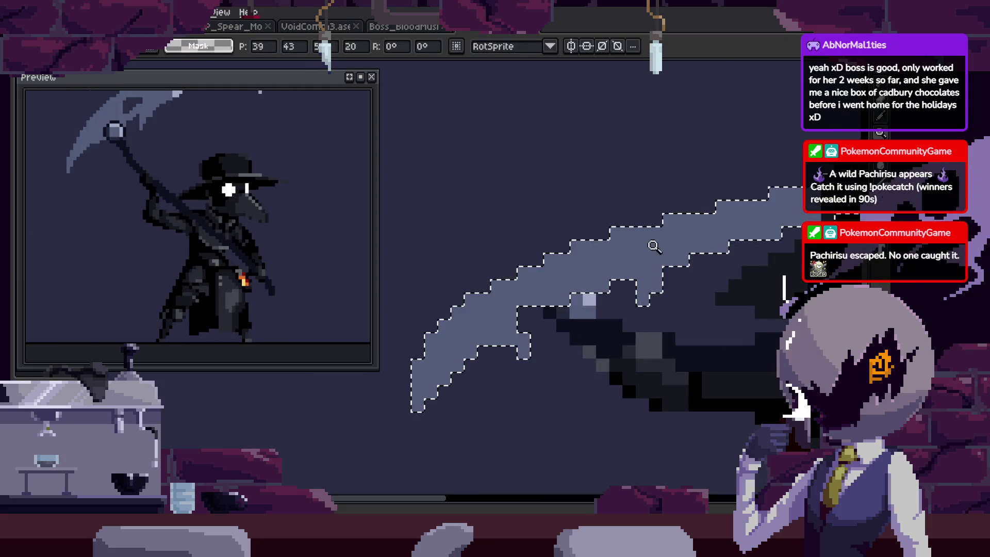
{"action": "scroll", "coordinate": [653, 246], "scroll_direction": "right", "scroll_amount": 2}
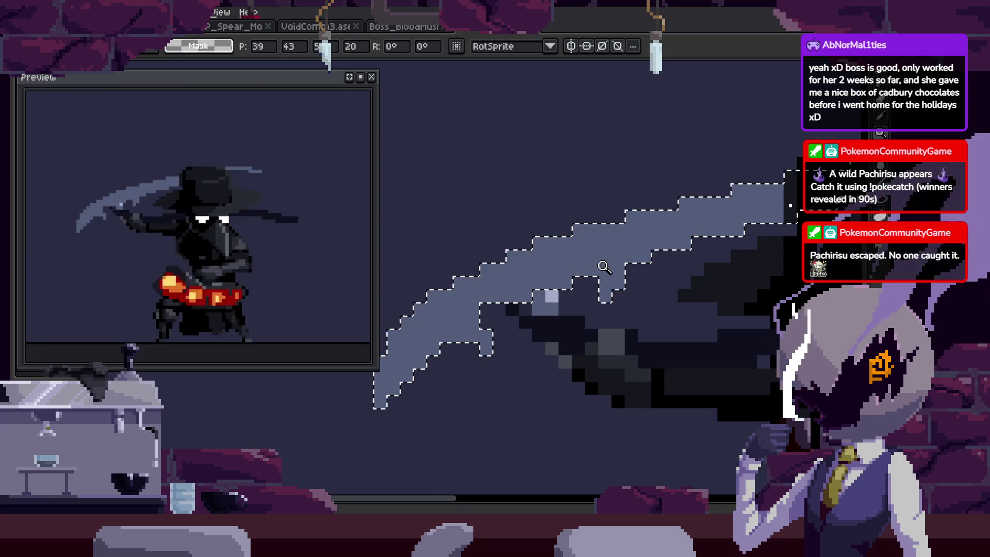
{"action": "left_click_drag", "start_coordinate": [606, 276], "coordinate": [633, 249]}
{"action": "key", "text": "Return"}
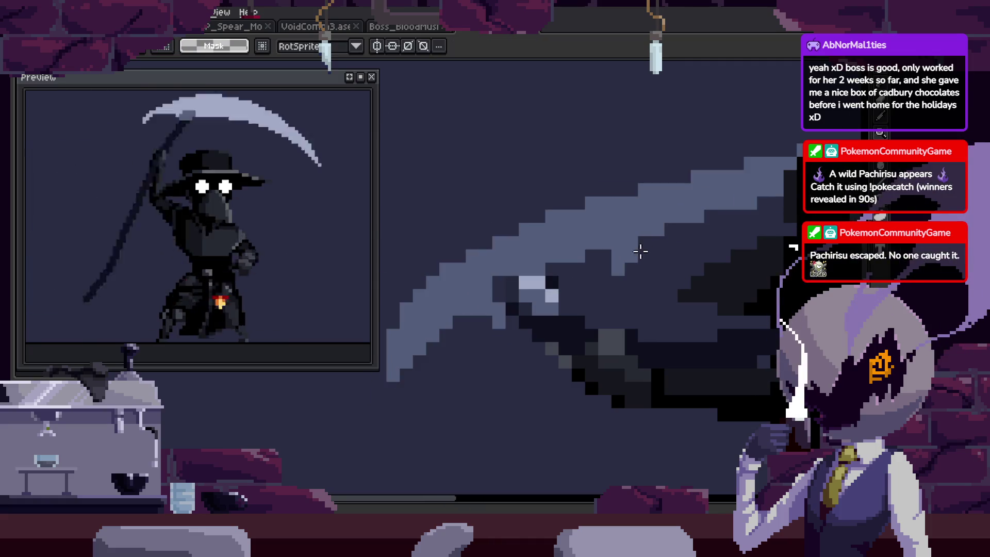
{"action": "key", "text": "z"}
{"action": "key", "text": "Return"}
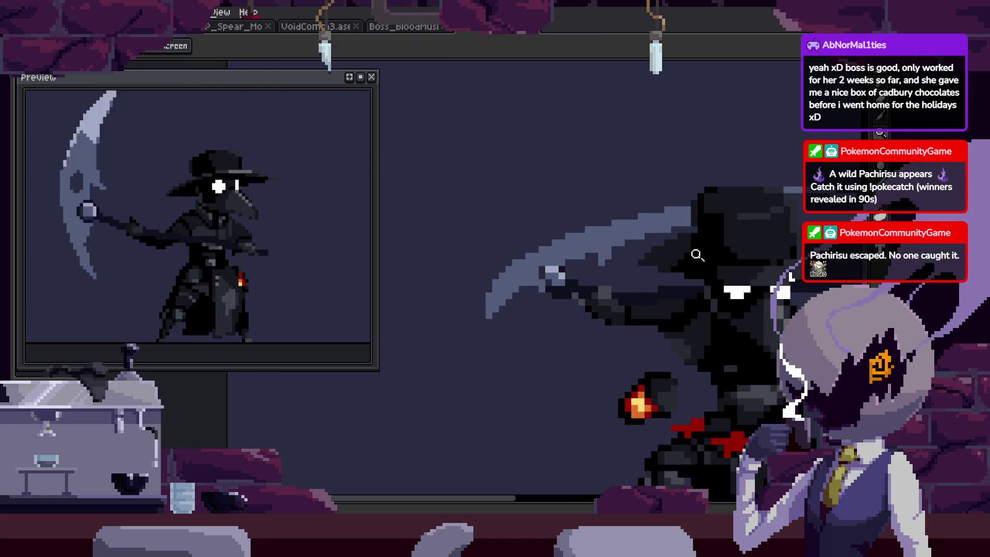
Zoom in on the crouching pose's scythe tip and paste the copied blade piece there.
{"action": "scroll", "coordinate": [672, 218], "scroll_direction": "down", "scroll_amount": 1}
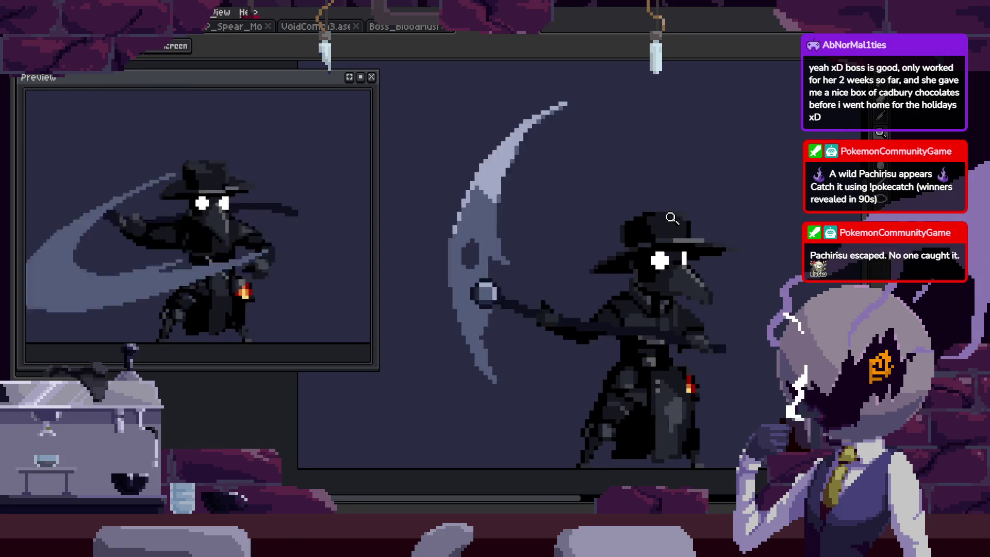
{"action": "scroll", "coordinate": [672, 219], "scroll_direction": "up", "scroll_amount": 1}
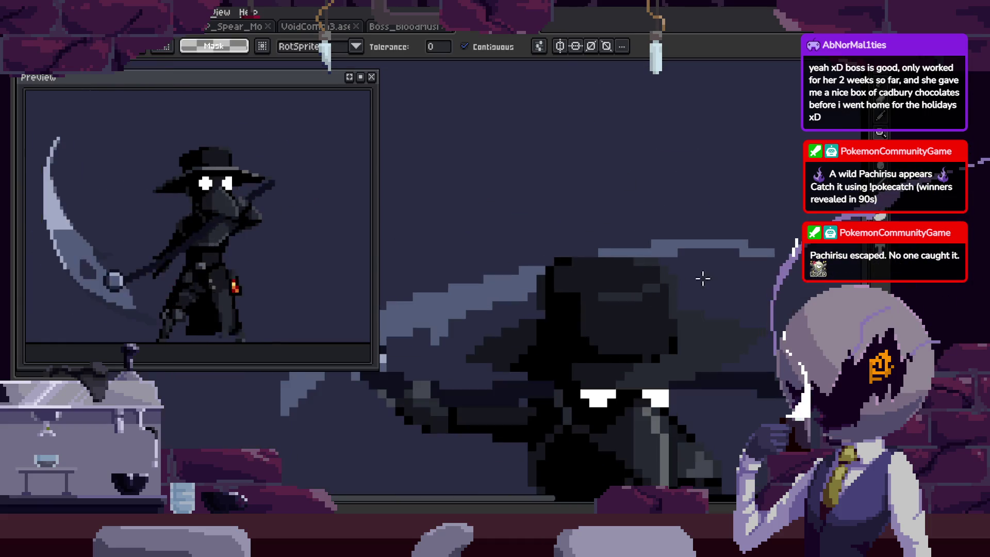
{"action": "scroll", "coordinate": [575, 295], "scroll_direction": "up", "scroll_amount": 2}
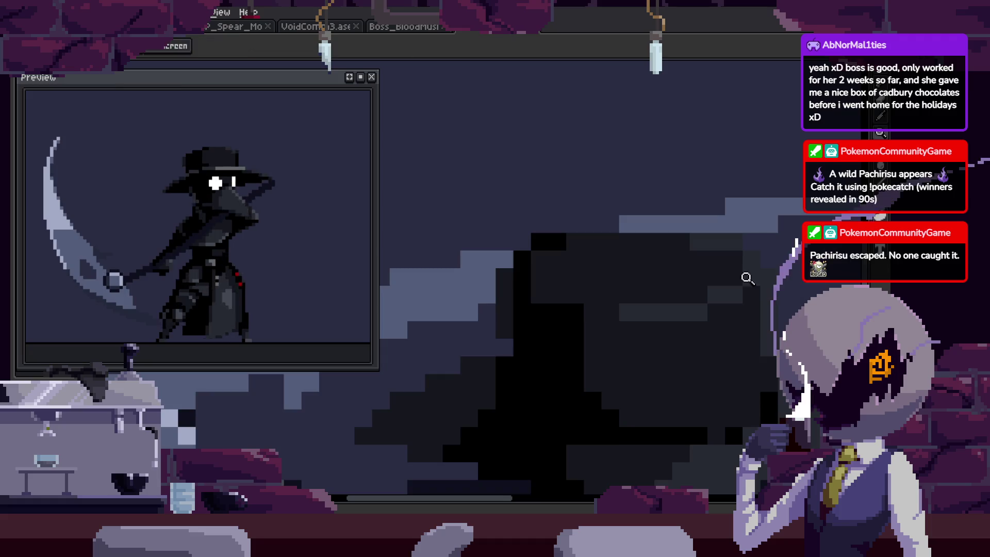
{"action": "scroll", "coordinate": [656, 272], "scroll_direction": "down", "scroll_amount": 2}
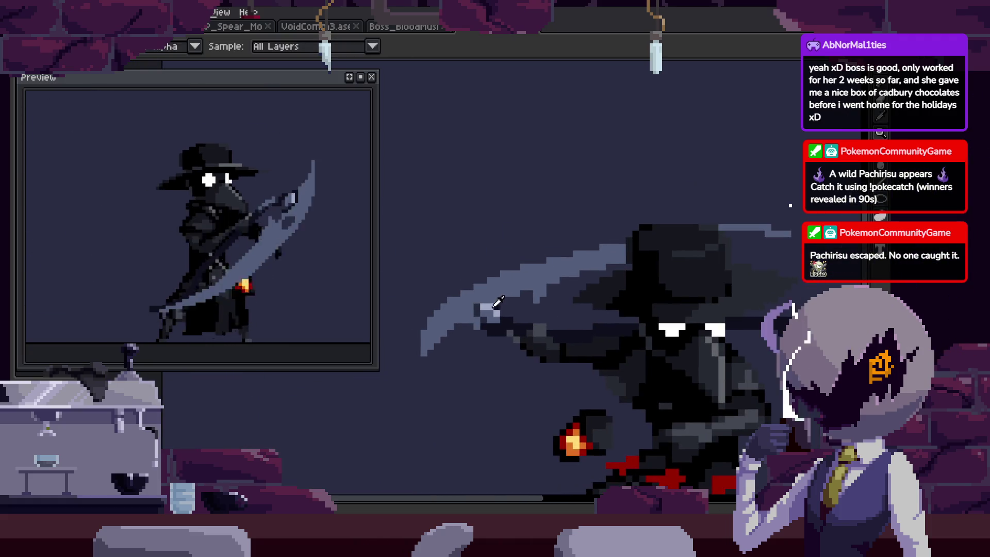
{"action": "scroll", "coordinate": [745, 202], "scroll_direction": "up", "scroll_amount": 2}
{"action": "key", "text": "b"}
{"action": "scroll", "coordinate": [686, 230], "scroll_direction": "up", "scroll_amount": 1}
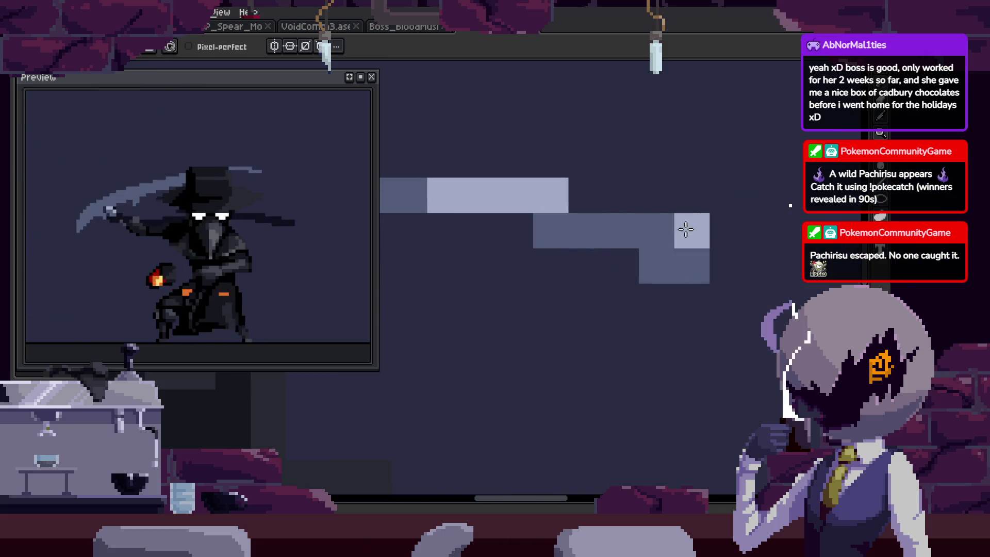
{"action": "scroll", "coordinate": [702, 270], "scroll_direction": "down", "scroll_amount": 3}
{"action": "scroll", "coordinate": [689, 250], "scroll_direction": "up", "scroll_amount": 2}
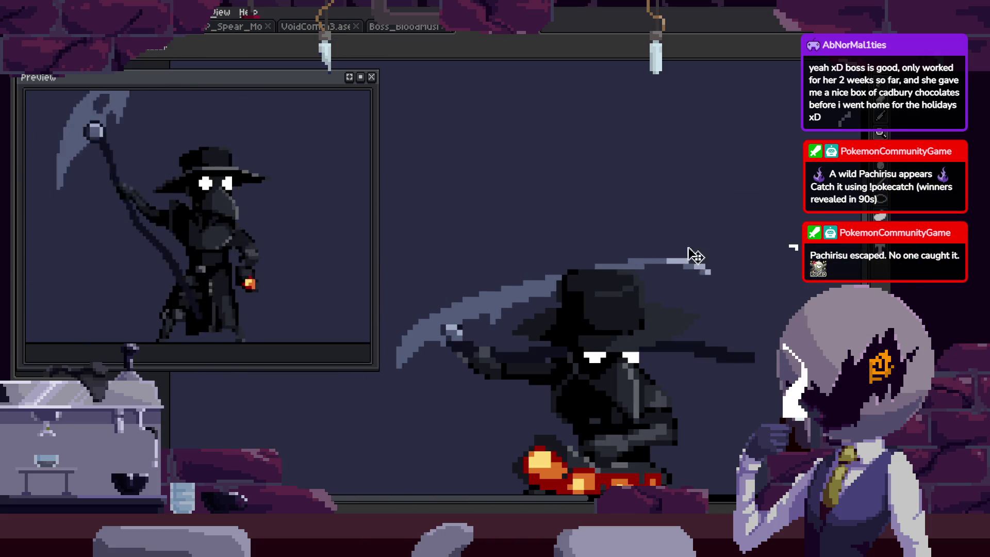
{"action": "key", "text": "z"}
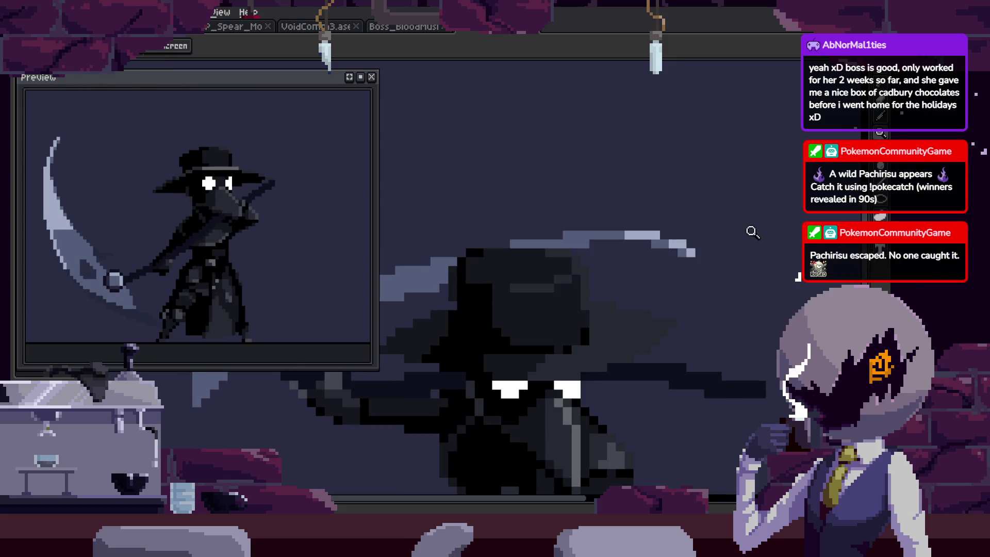
{"action": "scroll", "coordinate": [701, 233], "scroll_direction": "up", "scroll_amount": 3}
{"action": "key", "text": "ctrl+v"}
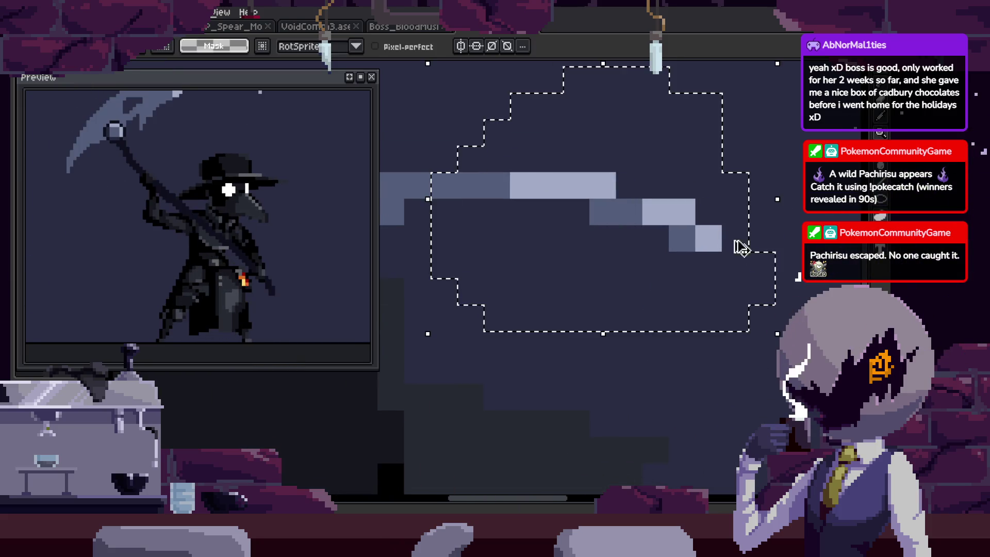
Commit the pasted pale blade-tip strip on the crouching frame and zoom out.
{"action": "scroll", "coordinate": [678, 248], "scroll_direction": "down", "scroll_amount": 3}
{"action": "scroll", "coordinate": [612, 305], "scroll_direction": "up", "scroll_amount": 3}
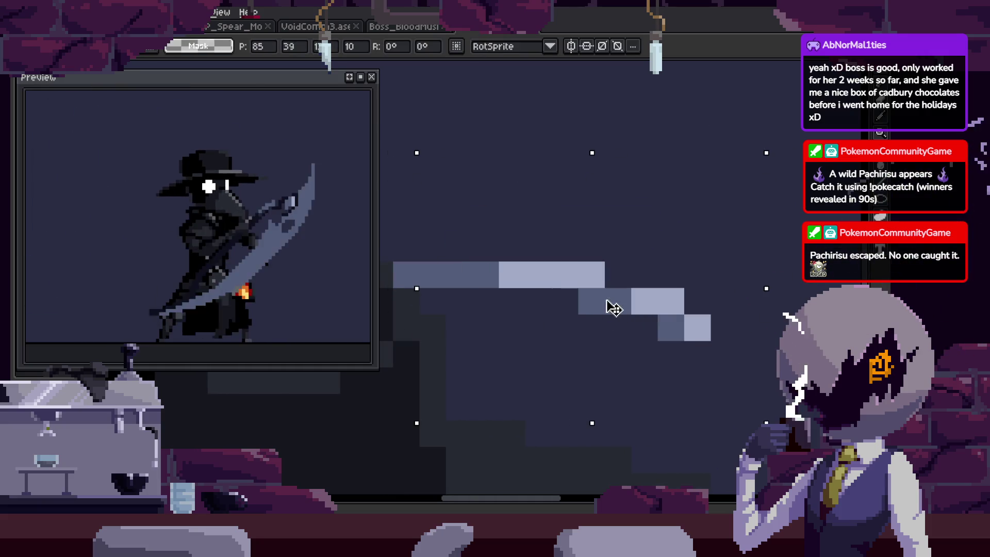
{"action": "key", "text": "z"}
{"action": "scroll", "coordinate": [645, 299], "scroll_direction": "down", "scroll_amount": 3}
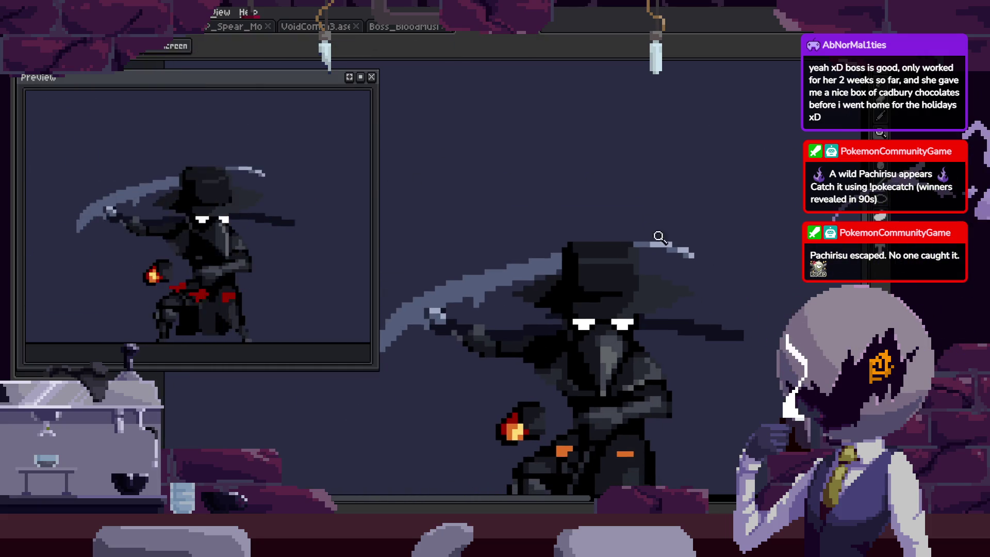
{"action": "scroll", "coordinate": [666, 298], "scroll_direction": "down", "scroll_amount": 1}
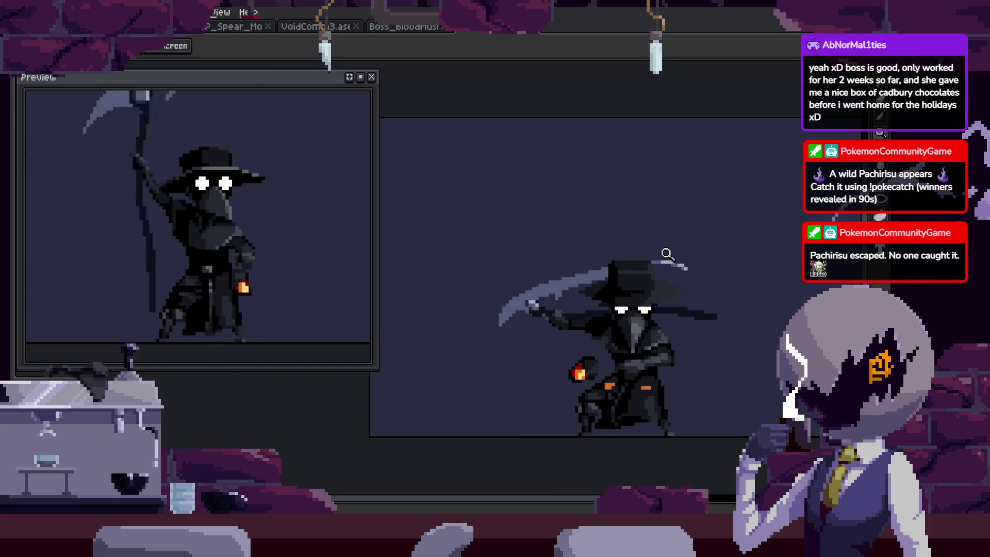
{"action": "scroll", "coordinate": [287, 208], "scroll_direction": "down", "scroll_amount": 1}
Recentre the whole boss in the preview, briefly showing then hiding the animation timeline.
{"action": "left_click_drag", "start_coordinate": [284, 208], "coordinate": [267, 253]}
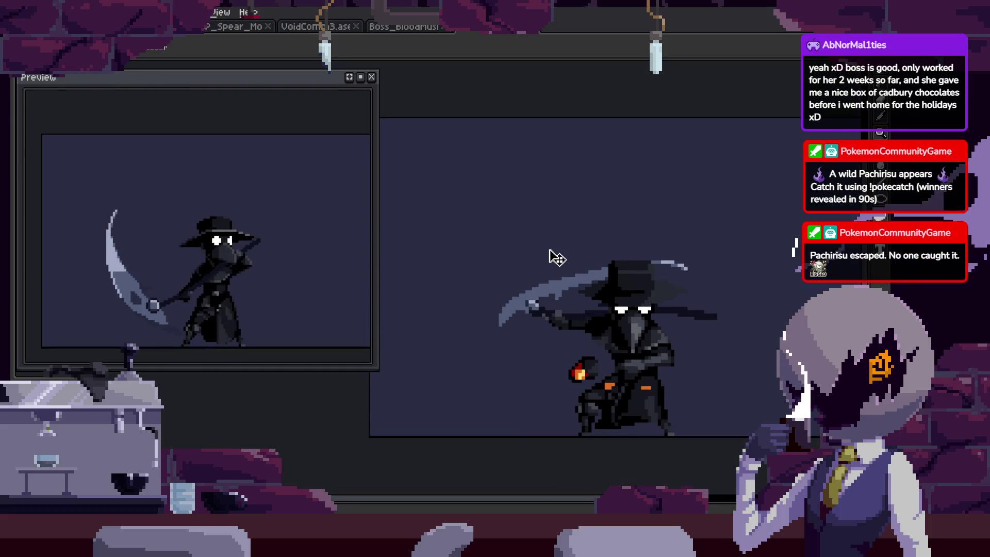
{"action": "key", "text": "Tab"}
{"action": "scroll", "coordinate": [673, 251], "scroll_direction": "up", "scroll_amount": 3}
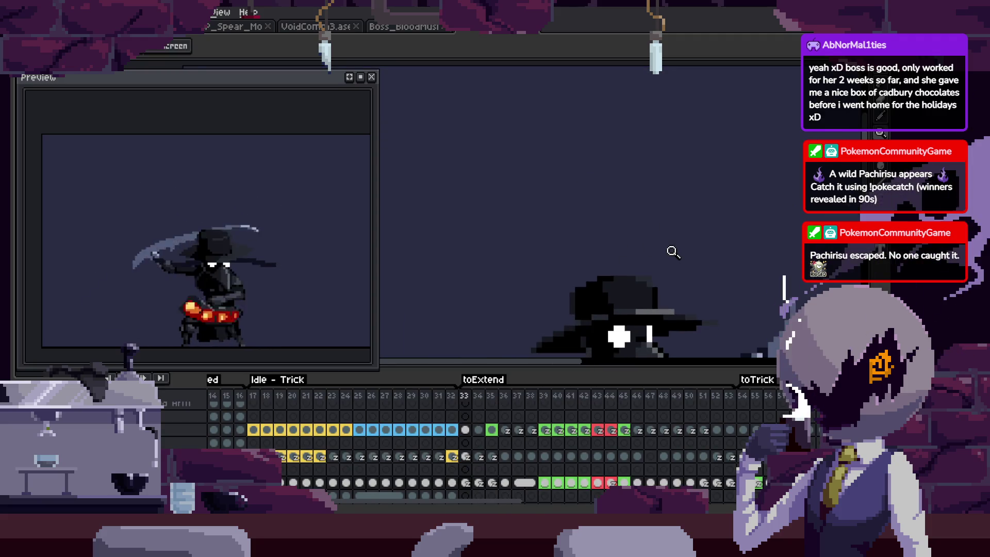
{"action": "key", "text": "Tab"}
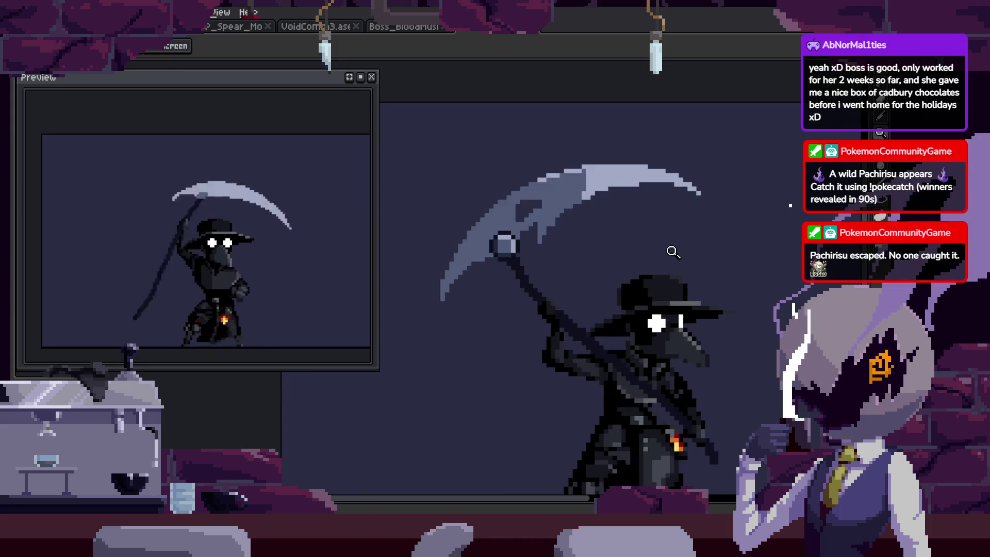
{"action": "scroll", "coordinate": [673, 251], "scroll_direction": "down", "scroll_amount": 1}
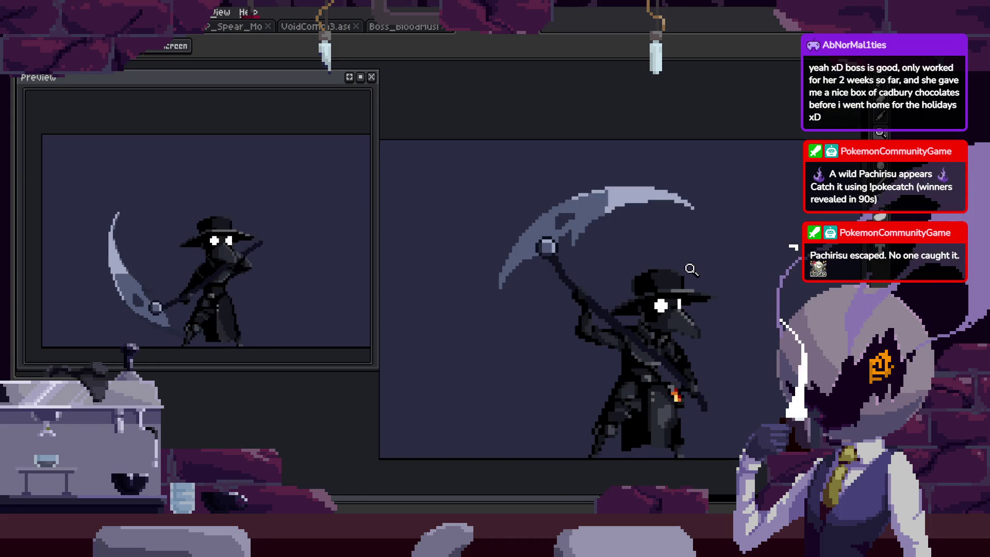
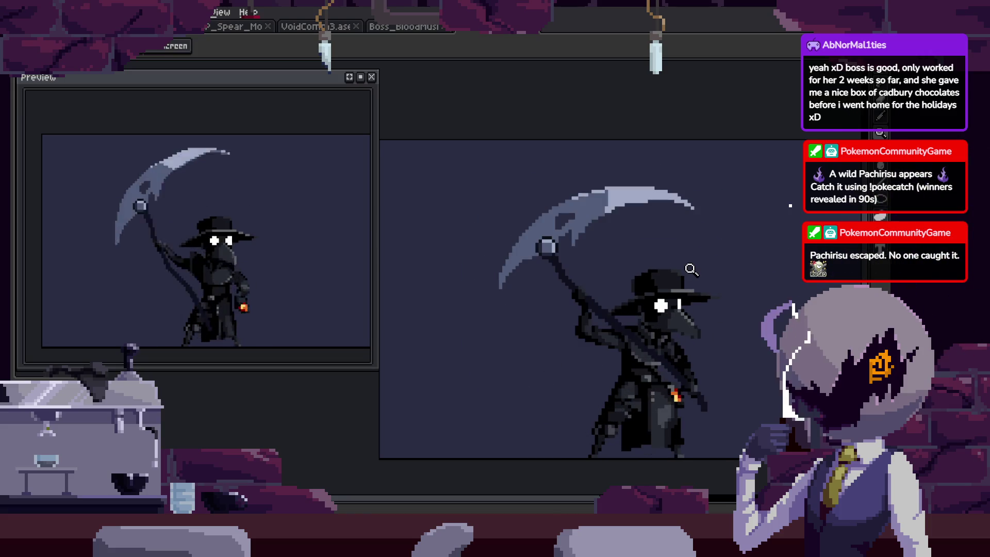
Zoom in and recentre the view on the sprite, then start the attack animation looping.
{"action": "left_click", "coordinate": [572, 230]}
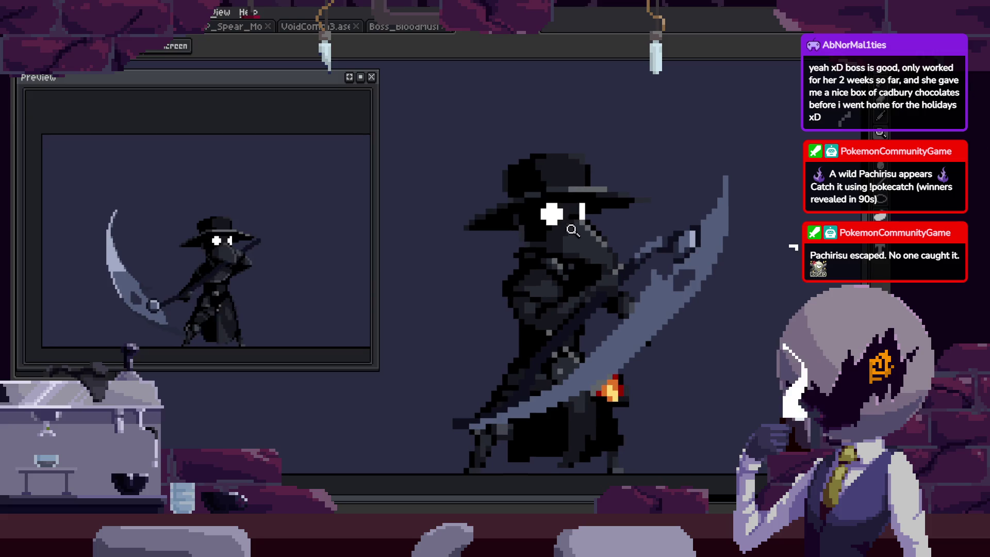
{"action": "scroll", "coordinate": [619, 238], "scroll_direction": "down", "scroll_amount": 3}
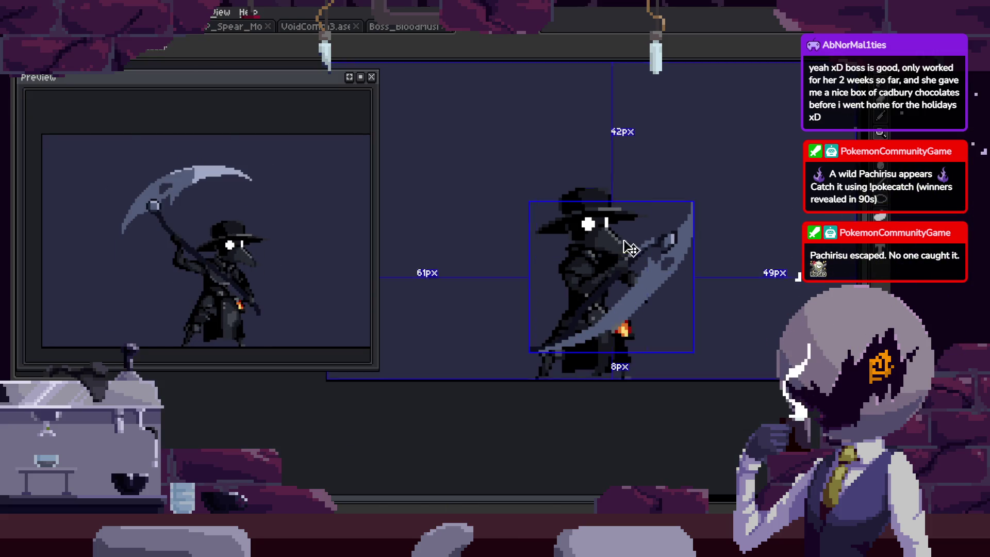
{"action": "key", "text": "Tab"}
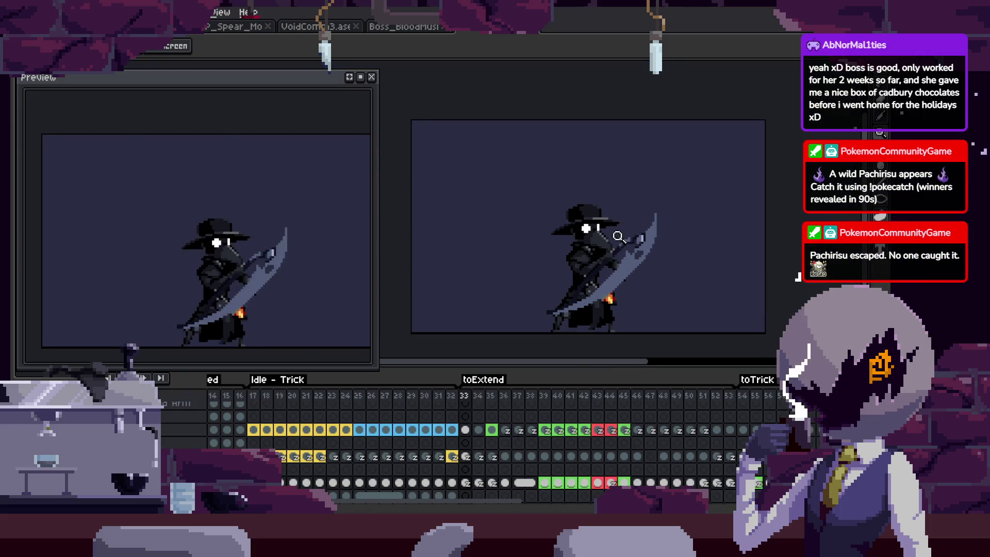
{"action": "key", "text": "Tab"}
{"action": "scroll", "coordinate": [609, 237], "scroll_direction": "up", "scroll_amount": 2}
{"action": "left_click_drag", "start_coordinate": [609, 220], "coordinate": [592, 256]}
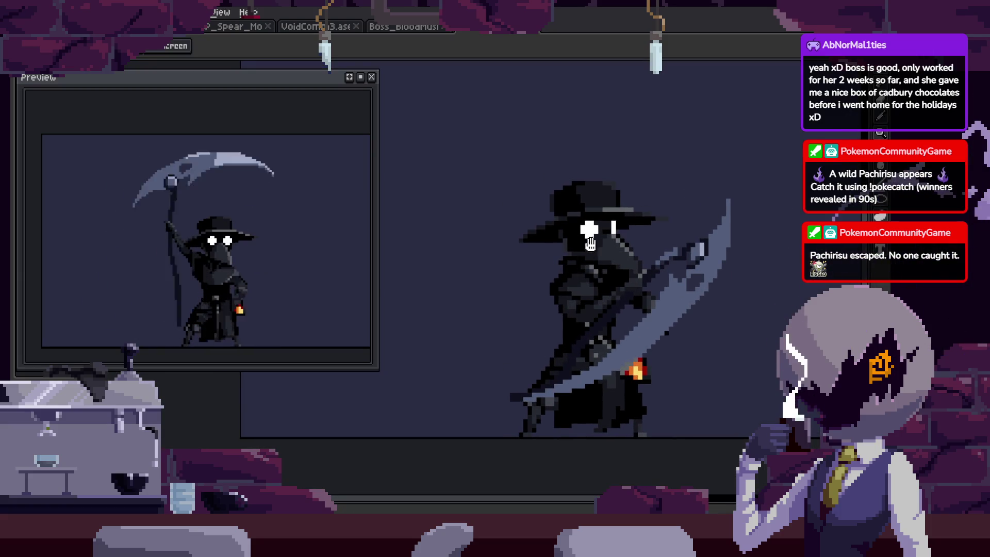
{"action": "key", "text": "Return"}
{"action": "scroll", "coordinate": [620, 254], "scroll_direction": "down", "scroll_amount": 1}
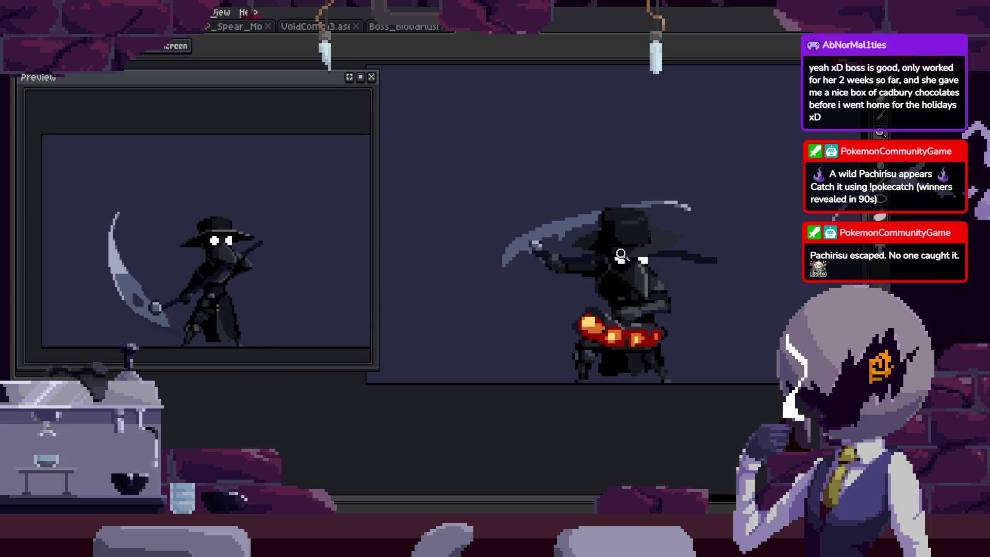
{"action": "left_click_drag", "start_coordinate": [621, 254], "coordinate": [617, 269]}
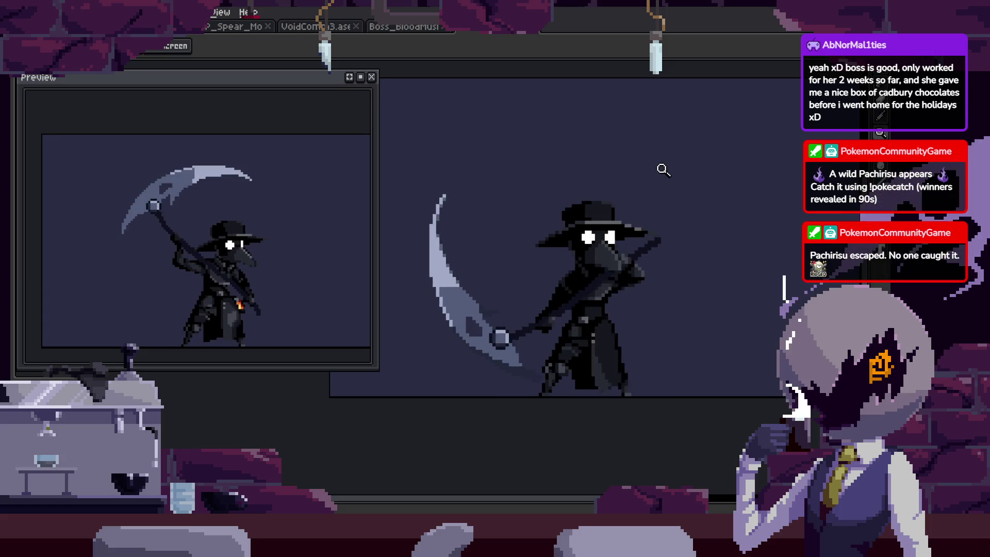
Show the timeline and zoom in closely on the scythe blade.
{"action": "key", "text": "b"}
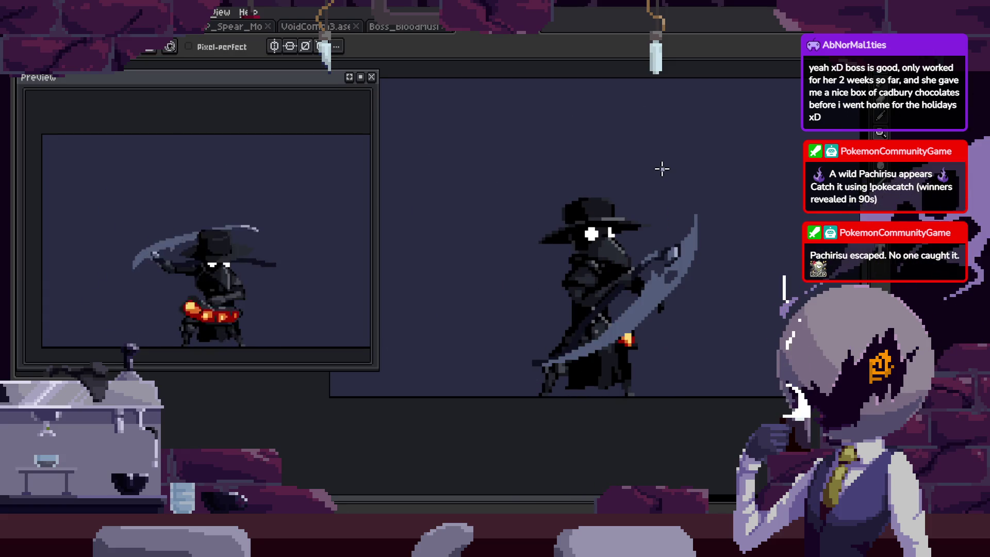
{"action": "key", "text": "Tab"}
{"action": "key", "text": "Tab"}
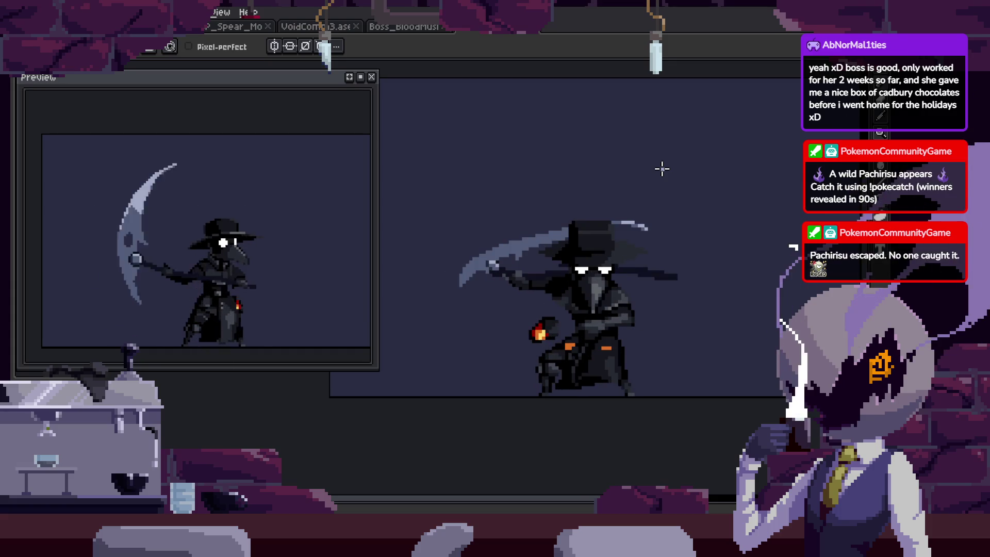
{"action": "key", "text": "z"}
{"action": "left_click_drag", "start_coordinate": [540, 240], "coordinate": [567, 228]}
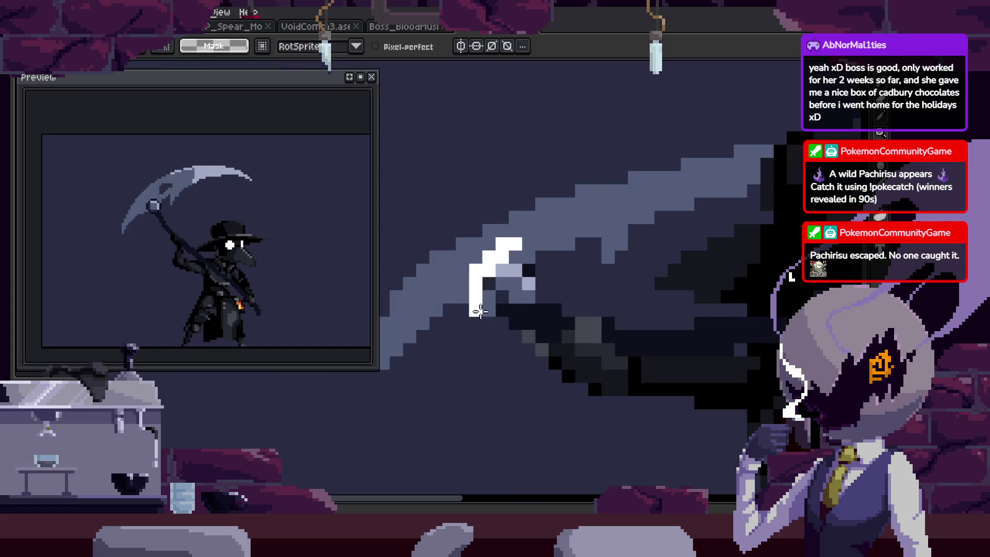
{"action": "mouse_move", "coordinate": [519, 257]}
{"action": "left_mouse_down"}
{"action": "mouse_move", "coordinate": [542, 298]}
{"action": "mouse_move", "coordinate": [687, 240]}
{"action": "left_mouse_up"}
{"action": "key", "text": "z"}
{"action": "scroll", "coordinate": [562, 276], "scroll_direction": "down", "scroll_amount": 3}
Swap between Eyedropper and Pencil while adjusting the zoom around the blade.
{"action": "key", "text": "i"}
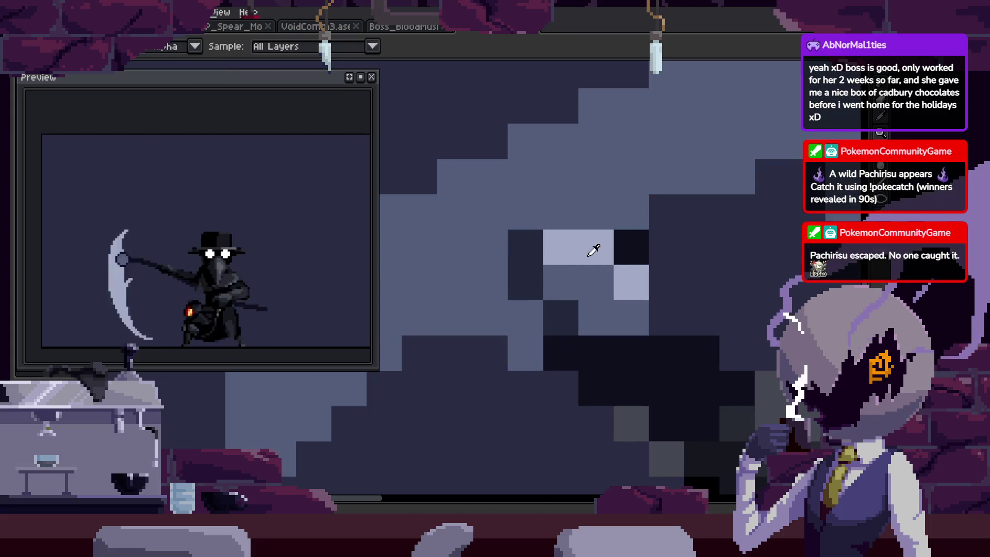
{"action": "key", "text": "b"}
{"action": "scroll", "coordinate": [536, 257], "scroll_direction": "down", "scroll_amount": 3}
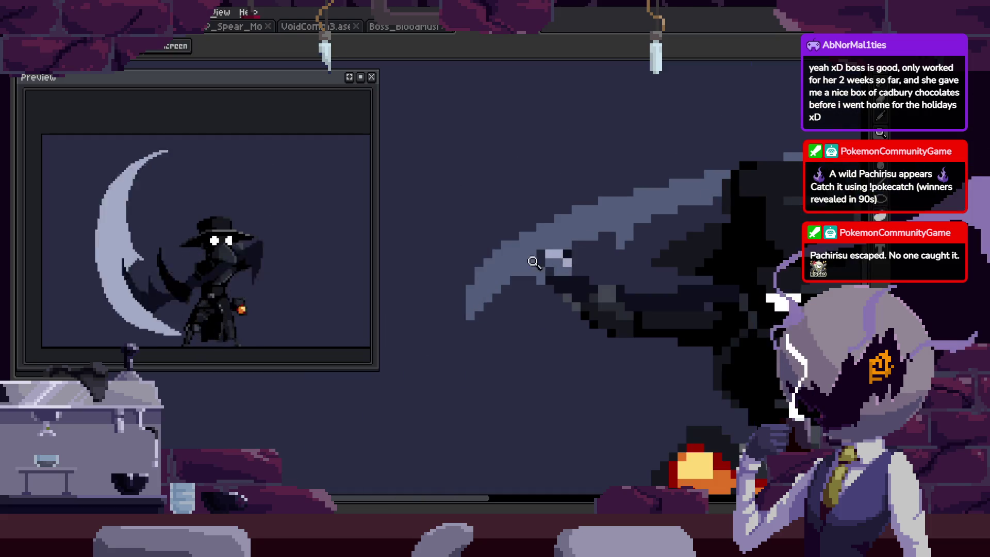
{"action": "scroll", "coordinate": [515, 291], "scroll_direction": "up", "scroll_amount": 2}
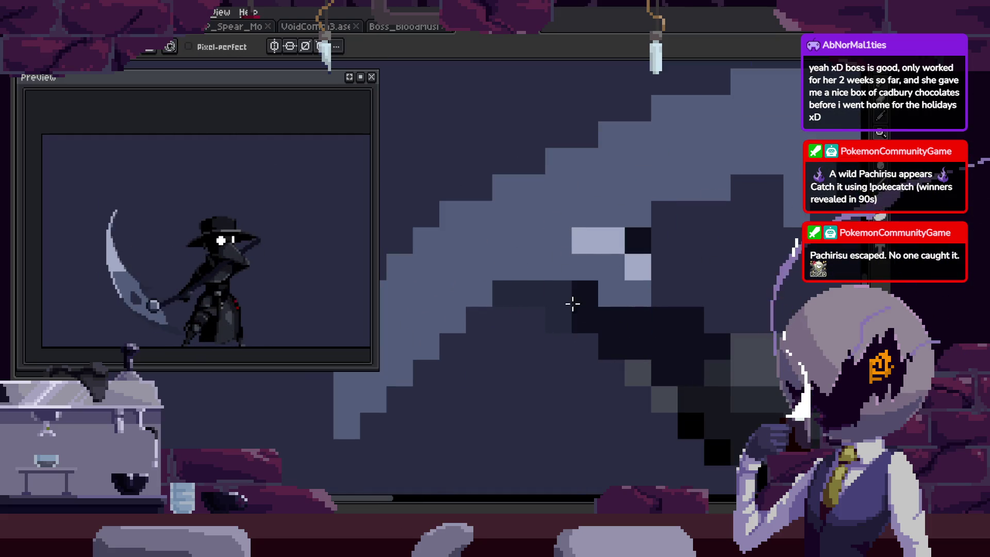
{"action": "key", "text": "z"}
{"action": "scroll", "coordinate": [619, 283], "scroll_direction": "down", "scroll_amount": 2}
{"action": "scroll", "coordinate": [679, 294], "scroll_direction": "down", "scroll_amount": 2}
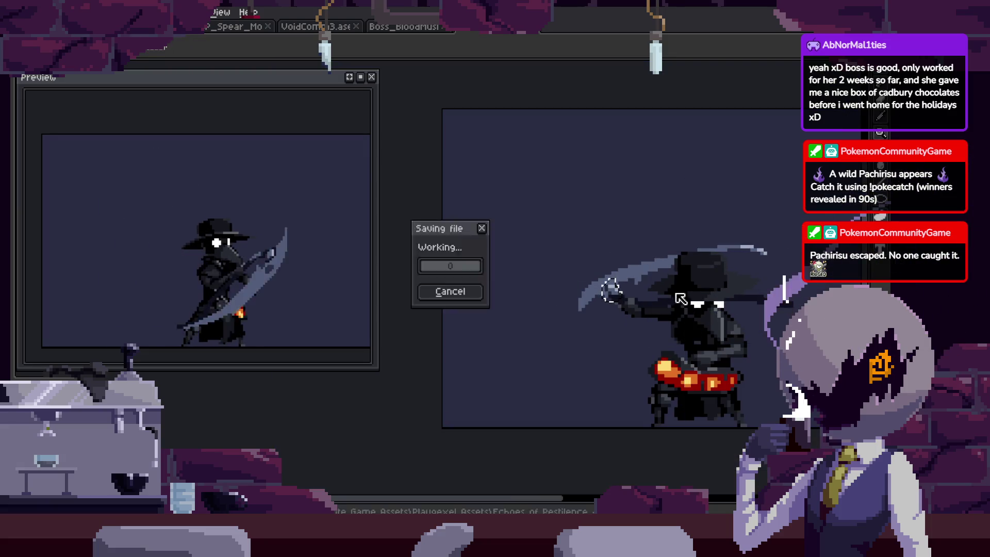
Zoom in on the blade, sampling a colour with the Eyedropper and returning to the Pencil.
{"action": "scroll", "coordinate": [664, 290], "scroll_direction": "down", "scroll_amount": 3}
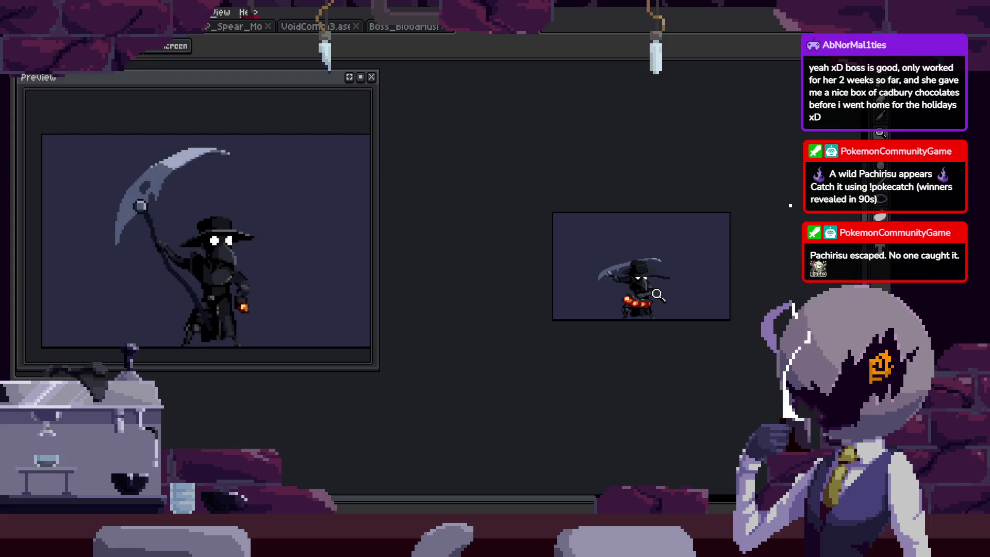
{"action": "scroll", "coordinate": [664, 282], "scroll_direction": "up", "scroll_amount": 3}
{"action": "scroll", "coordinate": [683, 223], "scroll_direction": "up", "scroll_amount": 2}
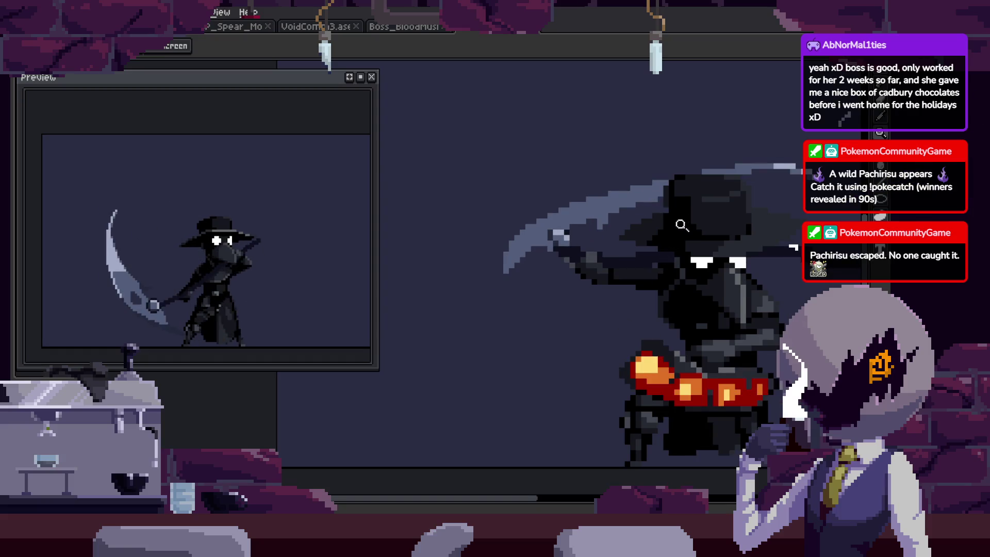
{"action": "scroll", "coordinate": [682, 223], "scroll_direction": "up", "scroll_amount": 1}
{"action": "scroll", "coordinate": [722, 196], "scroll_direction": "up", "scroll_amount": 1}
{"action": "key", "text": "i"}
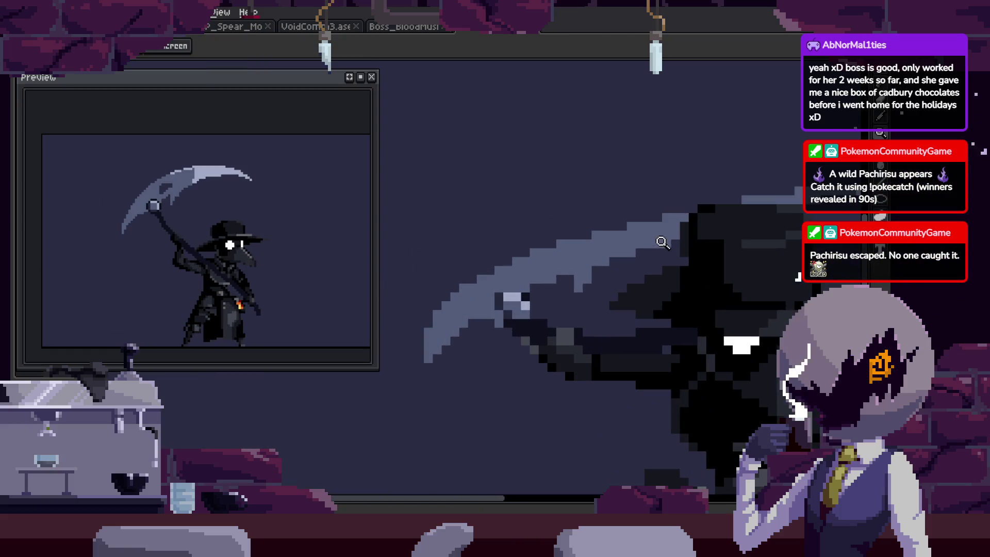
{"action": "key", "text": "b"}
{"action": "key", "text": "z"}
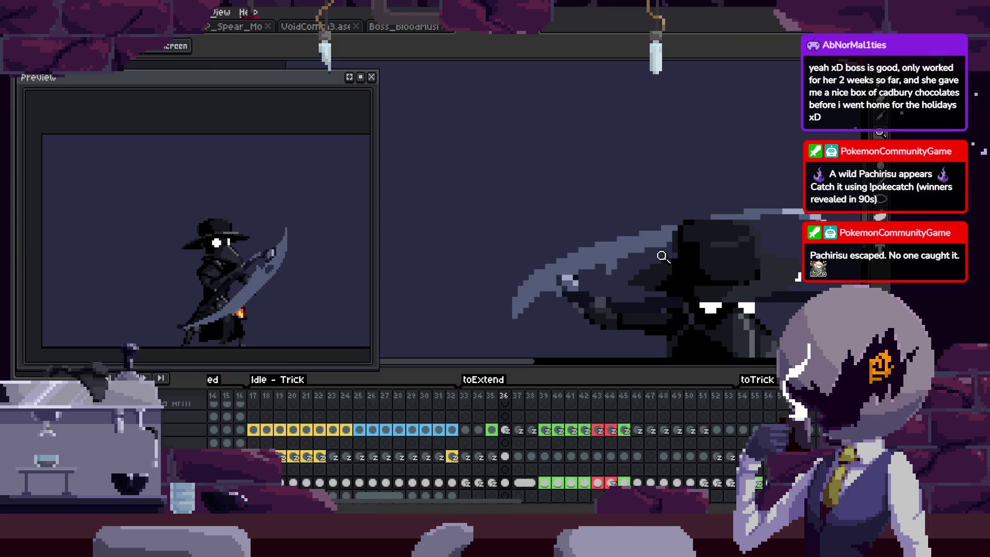
{"action": "key", "text": "Tab"}
{"action": "key", "text": "Tab"}
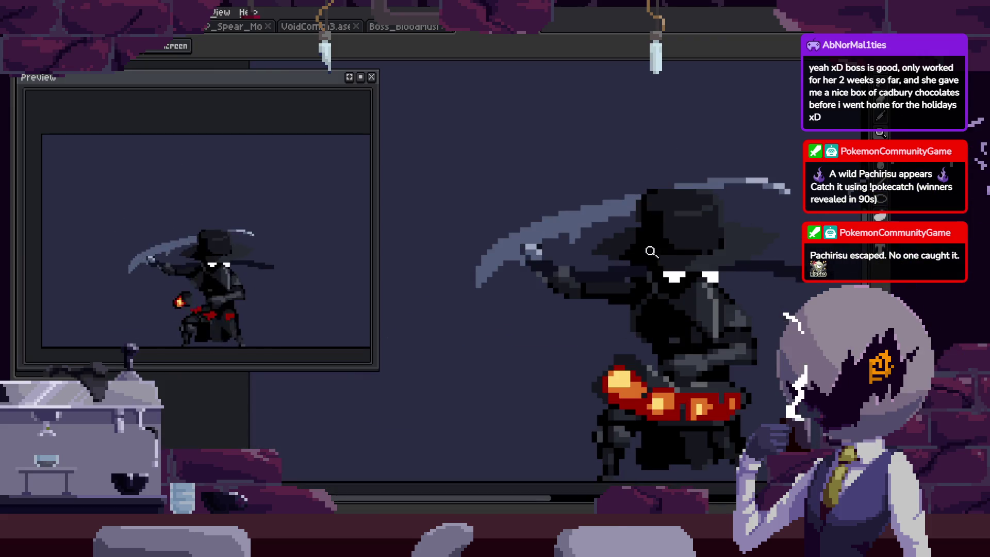
{"action": "key", "text": "b"}
{"action": "scroll", "coordinate": [474, 247], "scroll_direction": "up", "scroll_amount": 1}
{"action": "scroll", "coordinate": [463, 250], "scroll_direction": "up", "scroll_amount": 1}
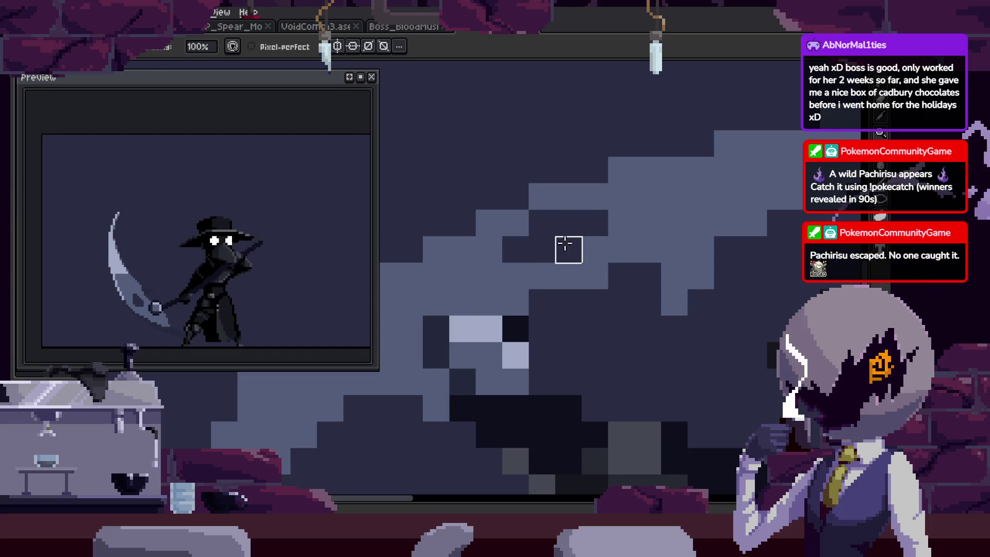
Paint a light highlight pixel on the scythe blade.
{"action": "left_click", "coordinate": [638, 219]}
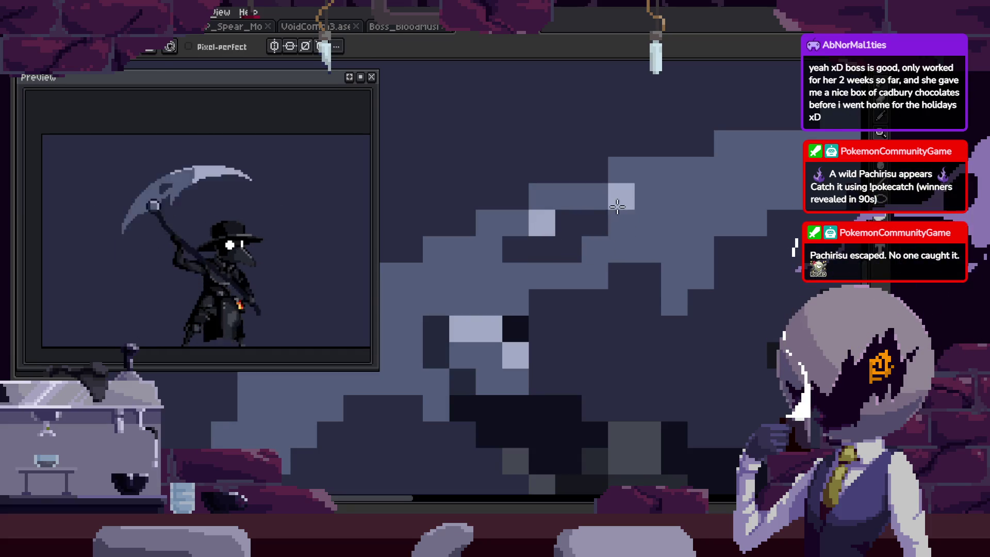
{"action": "scroll", "coordinate": [559, 230], "scroll_direction": "down", "scroll_amount": 3}
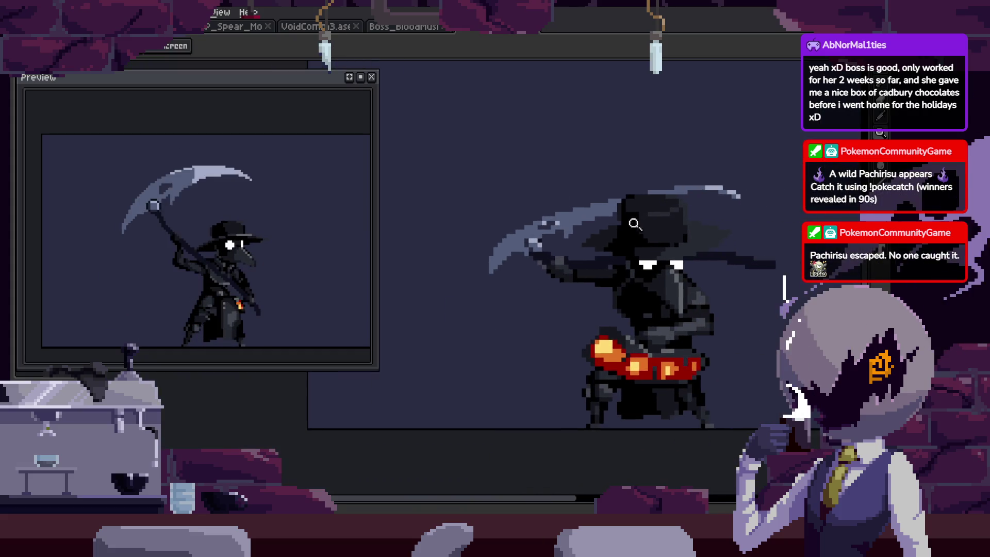
{"action": "scroll", "coordinate": [594, 221], "scroll_direction": "up", "scroll_amount": 4}
{"action": "key", "text": "z"}
{"action": "scroll", "coordinate": [546, 276], "scroll_direction": "down", "scroll_amount": 1}
{"action": "scroll", "coordinate": [522, 225], "scroll_direction": "up", "scroll_amount": 1}
Select the highlight pixels and paste copies along the blade, committing the paste.
{"action": "key", "text": "m"}
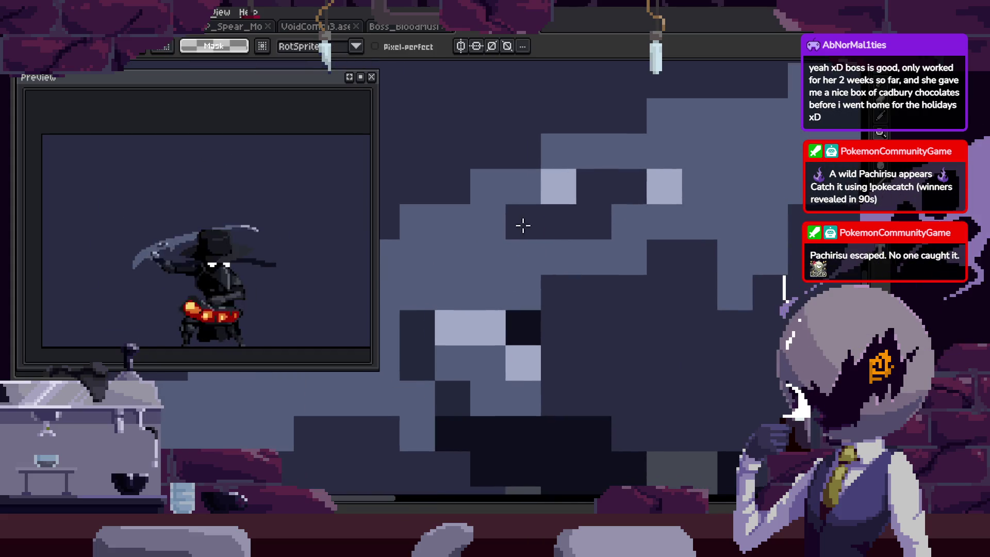
{"action": "key", "text": "ctrl+v"}
{"action": "key", "text": "ctrl+z"}
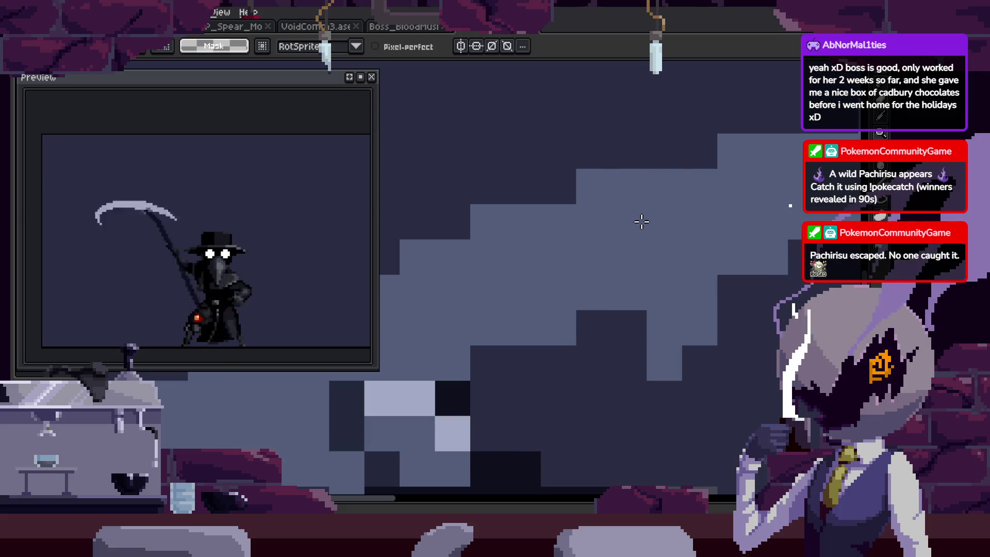
{"action": "key", "text": "ctrl+v"}
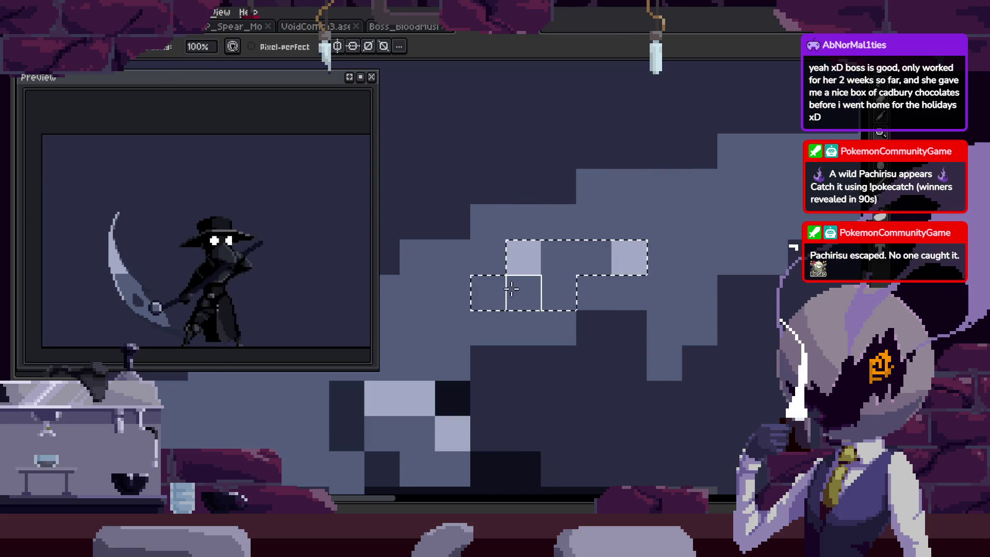
{"action": "key", "text": "z"}
{"action": "scroll", "coordinate": [529, 265], "scroll_direction": "down", "scroll_amount": 3}
{"action": "scroll", "coordinate": [678, 266], "scroll_direction": "up", "scroll_amount": 2}
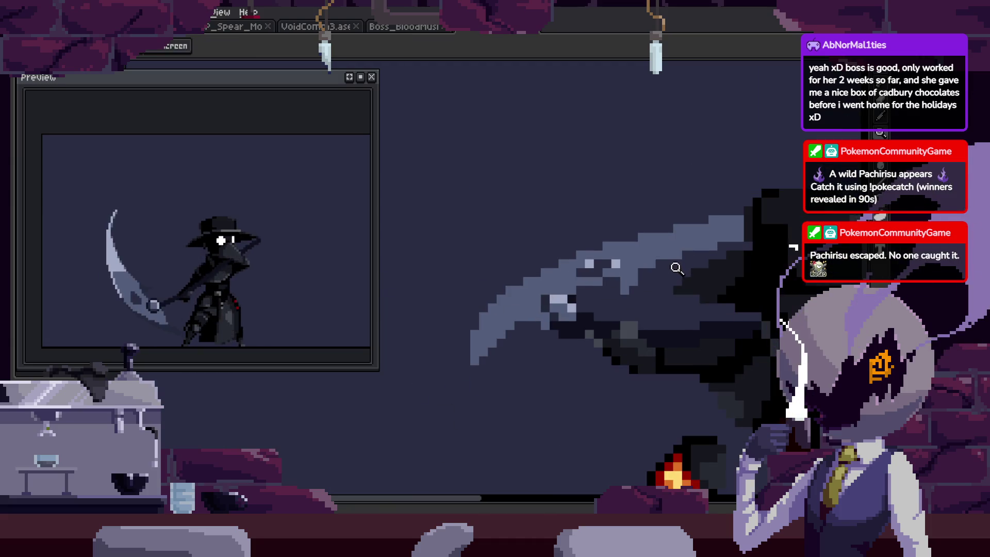
{"action": "scroll", "coordinate": [674, 267], "scroll_direction": "up", "scroll_amount": 2}
{"action": "key", "text": "ctrl+v"}
{"action": "key", "text": "Return"}
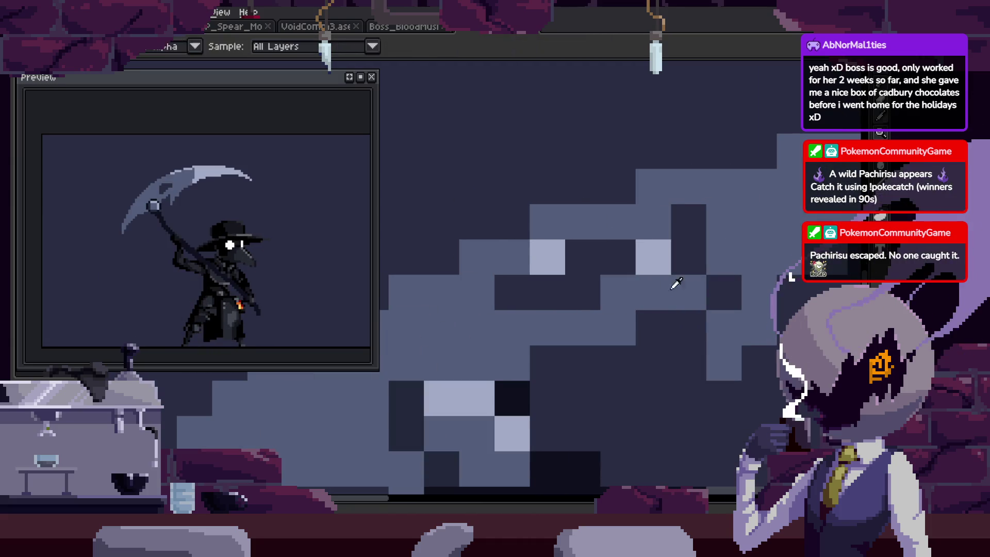
Play the attack animation in a loop and shift the view to show more of the sprite.
{"action": "key", "text": "z"}
{"action": "scroll", "coordinate": [729, 274], "scroll_direction": "down", "scroll_amount": 3}
{"action": "key", "text": "Return"}
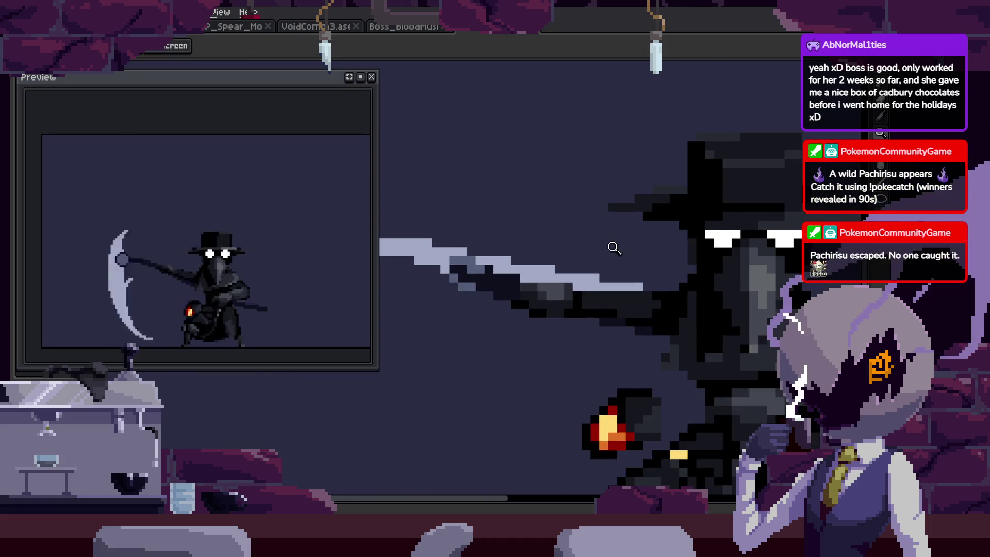
{"action": "left_click_drag", "start_coordinate": [561, 240], "coordinate": [553, 211]}
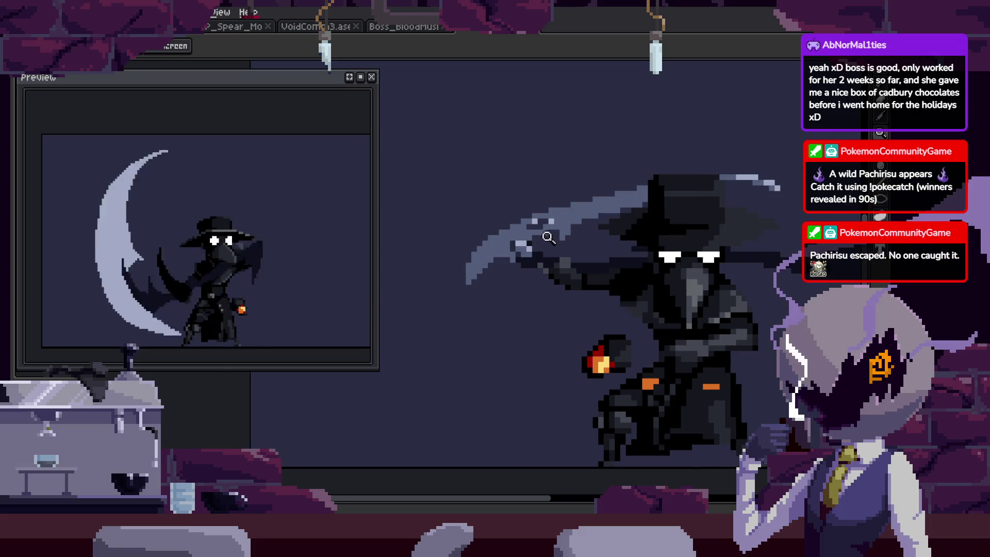
Zoom in on the scythe, sampling blade colours with the Eyedropper.
{"action": "scroll", "coordinate": [544, 224], "scroll_direction": "up", "scroll_amount": 1}
{"action": "scroll", "coordinate": [547, 227], "scroll_direction": "up", "scroll_amount": 1}
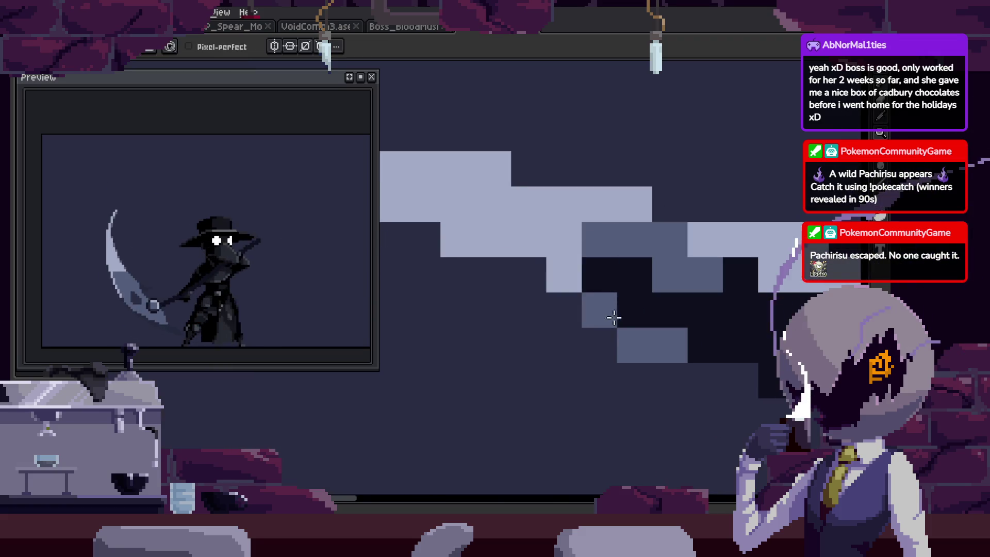
{"action": "scroll", "coordinate": [596, 260], "scroll_direction": "down", "scroll_amount": 4}
{"action": "key", "text": "i"}
{"action": "scroll", "coordinate": [631, 269], "scroll_direction": "up", "scroll_amount": 1}
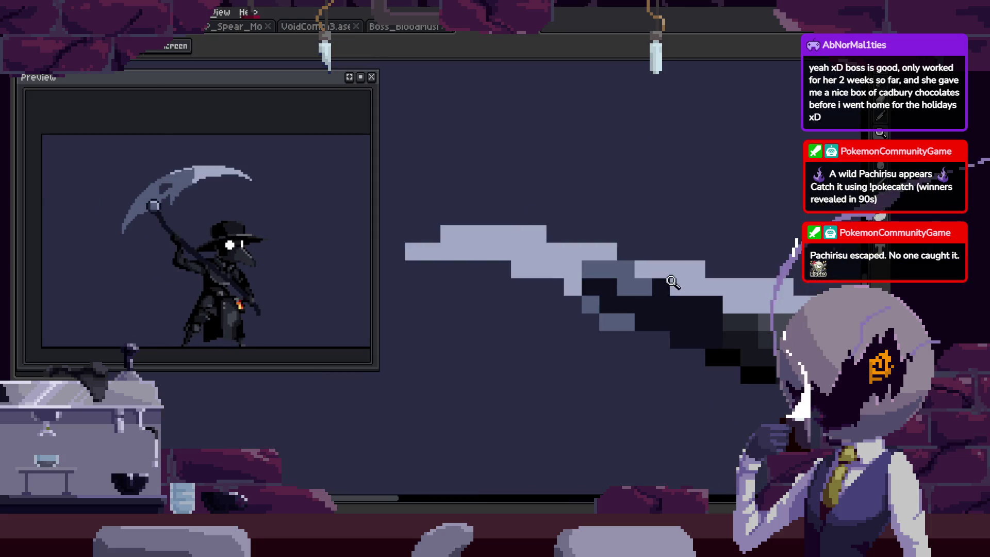
{"action": "scroll", "coordinate": [618, 243], "scroll_direction": "up", "scroll_amount": 2}
{"action": "key", "text": "b"}
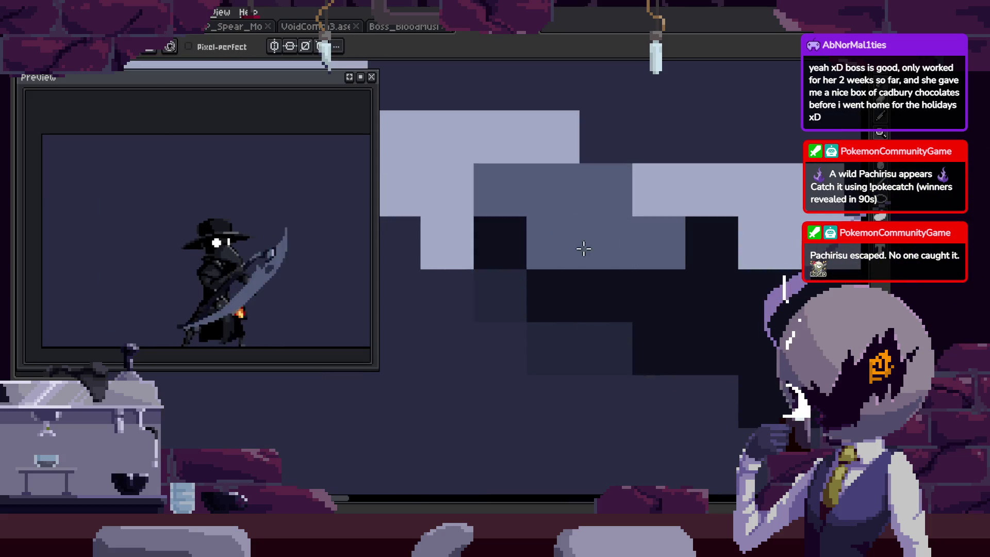
{"action": "key", "text": "z"}
{"action": "scroll", "coordinate": [670, 258], "scroll_direction": "down", "scroll_amount": 3}
{"action": "scroll", "coordinate": [615, 262], "scroll_direction": "up", "scroll_amount": 1}
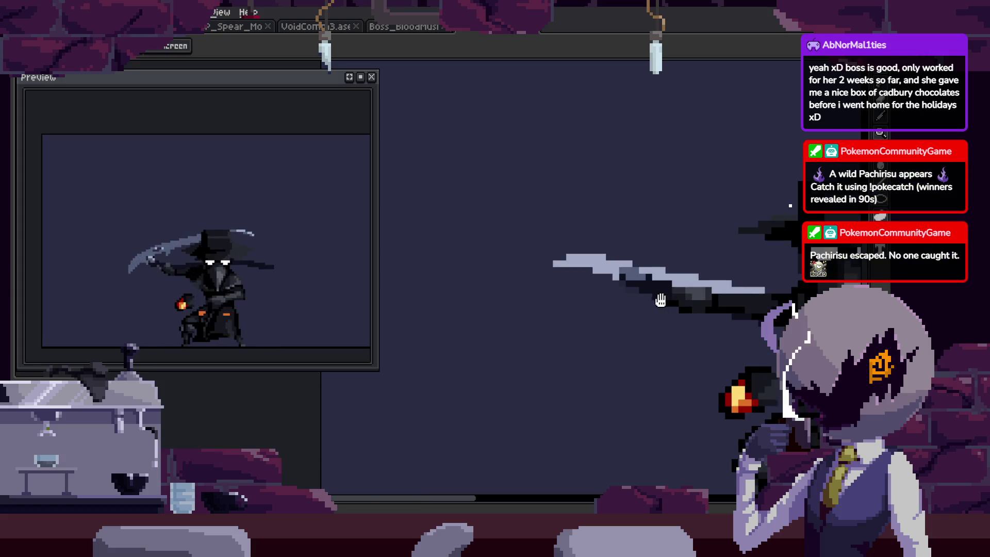
{"action": "scroll", "coordinate": [593, 309], "scroll_direction": "up", "scroll_amount": 2}
{"action": "scroll", "coordinate": [547, 355], "scroll_direction": "up", "scroll_amount": 1}
Bring the scythe blade and its tip into view and fine-tune the zoom.
{"action": "key", "text": "i"}
{"action": "left_click_drag", "start_coordinate": [522, 349], "coordinate": [537, 295]}
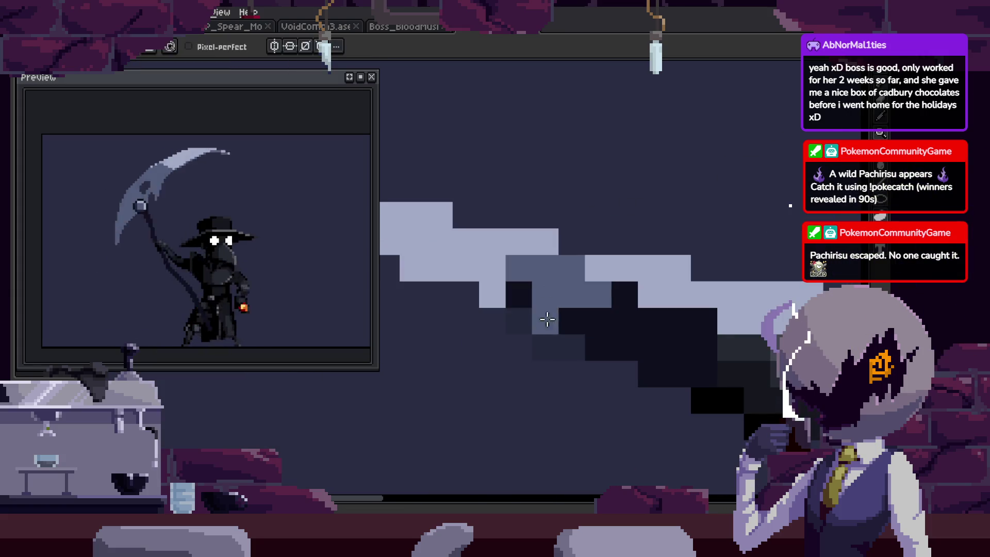
{"action": "left_click_drag", "start_coordinate": [489, 219], "coordinate": [571, 241]}
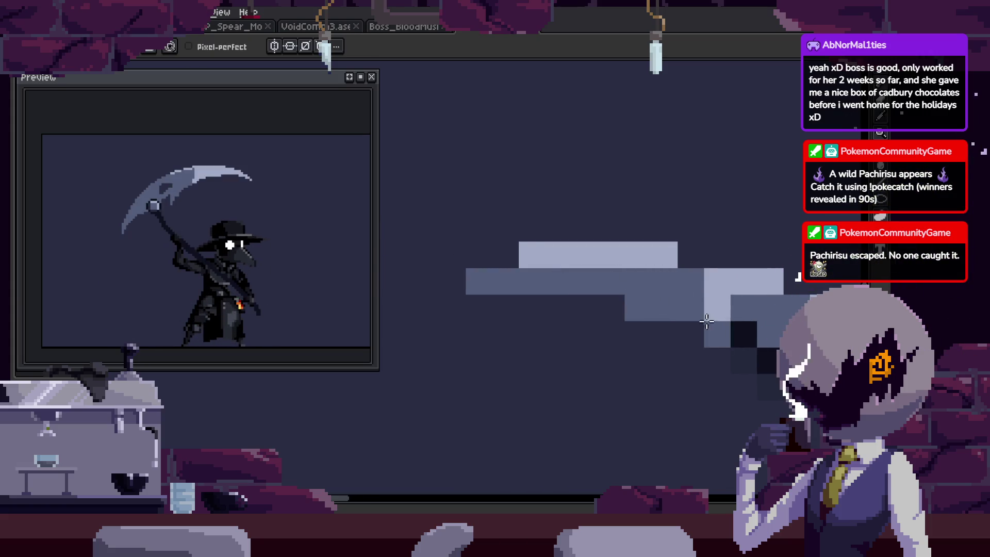
{"action": "key", "text": "i"}
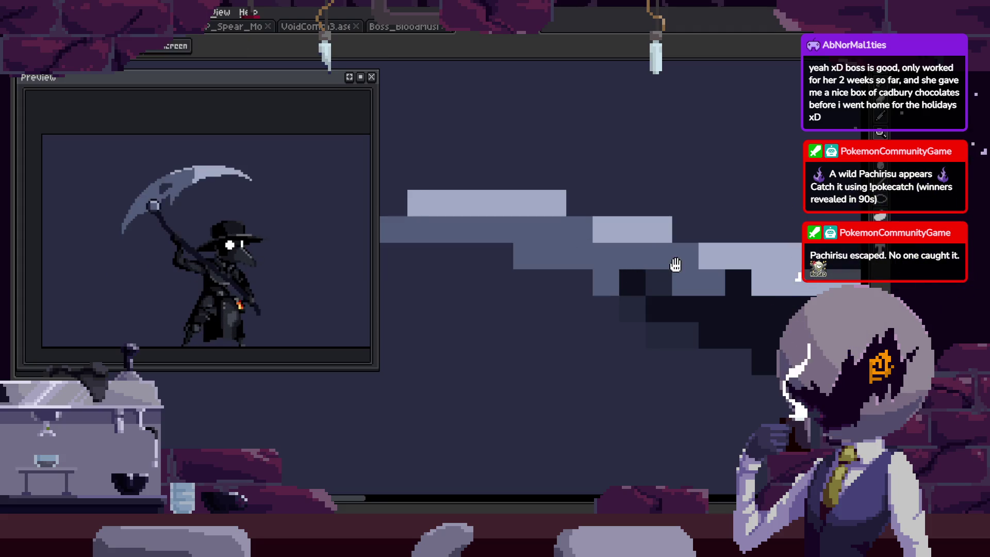
{"action": "key", "text": "space"}
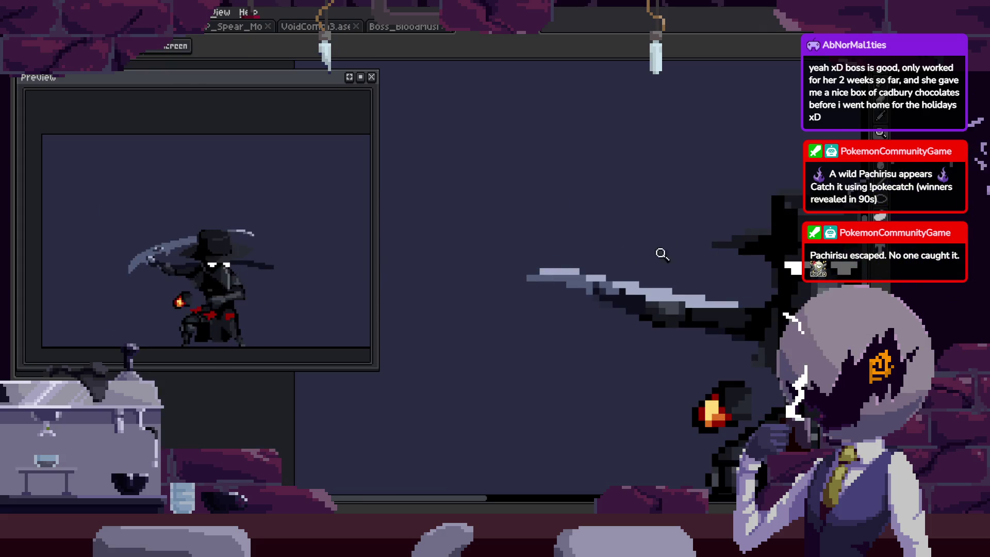
{"action": "key", "text": "z"}
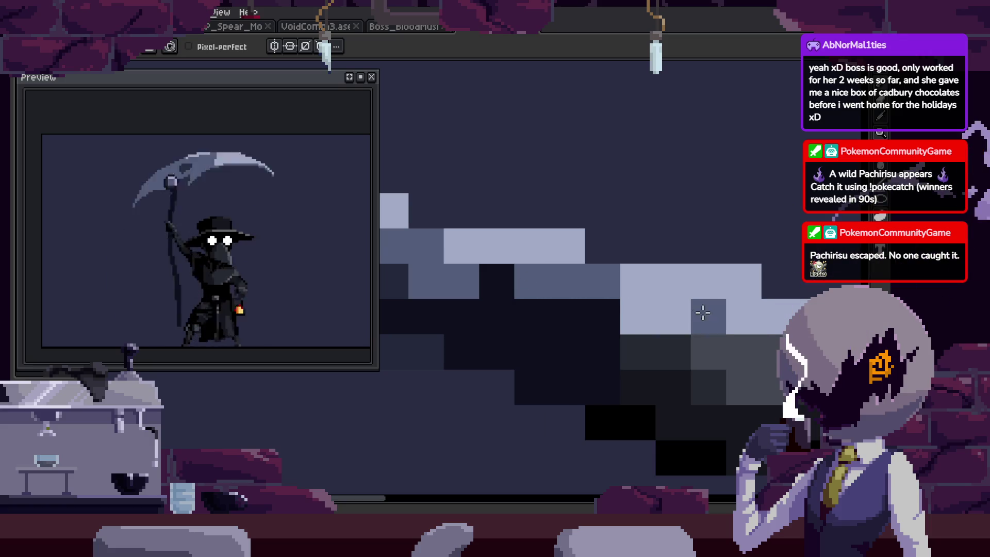
{"action": "key", "text": "z"}
{"action": "scroll", "coordinate": [702, 313], "scroll_direction": "down", "scroll_amount": 2}
{"action": "scroll", "coordinate": [691, 304], "scroll_direction": "down", "scroll_amount": 3}
{"action": "scroll", "coordinate": [690, 305], "scroll_direction": "up", "scroll_amount": 4}
{"action": "scroll", "coordinate": [627, 282], "scroll_direction": "down", "scroll_amount": 1}
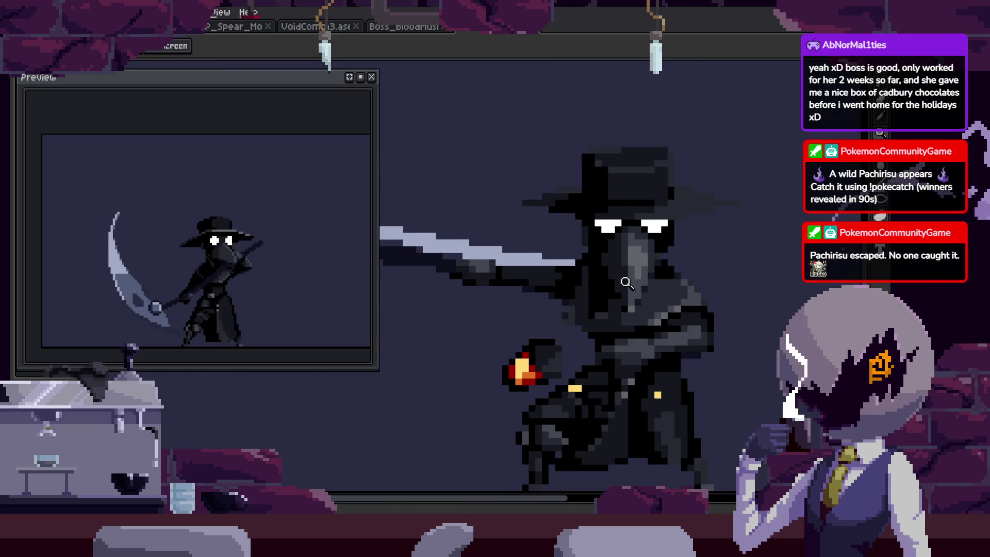
{"action": "scroll", "coordinate": [508, 283], "scroll_direction": "up", "scroll_amount": 3}
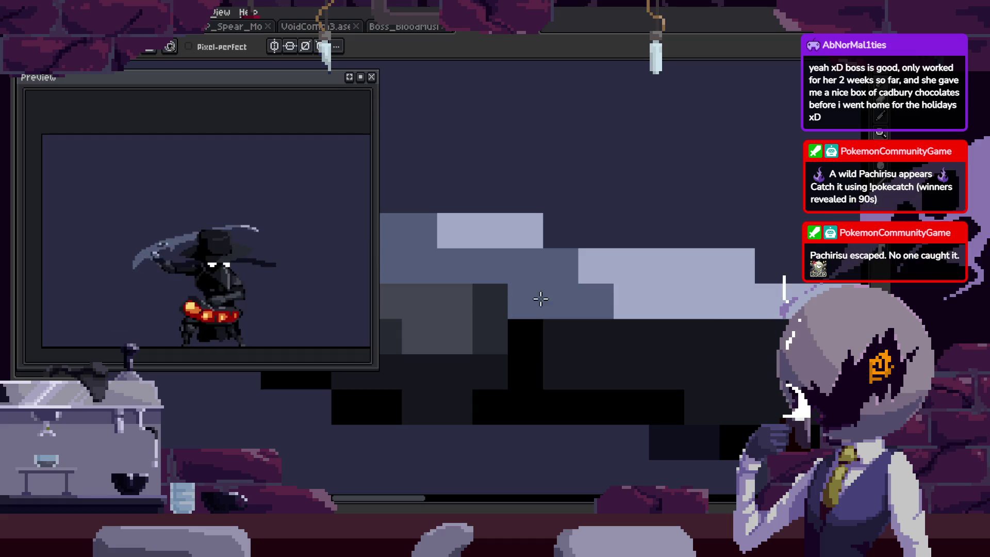
{"action": "scroll", "coordinate": [628, 294], "scroll_direction": "down", "scroll_amount": 2}
Magic-wand select the dark region and dark block beneath the blade.
{"action": "key", "text": "z"}
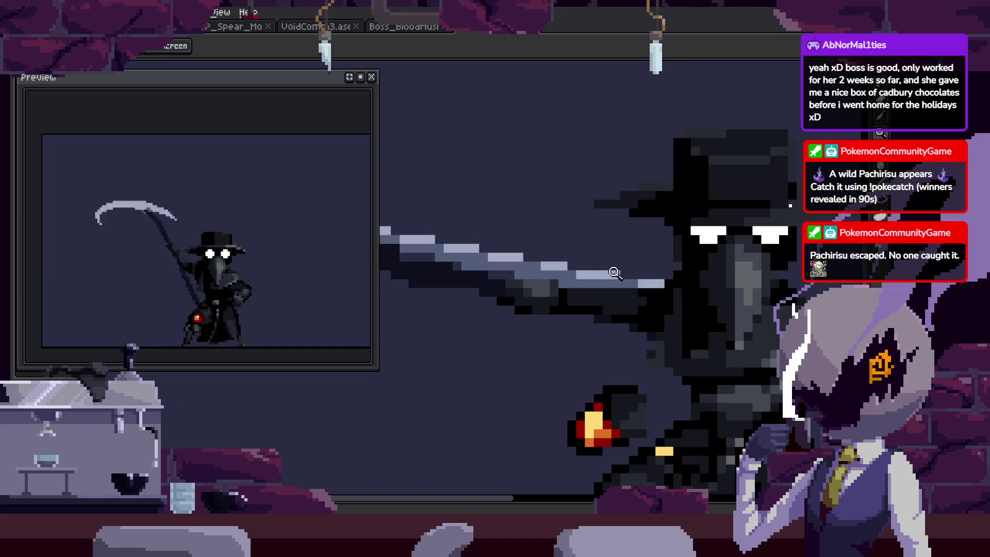
{"action": "left_click", "coordinate": [614, 273]}
{"action": "key", "text": "w"}
{"action": "left_click", "coordinate": [611, 349]}
{"action": "key", "text": "w"}
{"action": "left_click", "coordinate": [628, 344]}
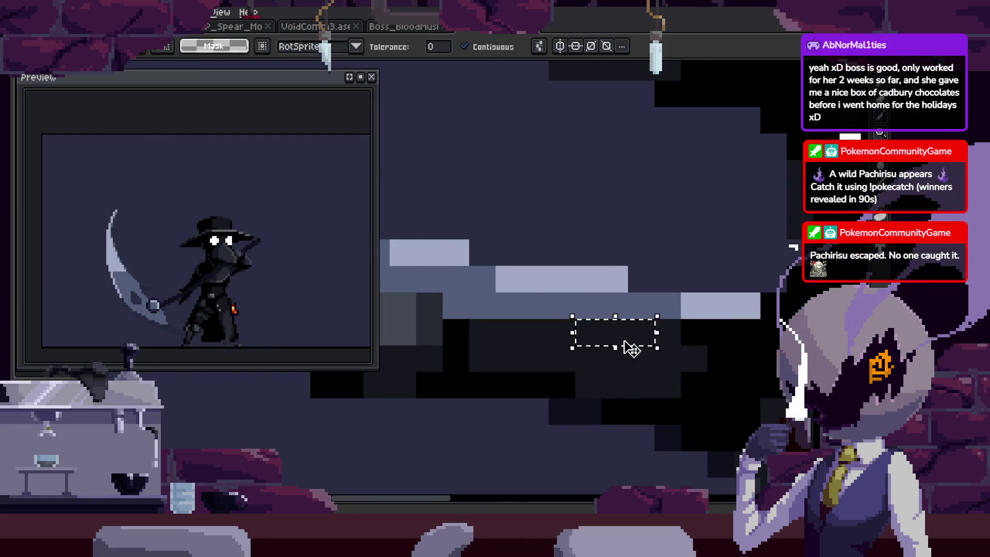
{"action": "key", "text": "h"}
{"action": "scroll", "coordinate": [627, 231], "scroll_direction": "down", "scroll_amount": 6}
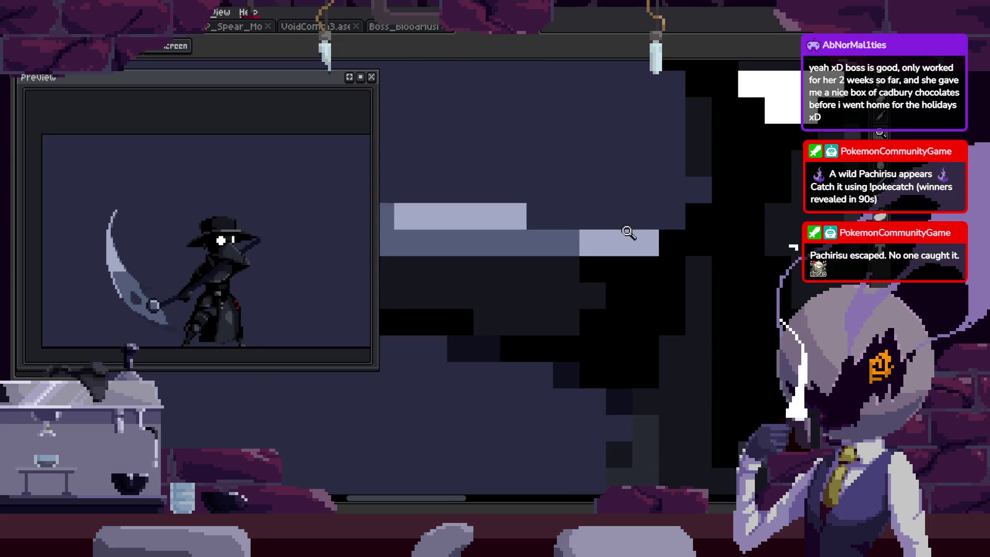
{"action": "key", "text": "z"}
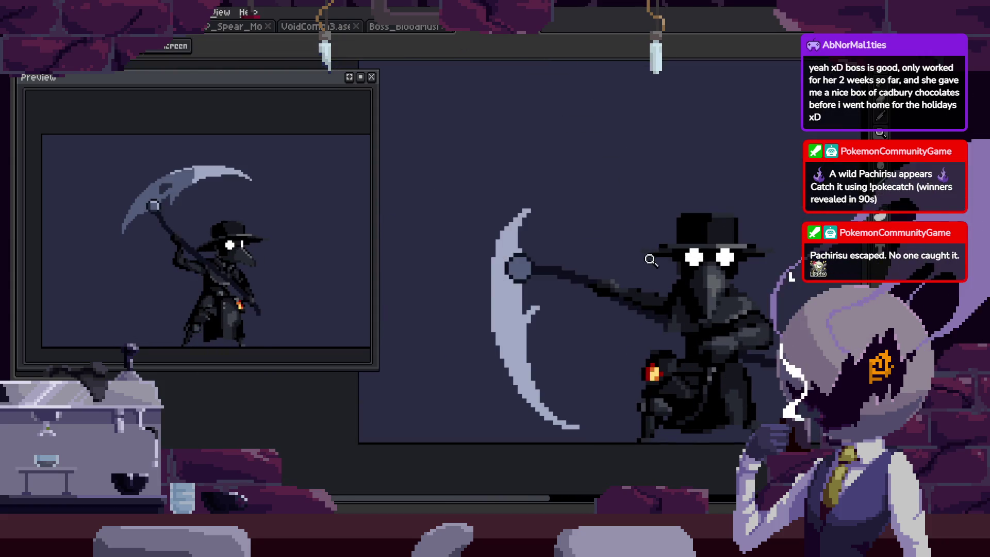
{"action": "scroll", "coordinate": [626, 250], "scroll_direction": "up", "scroll_amount": 5}
{"action": "scroll", "coordinate": [625, 249], "scroll_direction": "down", "scroll_amount": 3}
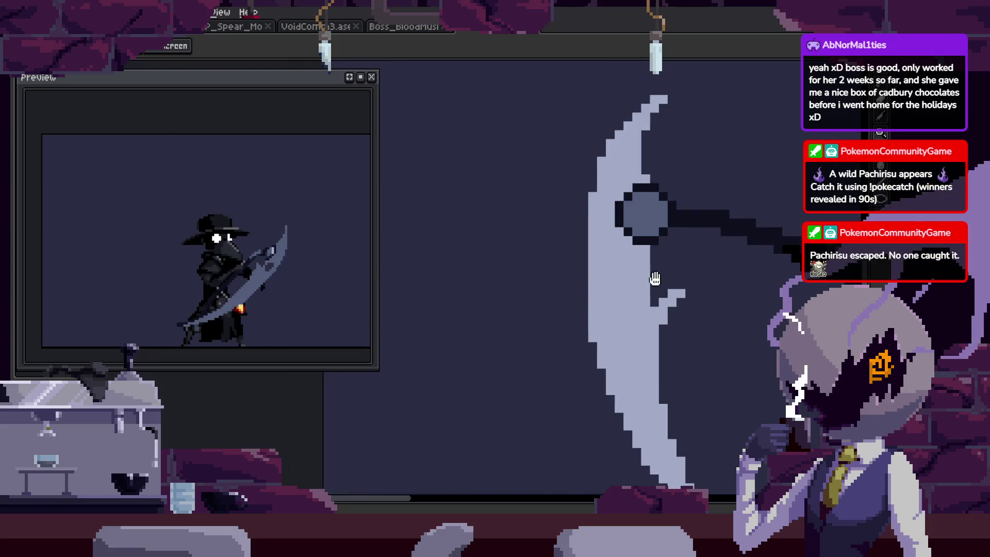
{"action": "scroll", "coordinate": [625, 250], "scroll_direction": "down", "scroll_amount": 2}
Paint a two-pixel-wide dark slot inside the crescent blade.
{"action": "key", "text": "b"}
{"action": "scroll", "coordinate": [571, 261], "scroll_direction": "up", "scroll_amount": 5}
{"action": "left_click_drag", "start_coordinate": [571, 260], "coordinate": [570, 375]}
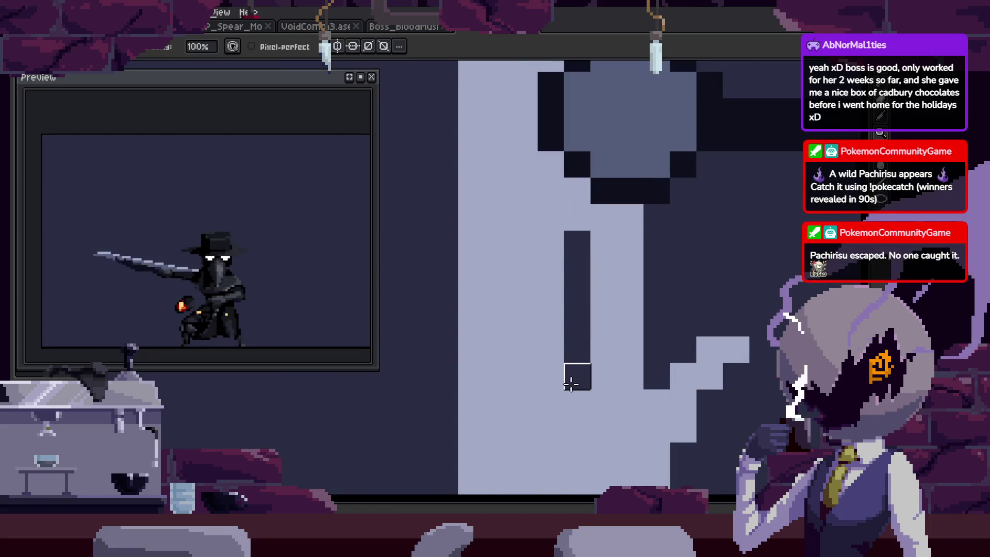
{"action": "left_click_drag", "start_coordinate": [601, 294], "coordinate": [588, 324]}
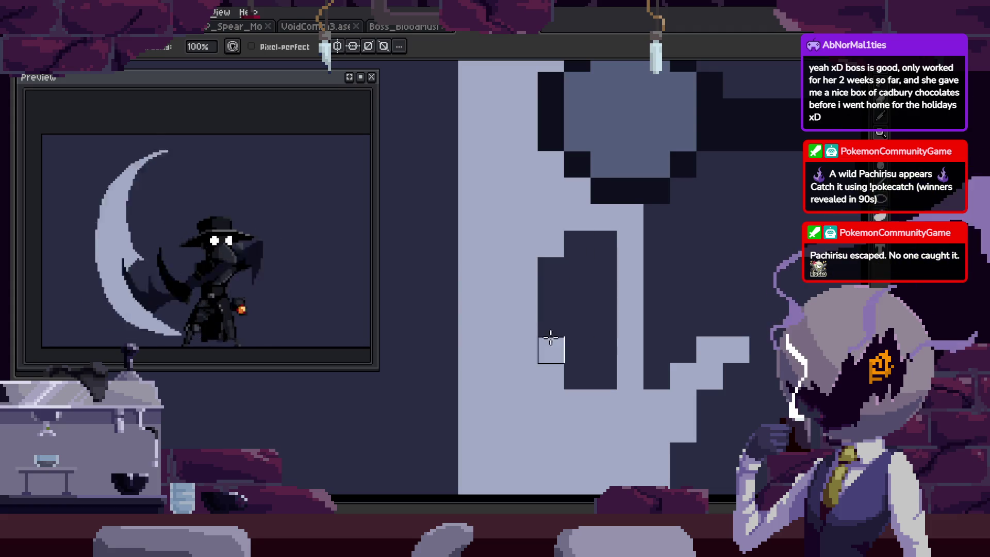
{"action": "key", "text": "z"}
{"action": "scroll", "coordinate": [563, 252], "scroll_direction": "down", "scroll_amount": 4}
{"action": "scroll", "coordinate": [622, 247], "scroll_direction": "up", "scroll_amount": 2}
{"action": "scroll", "coordinate": [538, 276], "scroll_direction": "up", "scroll_amount": 2}
{"action": "scroll", "coordinate": [538, 276], "scroll_direction": "up", "scroll_amount": 3}
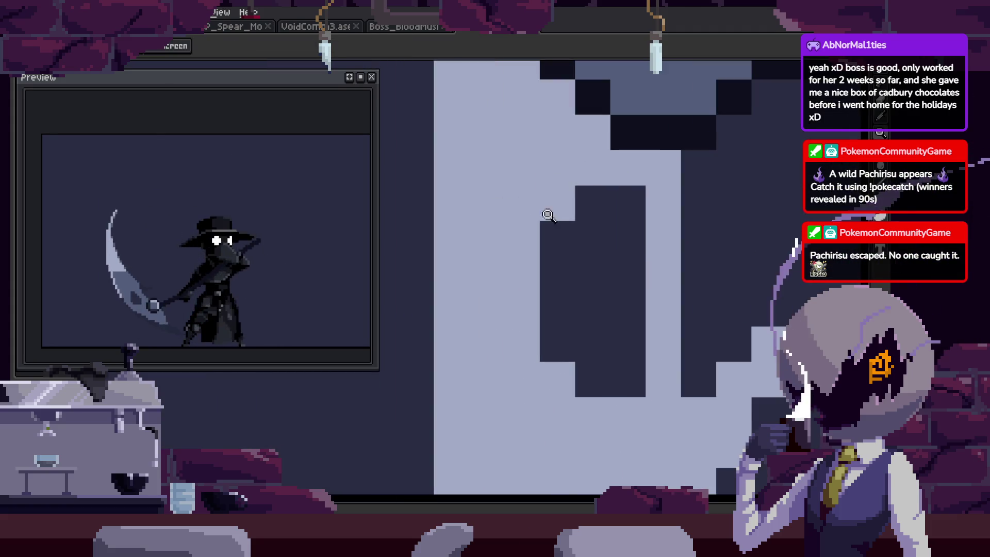
Add another dark column plus a lighter grey edge column beside the slot, then save.
{"action": "key", "text": "b"}
{"action": "left_click_drag", "start_coordinate": [522, 226], "coordinate": [521, 355]}
{"action": "left_click_drag", "start_coordinate": [628, 188], "coordinate": [628, 391]}
{"action": "left_click_drag", "start_coordinate": [628, 152], "coordinate": [627, 395]}
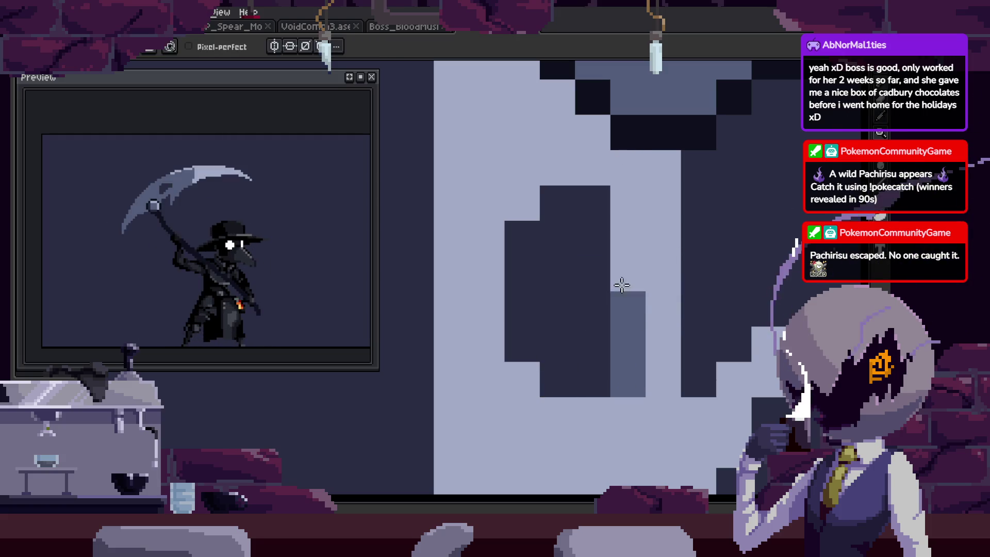
{"action": "key", "text": "ctrl+s"}
Step through the attack frames to frame 38, play them, and hide the timeline.
{"action": "key", "text": "z"}
{"action": "scroll", "coordinate": [614, 316], "scroll_direction": "down", "scroll_amount": 3}
{"action": "key", "text": "Tab"}
{"action": "scroll", "coordinate": [626, 273], "scroll_direction": "down", "scroll_amount": 3}
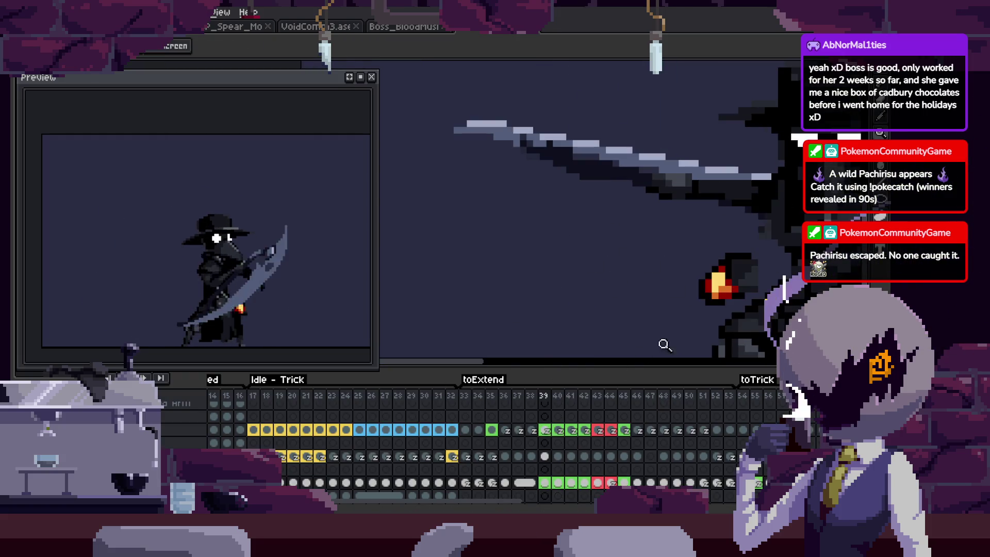
{"action": "key", "text": "Left"}
{"action": "key", "text": "Left"}
{"action": "key", "text": "Left"}
{"action": "key", "text": "Left"}
{"action": "key", "text": "Left"}
{"action": "key", "text": "Left"}
{"action": "key", "text": "Left"}
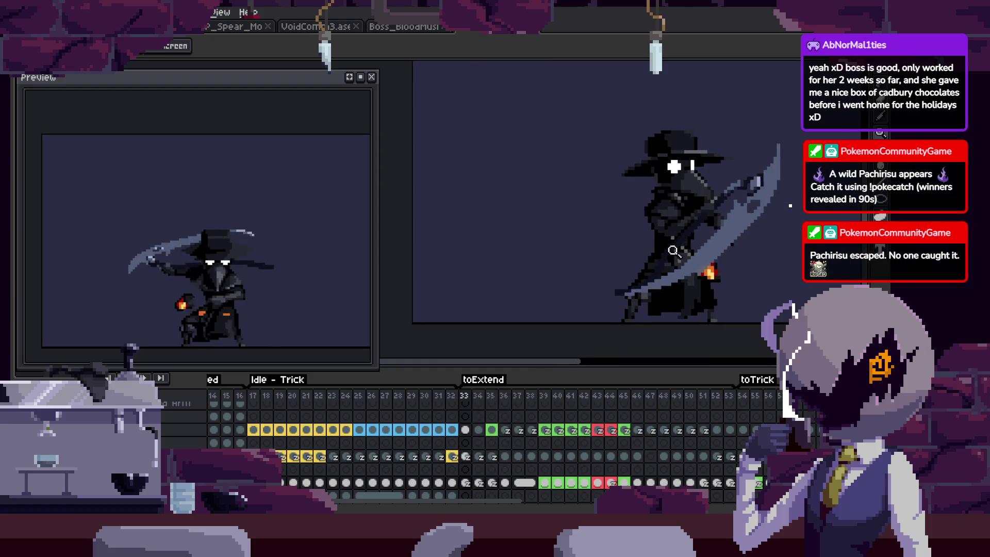
{"action": "scroll", "coordinate": [691, 287], "scroll_direction": "right", "scroll_amount": 2}
{"action": "key", "text": "Left"}
{"action": "key", "text": "Left"}
{"action": "key", "text": "Left"}
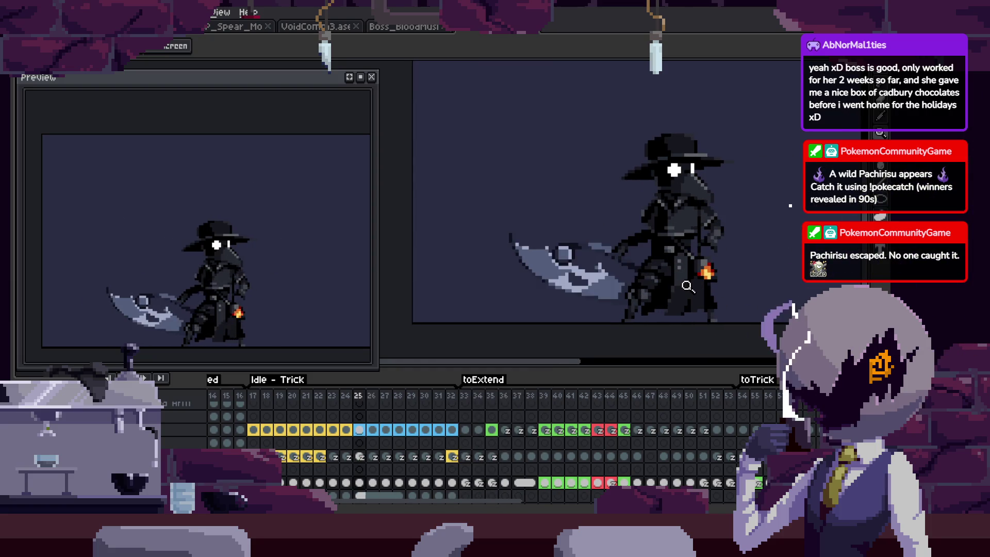
{"action": "key", "text": "Right"}
{"action": "key", "text": "Right"}
{"action": "key", "text": "Right"}
{"action": "key", "text": "Right"}
{"action": "key", "text": "Right"}
{"action": "key", "text": "Right"}
{"action": "key", "text": "Right"}
{"action": "key", "text": "Right"}
{"action": "key", "text": "Right"}
{"action": "key", "text": "Return"}
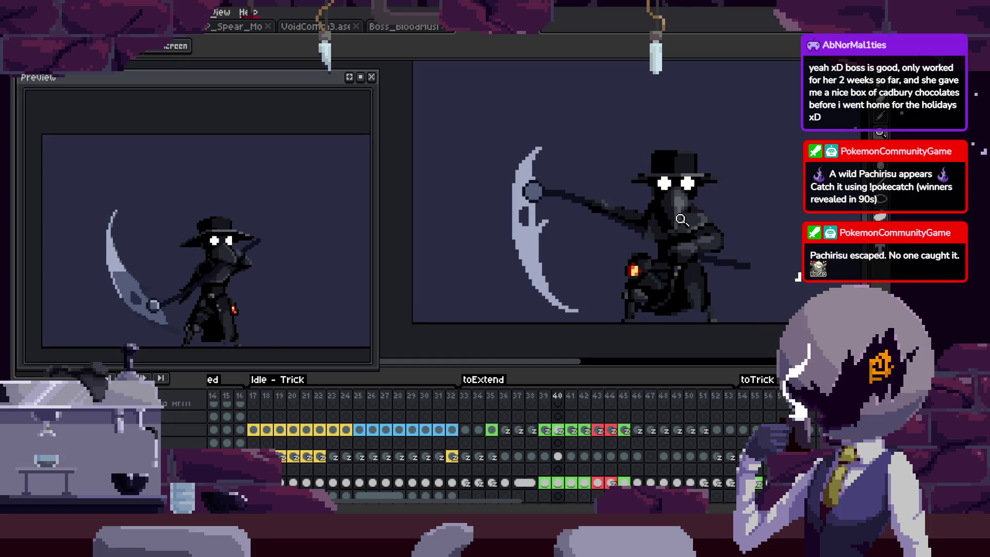
{"action": "key", "text": "Tab"}
{"action": "left_click", "coordinate": [535, 196]}
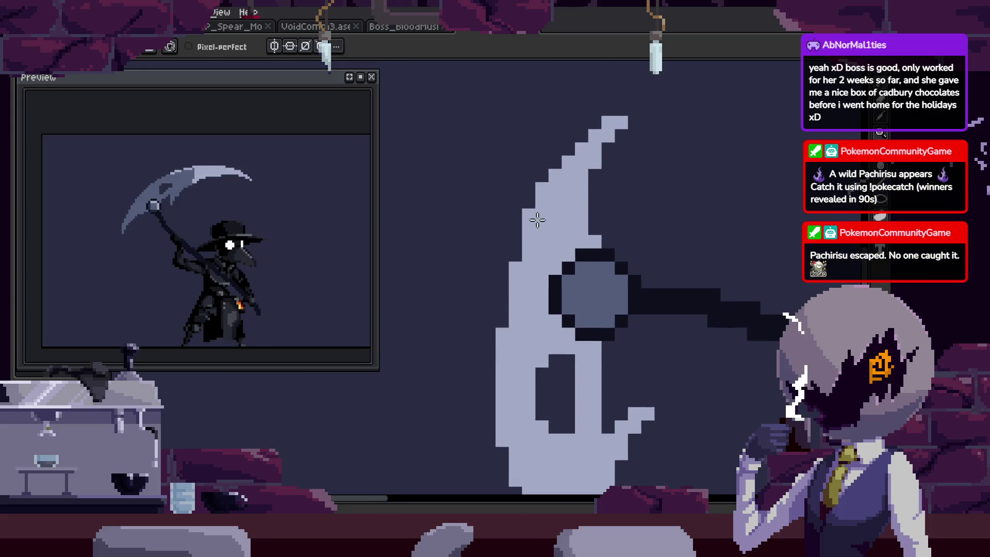
Extend the dark slot one column left and darken one more blade pixel.
{"action": "key", "text": "z"}
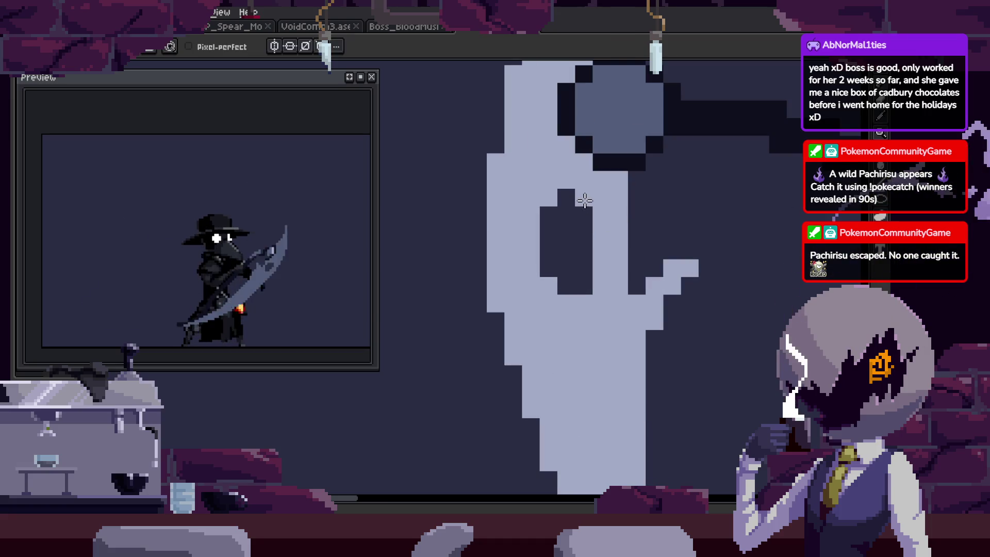
{"action": "left_click_drag", "start_coordinate": [531, 215], "coordinate": [531, 250]}
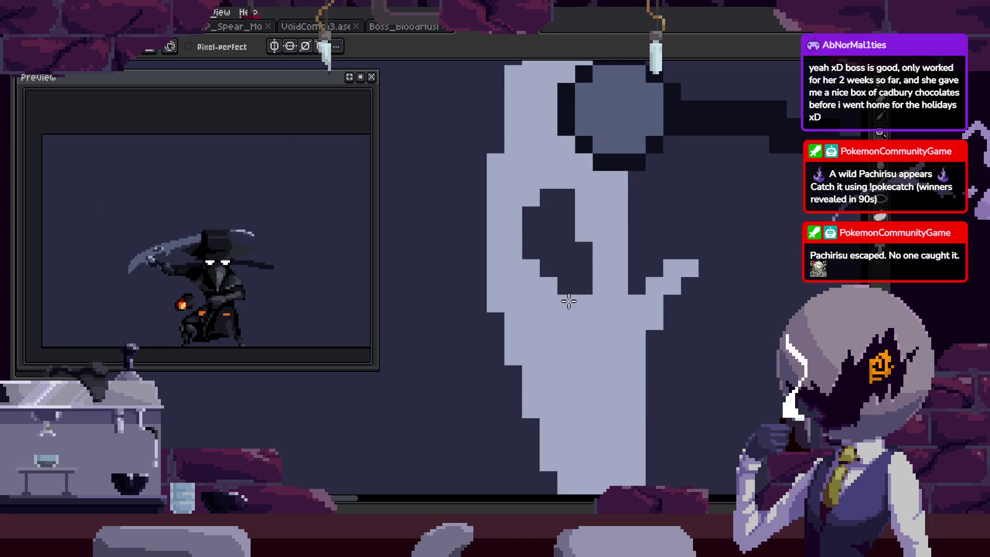
{"action": "left_click", "coordinate": [583, 232]}
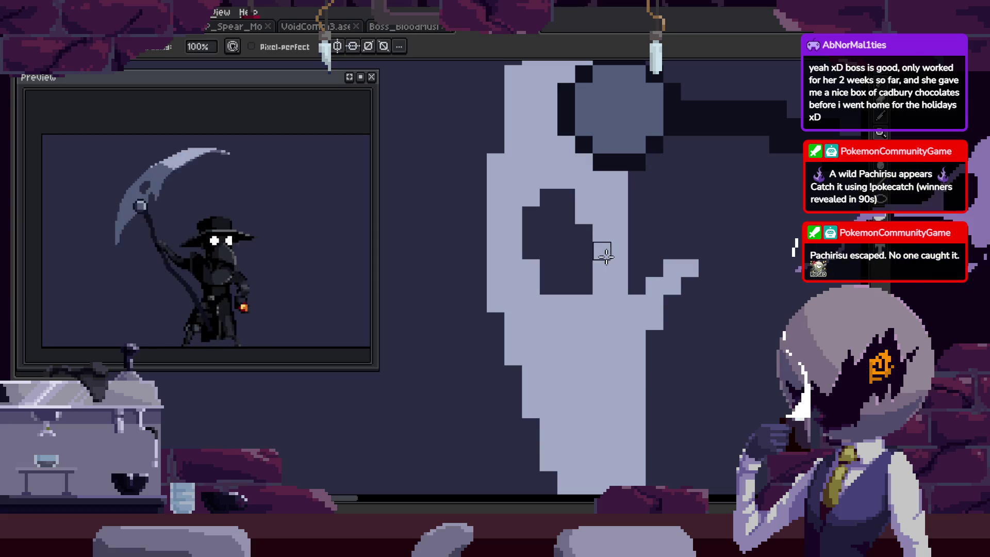
{"action": "scroll", "coordinate": [597, 293], "scroll_direction": "down", "scroll_amount": 5}
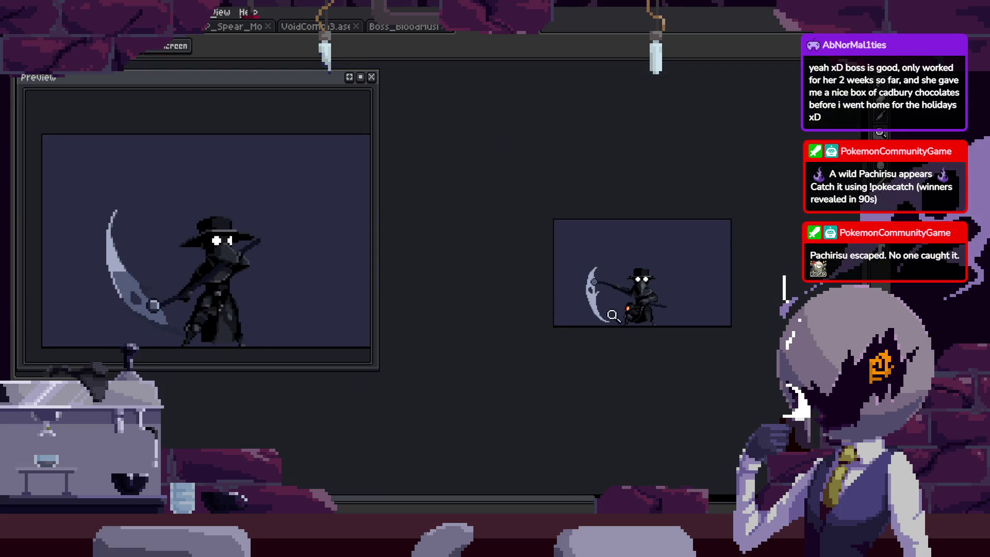
{"action": "scroll", "coordinate": [612, 315], "scroll_direction": "up", "scroll_amount": 3}
{"action": "scroll", "coordinate": [593, 268], "scroll_direction": "up", "scroll_amount": 1}
{"action": "scroll", "coordinate": [590, 242], "scroll_direction": "up", "scroll_amount": 2}
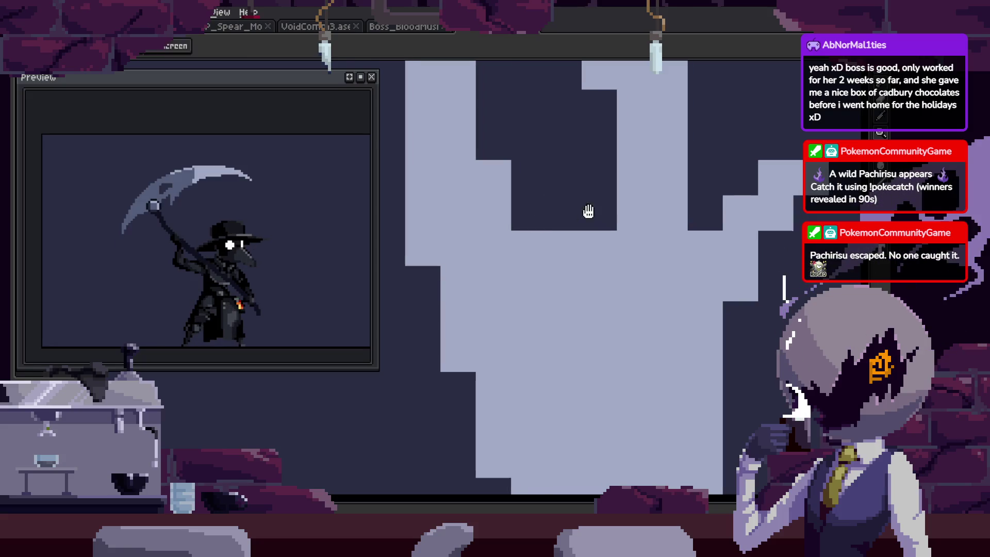
{"action": "scroll", "coordinate": [601, 257], "scroll_direction": "down", "scroll_amount": 3}
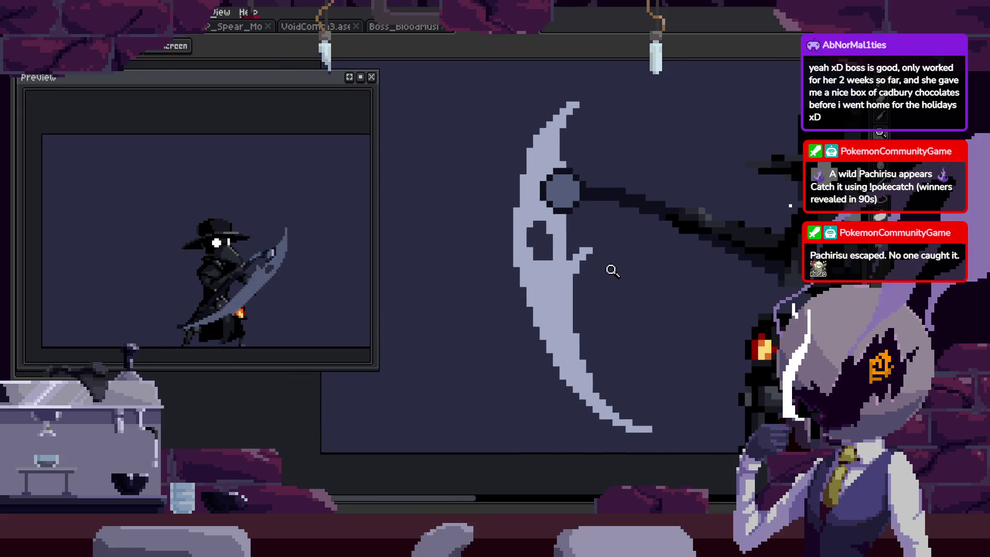
{"action": "scroll", "coordinate": [572, 243], "scroll_direction": "up", "scroll_amount": 2}
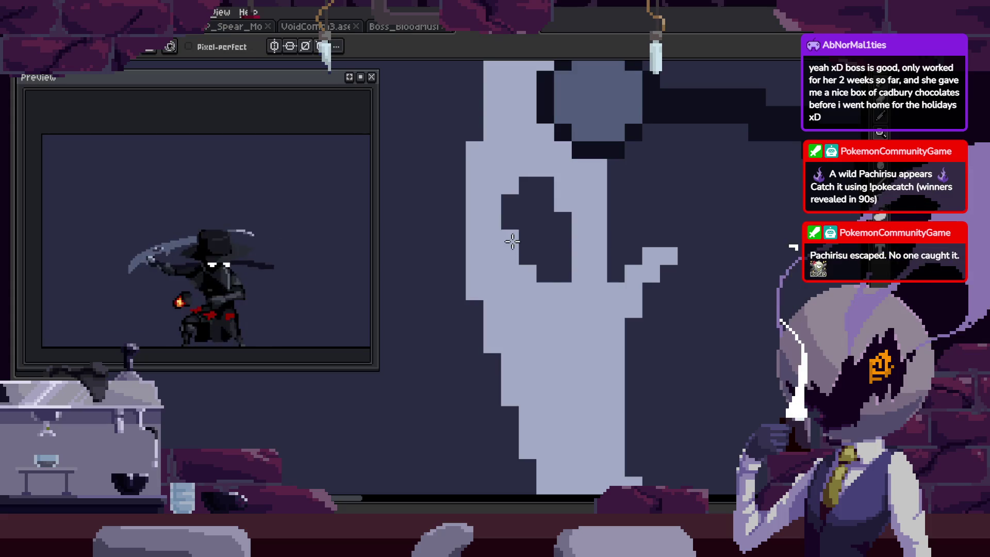
{"action": "scroll", "coordinate": [567, 276], "scroll_direction": "down", "scroll_amount": 2}
{"action": "scroll", "coordinate": [526, 274], "scroll_direction": "down", "scroll_amount": 2}
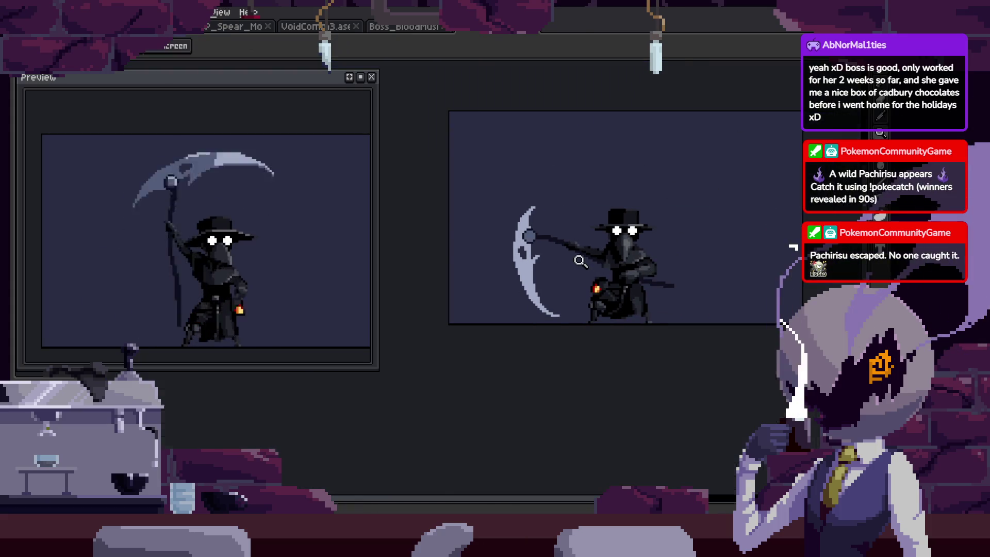
Return to frame 38 with the Pencil, hide the timeline, and zoom onto the blade.
{"action": "key", "text": "Tab"}
{"action": "key", "text": "Left"}
{"action": "key", "text": "Left"}
{"action": "key", "text": "b"}
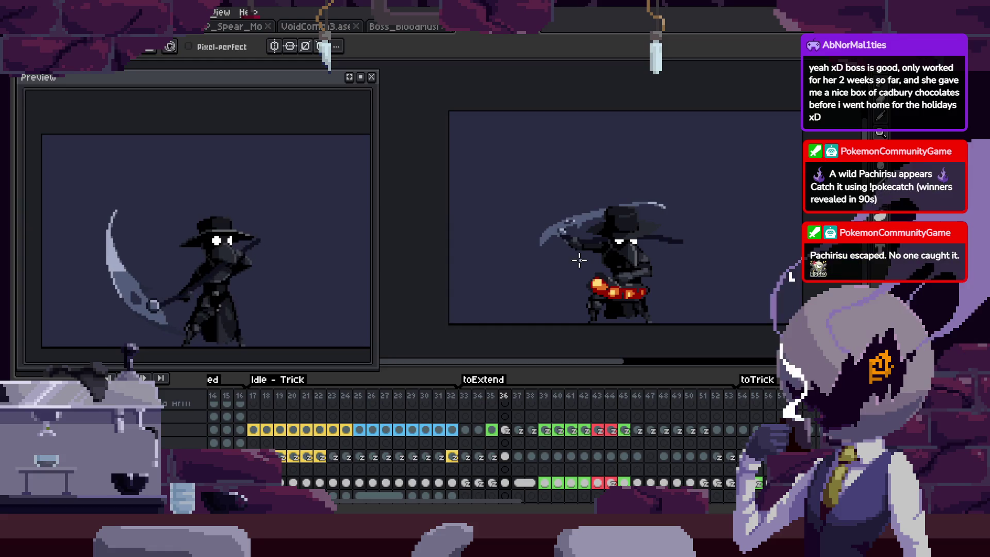
{"action": "key", "text": "Tab"}
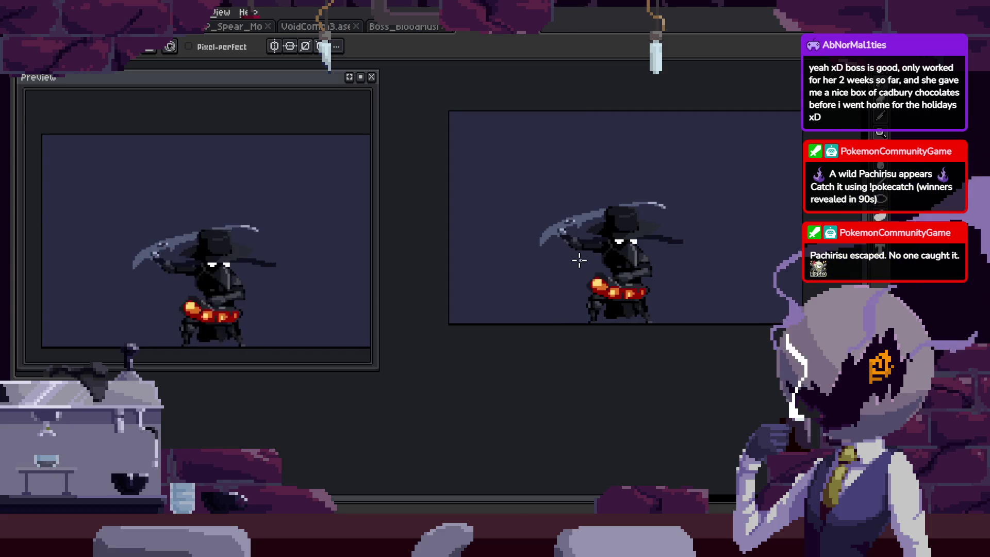
{"action": "key", "text": "z"}
{"action": "left_click", "coordinate": [629, 221]}
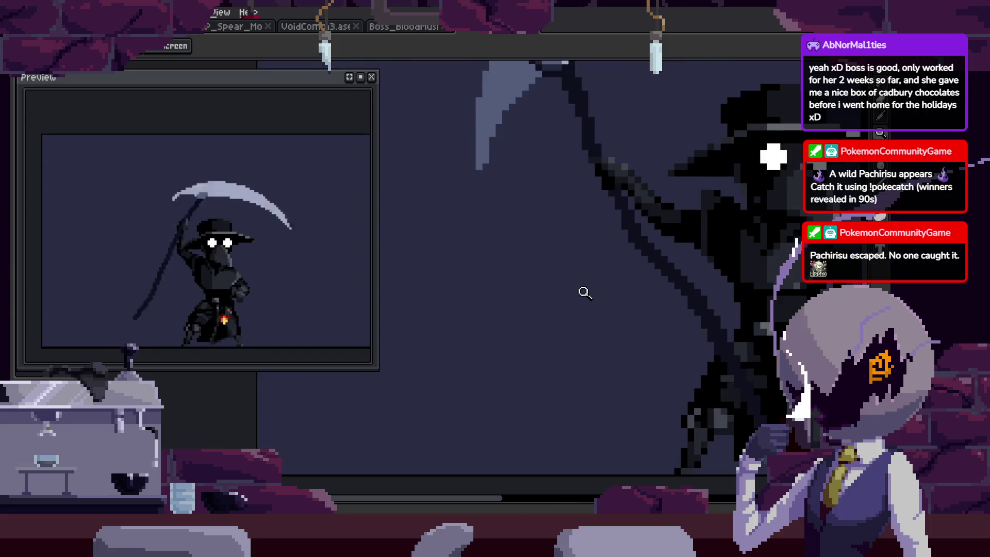
Pan toward the scythe's rivet and zoom far into the blade.
{"action": "left_click_drag", "start_coordinate": [546, 360], "coordinate": [555, 325]}
{"action": "scroll", "coordinate": [555, 326], "scroll_direction": "up", "scroll_amount": 2}
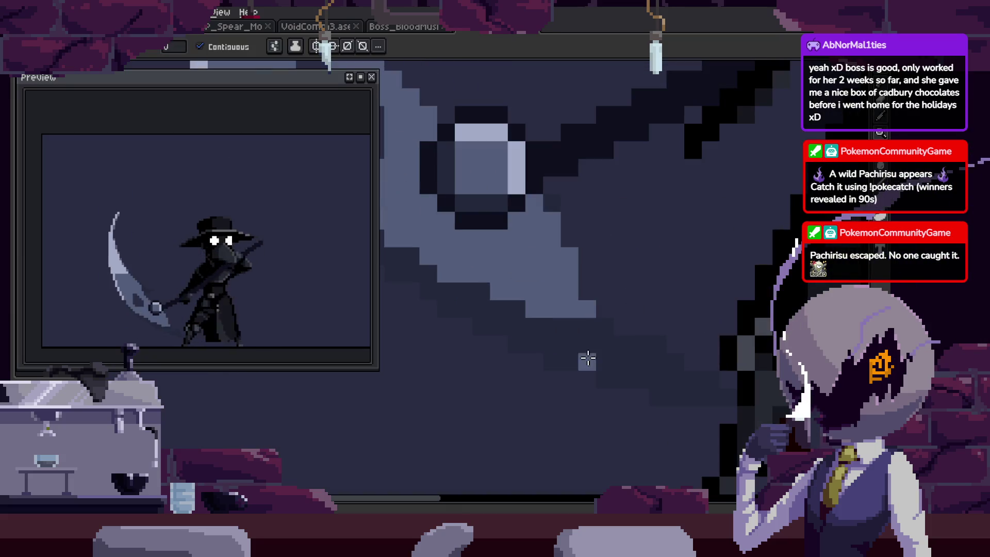
{"action": "scroll", "coordinate": [588, 376], "scroll_direction": "up", "scroll_amount": 1}
{"action": "scroll", "coordinate": [458, 186], "scroll_direction": "down", "scroll_amount": 2}
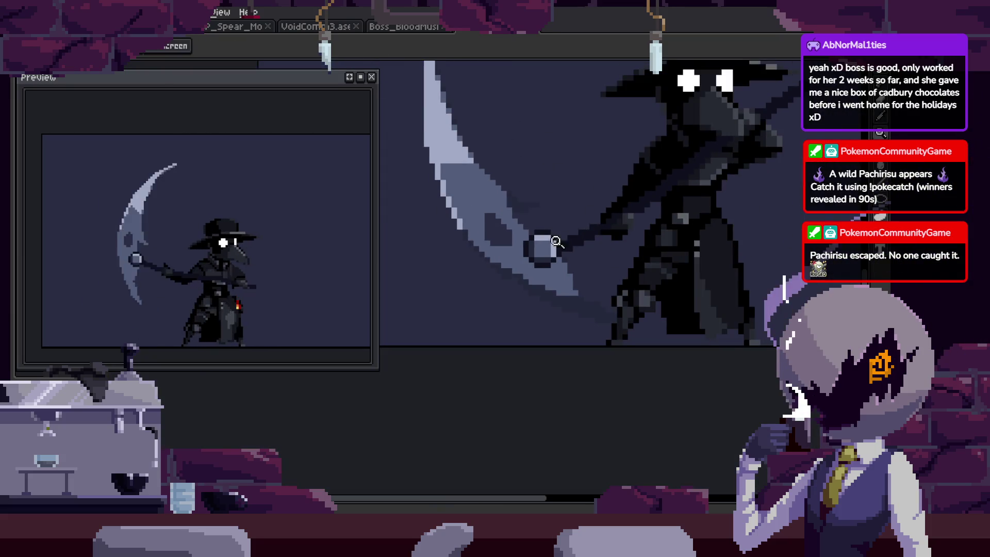
{"action": "scroll", "coordinate": [489, 177], "scroll_direction": "up", "scroll_amount": 1}
{"action": "scroll", "coordinate": [548, 266], "scroll_direction": "up", "scroll_amount": 1}
{"action": "key", "text": "g"}
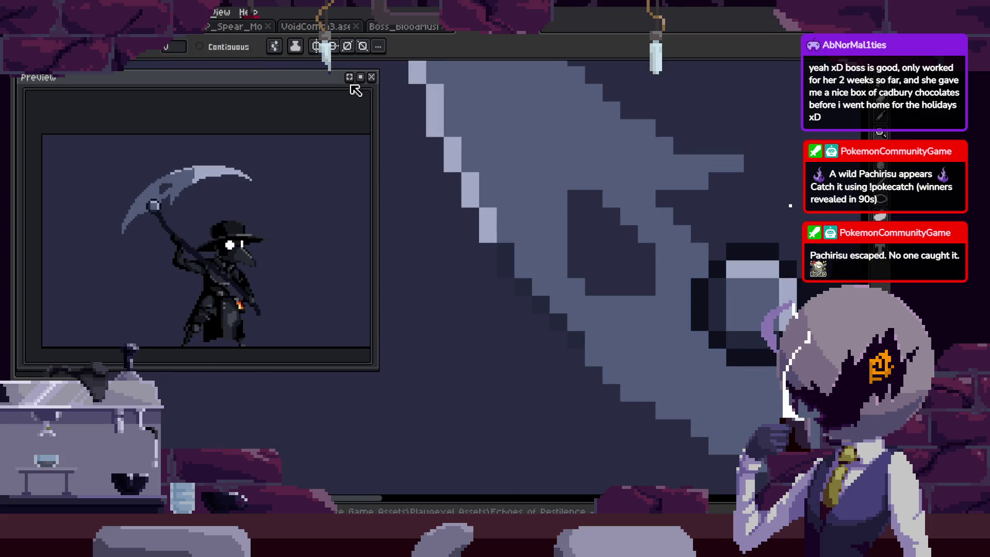
{"action": "key", "text": "b"}
{"action": "scroll", "coordinate": [521, 285], "scroll_direction": "up", "scroll_amount": 1}
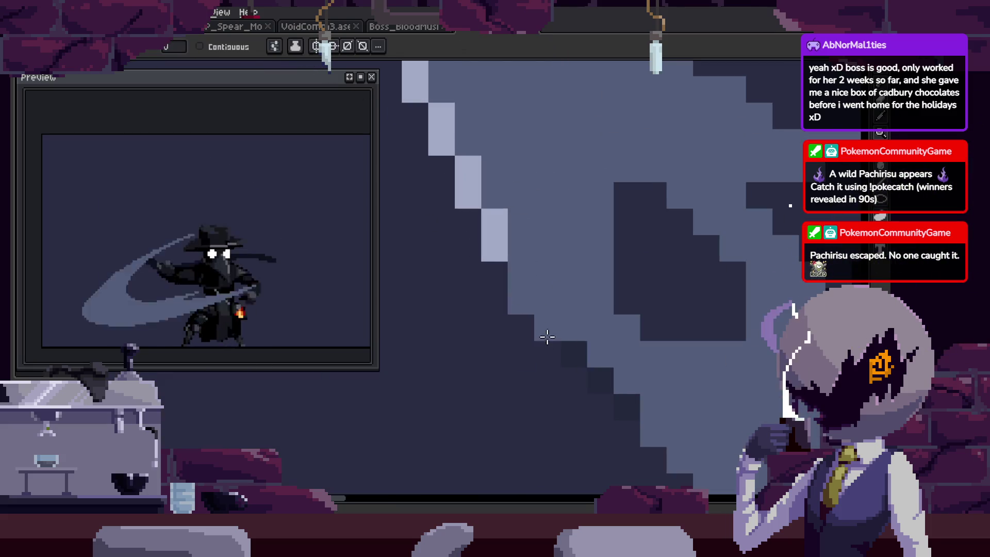
{"action": "scroll", "coordinate": [651, 370], "scroll_direction": "down", "scroll_amount": 3}
{"action": "key", "text": "v"}
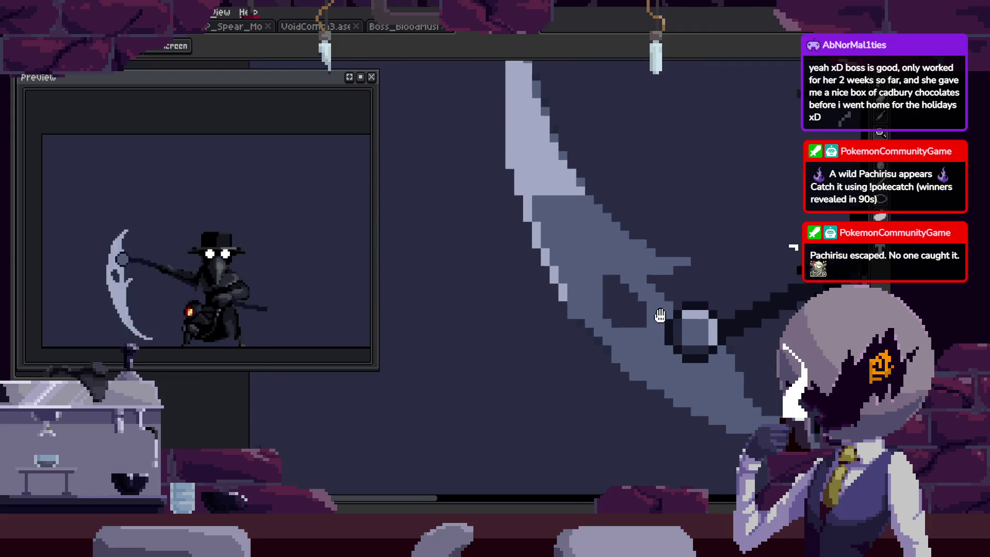
{"action": "key", "text": "z"}
{"action": "left_click", "coordinate": [631, 259]}
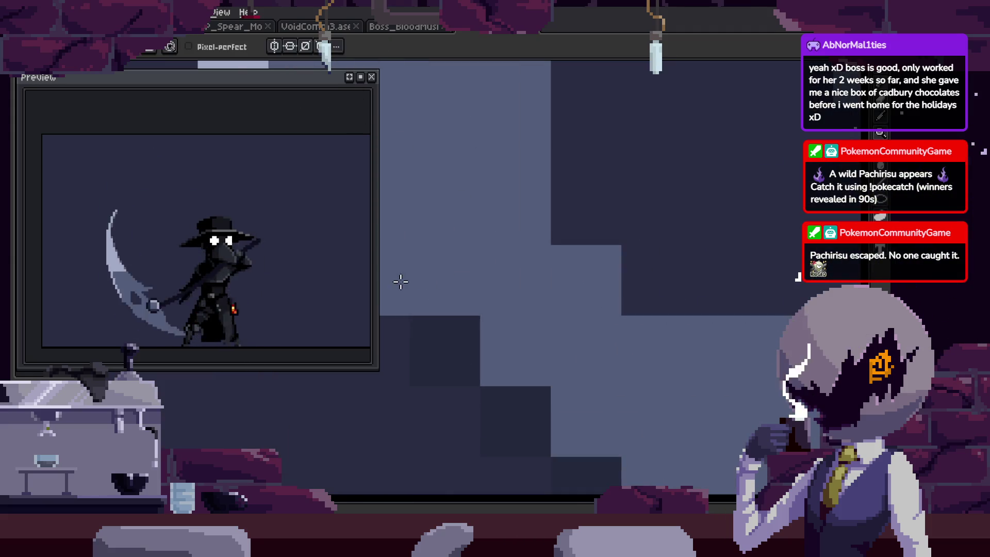
{"action": "key", "text": "z"}
{"action": "scroll", "coordinate": [648, 363], "scroll_direction": "down", "scroll_amount": 2}
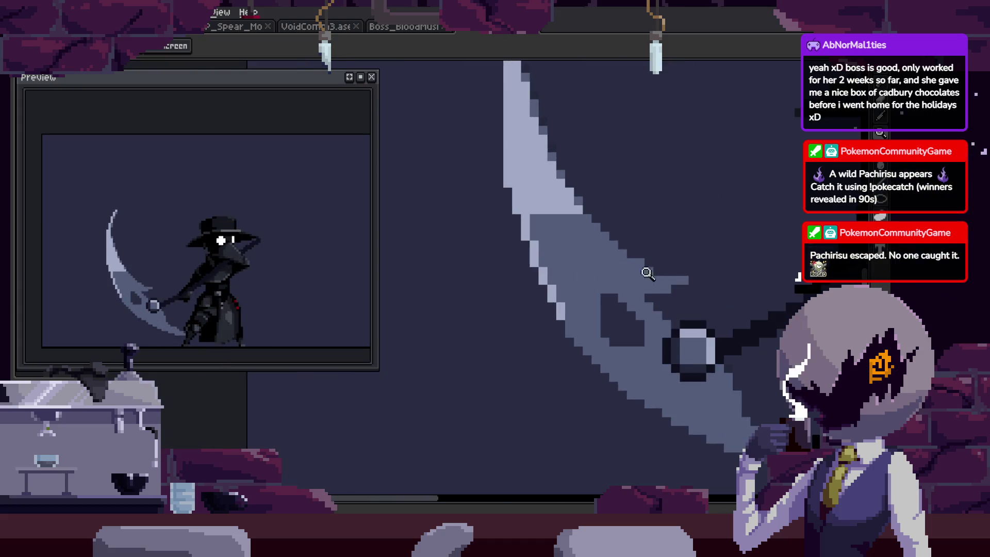
{"action": "left_click", "coordinate": [560, 280]}
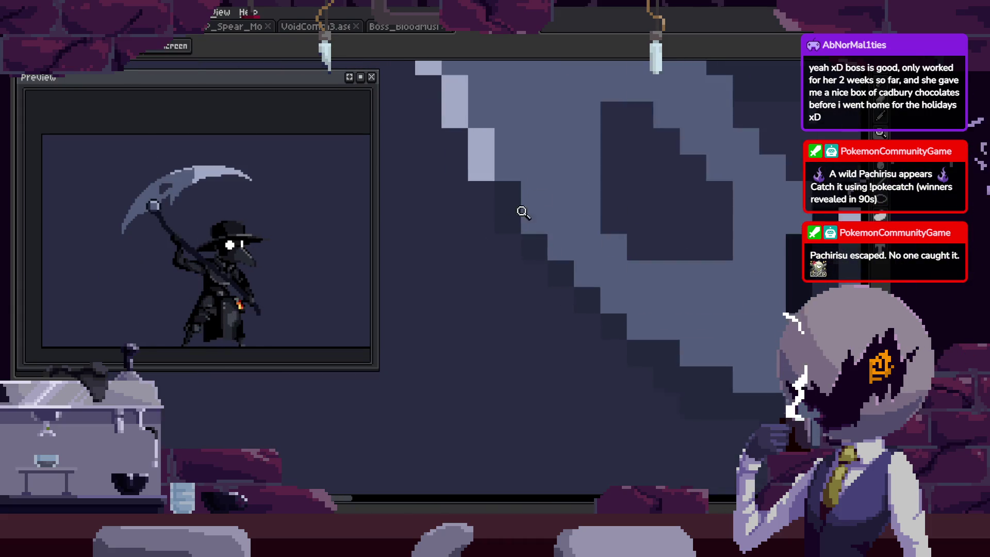
{"action": "left_click", "coordinate": [522, 212]}
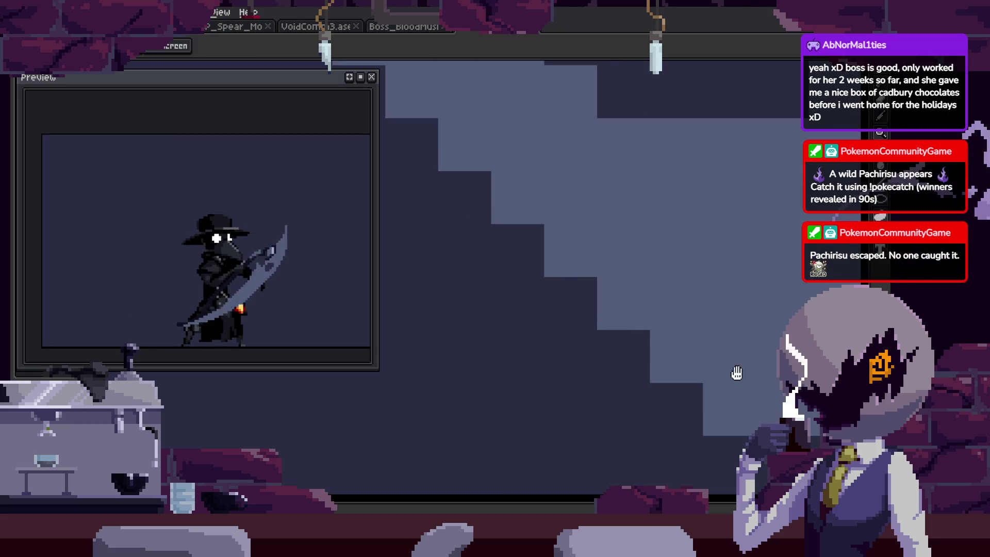
After inspecting the blade up close, show the timeline and return to frame 47.
{"action": "key", "text": "z"}
{"action": "scroll", "coordinate": [579, 274], "scroll_direction": "down", "scroll_amount": 2}
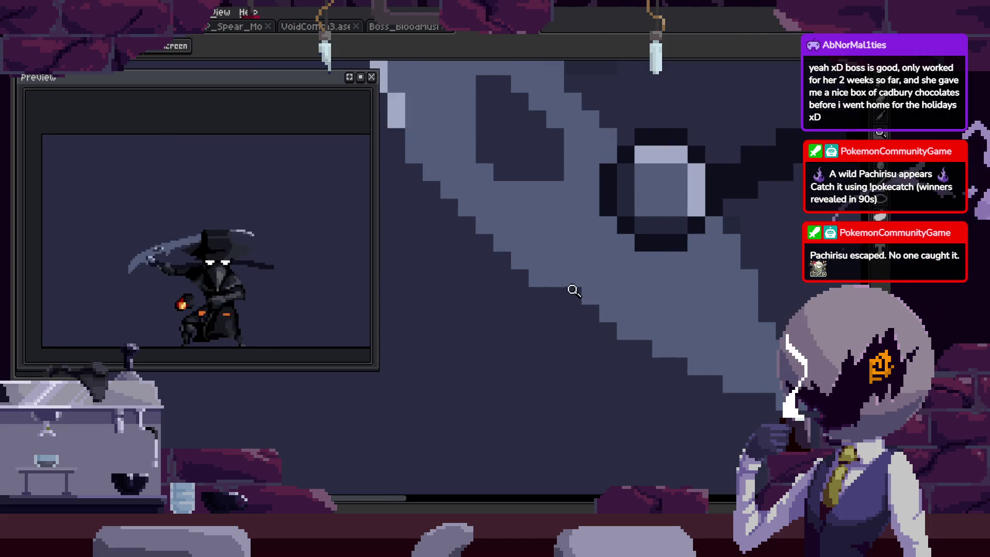
{"action": "scroll", "coordinate": [577, 288], "scroll_direction": "down", "scroll_amount": 2}
{"action": "scroll", "coordinate": [711, 248], "scroll_direction": "up", "scroll_amount": 1}
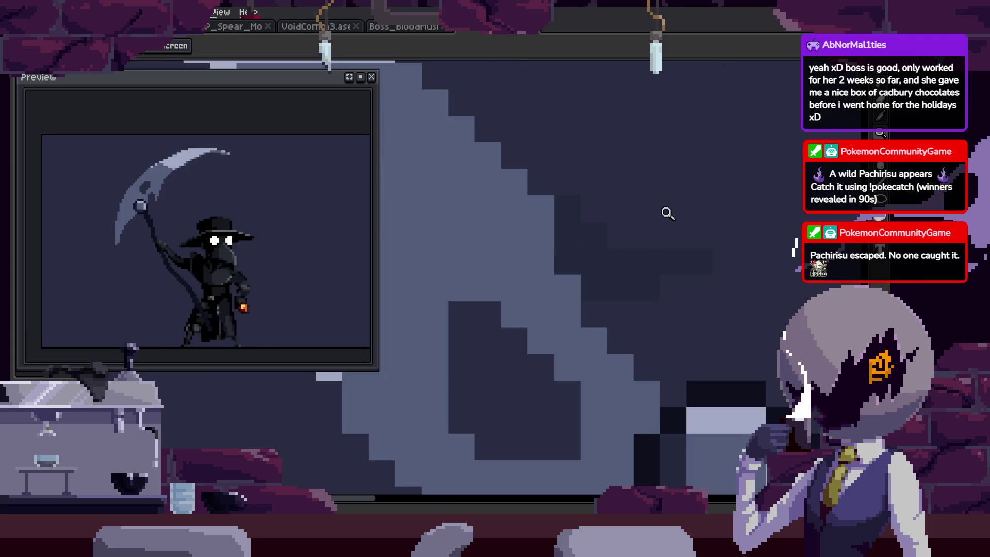
{"action": "scroll", "coordinate": [537, 260], "scroll_direction": "down", "scroll_amount": 3}
{"action": "scroll", "coordinate": [674, 248], "scroll_direction": "up", "scroll_amount": 1}
{"action": "scroll", "coordinate": [709, 243], "scroll_direction": "up", "scroll_amount": 2}
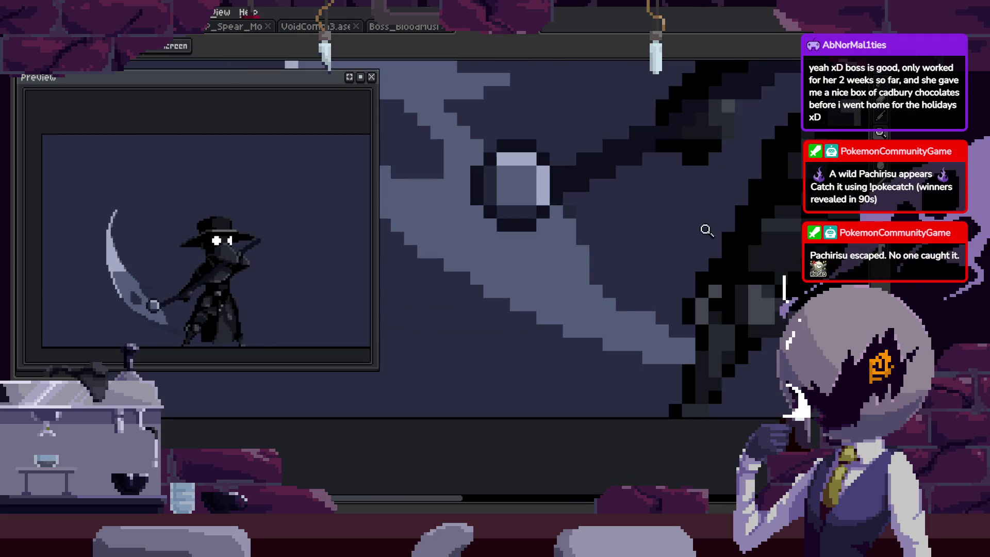
{"action": "scroll", "coordinate": [694, 241], "scroll_direction": "down", "scroll_amount": 2}
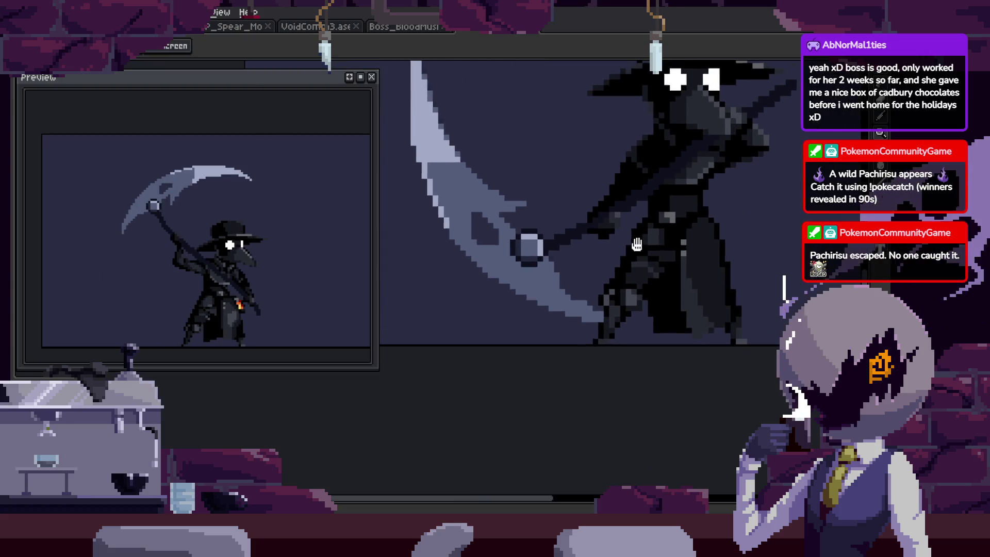
{"action": "scroll", "coordinate": [671, 308], "scroll_direction": "down", "scroll_amount": 1}
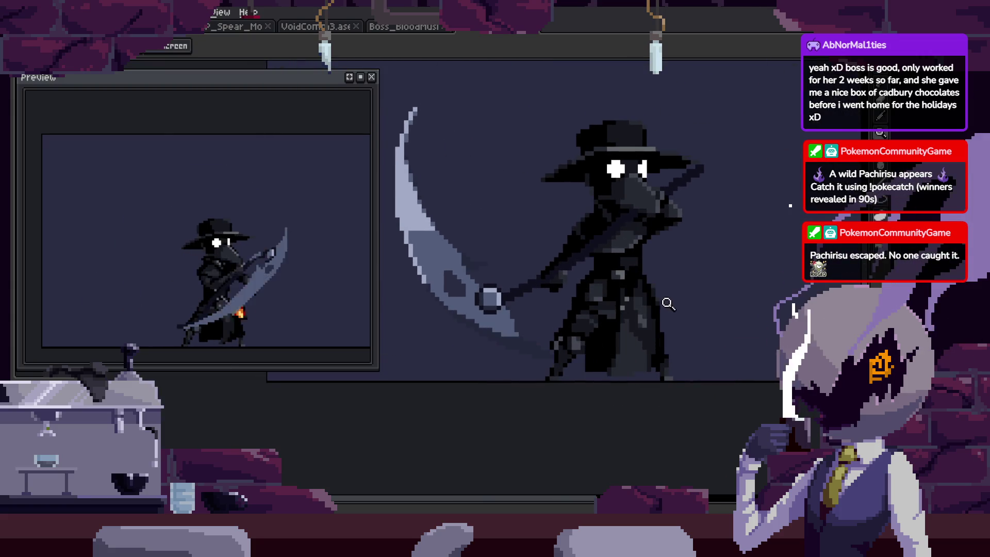
{"action": "key", "text": "g"}
{"action": "scroll", "coordinate": [521, 355], "scroll_direction": "up", "scroll_amount": 1}
{"action": "scroll", "coordinate": [542, 268], "scroll_direction": "up", "scroll_amount": 1}
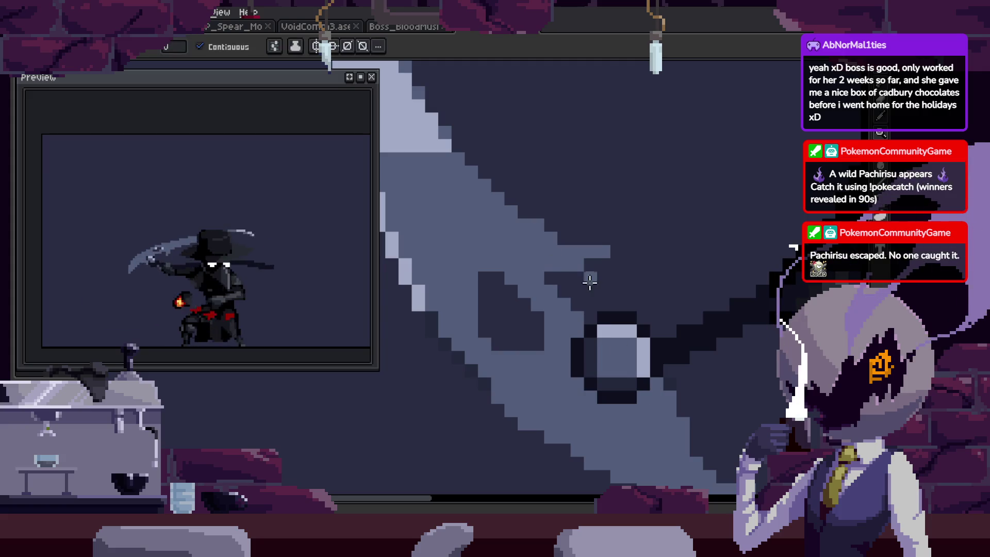
{"action": "key", "text": "z"}
{"action": "scroll", "coordinate": [510, 146], "scroll_direction": "up", "scroll_amount": 2}
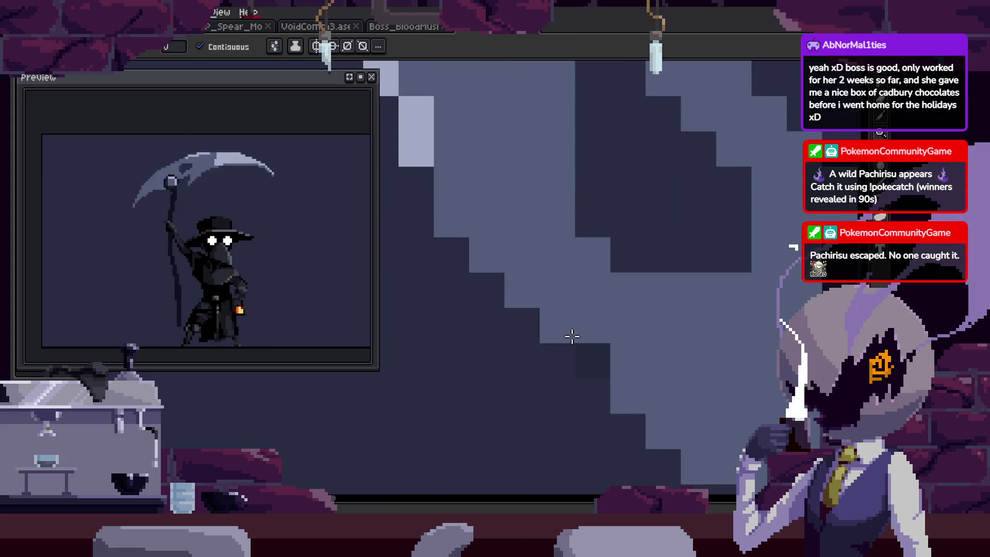
{"action": "scroll", "coordinate": [561, 340], "scroll_direction": "down", "scroll_amount": 5}
{"action": "key", "text": "z"}
{"action": "scroll", "coordinate": [577, 248], "scroll_direction": "up", "scroll_amount": 1}
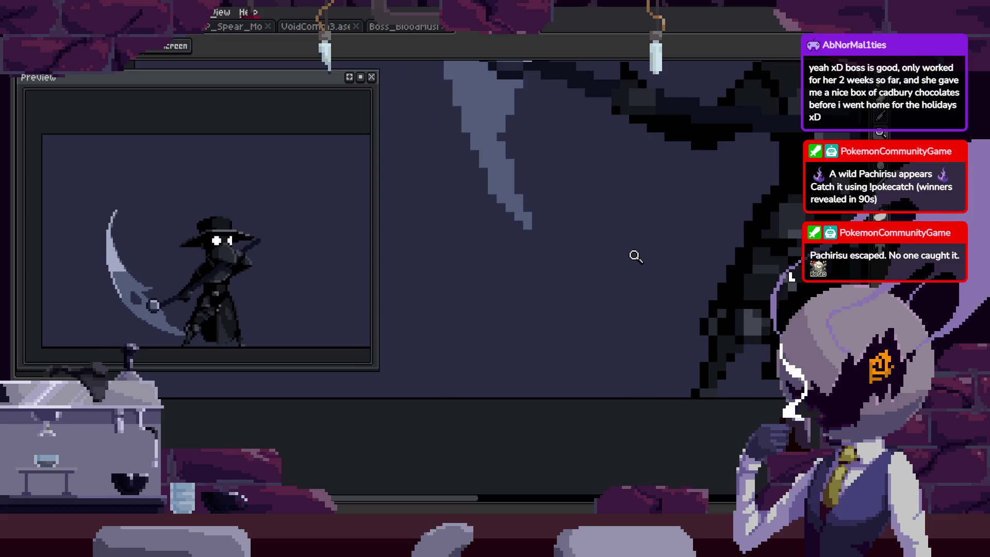
{"action": "scroll", "coordinate": [671, 245], "scroll_direction": "down", "scroll_amount": 1}
{"action": "scroll", "coordinate": [670, 258], "scroll_direction": "down", "scroll_amount": 1}
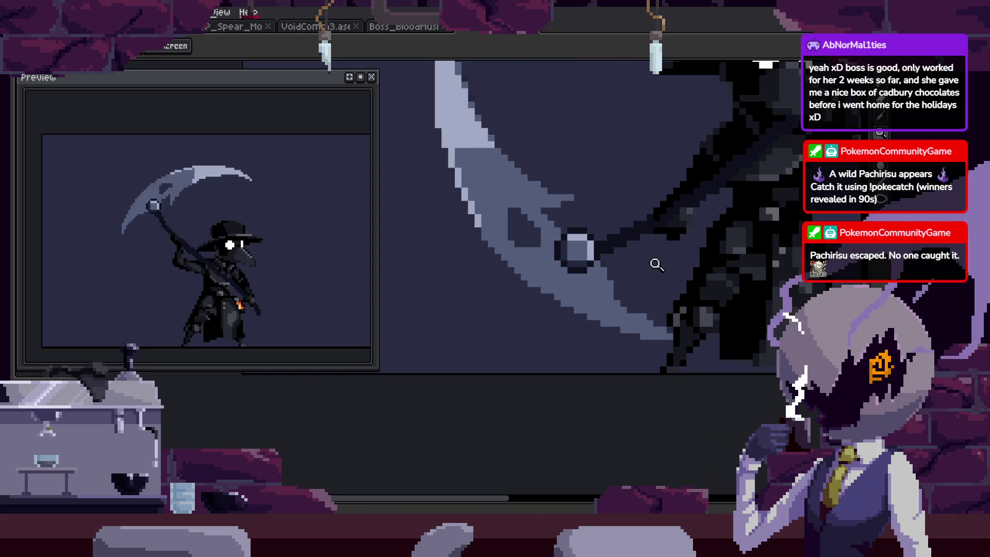
{"action": "key", "text": "Tab"}
{"action": "key", "text": "Left"}
{"action": "key", "text": "Left"}
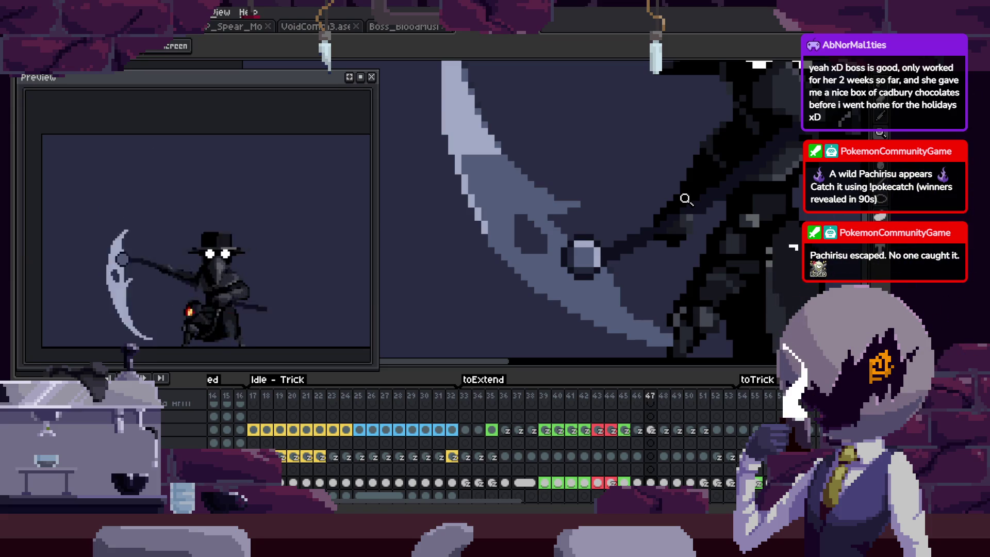
Play the animation loop and hide the timeline to enlarge the canvas.
{"action": "scroll", "coordinate": [686, 199], "scroll_direction": "down", "scroll_amount": 3}
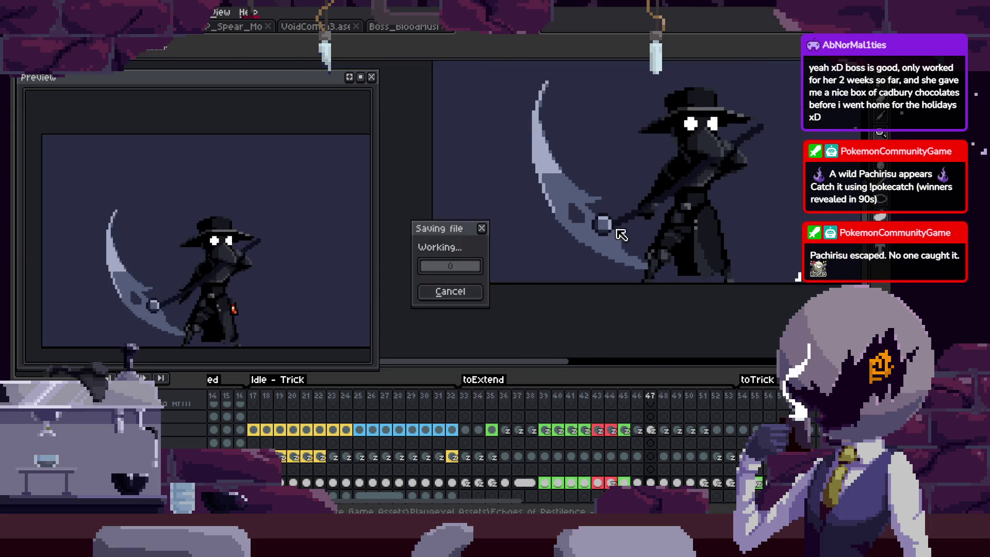
{"action": "key", "text": "Return"}
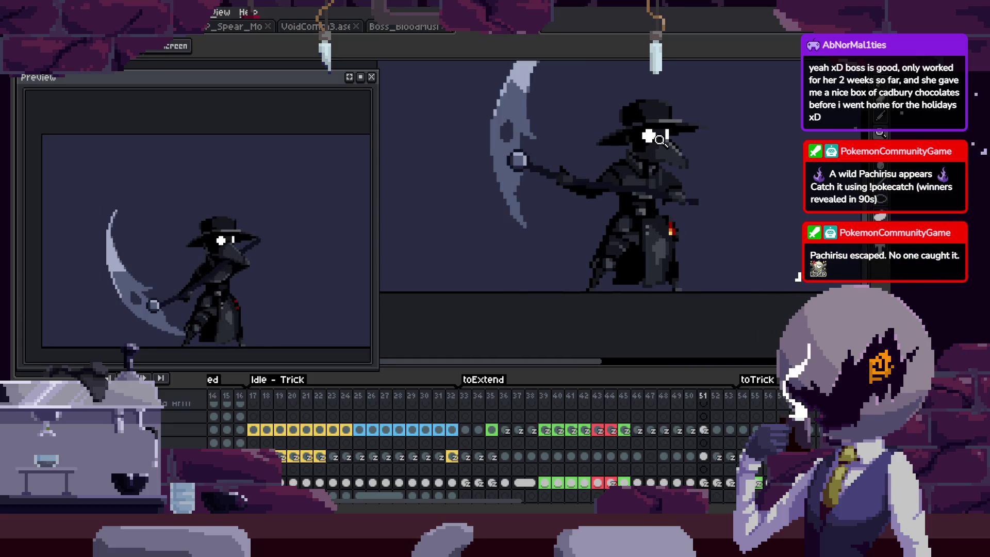
{"action": "key", "text": "Tab"}
{"action": "scroll", "coordinate": [559, 187], "scroll_direction": "up", "scroll_amount": 2}
{"action": "scroll", "coordinate": [570, 215], "scroll_direction": "up", "scroll_amount": 2}
{"action": "scroll", "coordinate": [608, 298], "scroll_direction": "up", "scroll_amount": 1}
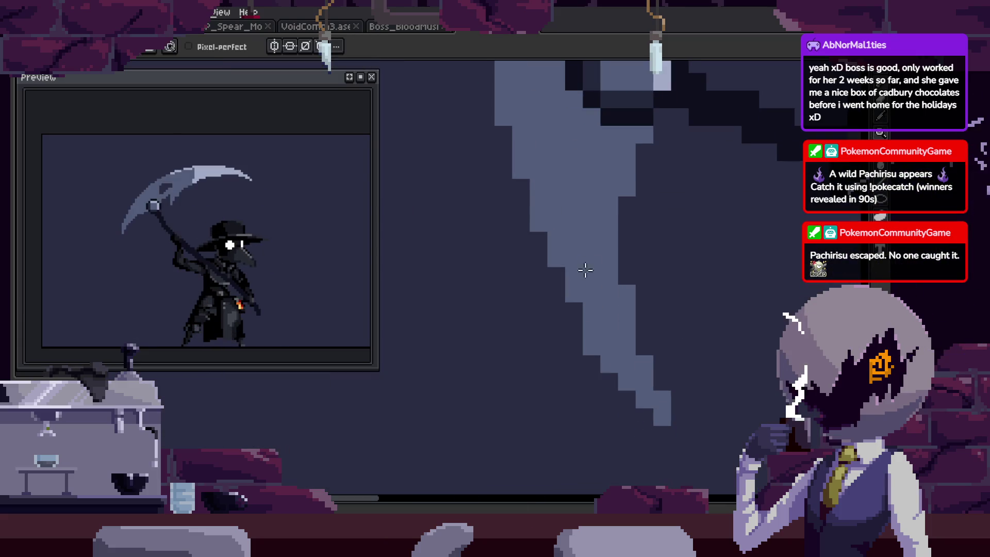
{"action": "scroll", "coordinate": [625, 230], "scroll_direction": "down", "scroll_amount": 3}
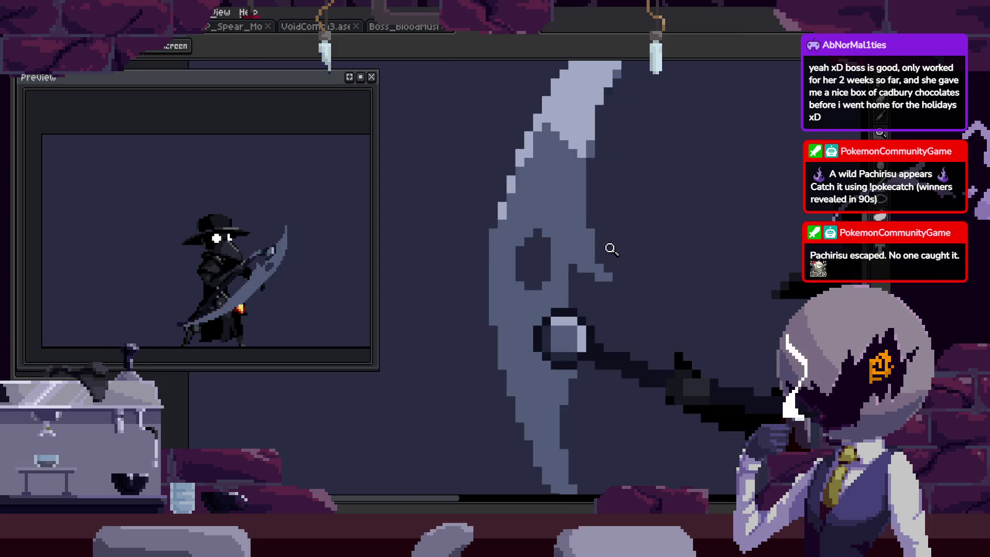
{"action": "scroll", "coordinate": [654, 184], "scroll_direction": "up", "scroll_amount": 5}
{"action": "scroll", "coordinate": [577, 252], "scroll_direction": "down", "scroll_amount": 3}
{"action": "scroll", "coordinate": [607, 243], "scroll_direction": "up", "scroll_amount": 3}
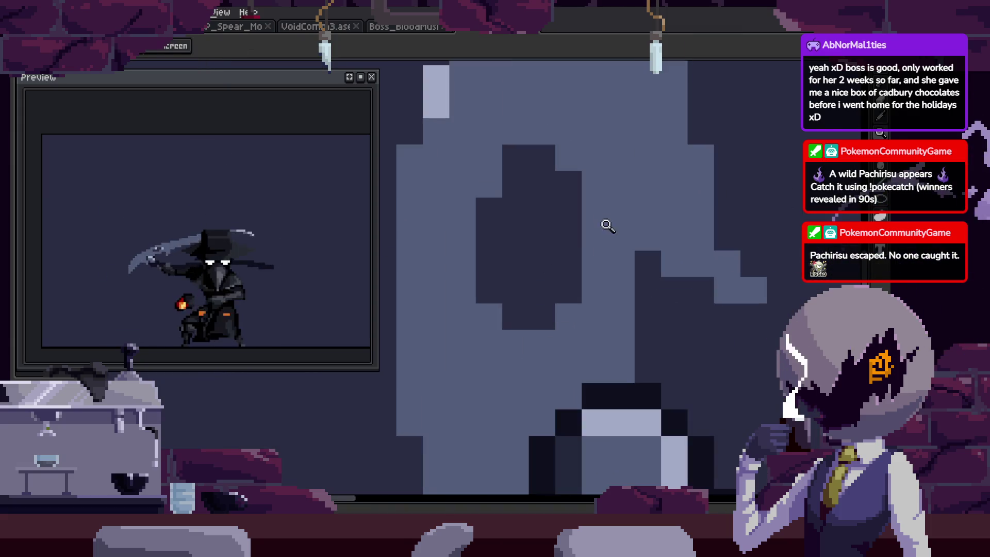
{"action": "scroll", "coordinate": [562, 289], "scroll_direction": "down", "scroll_amount": 3}
{"action": "scroll", "coordinate": [580, 199], "scroll_direction": "up", "scroll_amount": 3}
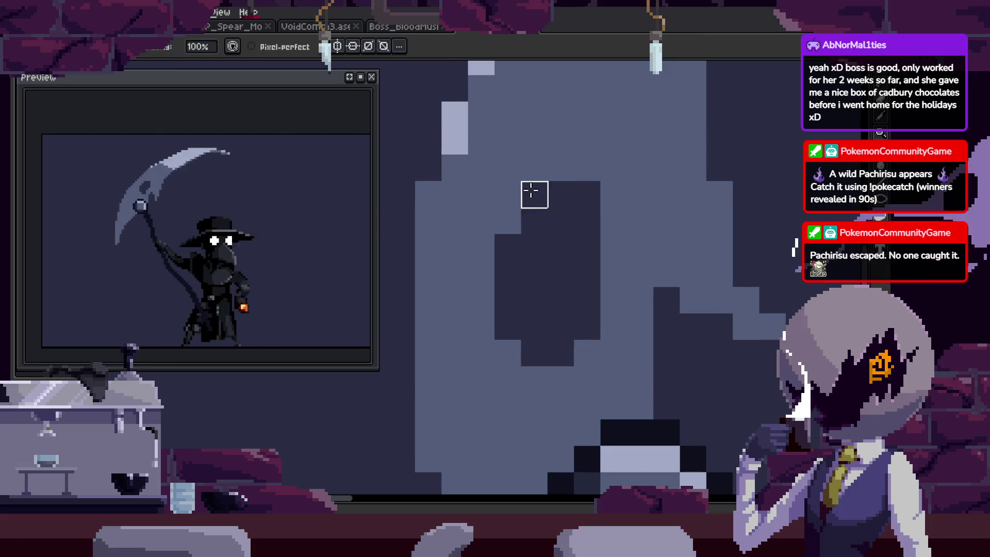
{"action": "scroll", "coordinate": [531, 191], "scroll_direction": "down", "scroll_amount": 4}
{"action": "scroll", "coordinate": [673, 200], "scroll_direction": "up", "scroll_amount": 3}
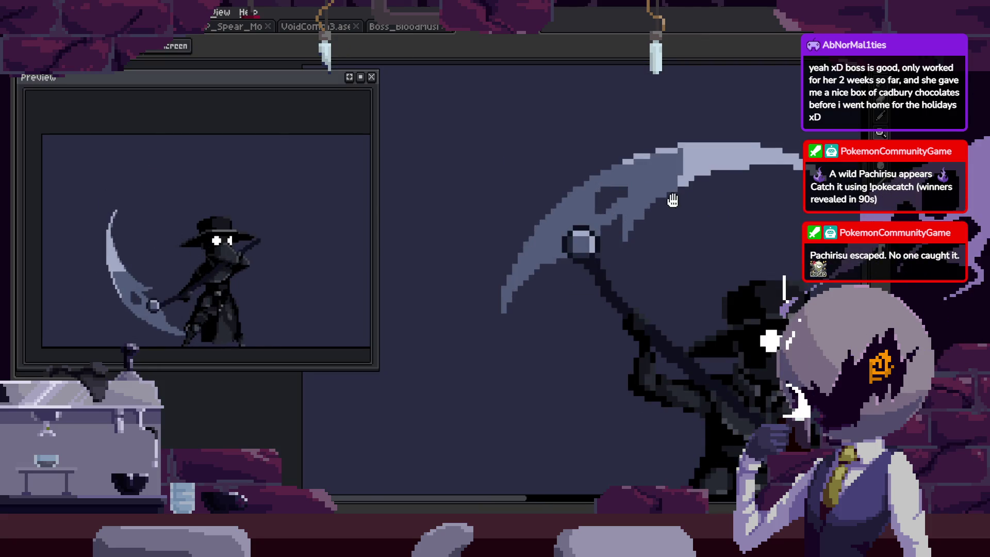
{"action": "scroll", "coordinate": [675, 170], "scroll_direction": "up", "scroll_amount": 2}
{"action": "scroll", "coordinate": [665, 220], "scroll_direction": "down", "scroll_amount": 3}
{"action": "scroll", "coordinate": [596, 221], "scroll_direction": "down", "scroll_amount": 1}
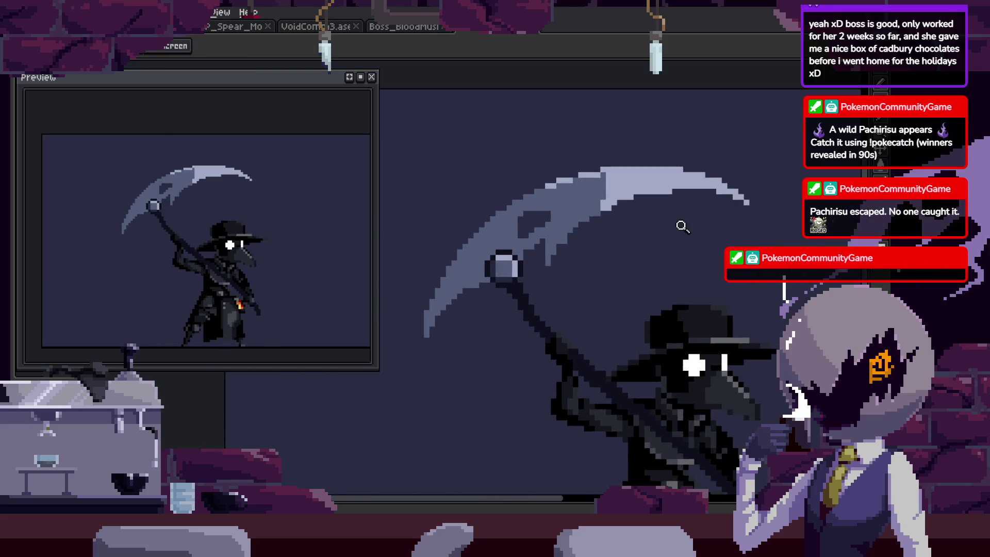
{"action": "scroll", "coordinate": [680, 223], "scroll_direction": "down", "scroll_amount": 1}
{"action": "scroll", "coordinate": [709, 213], "scroll_direction": "up", "scroll_amount": 1}
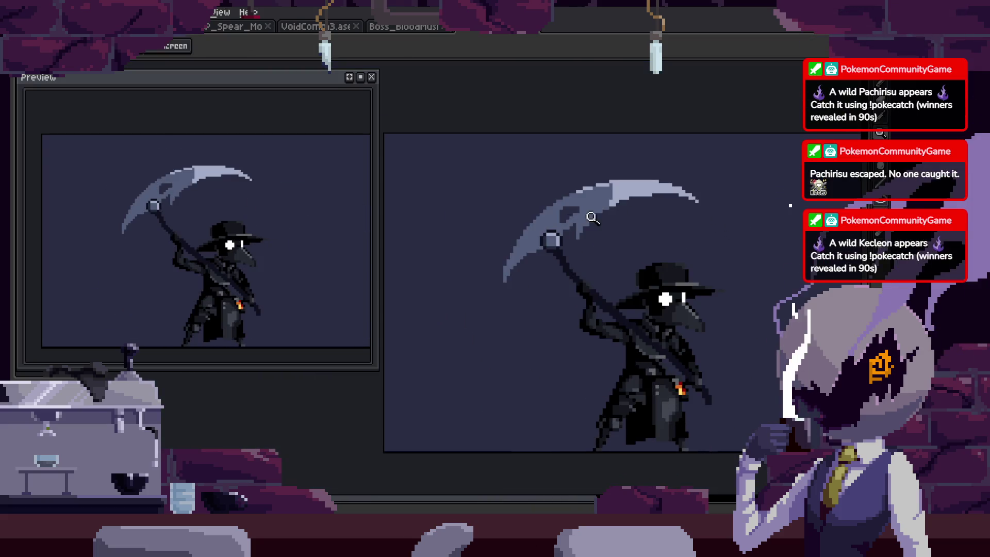
{"action": "scroll", "coordinate": [675, 238], "scroll_direction": "up", "scroll_amount": 3}
{"action": "scroll", "coordinate": [658, 227], "scroll_direction": "down", "scroll_amount": 1}
{"action": "scroll", "coordinate": [706, 226], "scroll_direction": "down", "scroll_amount": 2}
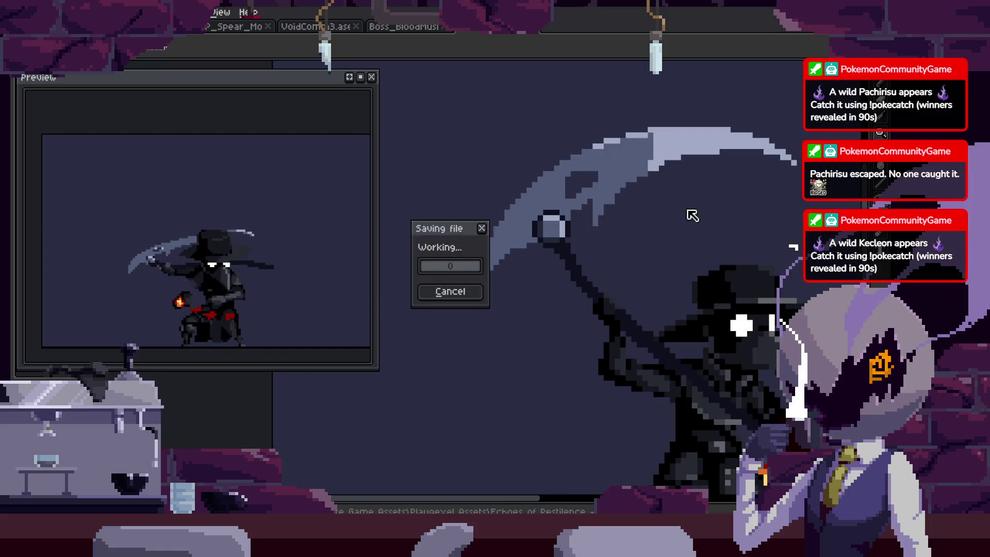
Draw a darker pixel staircase along the scythe blade's edge with the Pencil.
{"action": "key", "text": "Tab"}
{"action": "key", "text": "Tab"}
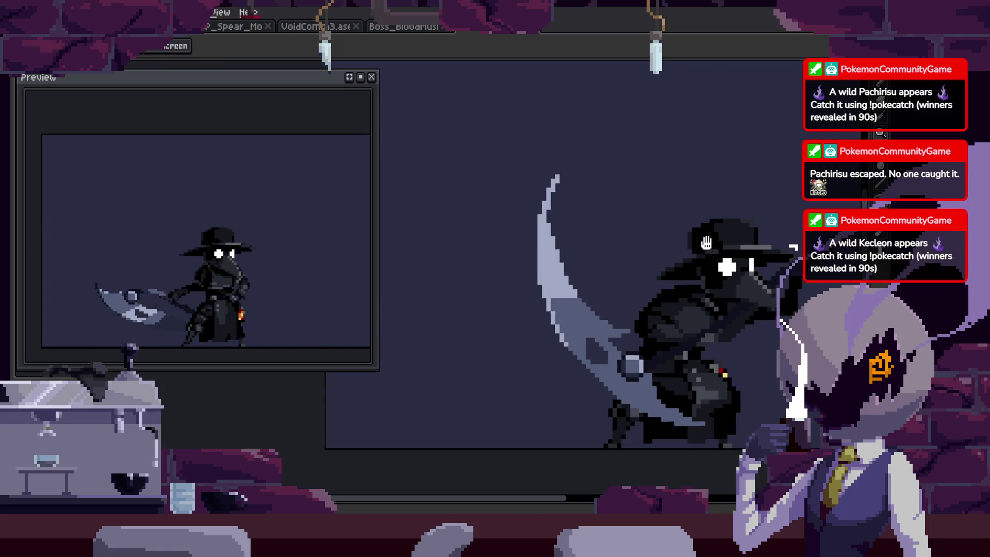
{"action": "scroll", "coordinate": [566, 281], "scroll_direction": "up", "scroll_amount": 3}
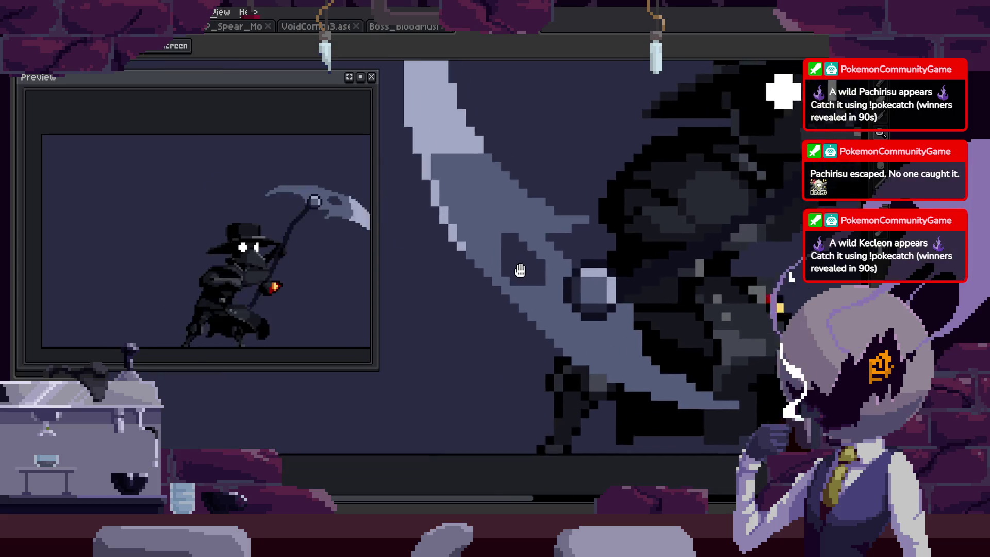
{"action": "scroll", "coordinate": [506, 251], "scroll_direction": "up", "scroll_amount": 2}
{"action": "key", "text": "b"}
{"action": "left_click_drag", "start_coordinate": [592, 347], "coordinate": [646, 420]}
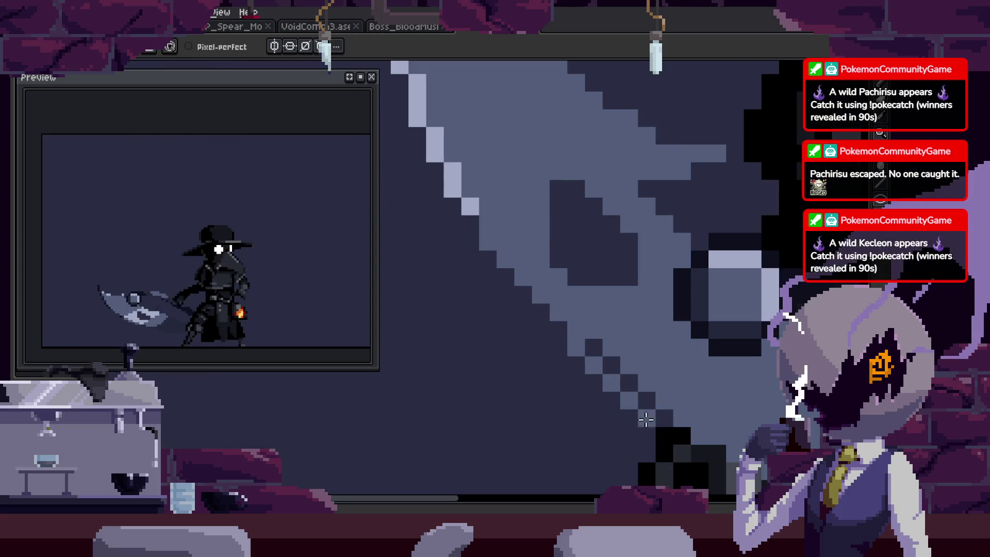
Zoom in and darken the top-left pixel of the blade staircase.
{"action": "key", "text": "z"}
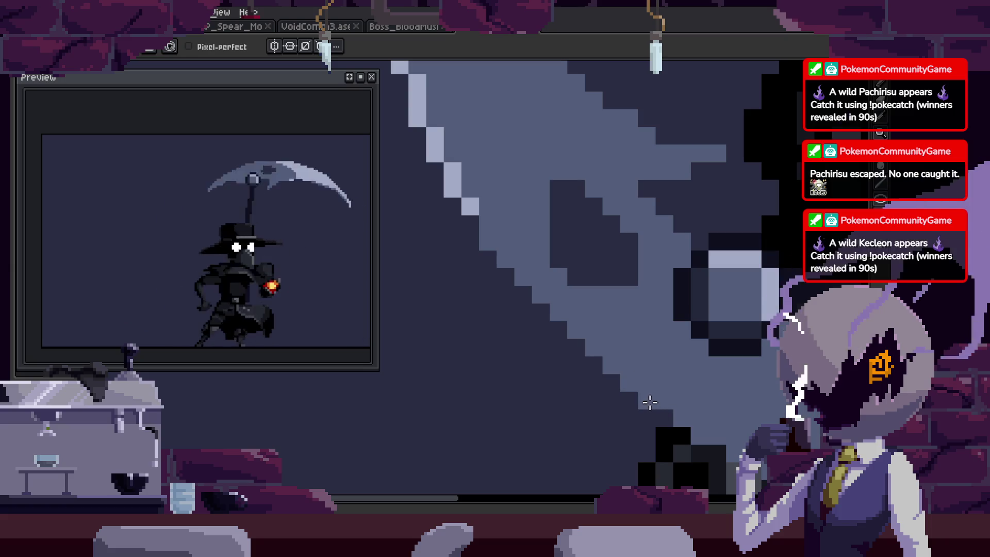
{"action": "scroll", "coordinate": [597, 308], "scroll_direction": "down", "scroll_amount": 3}
{"action": "scroll", "coordinate": [598, 308], "scroll_direction": "down", "scroll_amount": 3}
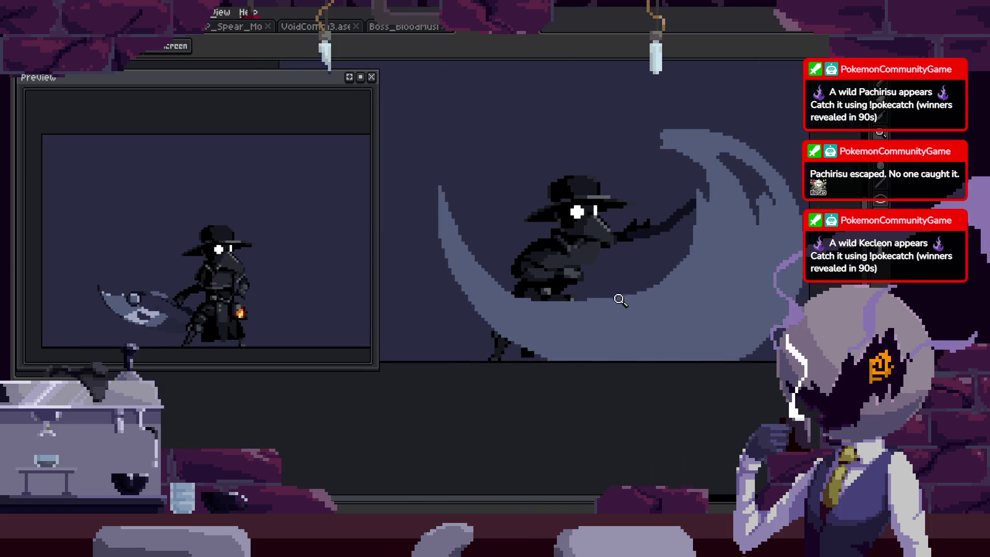
{"action": "scroll", "coordinate": [619, 294], "scroll_direction": "up", "scroll_amount": 2}
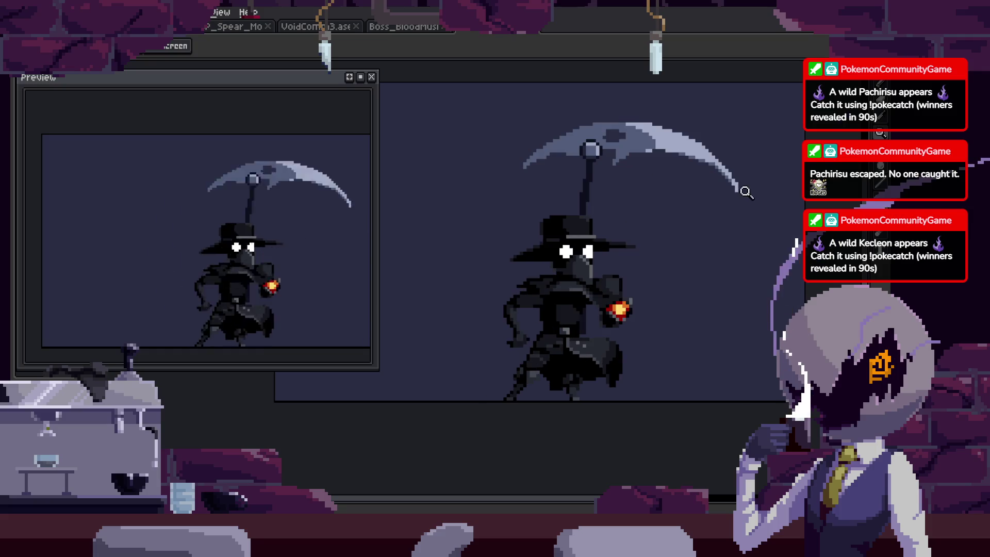
{"action": "scroll", "coordinate": [706, 175], "scroll_direction": "up", "scroll_amount": 5}
{"action": "scroll", "coordinate": [637, 179], "scroll_direction": "down", "scroll_amount": 3}
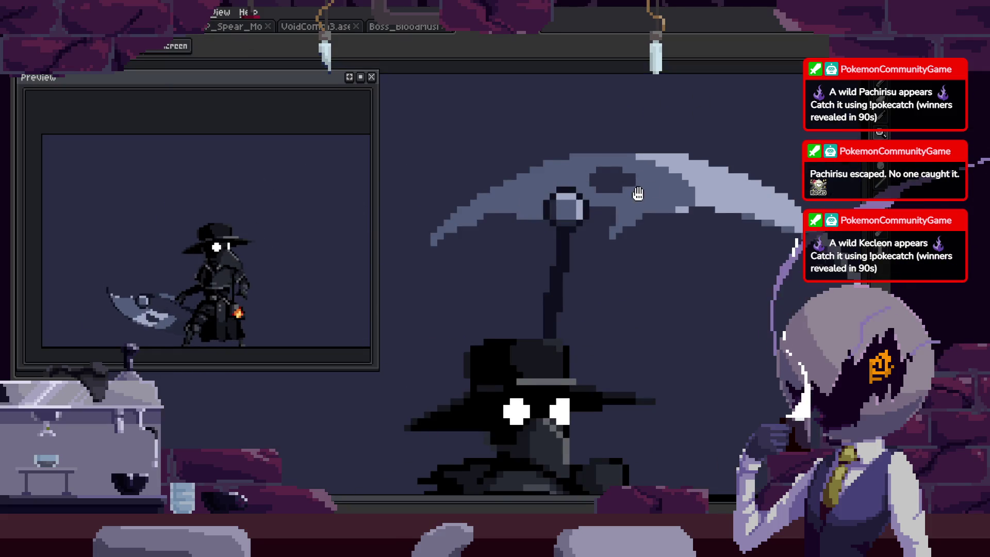
{"action": "scroll", "coordinate": [614, 232], "scroll_direction": "up", "scroll_amount": 2}
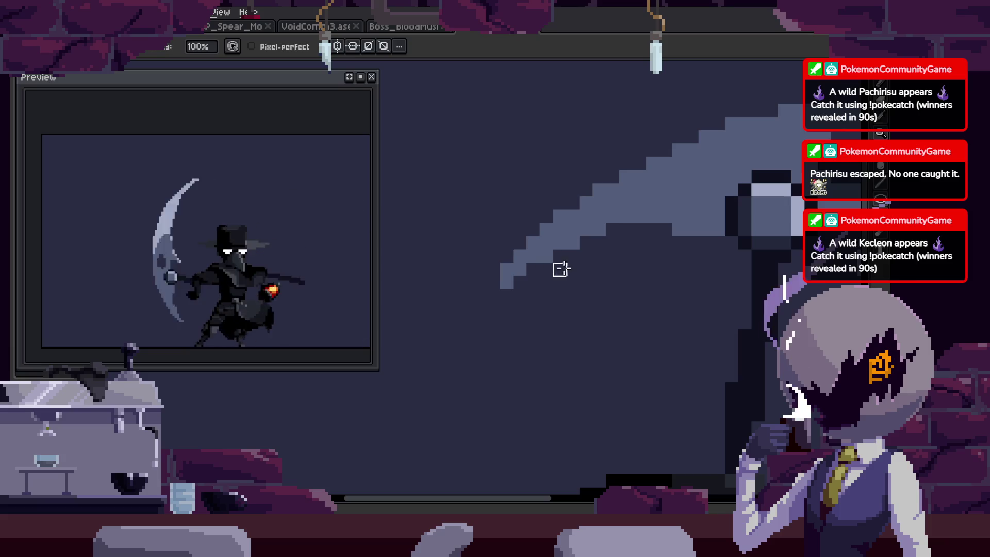
{"action": "key", "text": "z"}
{"action": "scroll", "coordinate": [593, 278], "scroll_direction": "down", "scroll_amount": 3}
{"action": "scroll", "coordinate": [634, 289], "scroll_direction": "up", "scroll_amount": 1}
{"action": "scroll", "coordinate": [630, 278], "scroll_direction": "up", "scroll_amount": 1}
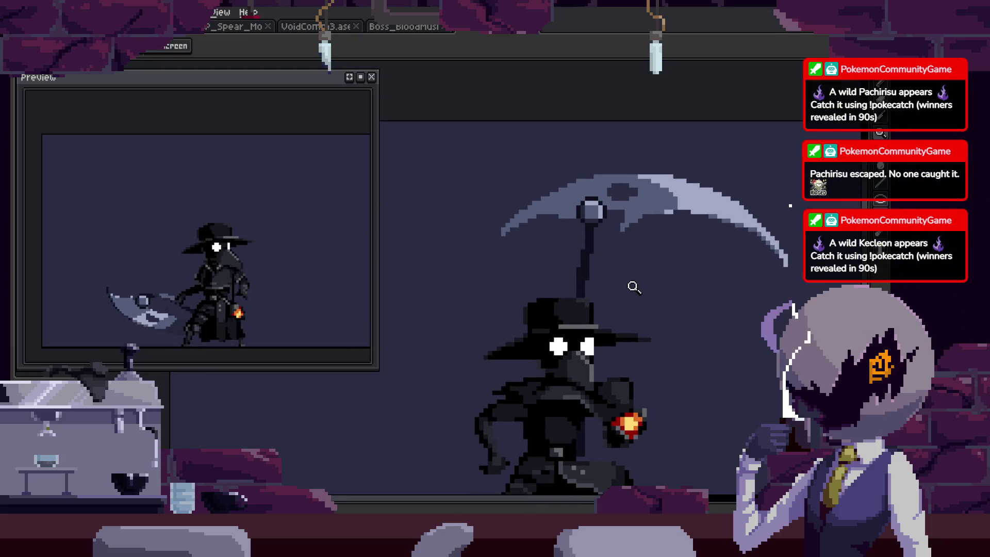
{"action": "scroll", "coordinate": [634, 287], "scroll_direction": "down", "scroll_amount": 2}
{"action": "scroll", "coordinate": [541, 222], "scroll_direction": "up", "scroll_amount": 4}
{"action": "key", "text": "b"}
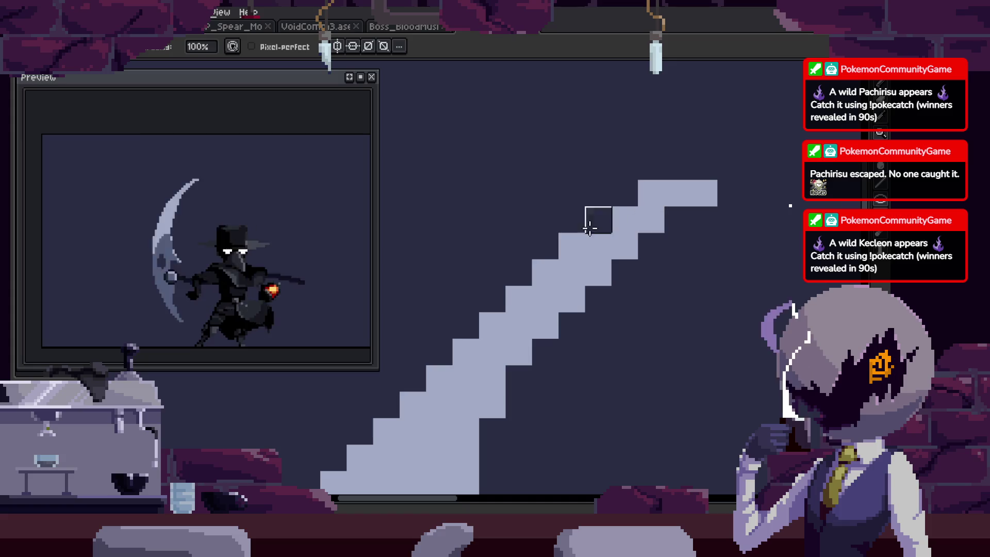
{"action": "left_click", "coordinate": [651, 193]}
Erase the stray light pixels from the staircase edge and save the sprite.
{"action": "key", "text": "e"}
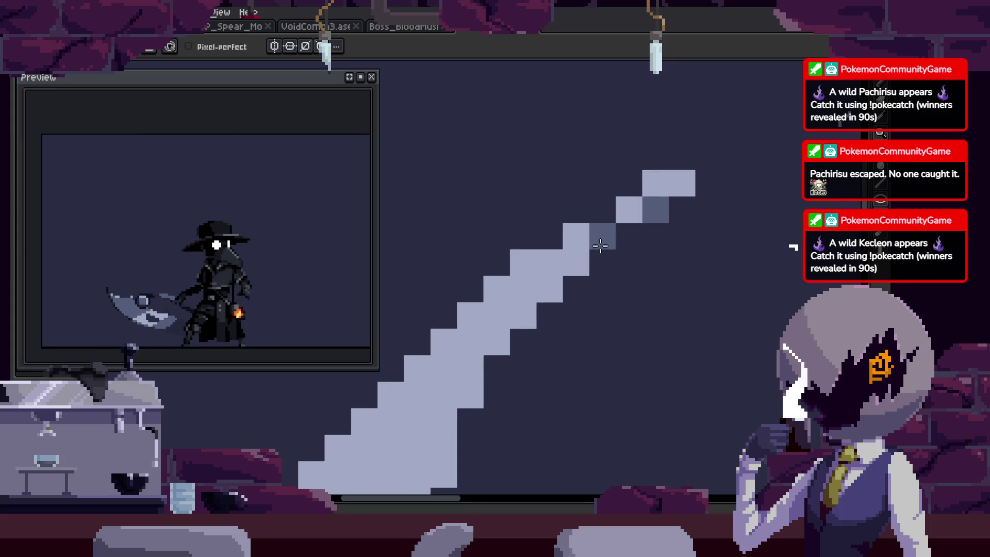
{"action": "mouse_move", "coordinate": [572, 266]}
{"action": "left_mouse_down"}
{"action": "mouse_move", "coordinate": [539, 294]}
{"action": "mouse_move", "coordinate": [587, 235]}
{"action": "left_mouse_up"}
{"action": "key", "text": "i"}
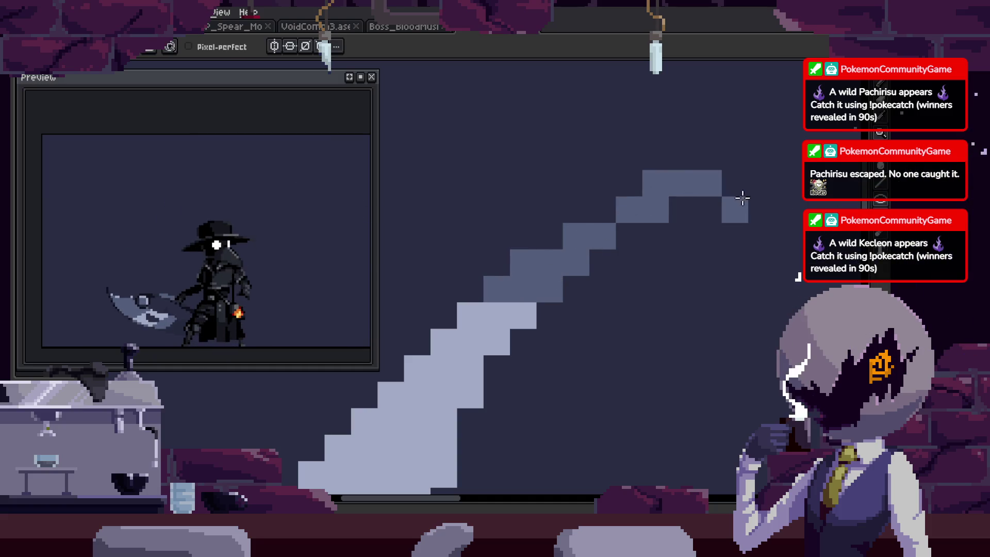
{"action": "key", "text": "i"}
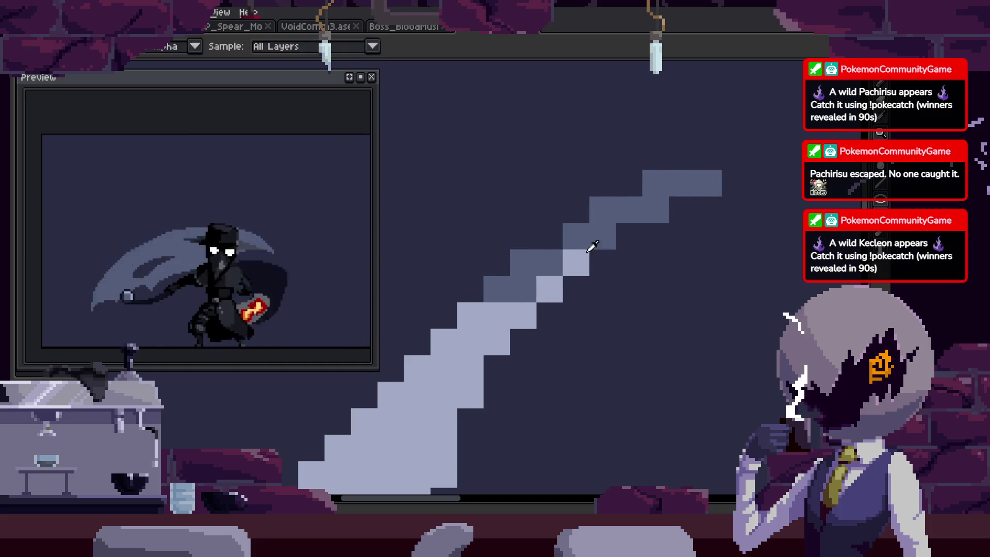
{"action": "scroll", "coordinate": [703, 232], "scroll_direction": "down", "scroll_amount": 2}
{"action": "scroll", "coordinate": [685, 222], "scroll_direction": "down", "scroll_amount": 1}
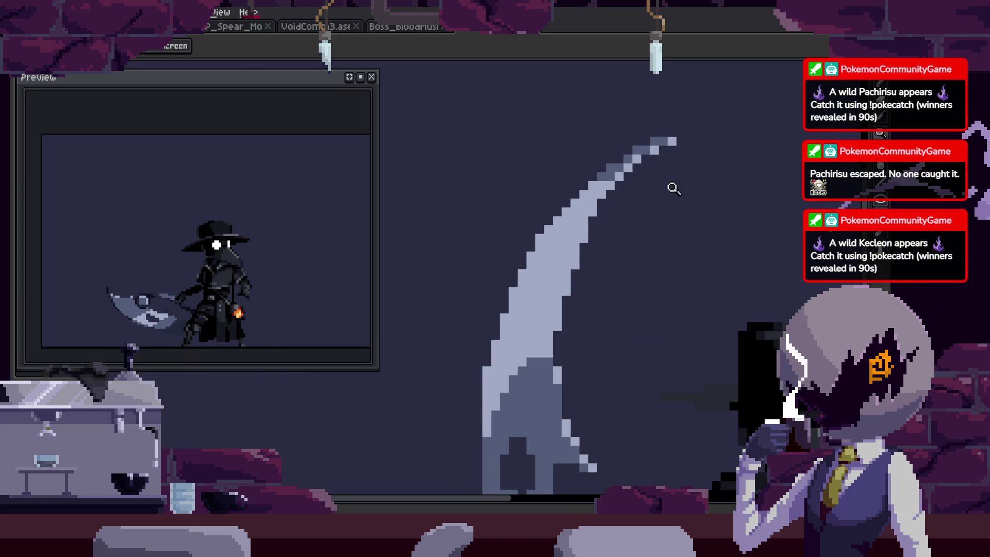
{"action": "key", "text": "ctrl+s"}
Replay the animation and save the sprite again.
{"action": "key", "text": "Return"}
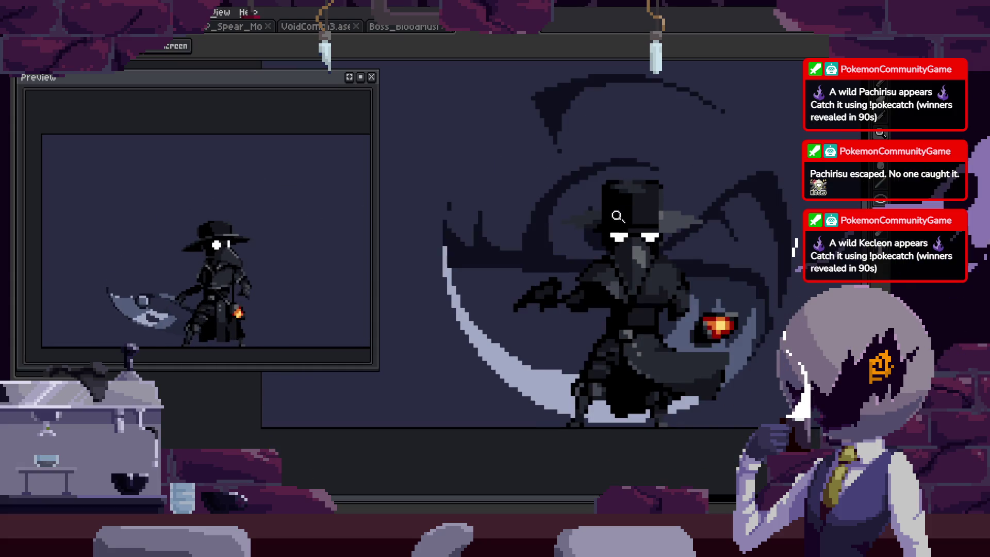
{"action": "scroll", "coordinate": [495, 217], "scroll_direction": "up", "scroll_amount": 4}
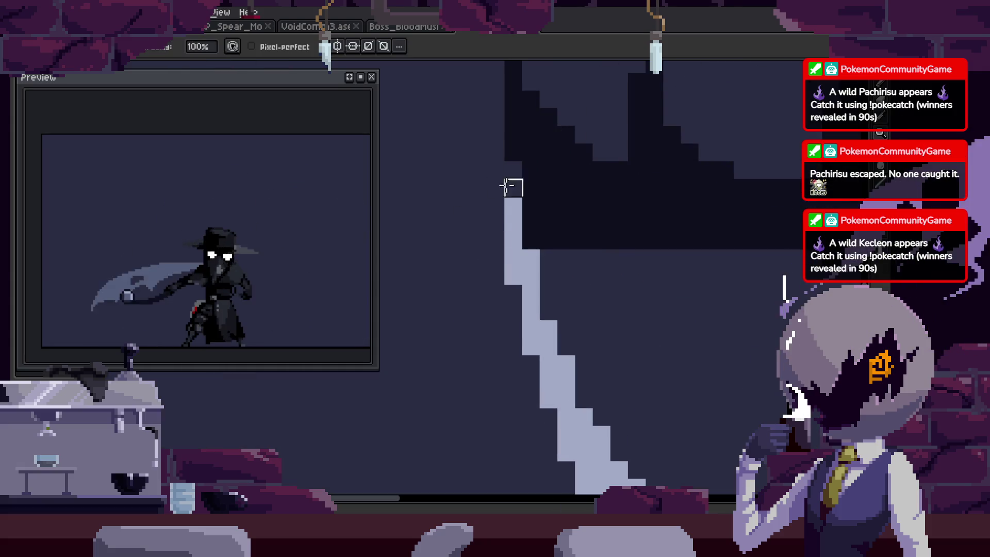
{"action": "key", "text": "b"}
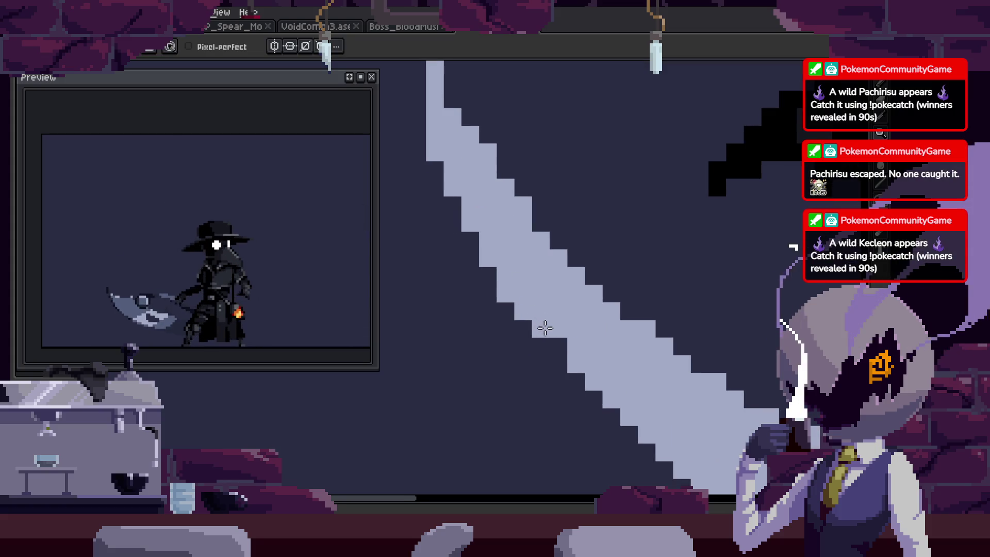
{"action": "scroll", "coordinate": [545, 328], "scroll_direction": "down", "scroll_amount": 6}
{"action": "key", "text": "ctrl+s"}
{"action": "key", "text": "z"}
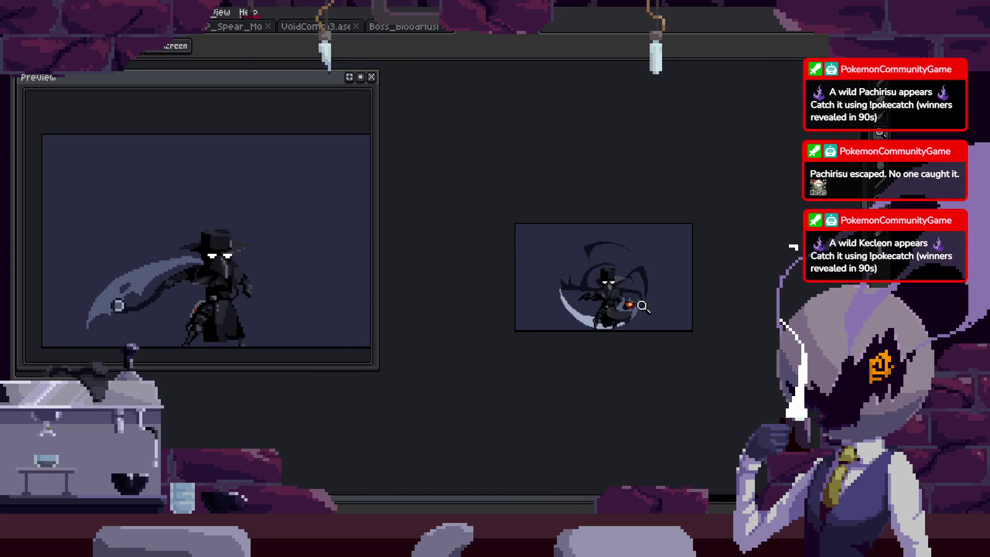
{"action": "scroll", "coordinate": [642, 307], "scroll_direction": "up", "scroll_amount": 5}
{"action": "key", "text": "b"}
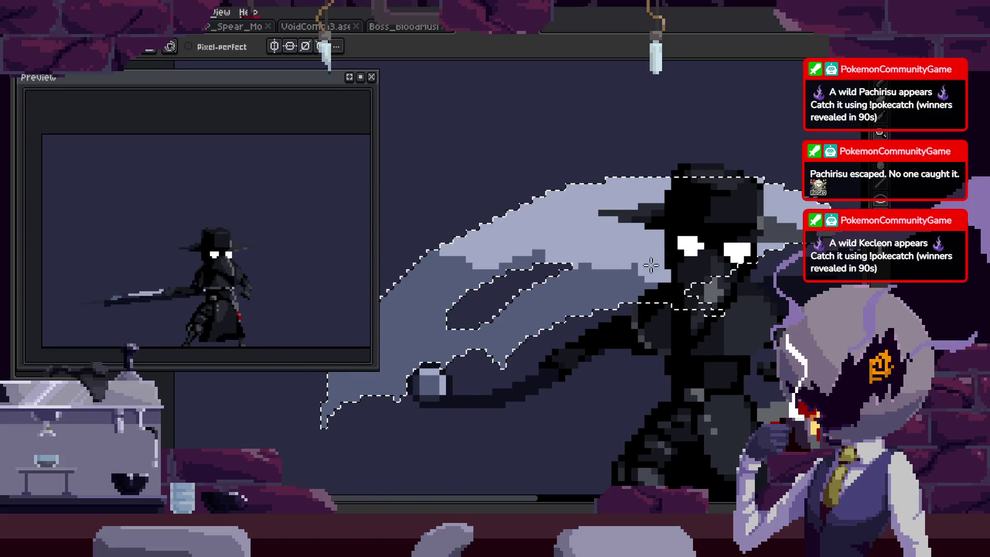
Magic-wand the blade's light grey band, preview the animation, then clear the selection.
{"action": "key", "text": "v"}
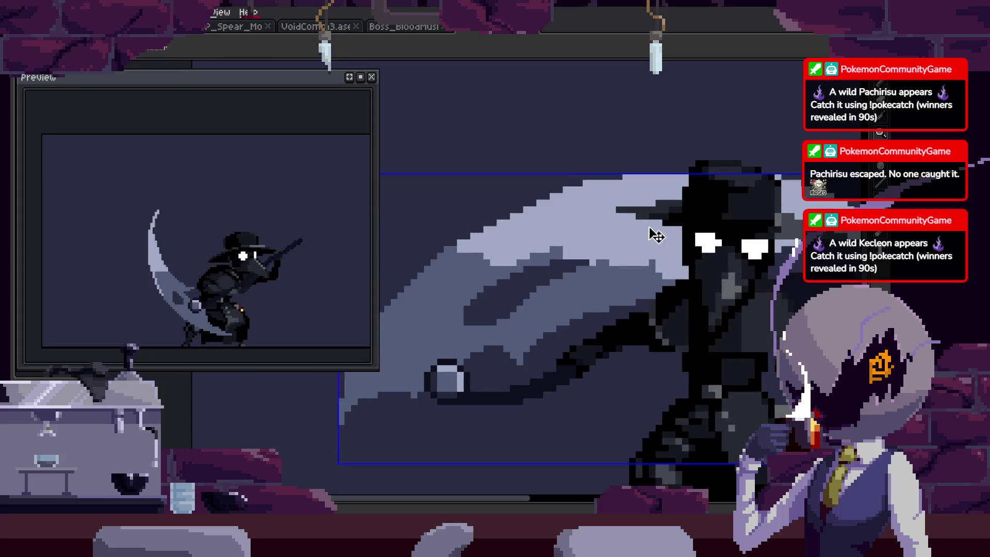
{"action": "key", "text": "i"}
{"action": "scroll", "coordinate": [631, 206], "scroll_direction": "up", "scroll_amount": 2}
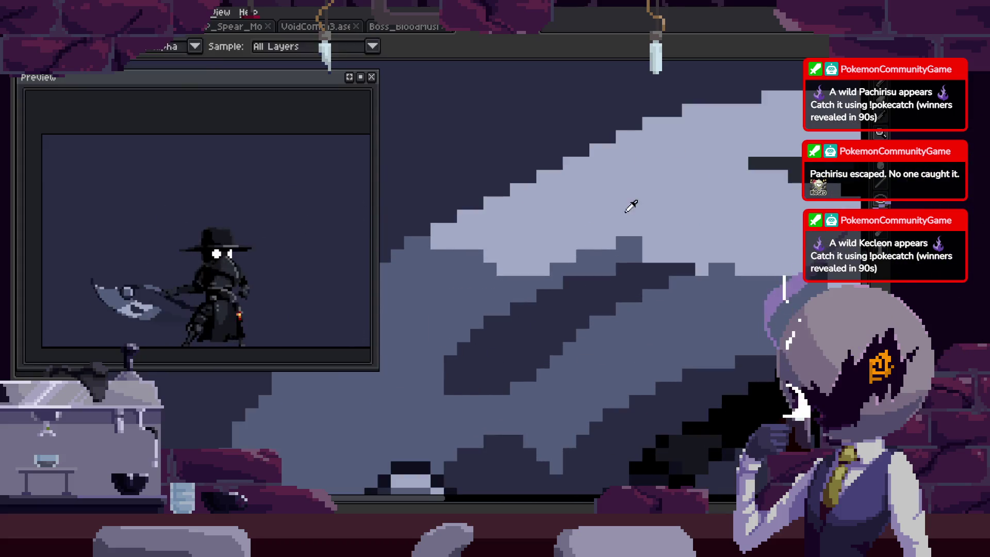
{"action": "key", "text": "b"}
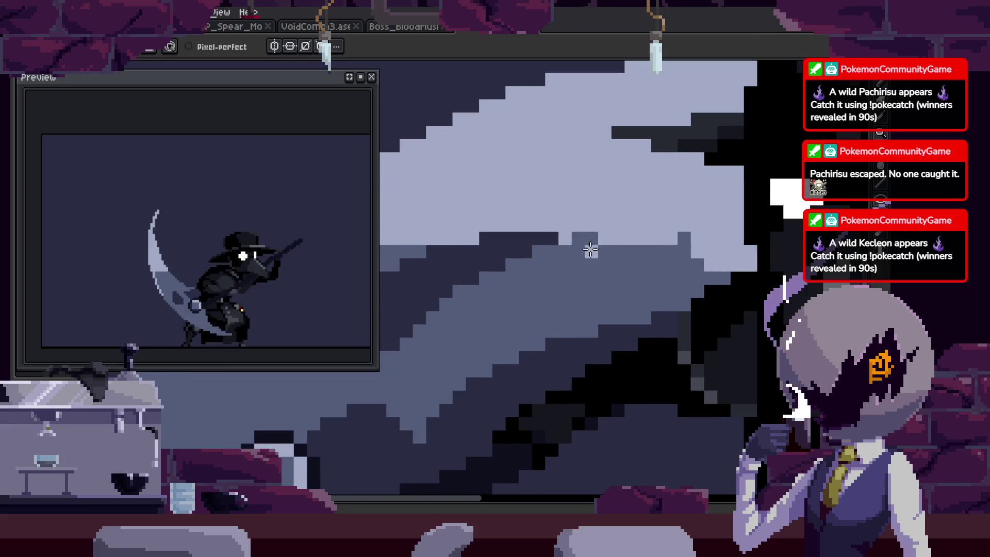
{"action": "key", "text": "w"}
{"action": "left_click", "coordinate": [631, 295]}
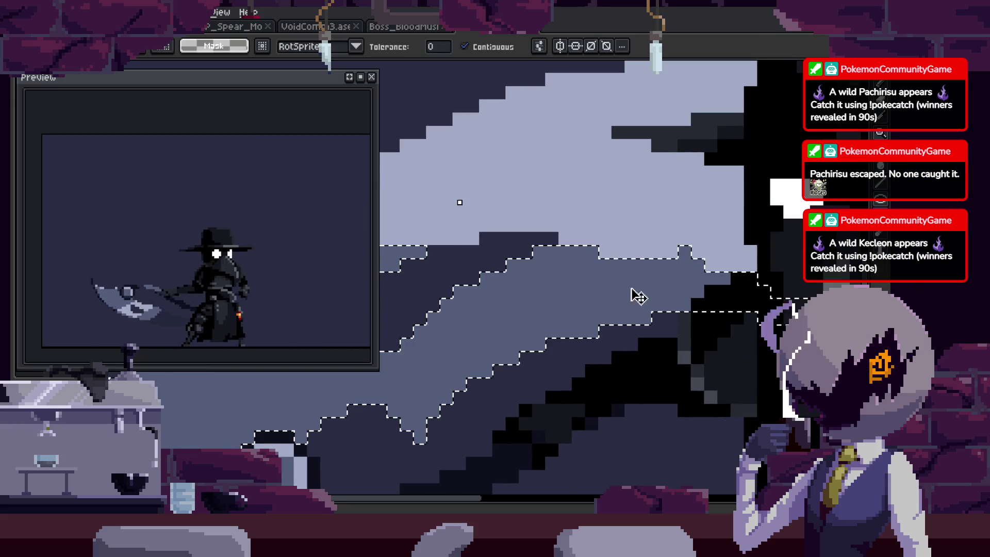
{"action": "key", "text": "Return"}
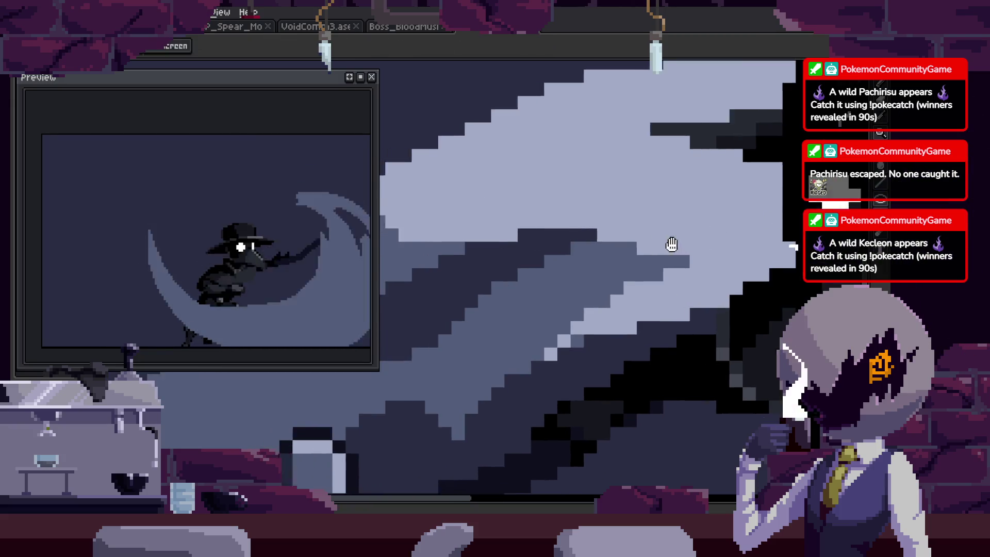
{"action": "key", "text": "Return"}
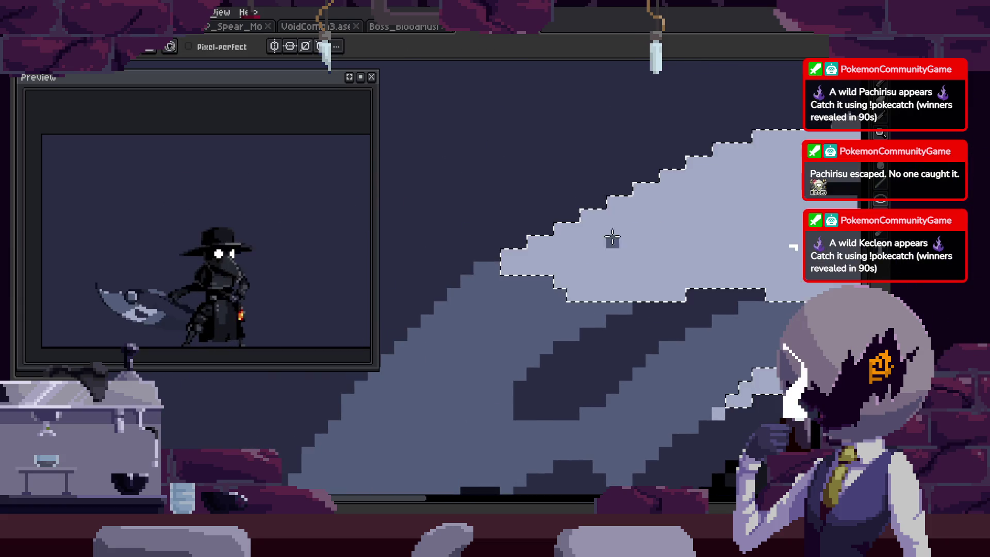
{"action": "key", "text": "w"}
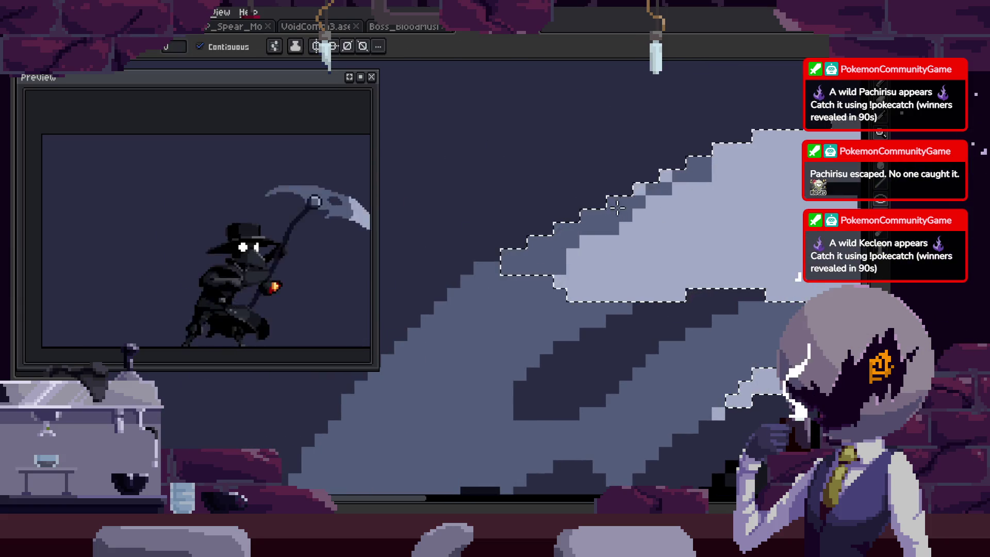
{"action": "key", "text": "ctrl+d"}
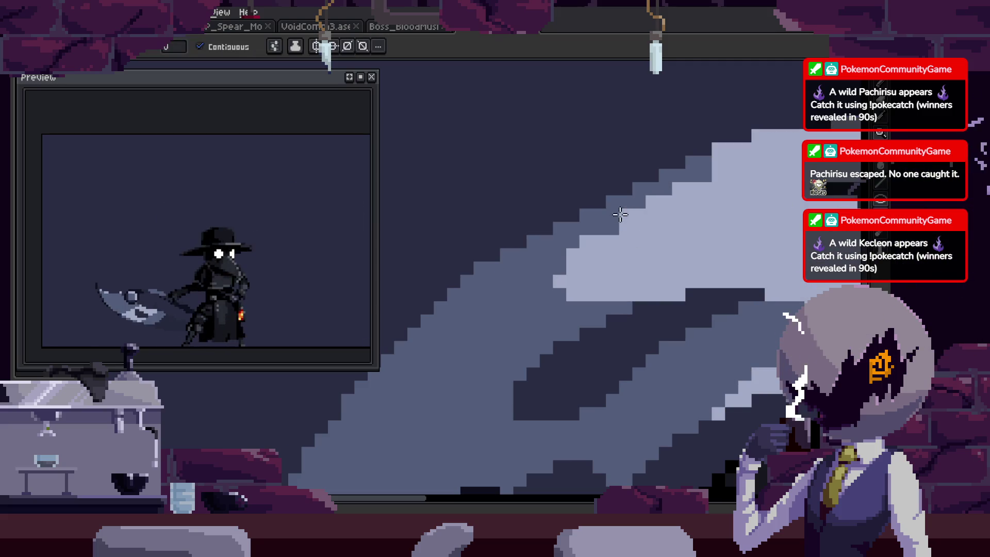
Zoom in, select the blade's pale area, and draw a light highlight stroke across it.
{"action": "left_click", "coordinate": [659, 202]}
{"action": "key", "text": "b"}
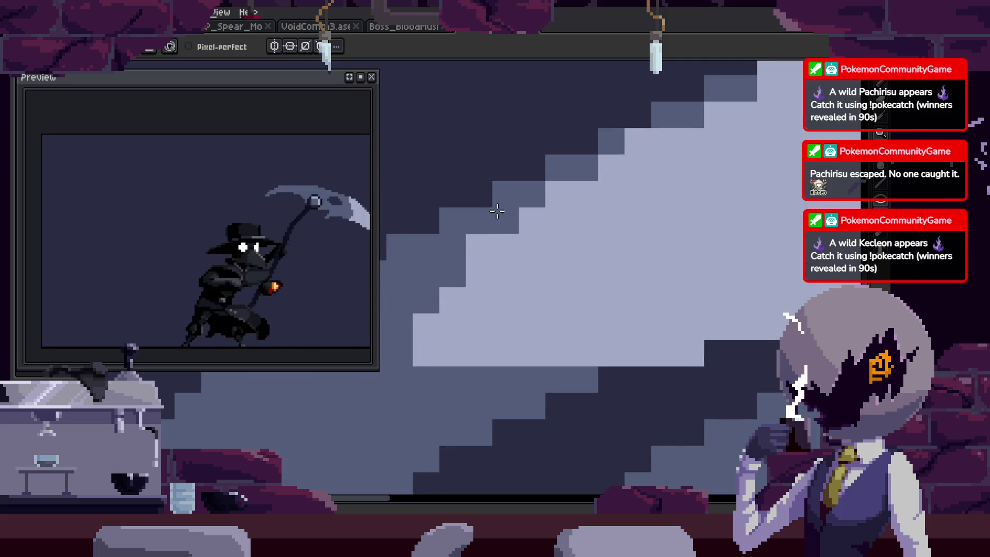
{"action": "key", "text": "z"}
{"action": "scroll", "coordinate": [655, 221], "scroll_direction": "down", "scroll_amount": 4}
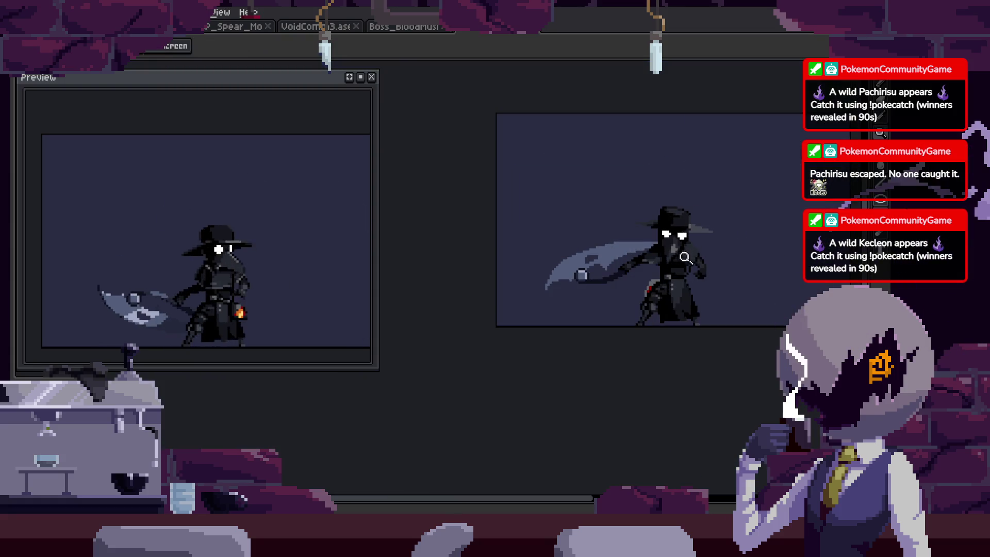
{"action": "left_click", "coordinate": [654, 235]}
{"action": "key", "text": "w"}
{"action": "left_click", "coordinate": [629, 270]}
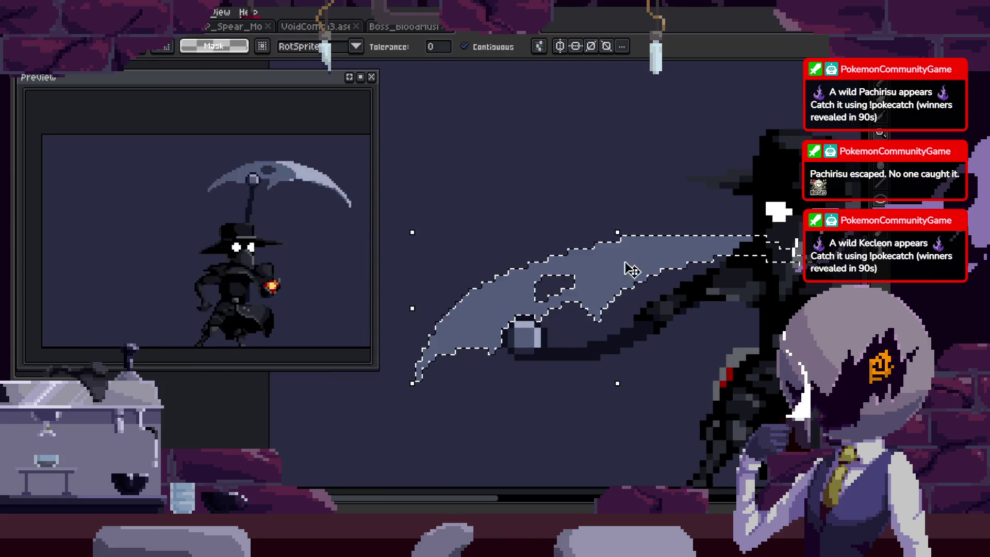
{"action": "scroll", "coordinate": [629, 270], "scroll_direction": "up", "scroll_amount": 2}
{"action": "key", "text": "b"}
{"action": "left_click_drag", "start_coordinate": [436, 298], "coordinate": [676, 290]}
{"action": "key", "text": "ctrl+d"}
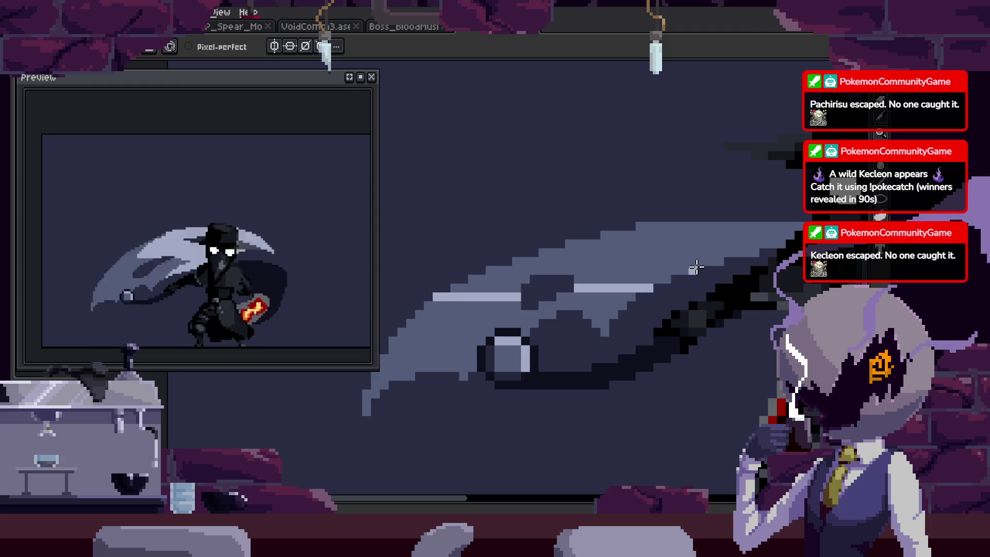
Start the scythe attack playing on the main canvas and adjust the zoom to watch it.
{"action": "key", "text": "Return"}
{"action": "key", "text": "z"}
{"action": "scroll", "coordinate": [629, 243], "scroll_direction": "down", "scroll_amount": 1}
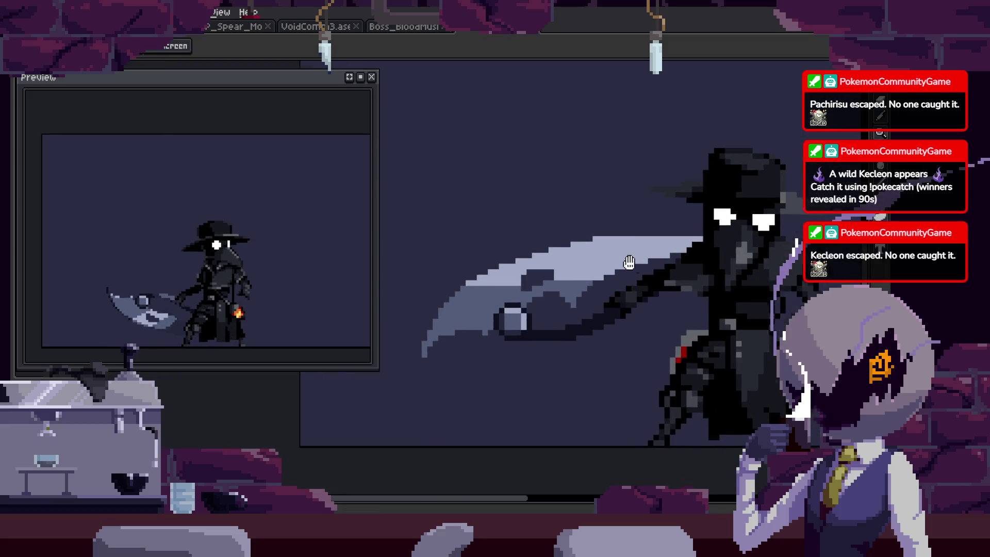
{"action": "scroll", "coordinate": [668, 244], "scroll_direction": "down", "scroll_amount": 1}
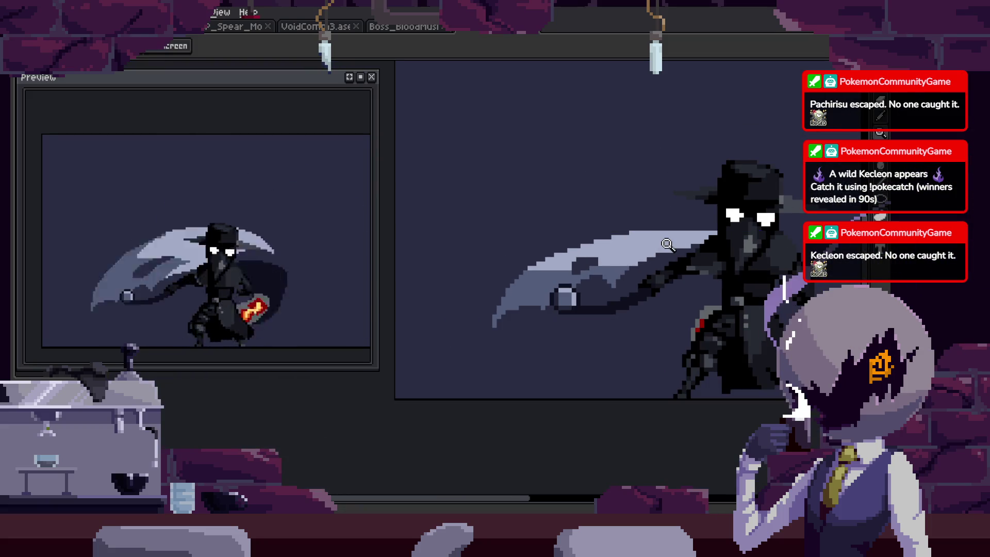
{"action": "scroll", "coordinate": [670, 237], "scroll_direction": "up", "scroll_amount": 1}
{"action": "scroll", "coordinate": [621, 259], "scroll_direction": "up", "scroll_amount": 1}
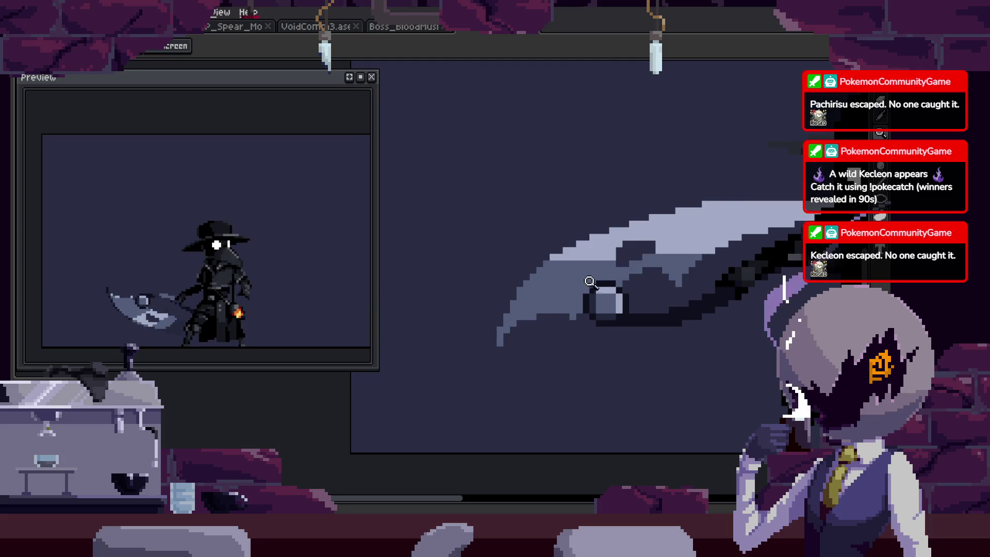
{"action": "scroll", "coordinate": [600, 265], "scroll_direction": "up", "scroll_amount": 1}
{"action": "scroll", "coordinate": [629, 260], "scroll_direction": "up", "scroll_amount": 1}
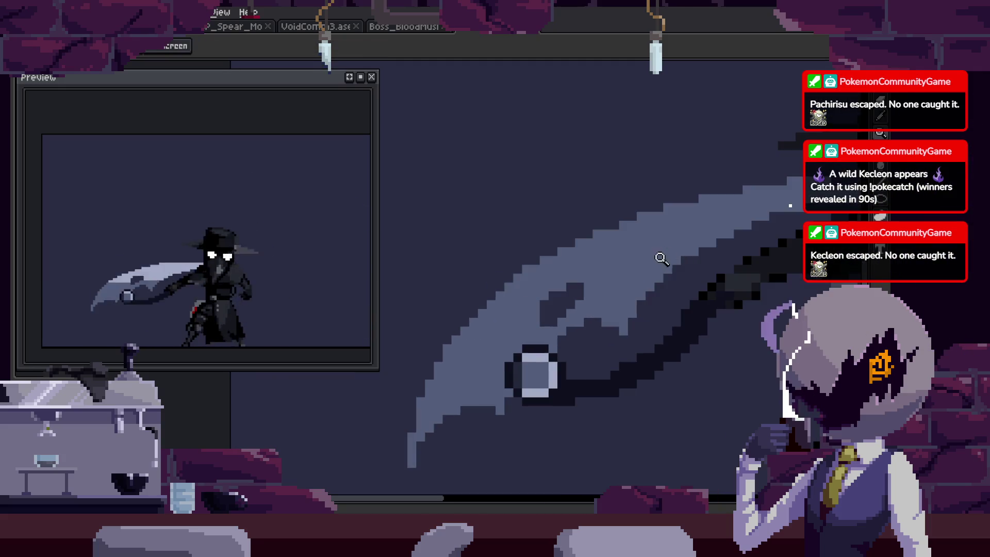
{"action": "scroll", "coordinate": [669, 279], "scroll_direction": "up", "scroll_amount": 1}
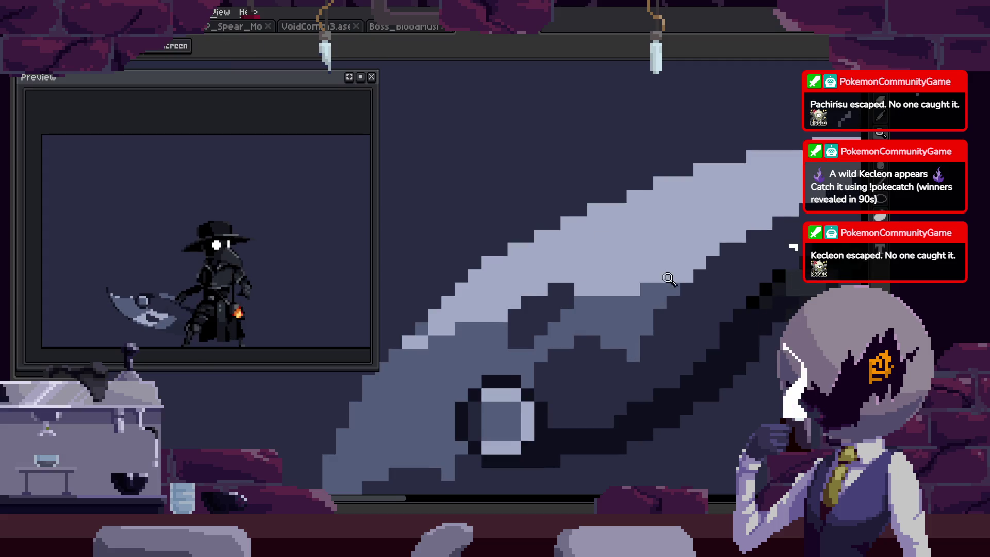
Switch briefly to the brush and eyedropper, readjust the zoom, and save the sprite.
{"action": "key", "text": "b"}
{"action": "key", "text": "i"}
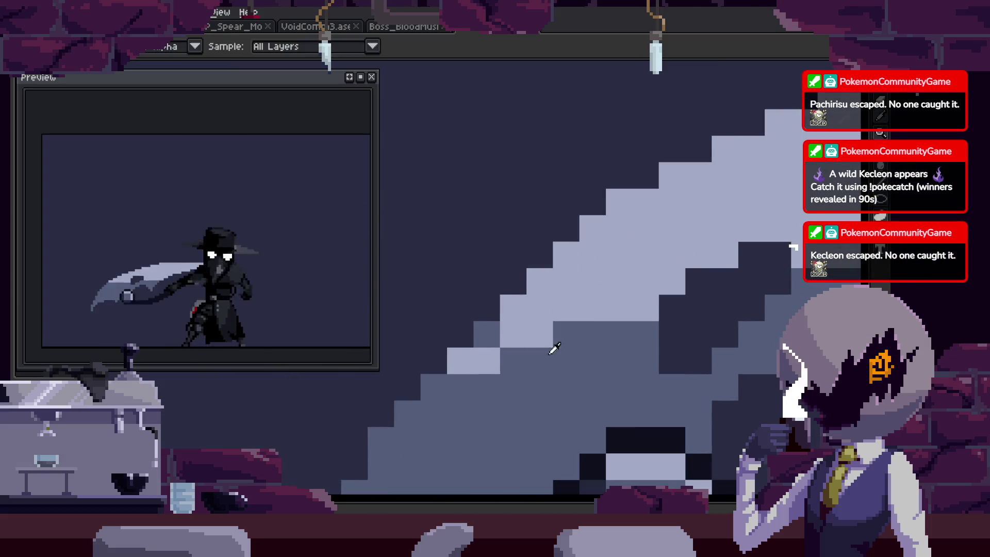
{"action": "key", "text": "z"}
{"action": "scroll", "coordinate": [516, 341], "scroll_direction": "down", "scroll_amount": 2}
{"action": "scroll", "coordinate": [554, 356], "scroll_direction": "up", "scroll_amount": 2}
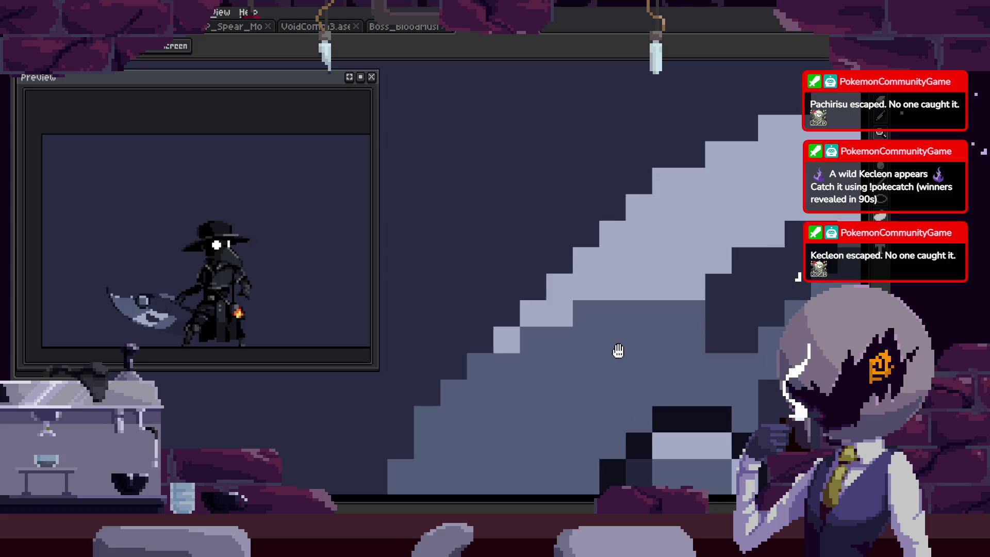
{"action": "scroll", "coordinate": [618, 350], "scroll_direction": "down", "scroll_amount": 2}
{"action": "scroll", "coordinate": [658, 316], "scroll_direction": "down", "scroll_amount": 1}
{"action": "scroll", "coordinate": [608, 314], "scroll_direction": "down", "scroll_amount": 1}
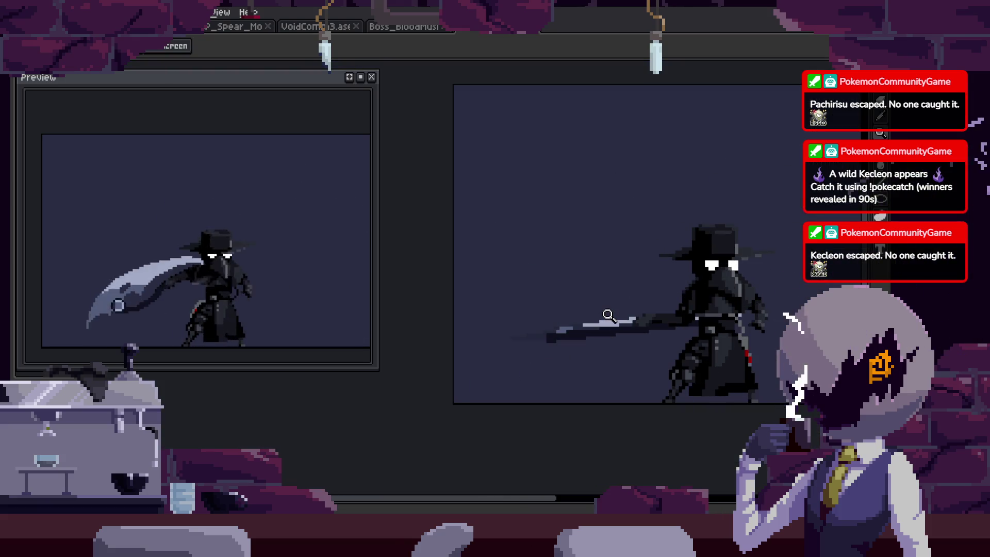
{"action": "key", "text": "ctrl+s"}
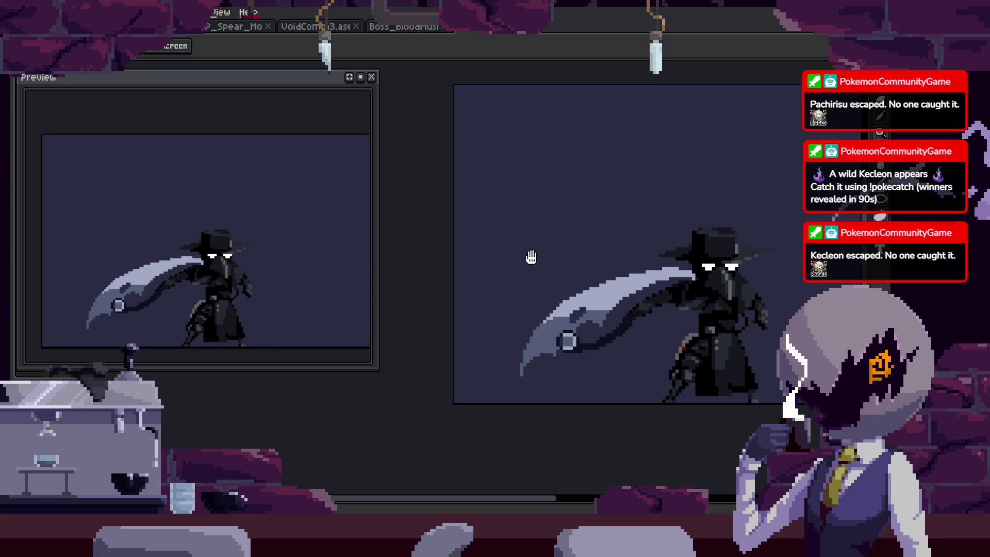
Loop the attack with the timeline hidden for a full canvas, then close the Preview window.
{"action": "scroll", "coordinate": [626, 257], "scroll_direction": "up", "scroll_amount": 1}
{"action": "scroll", "coordinate": [623, 264], "scroll_direction": "down", "scroll_amount": 1}
{"action": "key", "text": "Tab"}
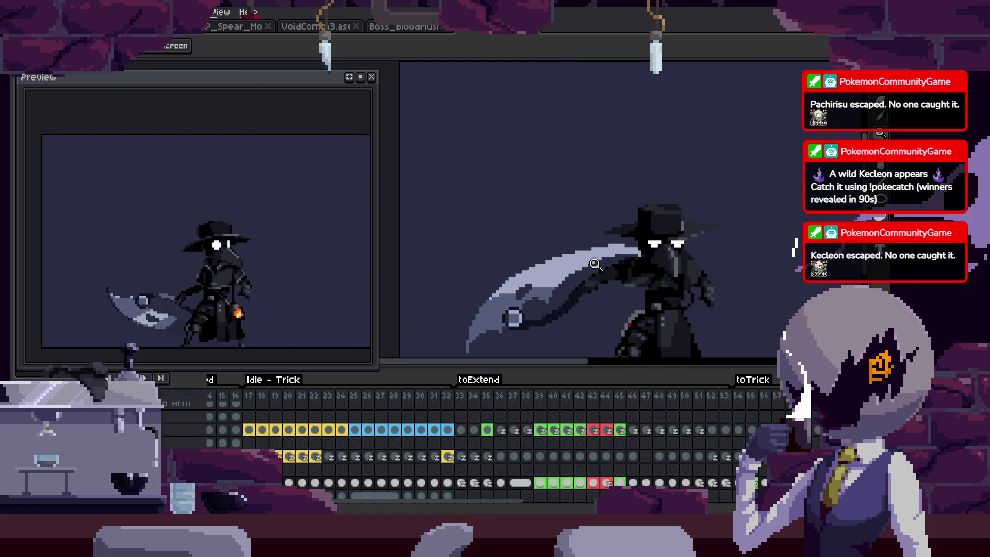
{"action": "key", "text": "Tab"}
{"action": "key", "text": "Tab"}
{"action": "key", "text": "Return"}
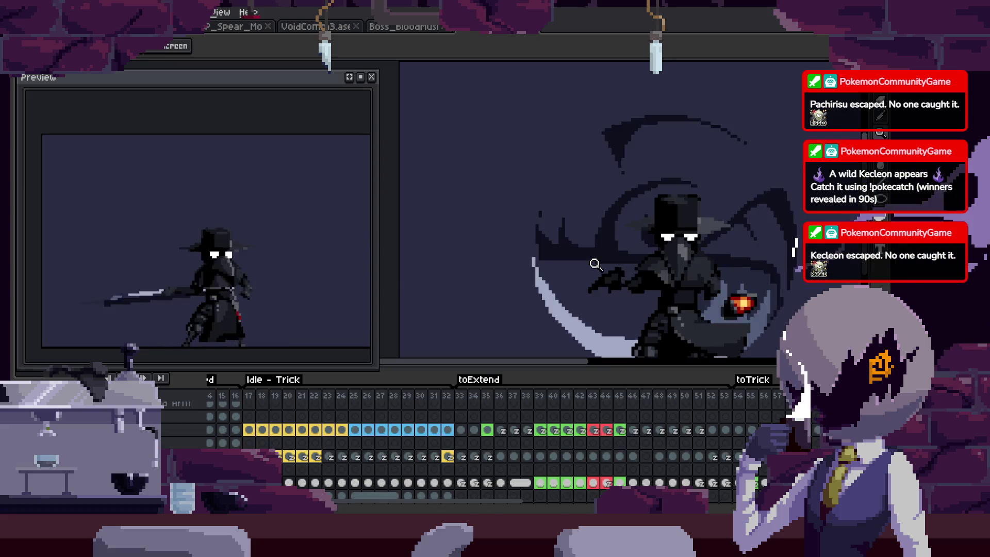
{"action": "key", "text": "Tab"}
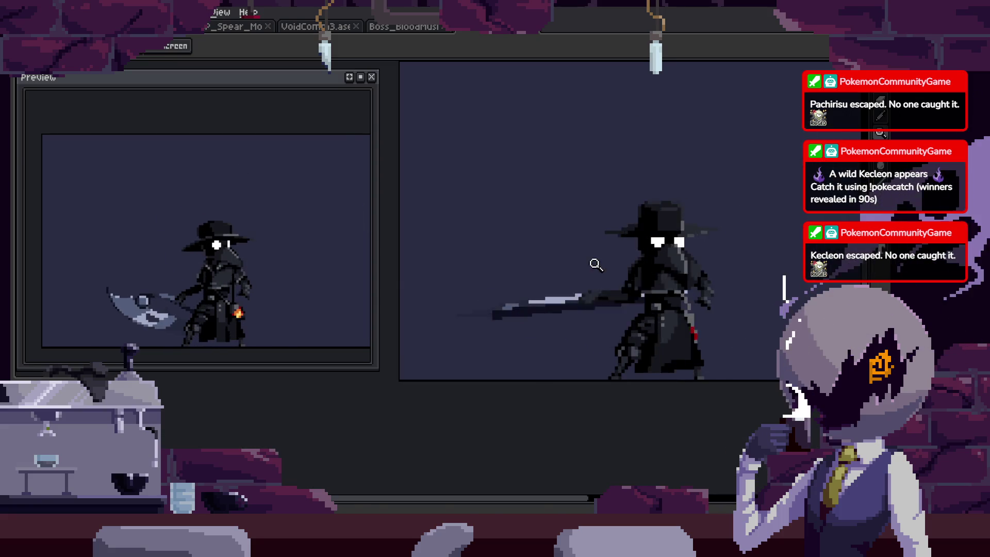
{"action": "left_click", "coordinate": [372, 77]}
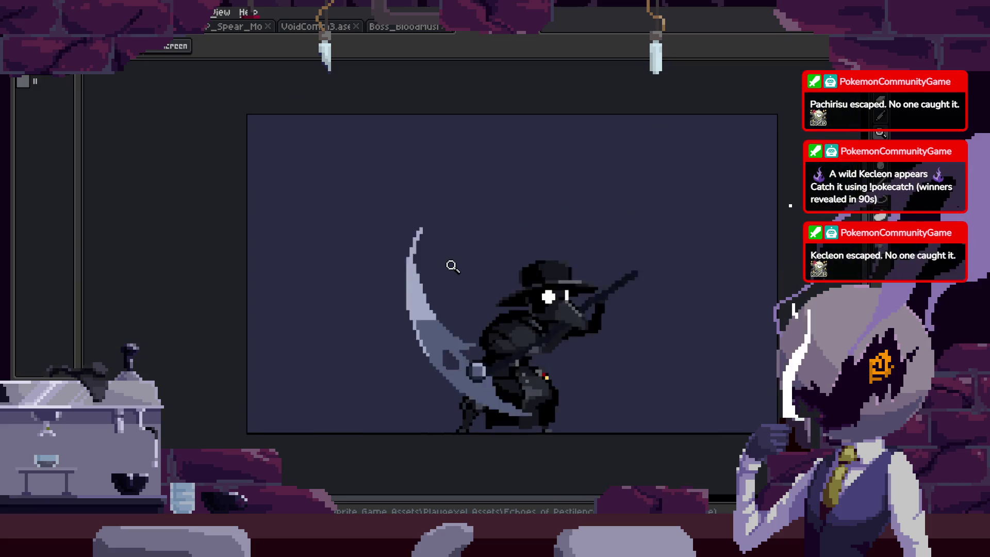
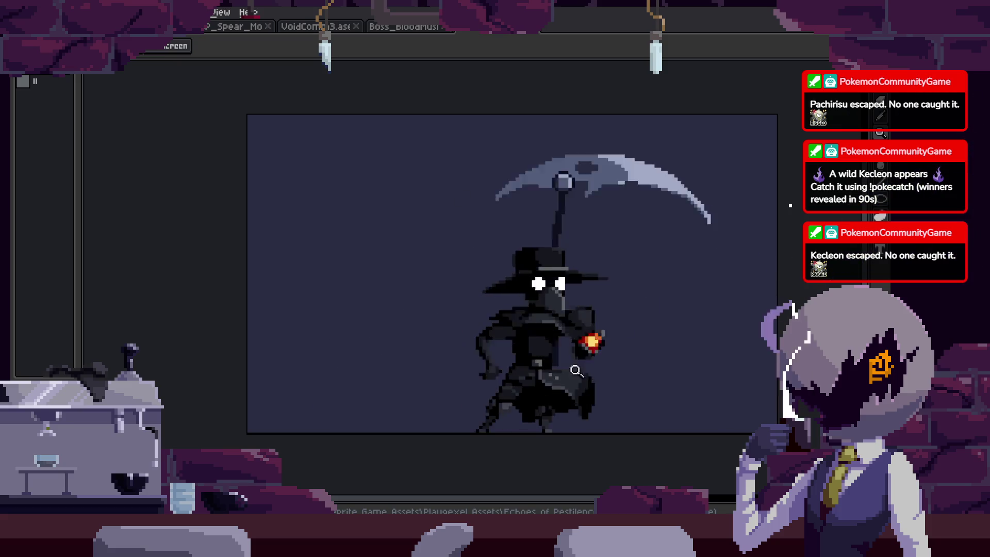
Zoom in on the plague-doctor sprite and open the floating animation Preview window with F7.
{"action": "key", "text": "b"}
{"action": "scroll", "coordinate": [630, 282], "scroll_direction": "up", "scroll_amount": 3}
{"action": "key", "text": "z"}
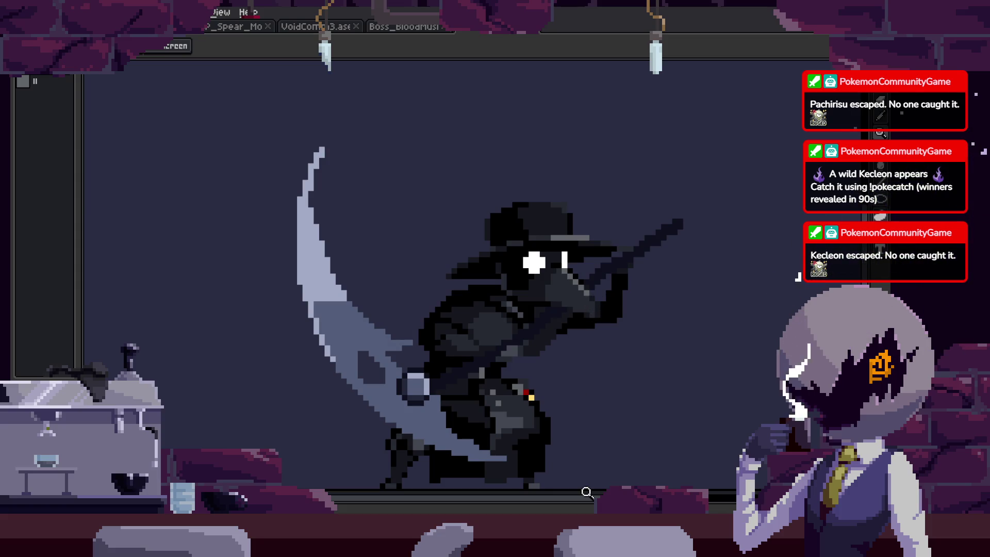
{"action": "key", "text": "z"}
{"action": "scroll", "coordinate": [557, 280], "scroll_direction": "up", "scroll_amount": 1}
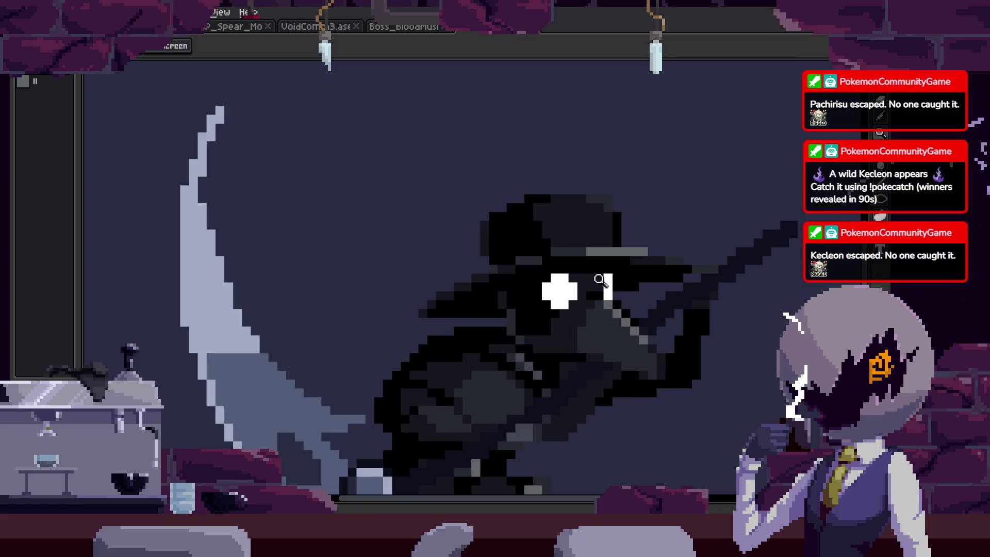
{"action": "scroll", "coordinate": [597, 287], "scroll_direction": "up", "scroll_amount": 1}
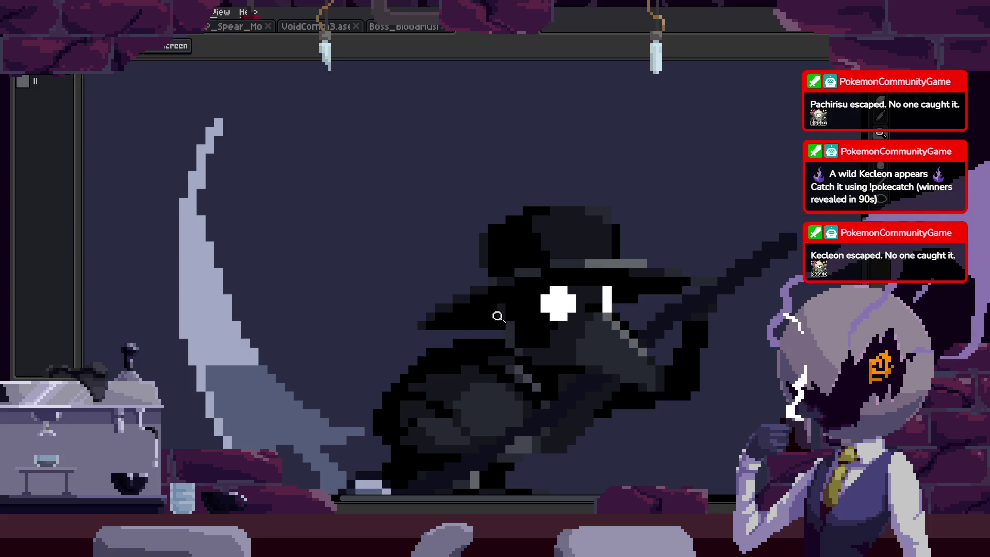
{"action": "scroll", "coordinate": [569, 279], "scroll_direction": "down", "scroll_amount": 1}
{"action": "scroll", "coordinate": [576, 298], "scroll_direction": "down", "scroll_amount": 1}
{"action": "scroll", "coordinate": [576, 298], "scroll_direction": "up", "scroll_amount": 2}
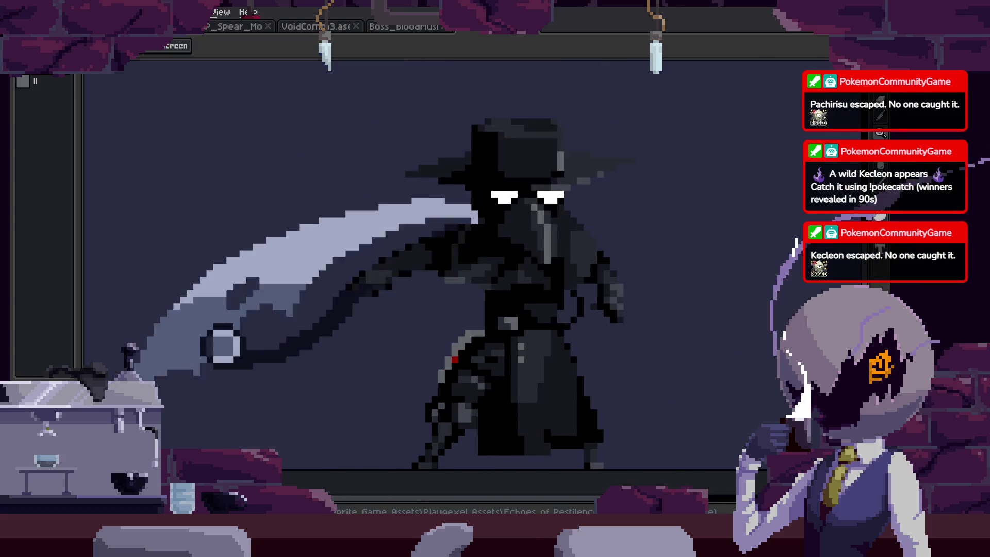
{"action": "key", "text": "F7"}
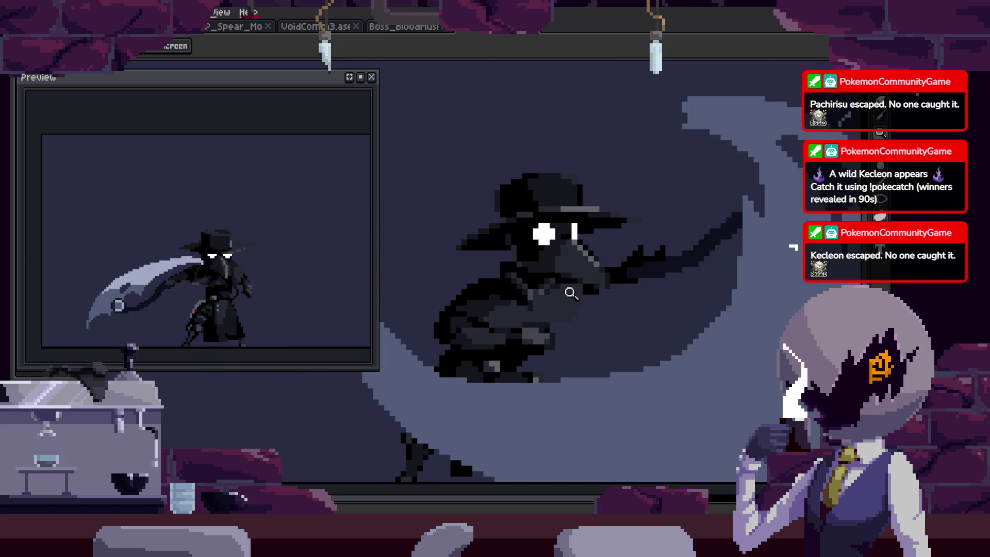
Save the sprite and pan the canvas to centre the plague doctor.
{"action": "key", "text": "Tab"}
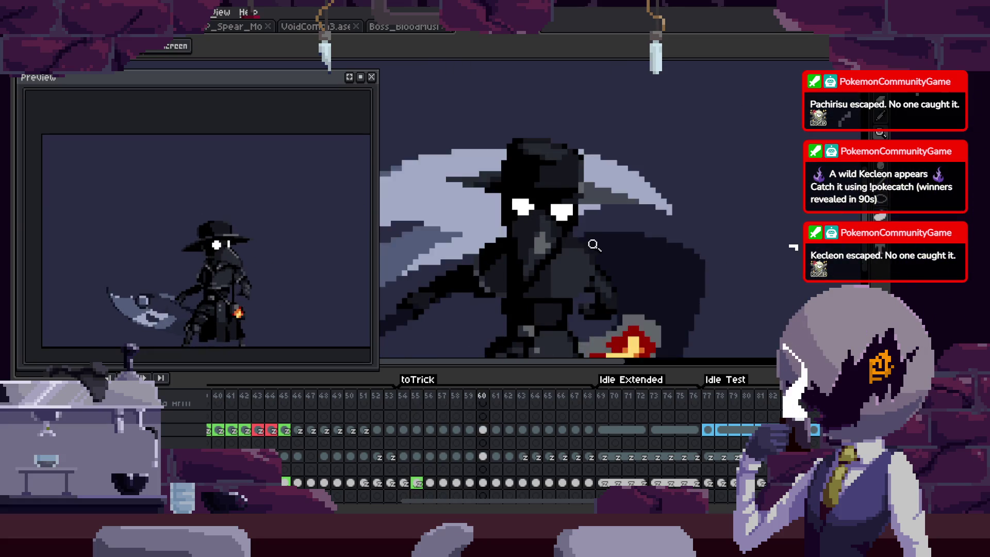
{"action": "key", "text": "Tab"}
{"action": "key", "text": "Tab"}
{"action": "key", "text": "ctrl+s"}
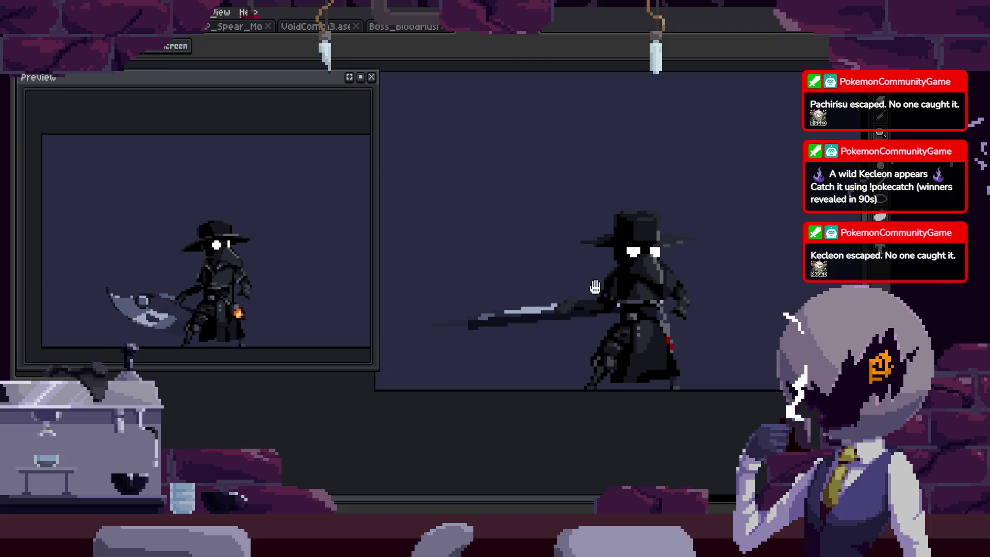
{"action": "left_click_drag", "start_coordinate": [595, 287], "coordinate": [630, 259]}
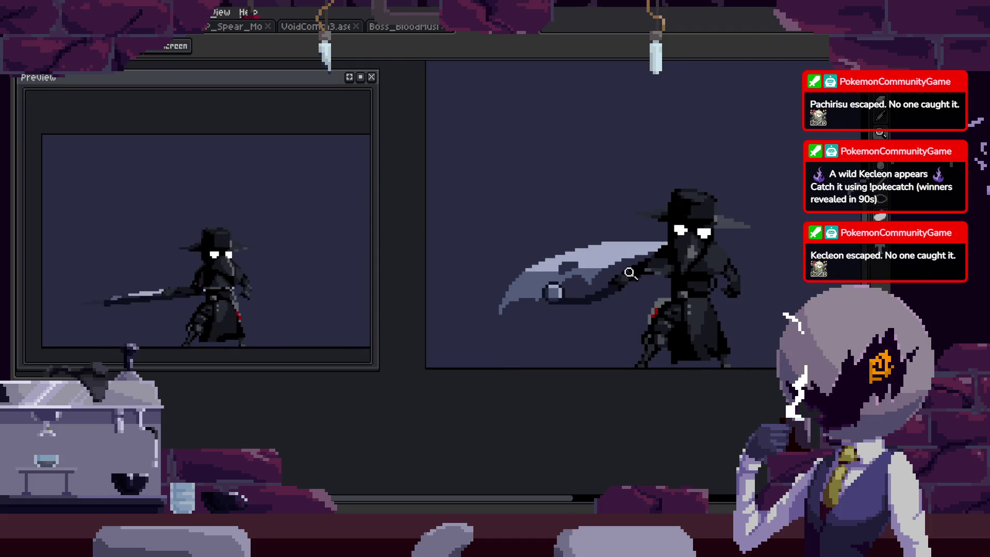
Show the timeline again and zoom in on the scythe blade.
{"action": "key", "text": "Tab"}
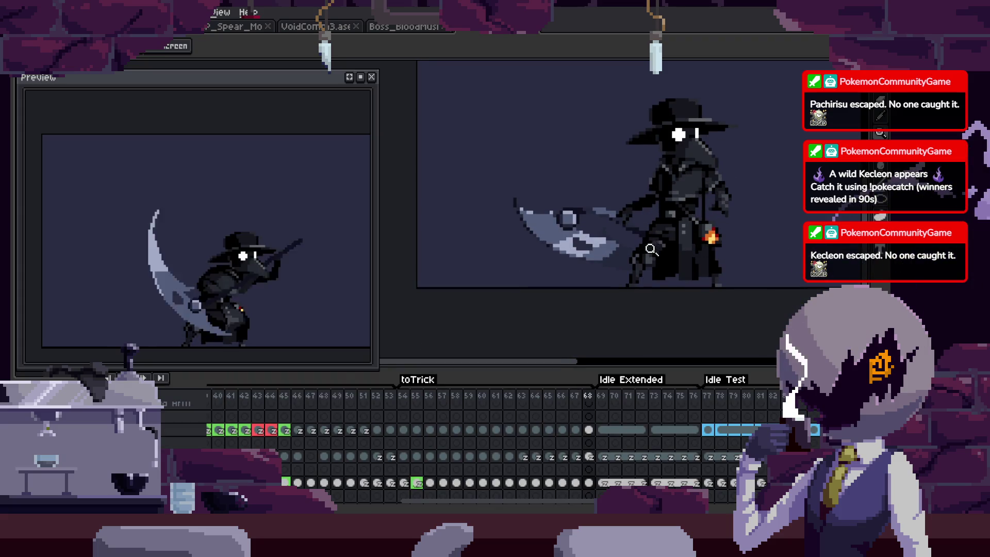
{"action": "scroll", "coordinate": [653, 262], "scroll_direction": "up", "scroll_amount": 3}
{"action": "key", "text": "w"}
{"action": "scroll", "coordinate": [616, 214], "scroll_direction": "up", "scroll_amount": 2}
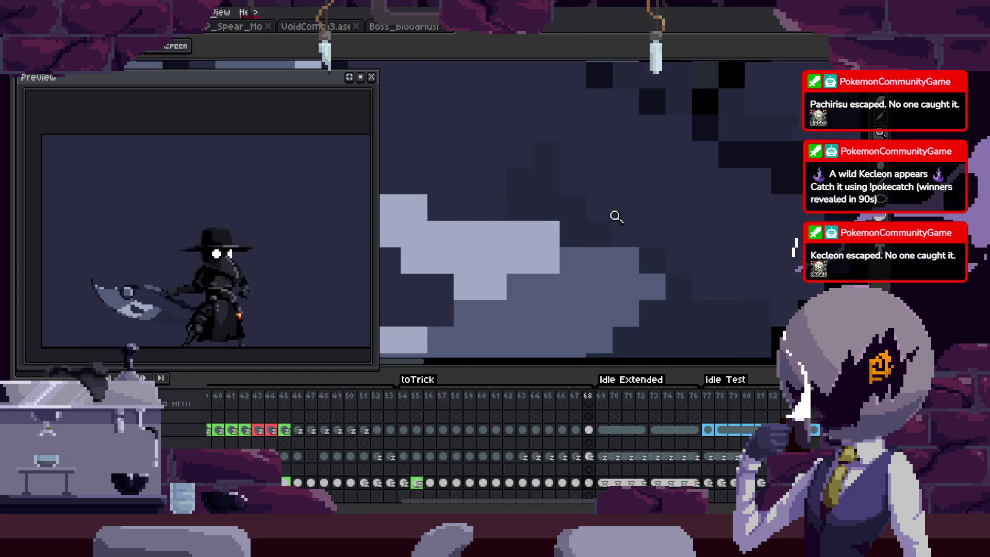
{"action": "scroll", "coordinate": [592, 253], "scroll_direction": "down", "scroll_amount": 1}
{"action": "key", "text": "z"}
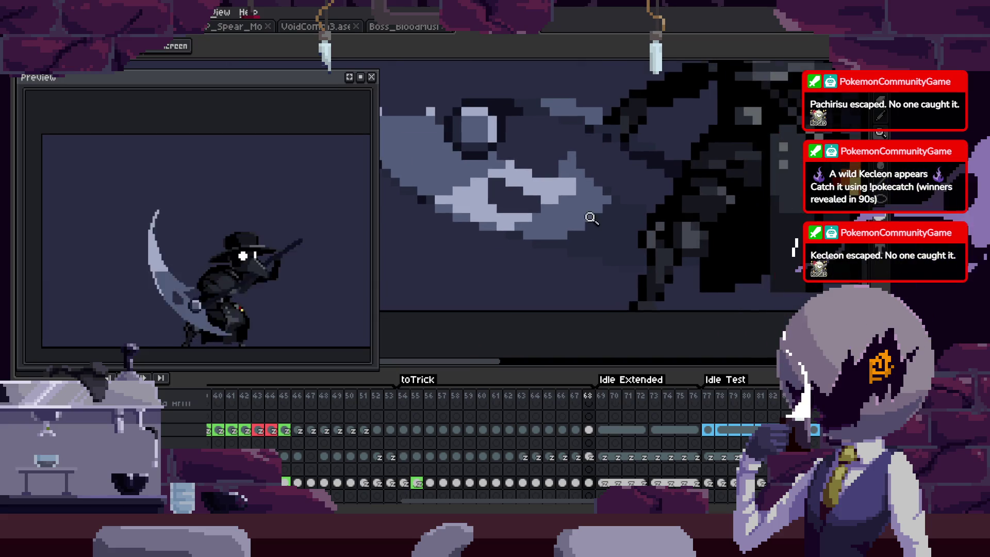
{"action": "scroll", "coordinate": [640, 269], "scroll_direction": "down", "scroll_amount": 1}
{"action": "scroll", "coordinate": [586, 263], "scroll_direction": "up", "scroll_amount": 1}
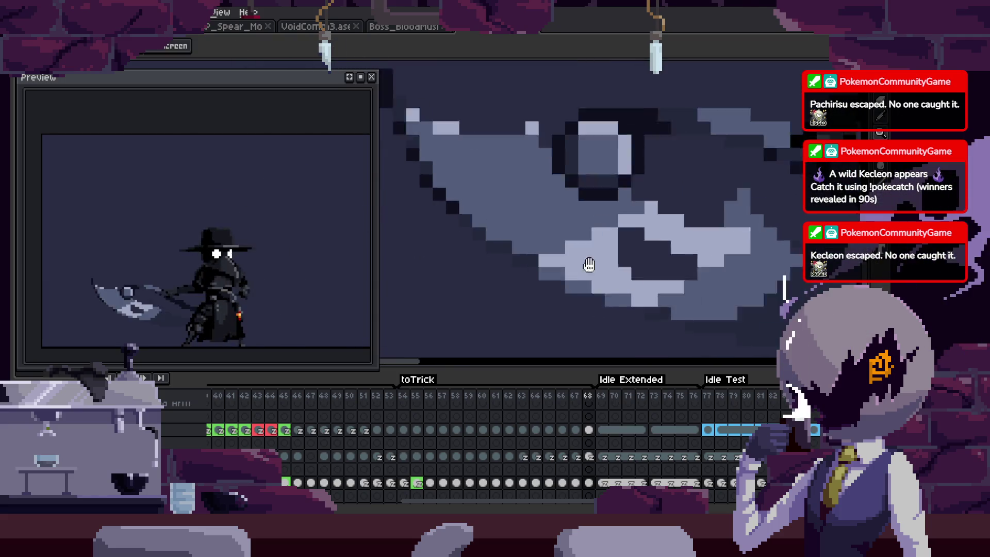
{"action": "scroll", "coordinate": [655, 273], "scroll_direction": "up", "scroll_amount": 1}
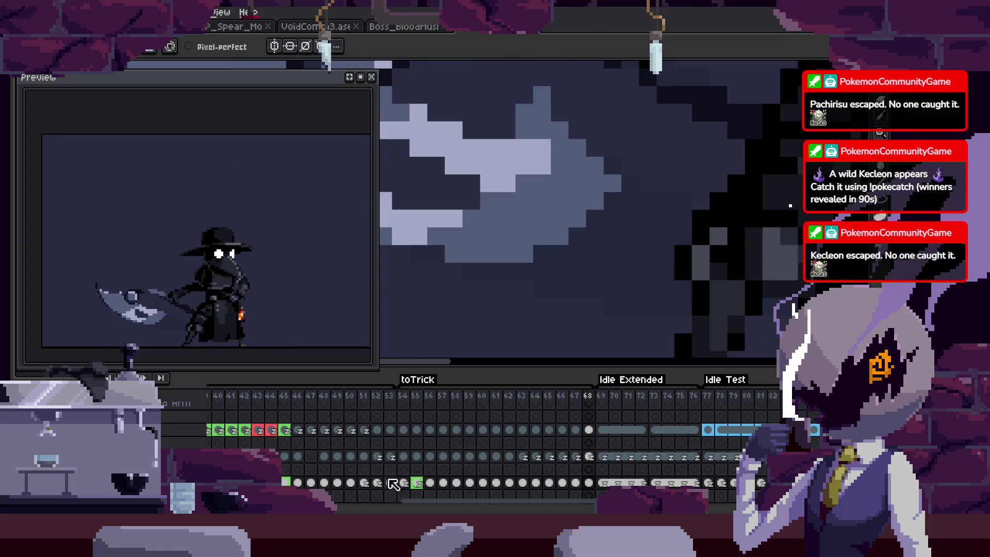
Scroll along the timeline and select the frame 32 cel.
{"action": "left_click_drag", "start_coordinate": [393, 481], "coordinate": [525, 467]}
{"action": "left_click_drag", "start_coordinate": [379, 448], "coordinate": [569, 464]}
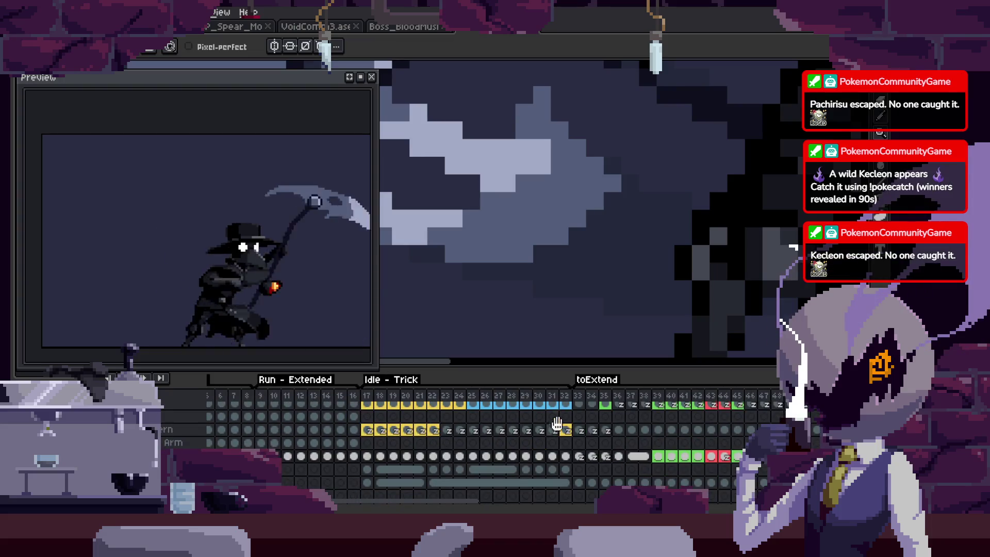
{"action": "left_click", "coordinate": [566, 457]}
{"action": "scroll", "coordinate": [634, 310], "scroll_direction": "down", "scroll_amount": 1}
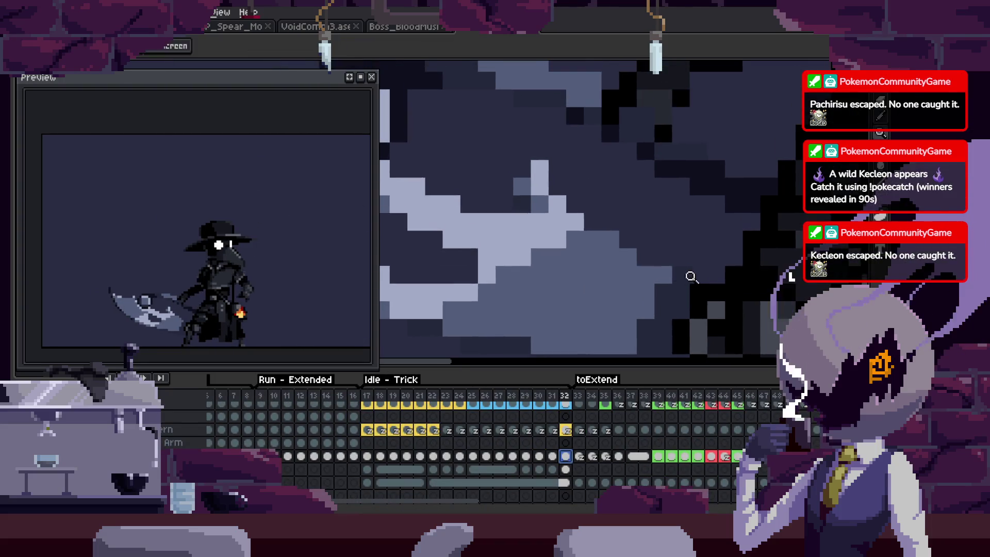
{"action": "scroll", "coordinate": [679, 302], "scroll_direction": "down", "scroll_amount": 1}
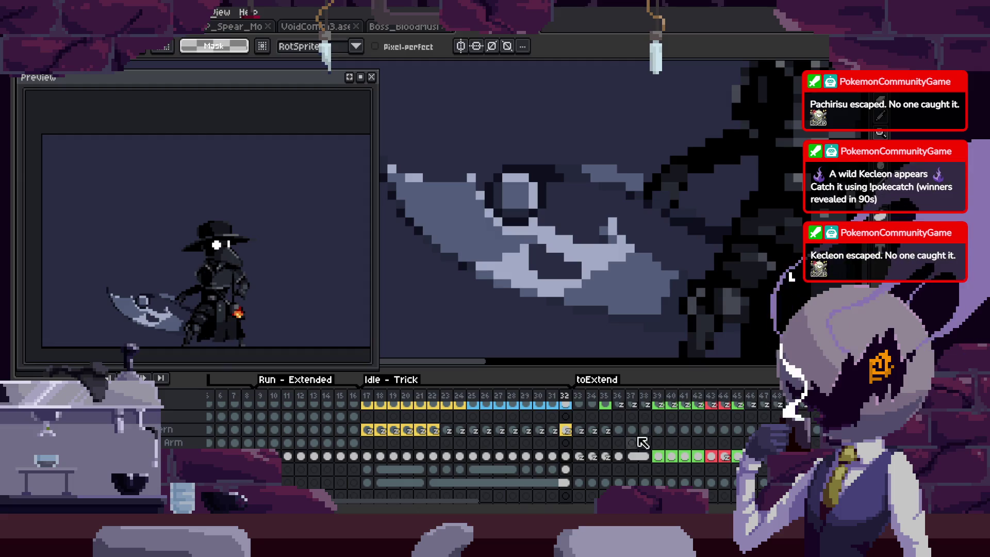
Go to frame 53, start playback, and zoom further into the scythe blade.
{"action": "left_click_drag", "start_coordinate": [688, 462], "coordinate": [609, 441]}
{"action": "left_click", "coordinate": [614, 432]}
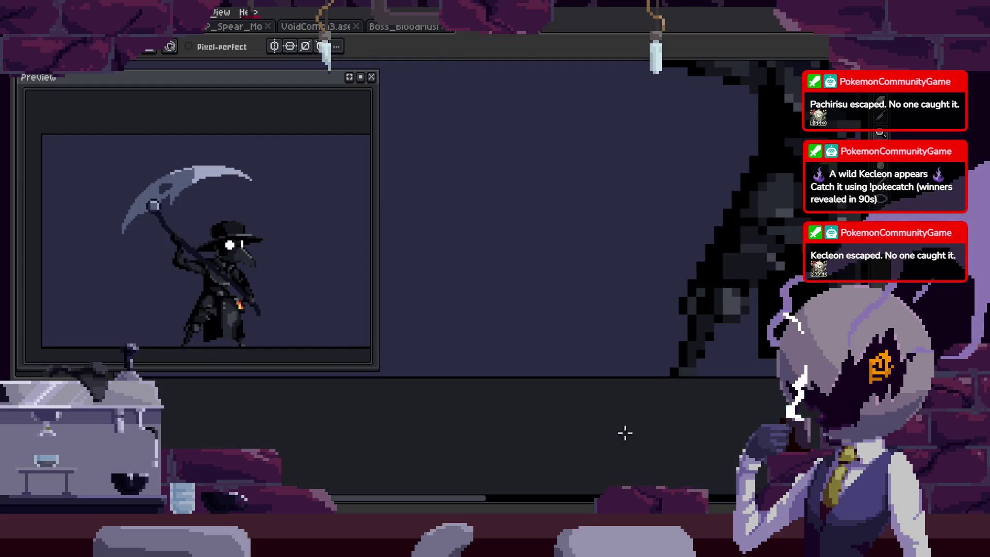
{"action": "key", "text": "Return"}
{"action": "key", "text": "z"}
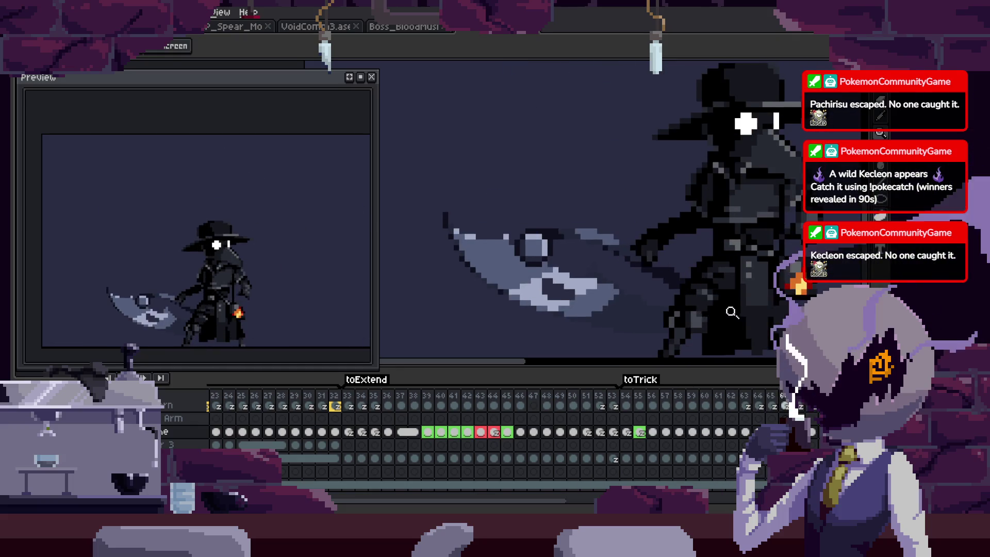
{"action": "key", "text": "Tab"}
{"action": "left_click", "coordinate": [658, 315]}
Hide the timeline and adjust the zoom to frame the blade closely.
{"action": "key", "text": "Tab"}
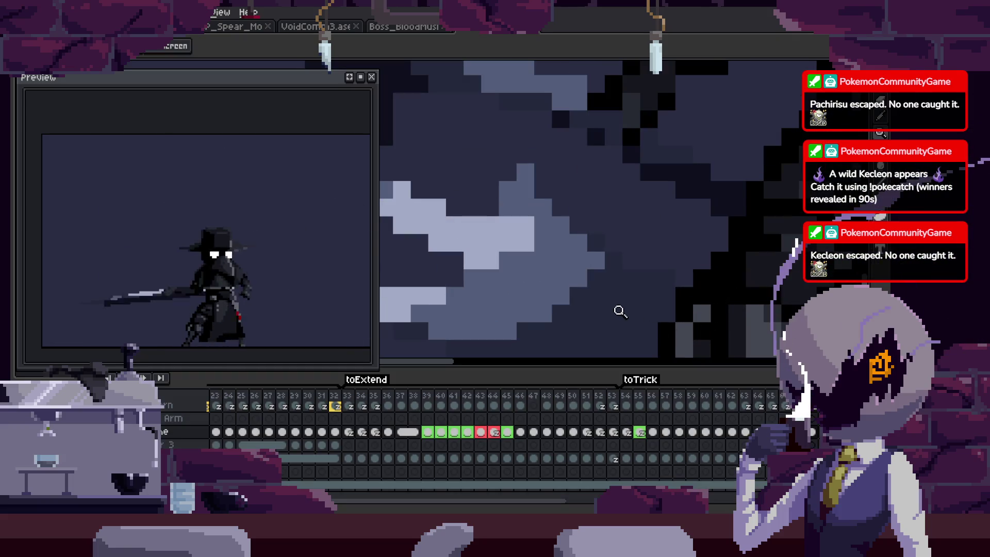
{"action": "key", "text": "Tab"}
{"action": "key", "text": "v"}
{"action": "key", "text": "z"}
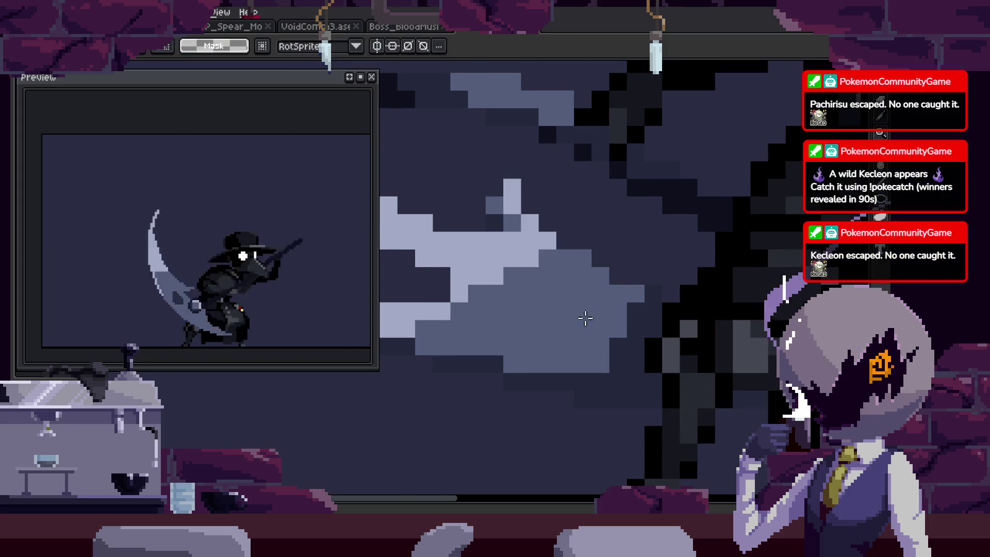
{"action": "scroll", "coordinate": [624, 337], "scroll_direction": "down", "scroll_amount": 1}
{"action": "scroll", "coordinate": [670, 332], "scroll_direction": "down", "scroll_amount": 1}
{"action": "scroll", "coordinate": [660, 304], "scroll_direction": "down", "scroll_amount": 1}
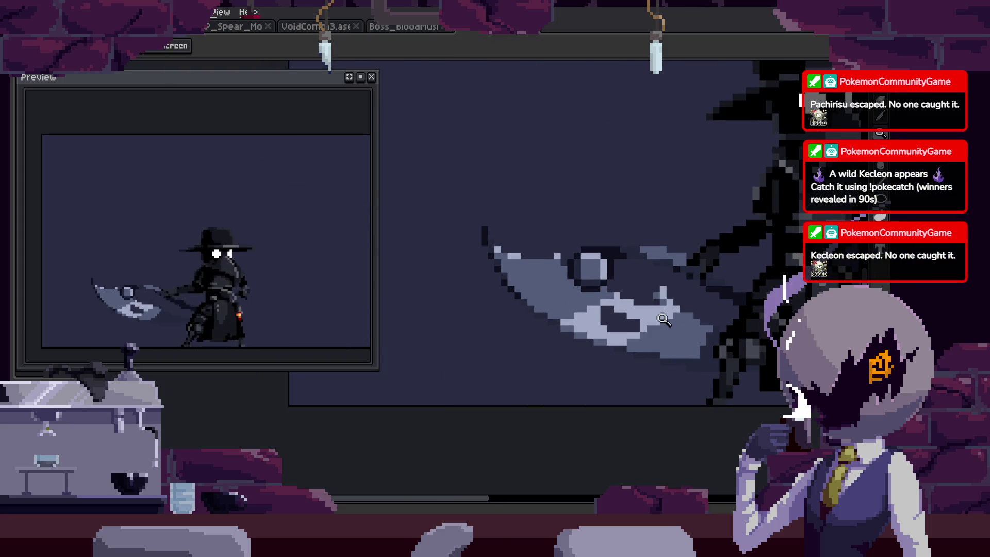
{"action": "scroll", "coordinate": [569, 308], "scroll_direction": "up", "scroll_amount": 2}
{"action": "scroll", "coordinate": [538, 340], "scroll_direction": "up", "scroll_amount": 1}
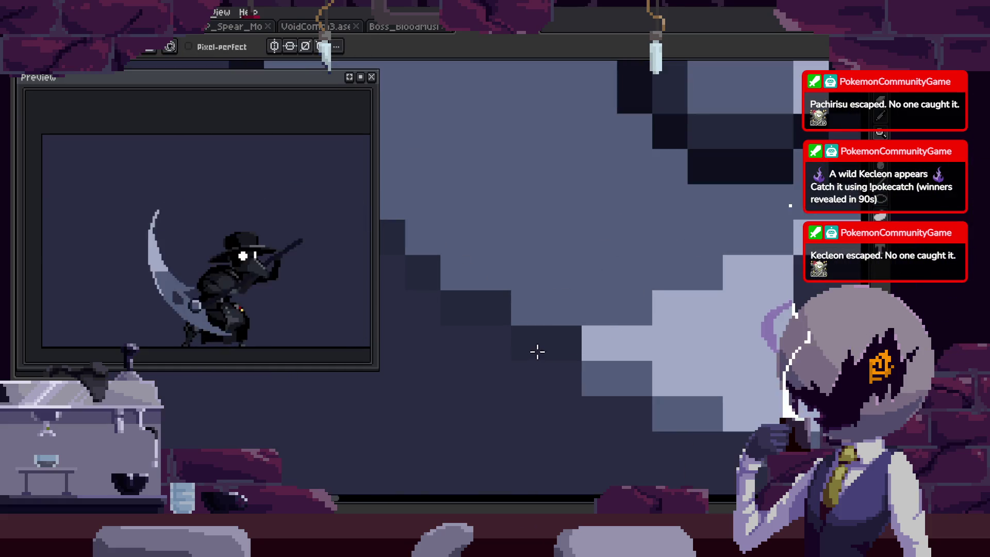
{"action": "key", "text": "z"}
{"action": "scroll", "coordinate": [663, 325], "scroll_direction": "down", "scroll_amount": 2}
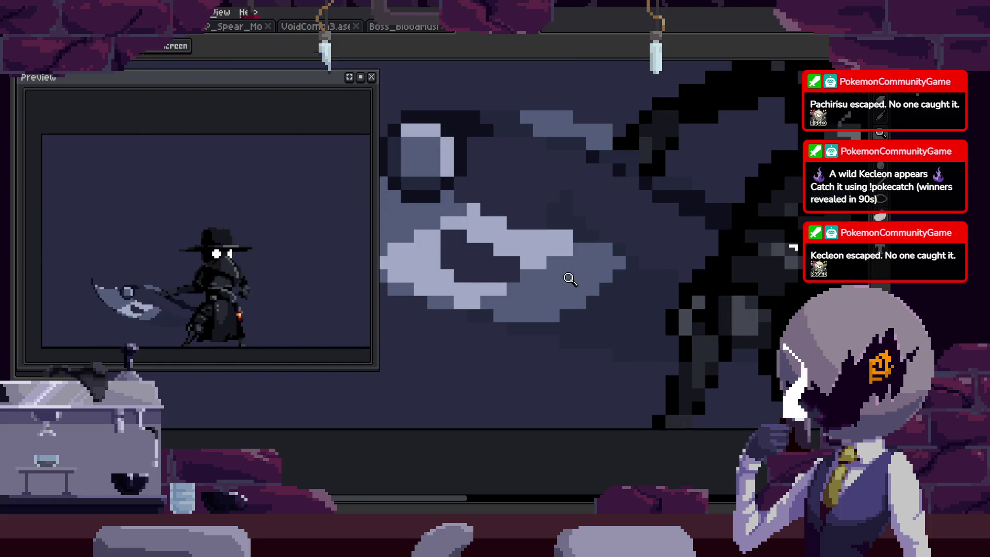
{"action": "scroll", "coordinate": [664, 281], "scroll_direction": "up", "scroll_amount": 2}
Touch up stray blade pixels with the Pencil, Eyedropper and Magic Wand, then pan toward the sprite's lower part.
{"action": "key", "text": "b"}
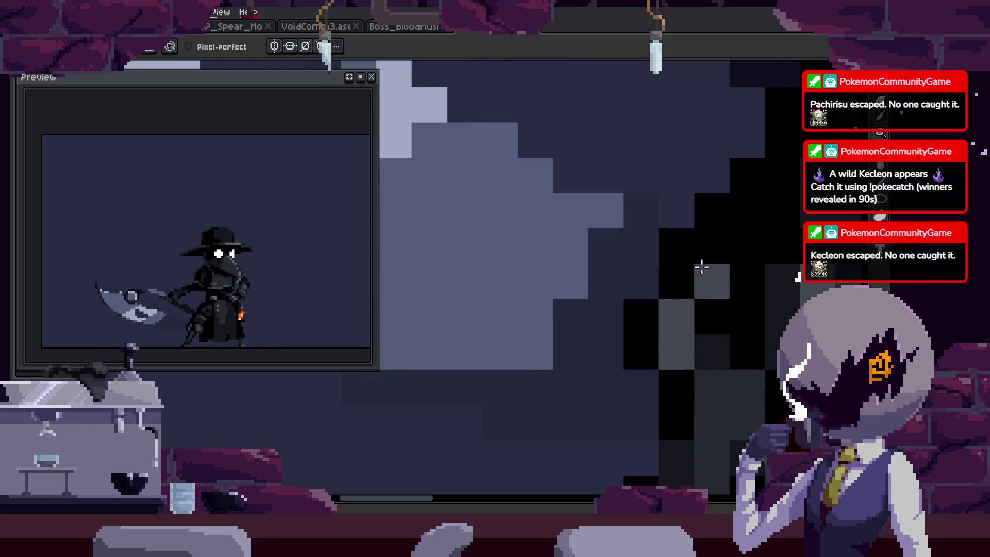
{"action": "key", "text": "i"}
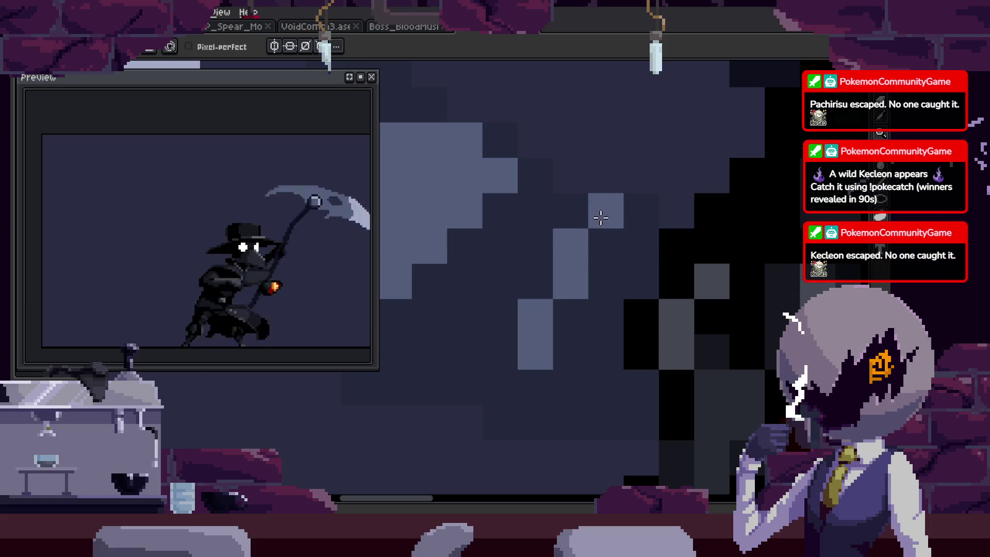
{"action": "key", "text": "h"}
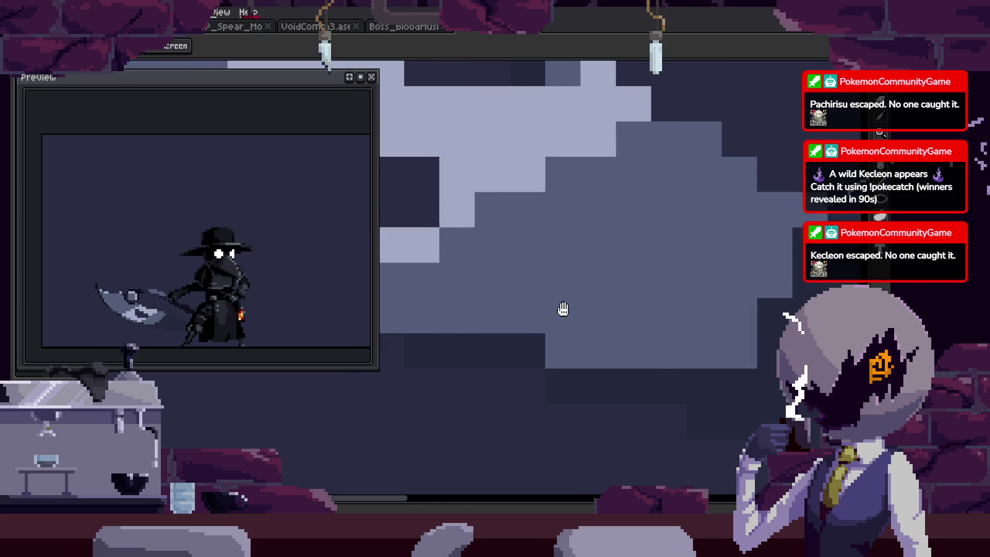
{"action": "key", "text": "w"}
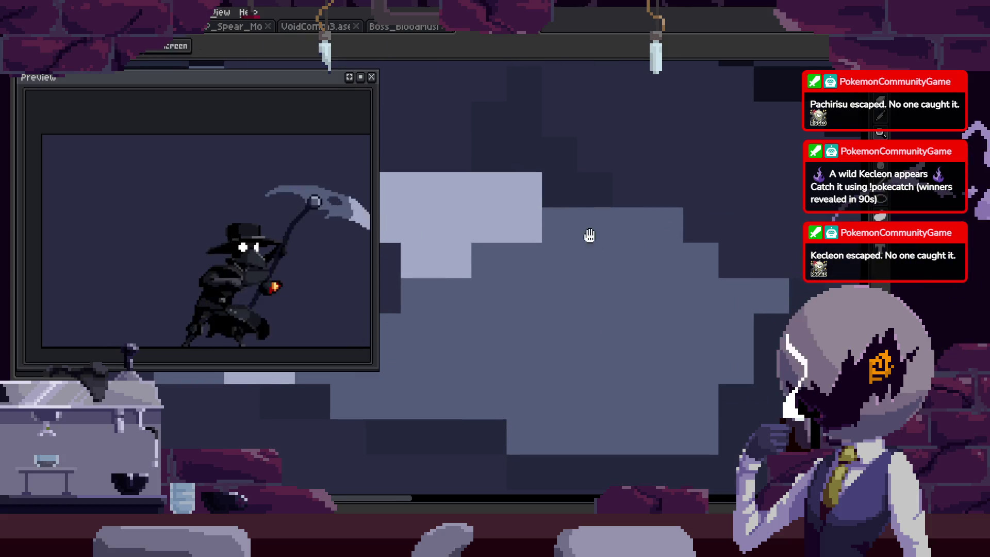
{"action": "key", "text": "z"}
{"action": "scroll", "coordinate": [638, 316], "scroll_direction": "down", "scroll_amount": 3}
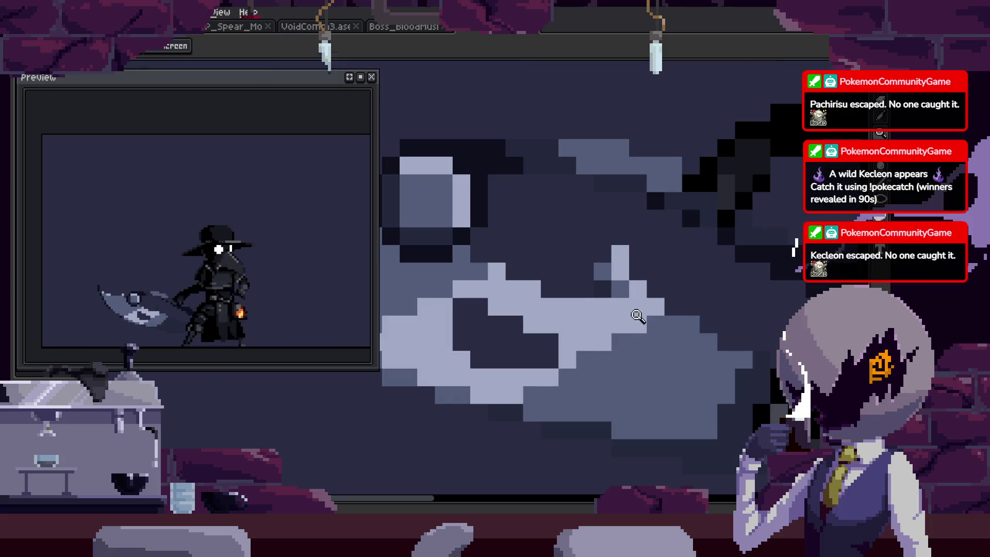
{"action": "scroll", "coordinate": [631, 314], "scroll_direction": "up", "scroll_amount": 2}
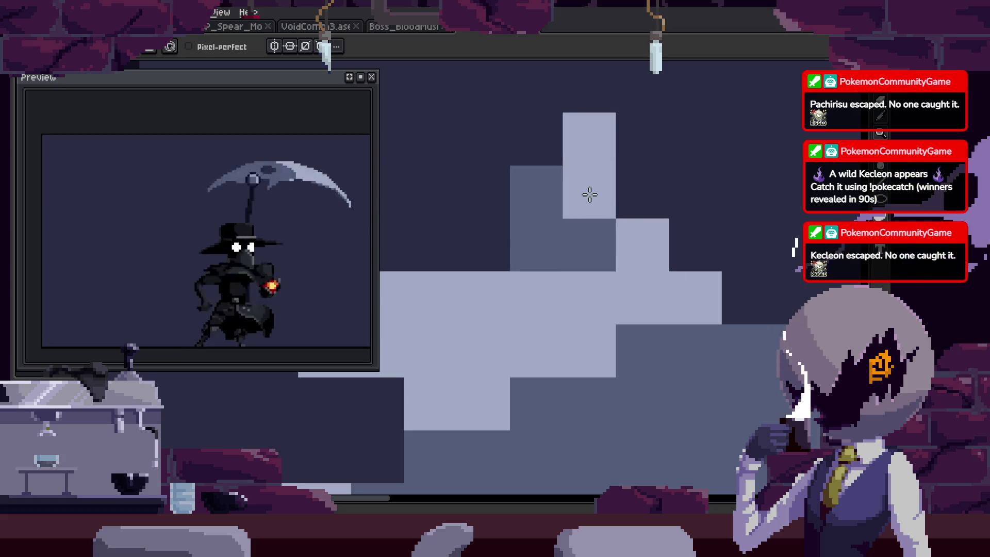
{"action": "scroll", "coordinate": [589, 195], "scroll_direction": "down", "scroll_amount": 2}
{"action": "scroll", "coordinate": [652, 294], "scroll_direction": "down", "scroll_amount": 2}
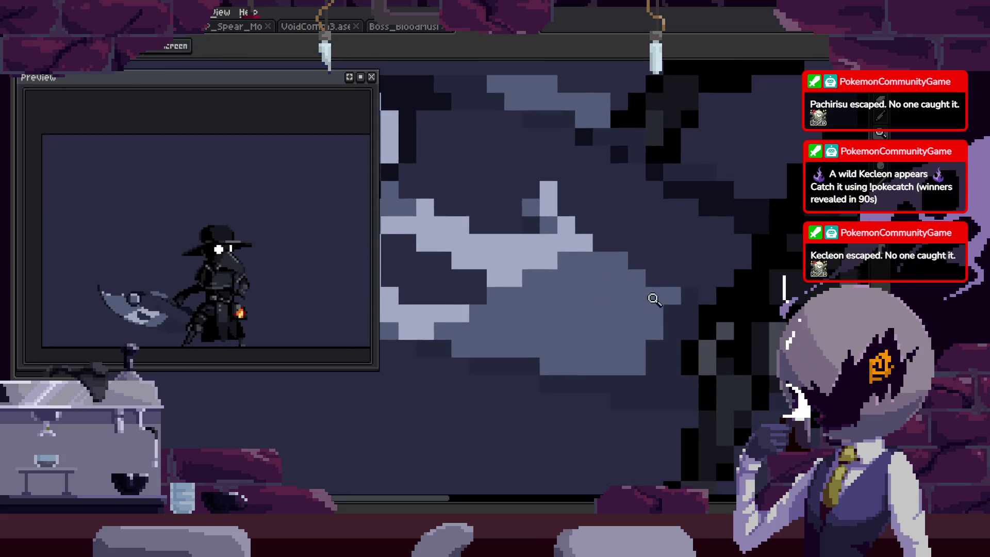
{"action": "left_click_drag", "start_coordinate": [630, 328], "coordinate": [621, 271]}
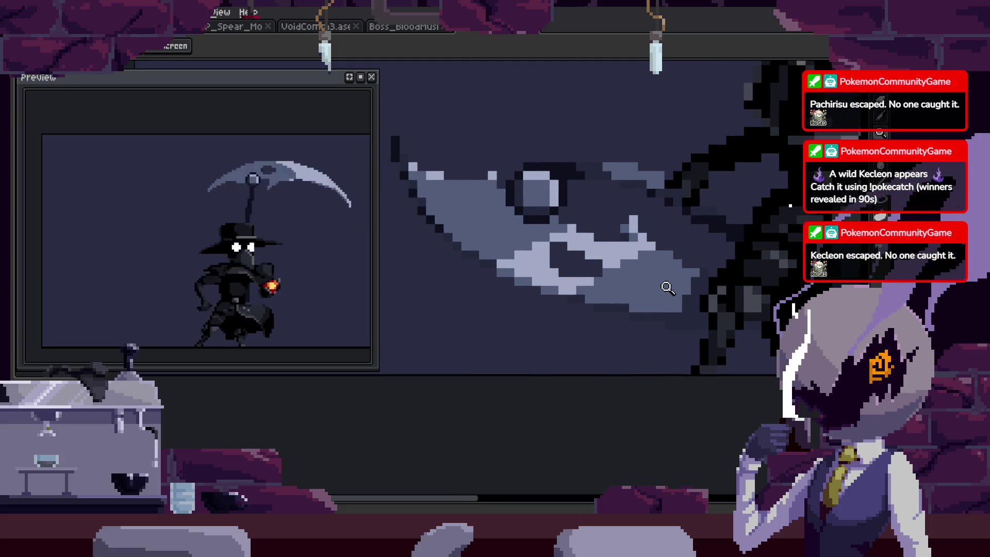
Show the timeline with frames and tags and zoom in and out to check the blade.
{"action": "key", "text": "Tab"}
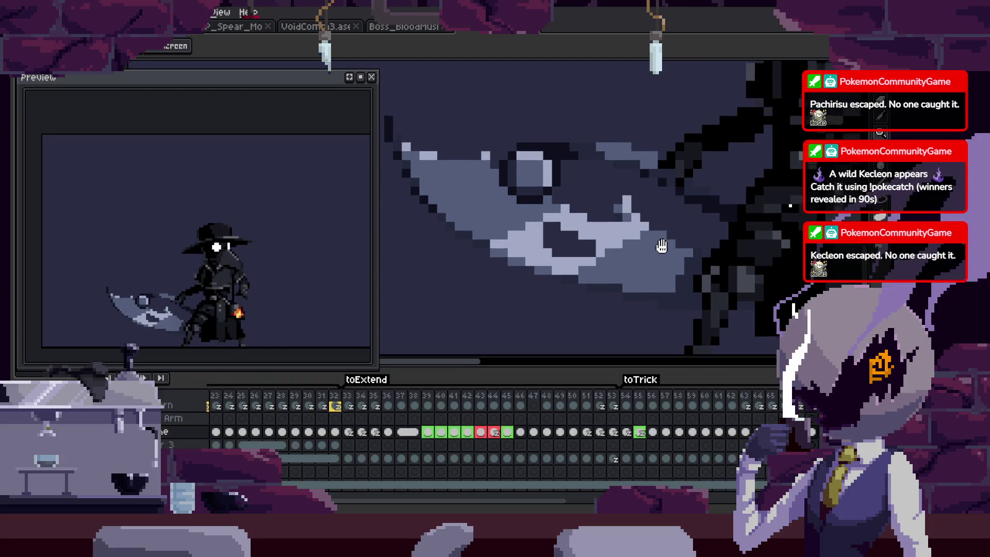
{"action": "scroll", "coordinate": [670, 248], "scroll_direction": "up", "scroll_amount": 3}
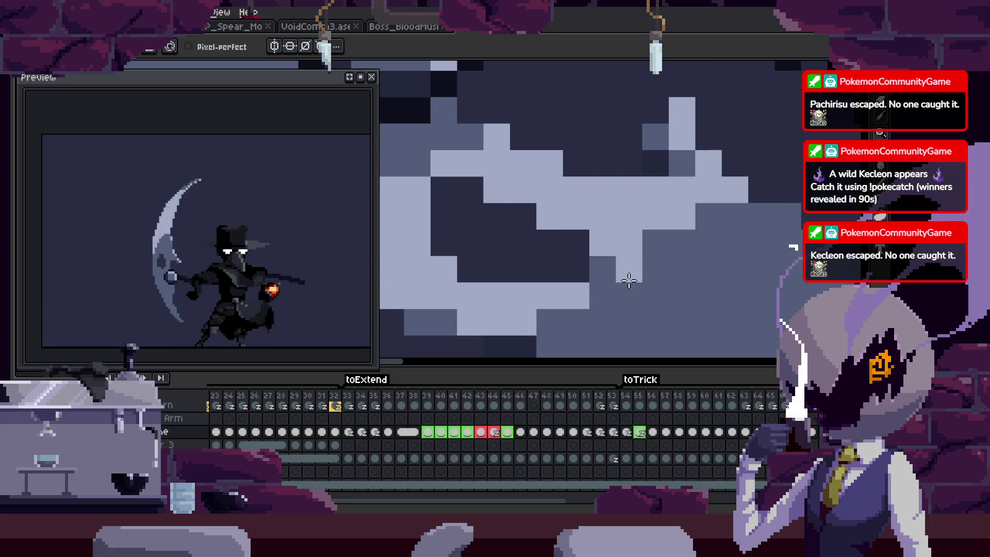
{"action": "key", "text": "z"}
{"action": "scroll", "coordinate": [701, 287], "scroll_direction": "down", "scroll_amount": 3}
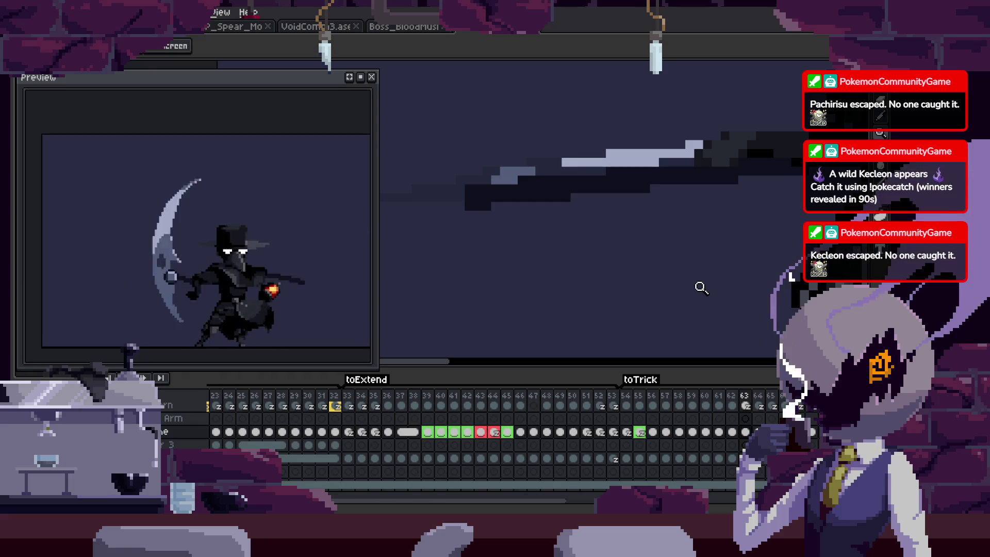
{"action": "scroll", "coordinate": [626, 268], "scroll_direction": "down", "scroll_amount": 2}
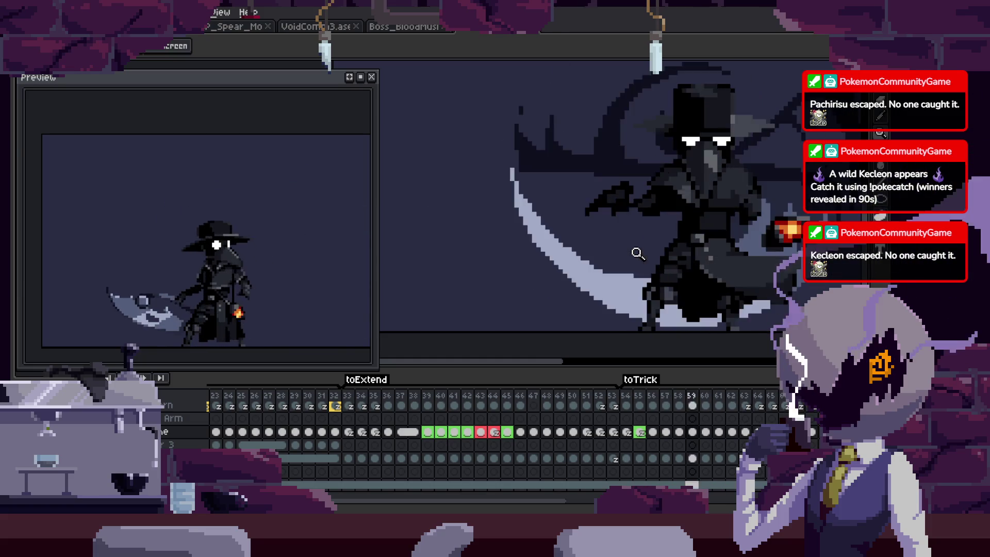
{"action": "key", "text": "Tab"}
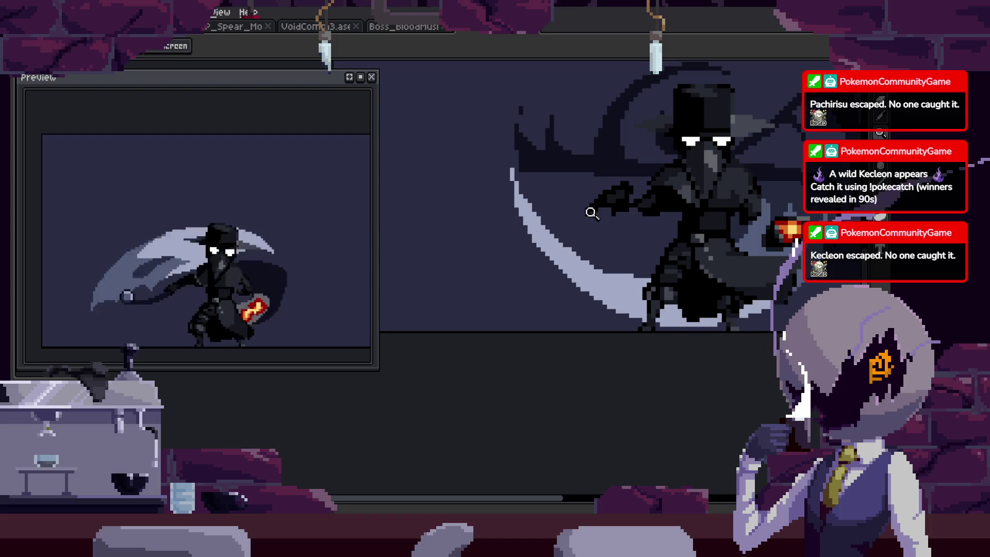
{"action": "key", "text": "Tab"}
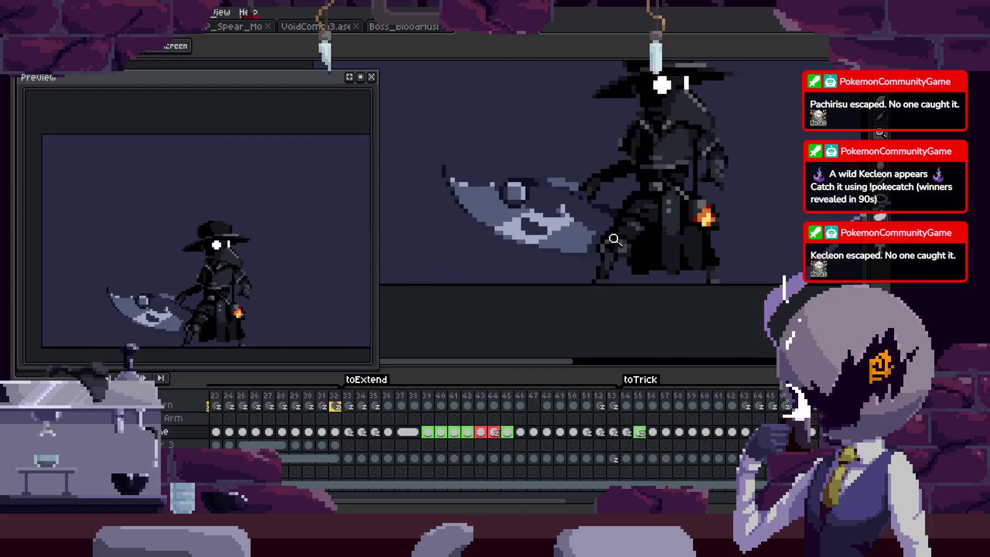
{"action": "scroll", "coordinate": [587, 237], "scroll_direction": "up", "scroll_amount": 2}
{"action": "scroll", "coordinate": [598, 247], "scroll_direction": "down", "scroll_amount": 1}
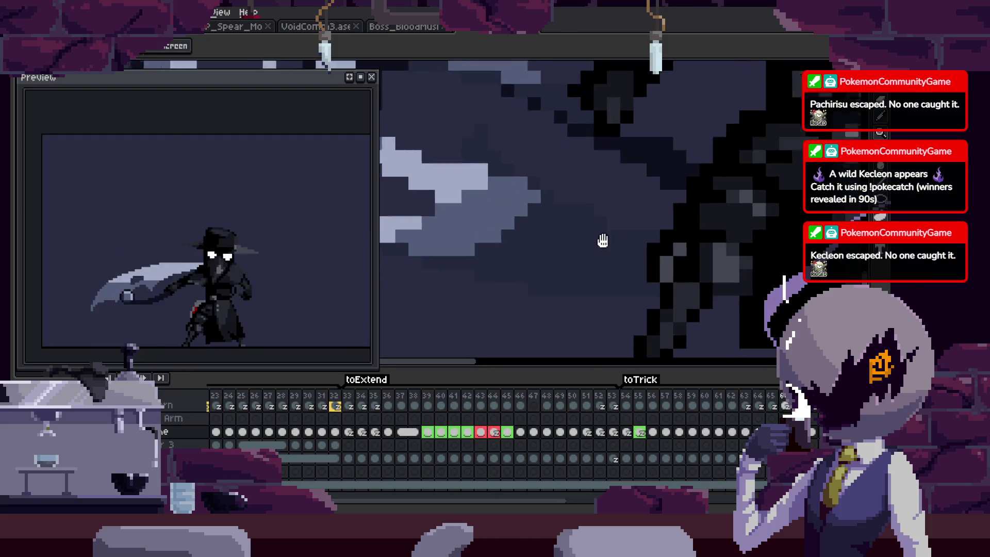
{"action": "scroll", "coordinate": [567, 216], "scroll_direction": "up", "scroll_amount": 1}
{"action": "scroll", "coordinate": [661, 247], "scroll_direction": "up", "scroll_amount": 1}
Fix more blade pixels with the Pencil, picking colours from the sprite.
{"action": "key", "text": "b"}
{"action": "scroll", "coordinate": [608, 281], "scroll_direction": "up", "scroll_amount": 1}
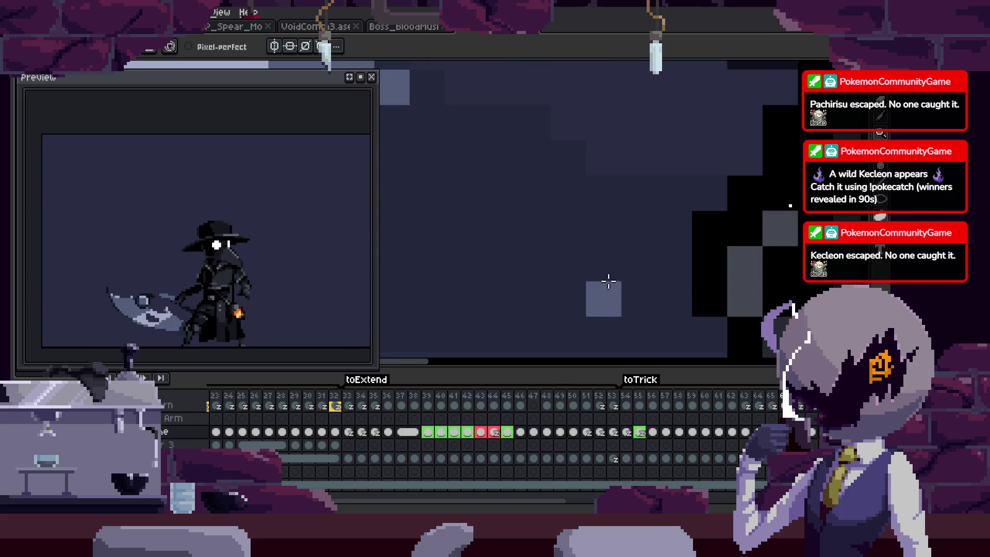
{"action": "scroll", "coordinate": [593, 237], "scroll_direction": "down", "scroll_amount": 2}
{"action": "scroll", "coordinate": [557, 247], "scroll_direction": "up", "scroll_amount": 1}
{"action": "key", "text": "b"}
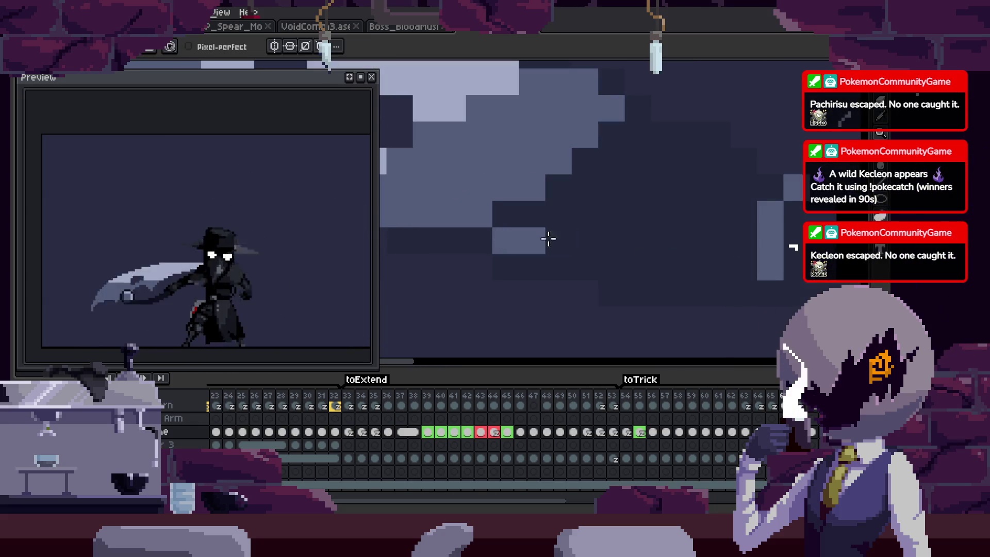
{"action": "scroll", "coordinate": [670, 221], "scroll_direction": "up", "scroll_amount": 1}
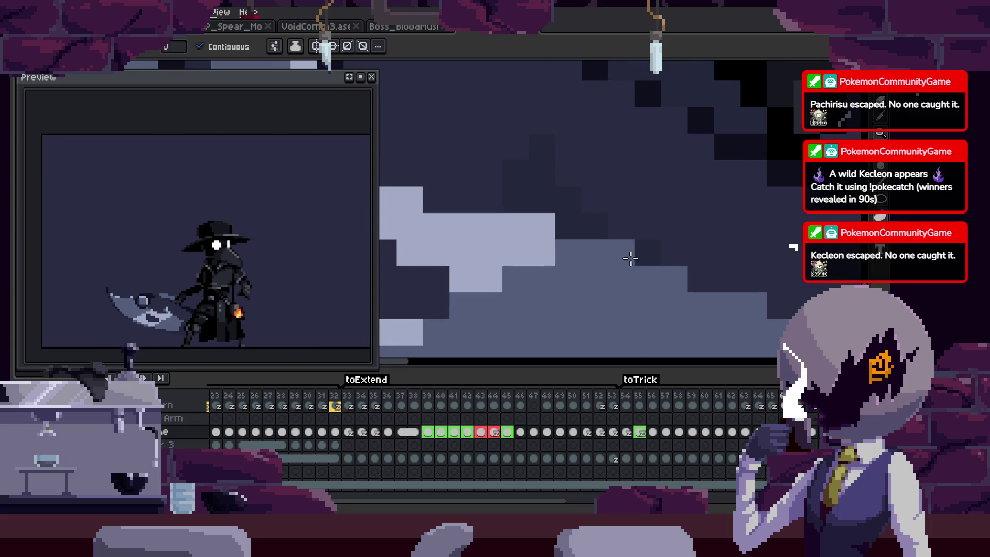
{"action": "key", "text": "z"}
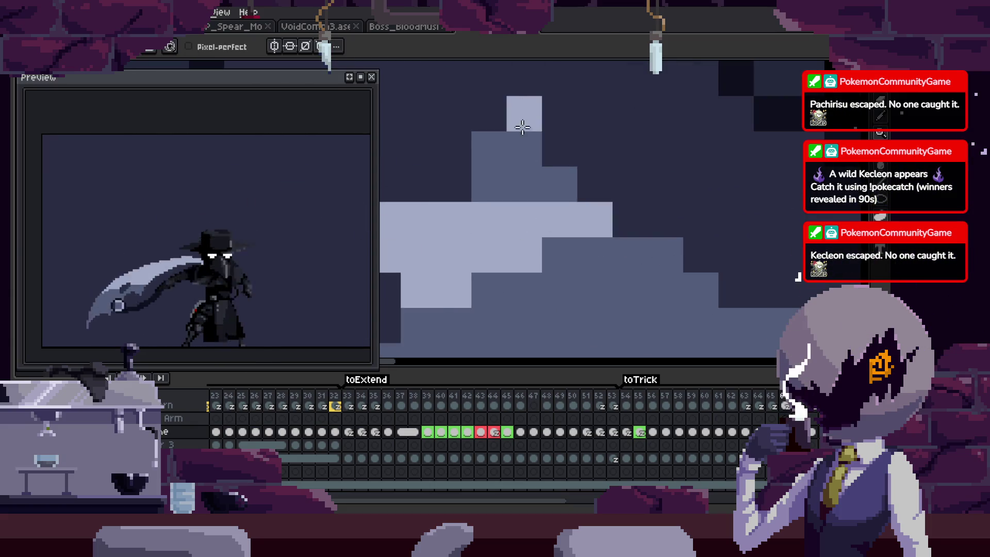
{"action": "scroll", "coordinate": [554, 188], "scroll_direction": "down", "scroll_amount": 1}
{"action": "key", "text": "i"}
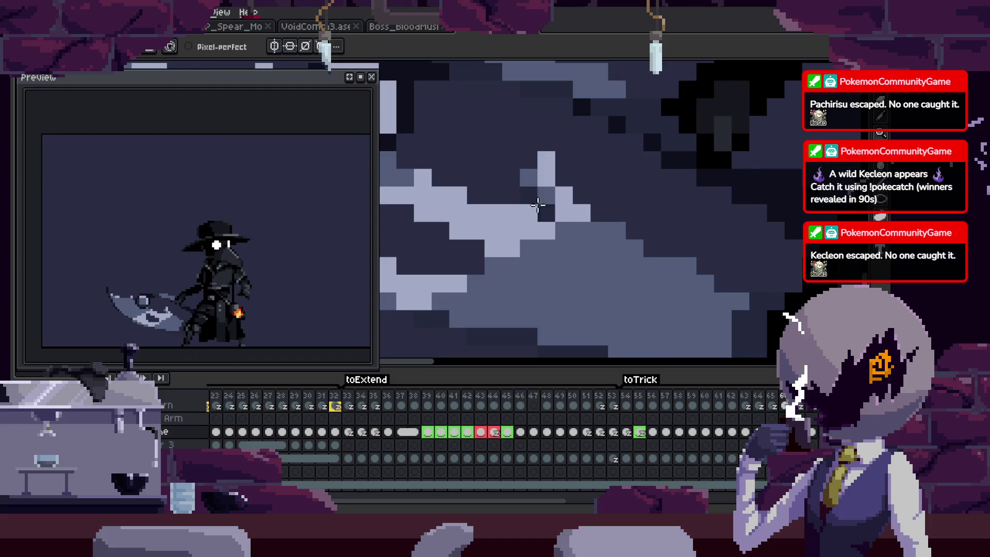
{"action": "scroll", "coordinate": [538, 205], "scroll_direction": "down", "scroll_amount": 3}
{"action": "key", "text": "z"}
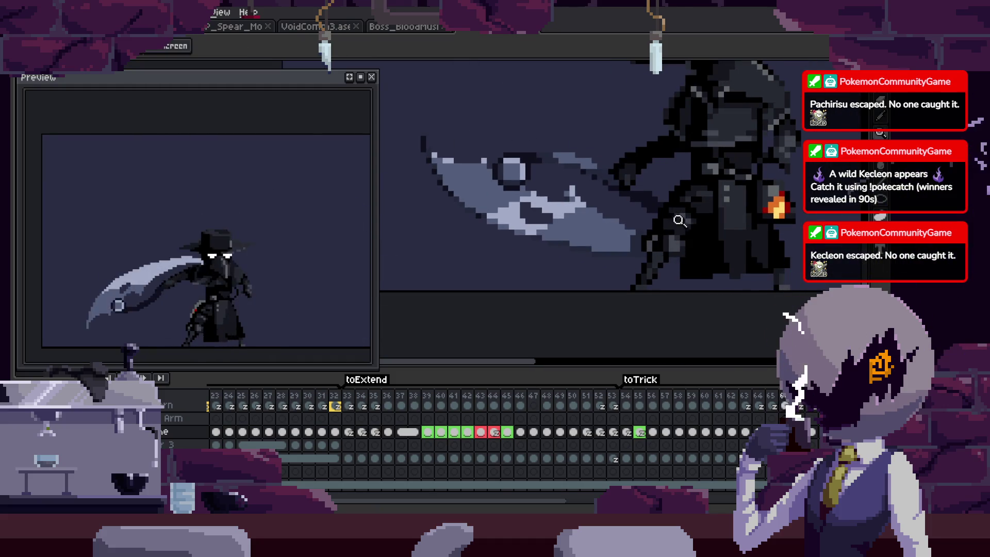
Zoom back out from the scythe blade to review the cleaned-up result.
{"action": "scroll", "coordinate": [679, 221], "scroll_direction": "down", "scroll_amount": 1}
{"action": "scroll", "coordinate": [680, 220], "scroll_direction": "down", "scroll_amount": 1}
{"action": "scroll", "coordinate": [698, 214], "scroll_direction": "up", "scroll_amount": 3}
{"action": "scroll", "coordinate": [646, 214], "scroll_direction": "up", "scroll_amount": 1}
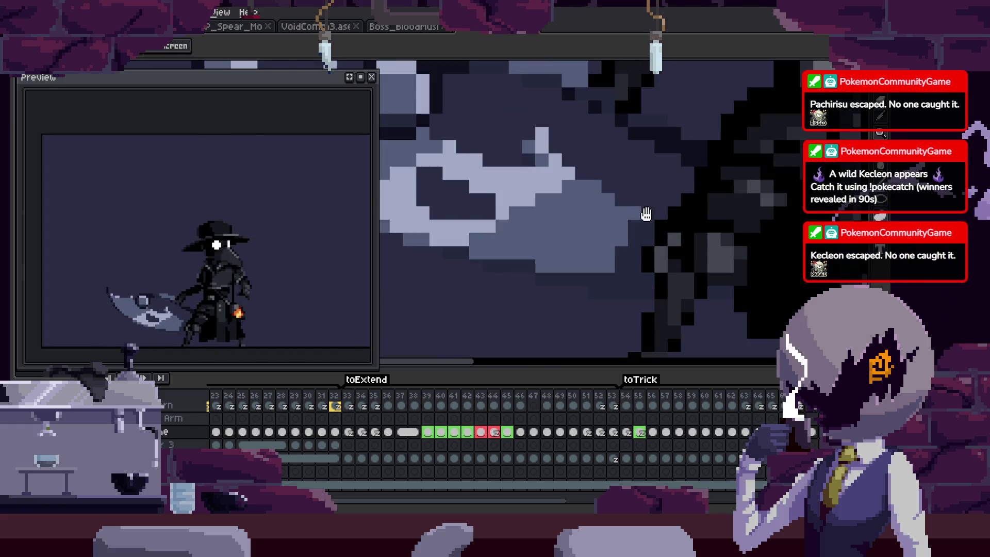
{"action": "scroll", "coordinate": [685, 239], "scroll_direction": "down", "scroll_amount": 1}
{"action": "scroll", "coordinate": [707, 218], "scroll_direction": "down", "scroll_amount": 1}
{"action": "scroll", "coordinate": [695, 231], "scroll_direction": "up", "scroll_amount": 1}
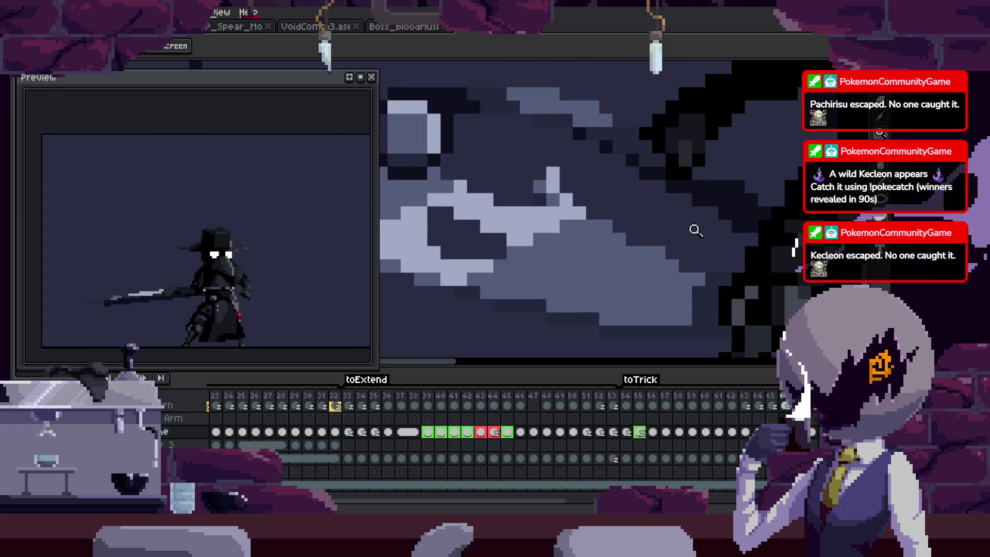
{"action": "scroll", "coordinate": [702, 250], "scroll_direction": "down", "scroll_amount": 2}
{"action": "scroll", "coordinate": [727, 265], "scroll_direction": "up", "scroll_amount": 1}
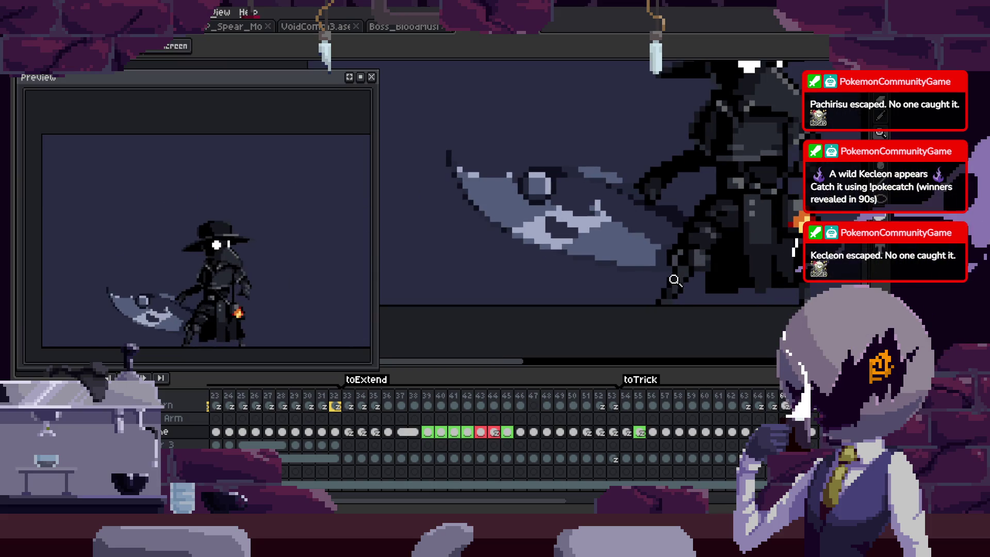
{"action": "scroll", "coordinate": [674, 280], "scroll_direction": "up", "scroll_amount": 2}
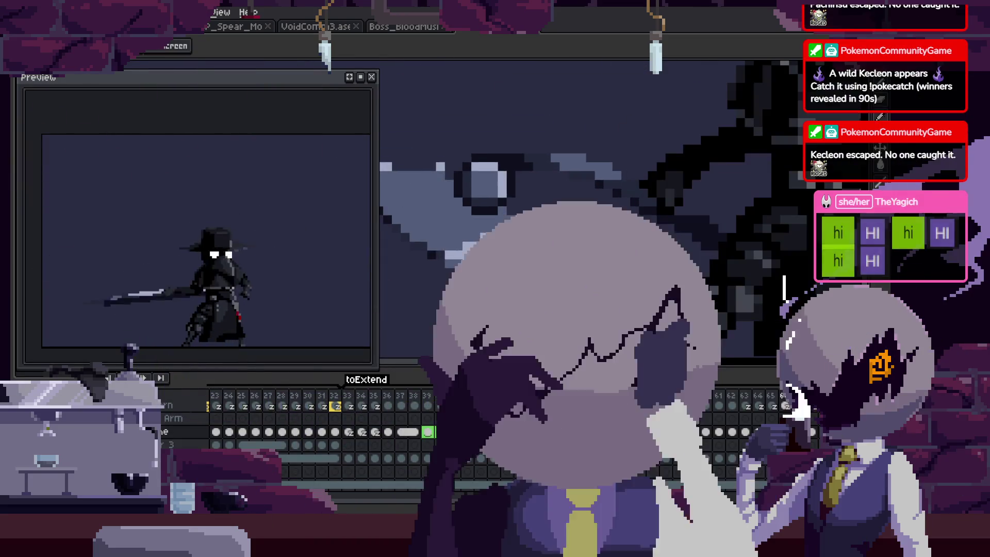
{"action": "scroll", "coordinate": [641, 235], "scroll_direction": "down", "scroll_amount": 1}
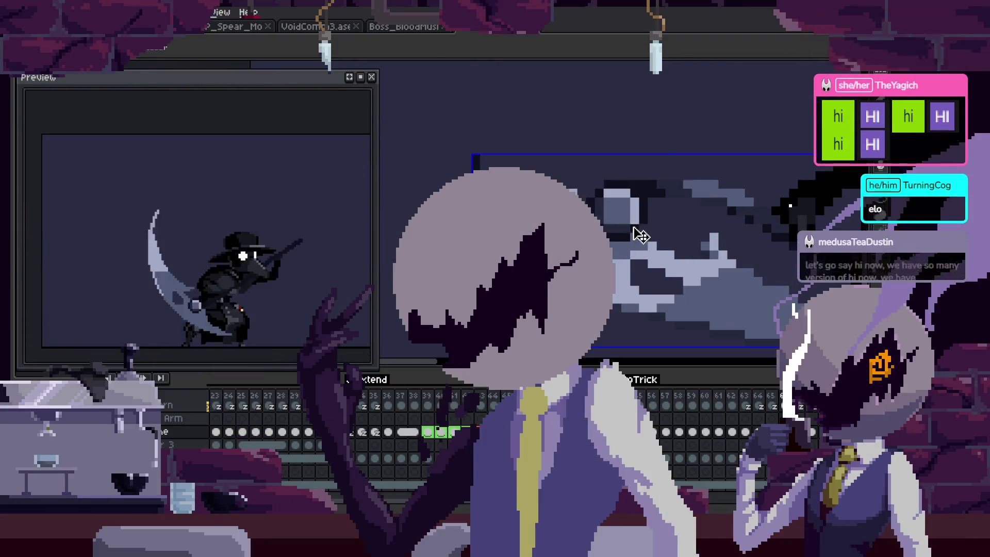
{"action": "scroll", "coordinate": [655, 242], "scroll_direction": "down", "scroll_amount": 1}
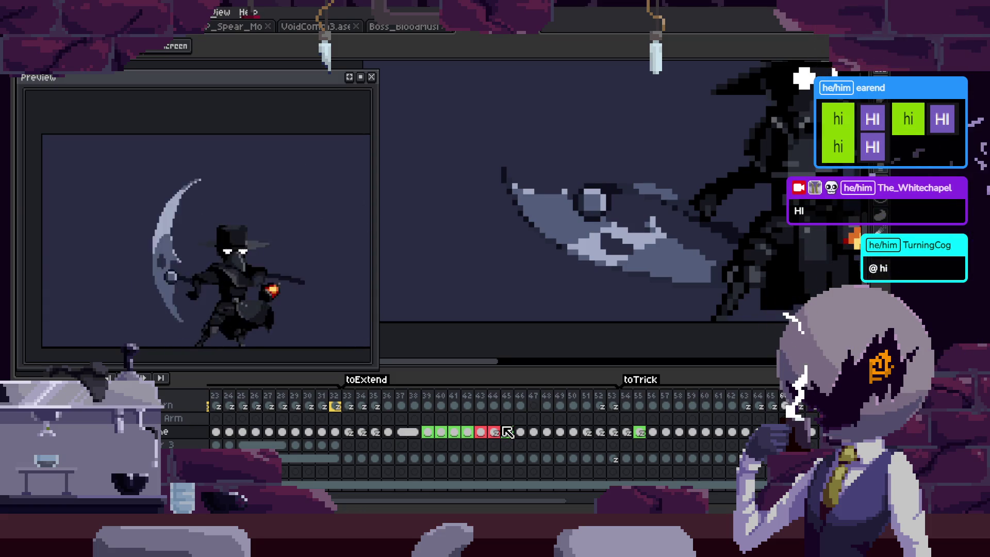
Toggle the timeline once the blade touch-ups across the attack frames are finished.
{"action": "key", "text": "Tab"}
Save the scythe attack sprite, then recentre and zoom in on the plague doctor.
{"action": "scroll", "coordinate": [516, 216], "scroll_direction": "down", "scroll_amount": 3}
{"action": "key", "text": "ctrl+s"}
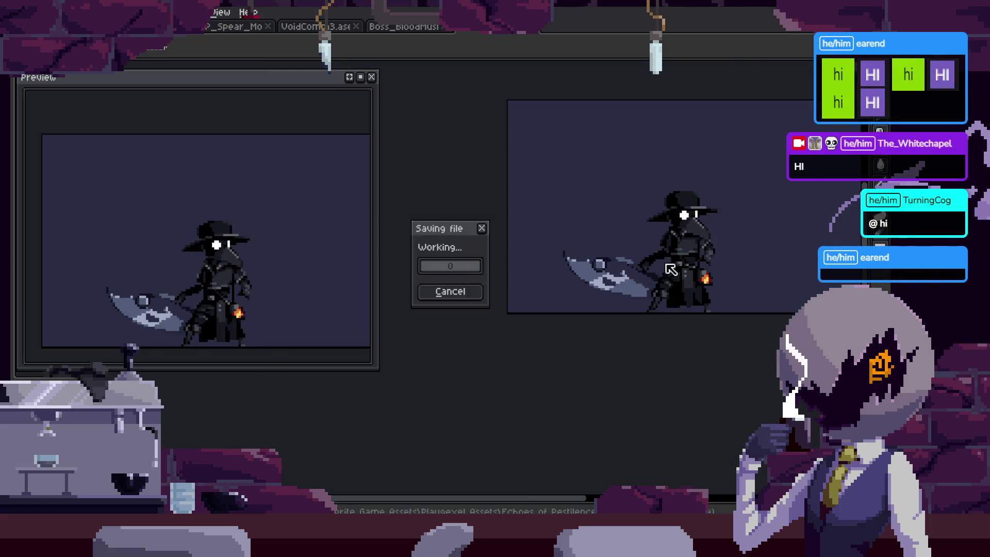
{"action": "key", "text": "Tab"}
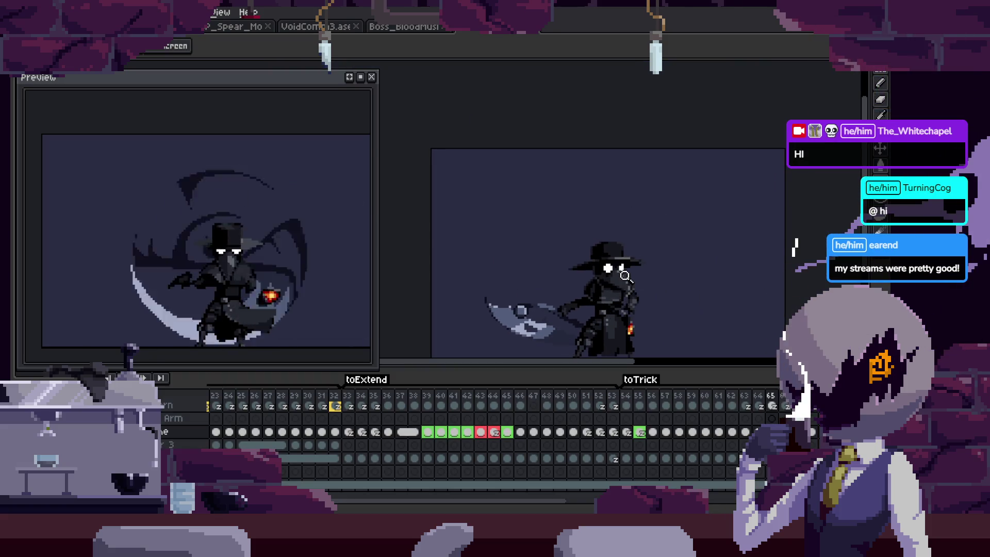
{"action": "left_click_drag", "start_coordinate": [648, 327], "coordinate": [600, 273]}
{"action": "left_click", "coordinate": [600, 273]}
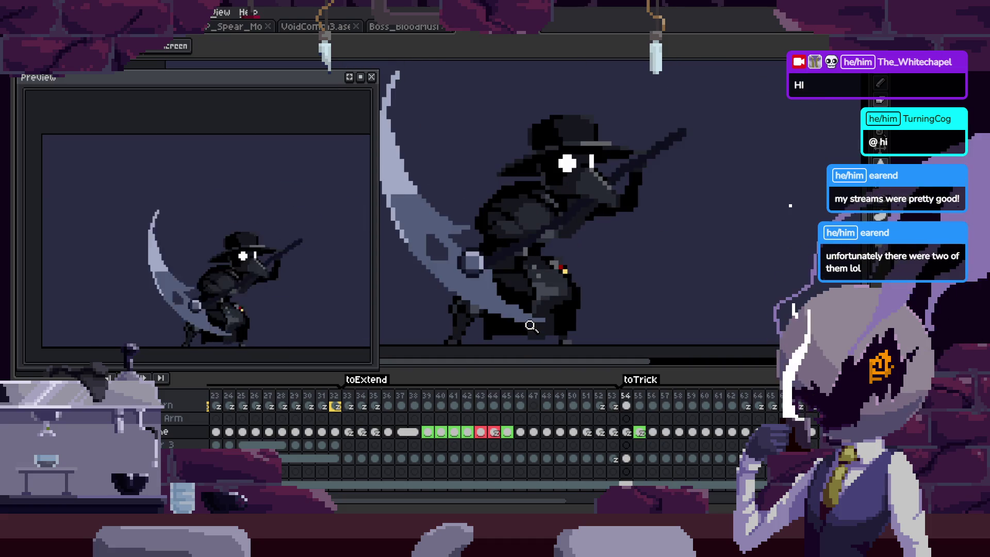
Hide the timeline and close the Preview window to watch playback large on the canvas.
{"action": "key", "text": "Tab"}
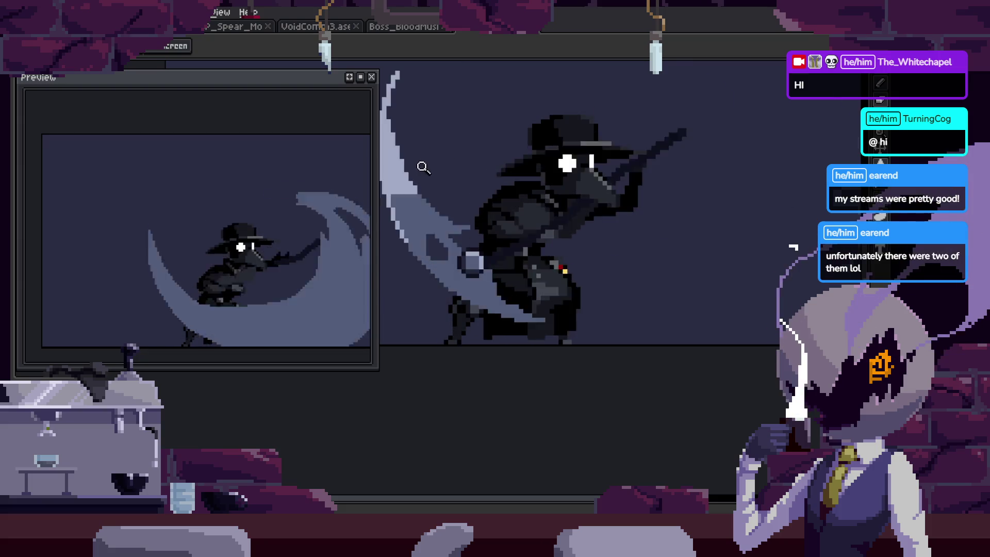
{"action": "left_click", "coordinate": [372, 77]}
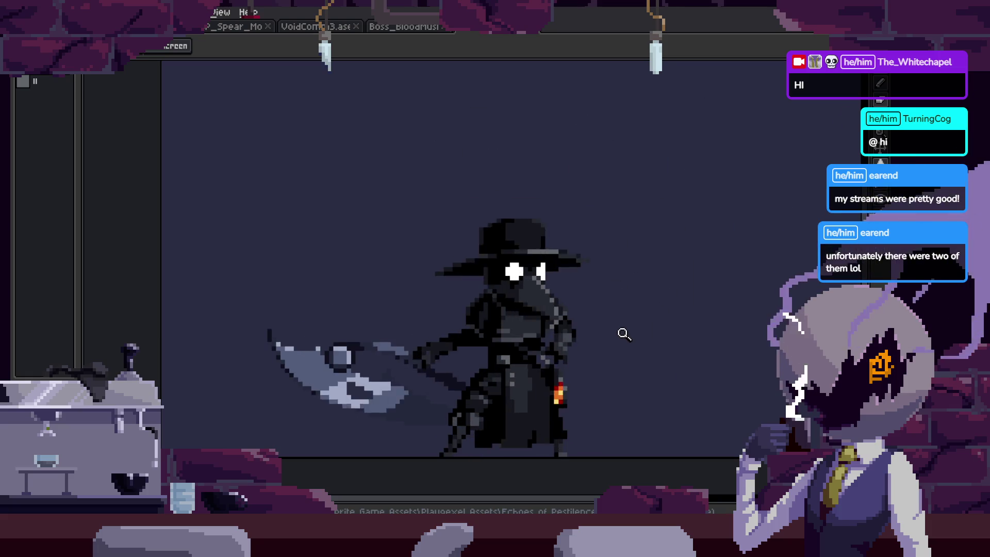
{"action": "scroll", "coordinate": [613, 330], "scroll_direction": "down", "scroll_amount": 1}
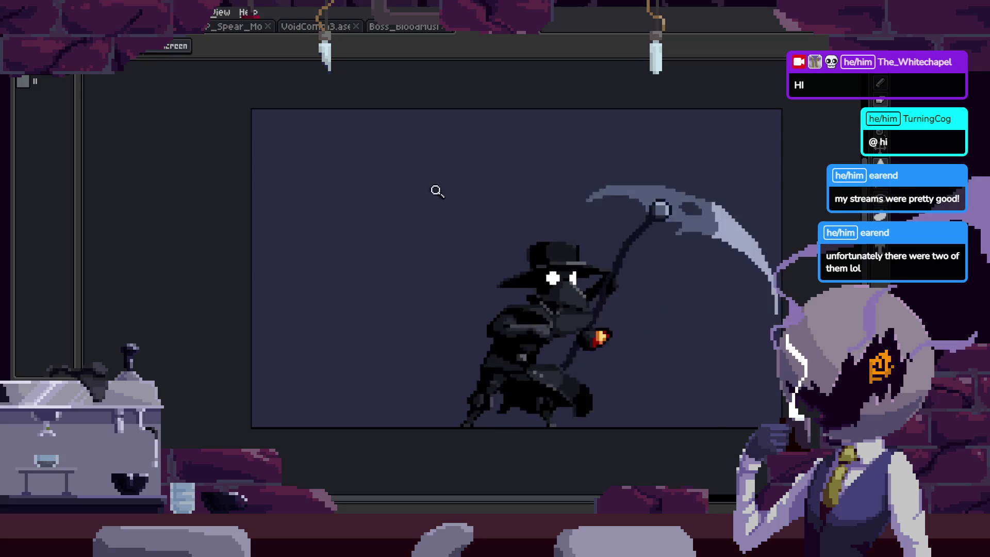
{"action": "key", "text": "ctrl+Tab"}
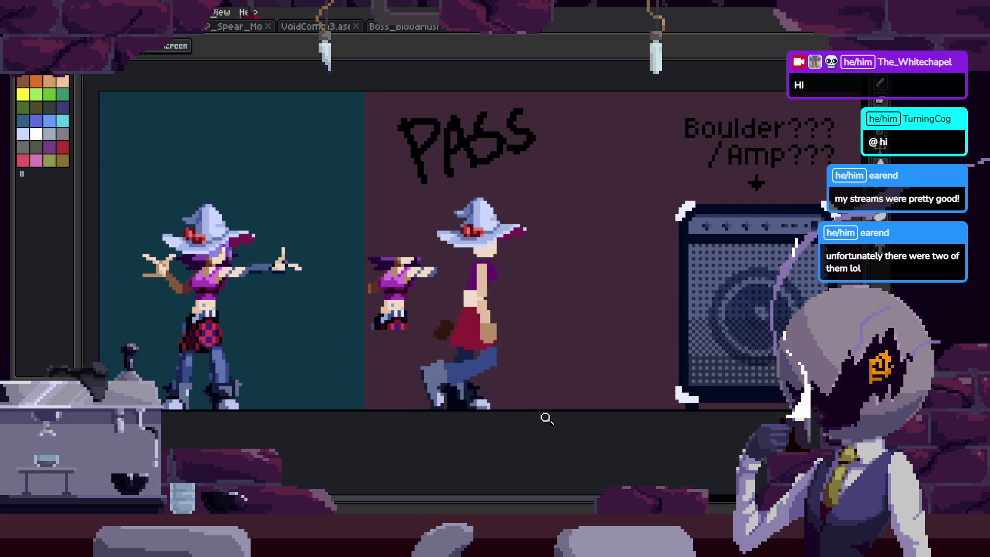
Browse the tentacle creature, VoidComm3 comic and Boss_BloodMushroom sprite files.
{"action": "key", "text": "ctrl+Tab"}
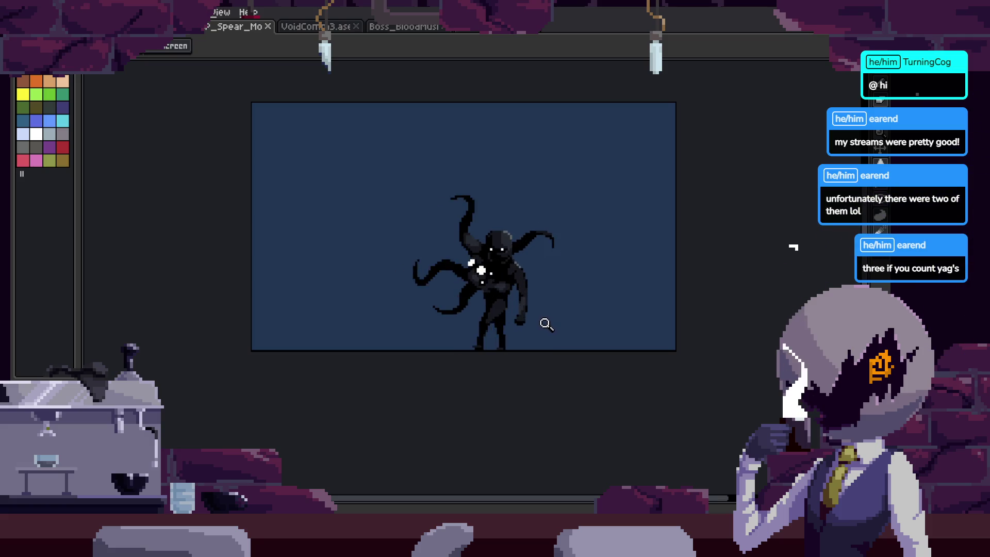
{"action": "scroll", "coordinate": [464, 227], "scroll_direction": "up", "scroll_amount": 3}
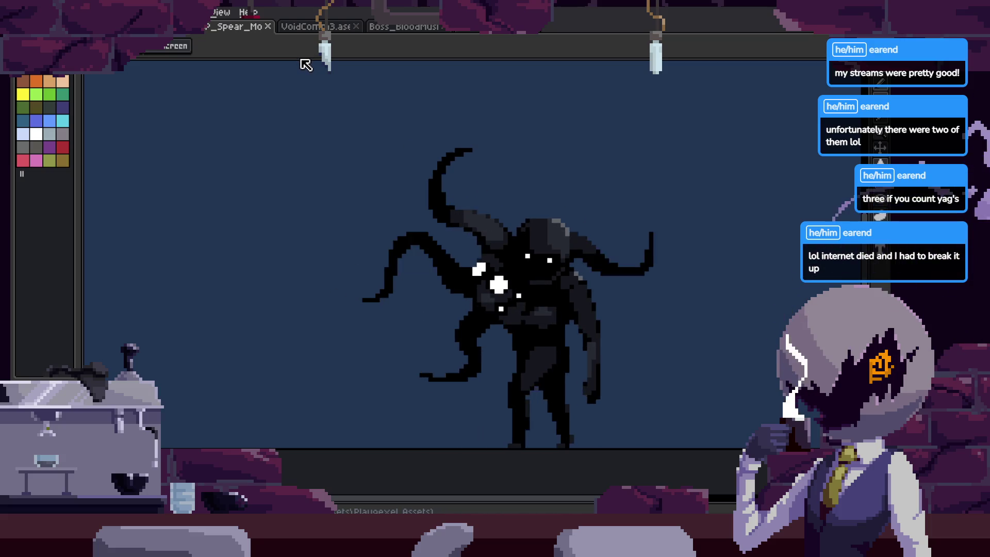
{"action": "left_click", "coordinate": [312, 28]}
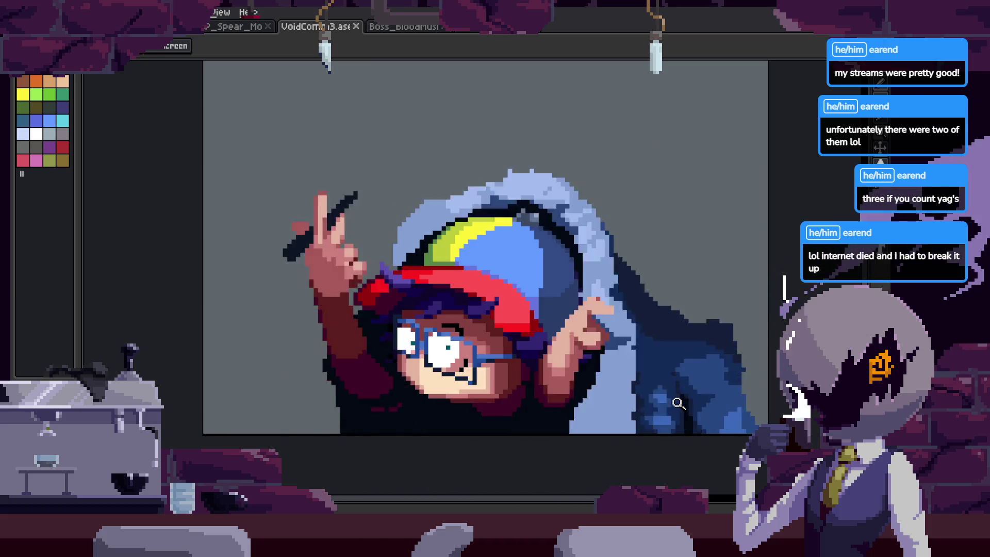
{"action": "left_click", "coordinate": [407, 27]}
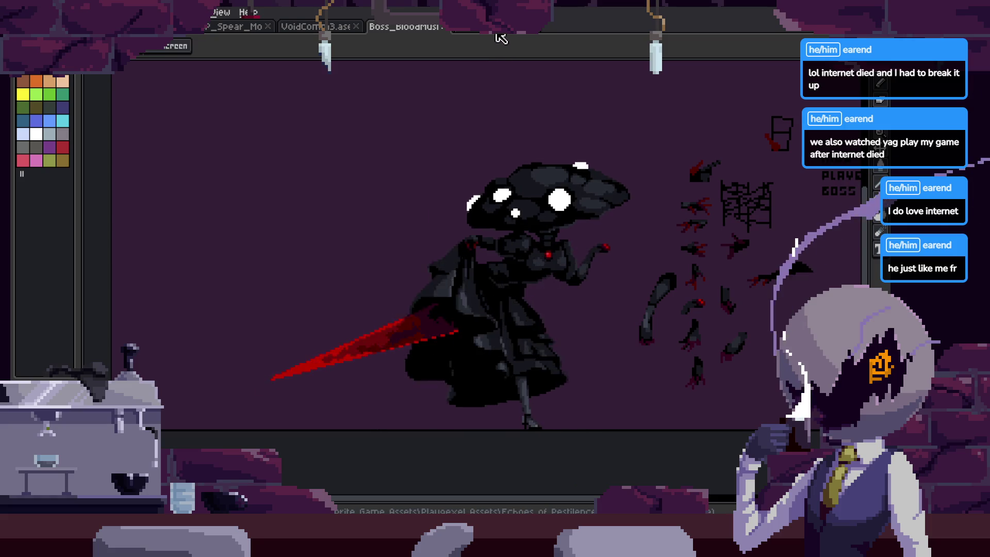
Return to the plague doctor sprite, zoom in and save it.
{"action": "key", "text": "ctrl+Tab"}
{"action": "left_click", "coordinate": [530, 263]}
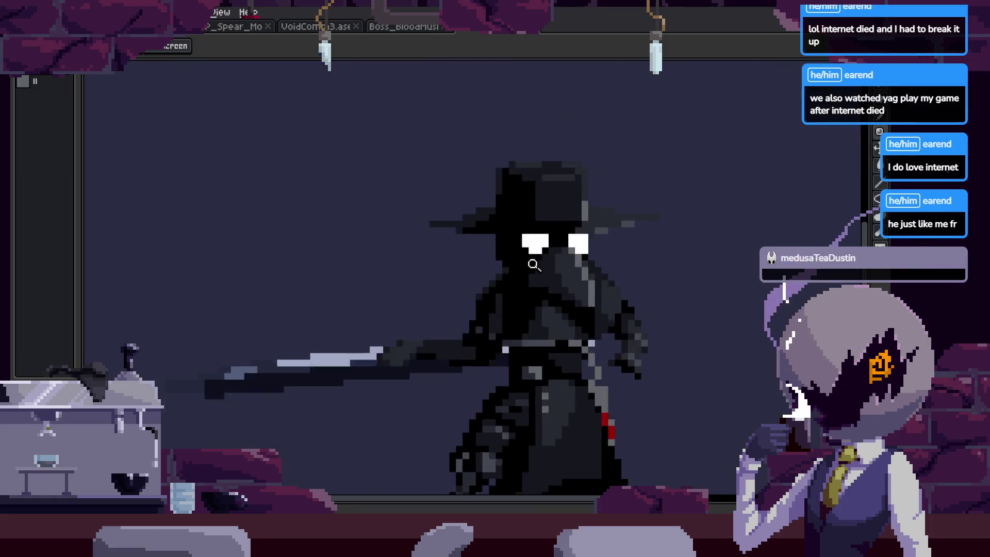
{"action": "key", "text": "ctrl+s"}
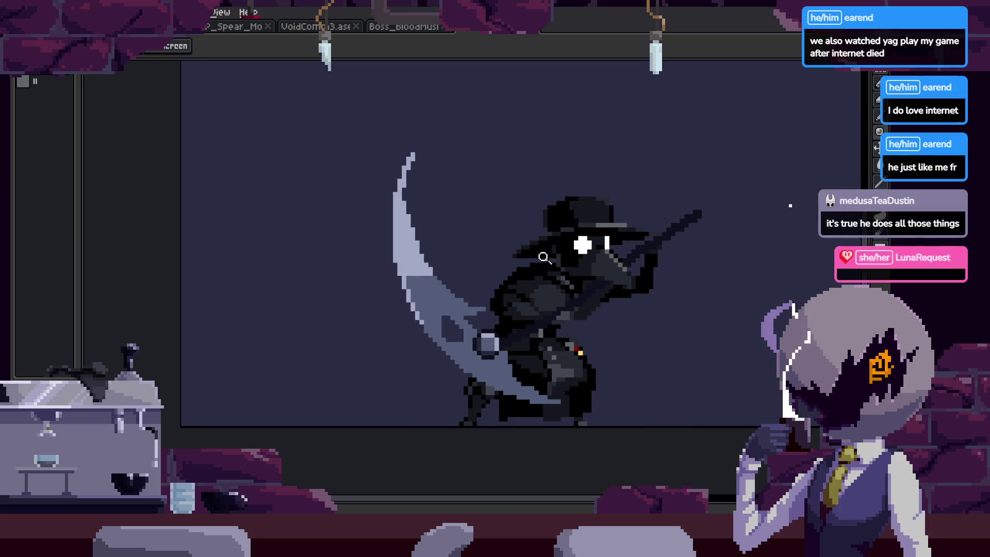
{"action": "left_click_drag", "start_coordinate": [552, 242], "coordinate": [495, 218]}
{"action": "mouse_move", "coordinate": [528, 255]}
{"action": "left_mouse_down"}
{"action": "mouse_move", "coordinate": [567, 239]}
{"action": "mouse_move", "coordinate": [541, 258]}
{"action": "mouse_move", "coordinate": [539, 241]}
{"action": "left_mouse_up"}
Play the Boss_BloodMushroom animation, then save the scythe sprite again and stop playback.
{"action": "left_click", "coordinate": [407, 26]}
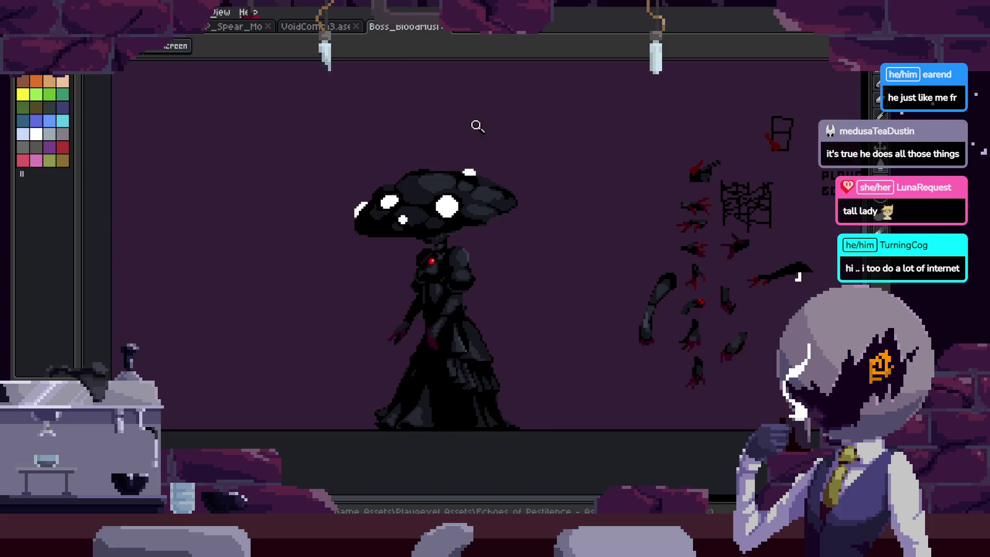
{"action": "key", "text": "Return"}
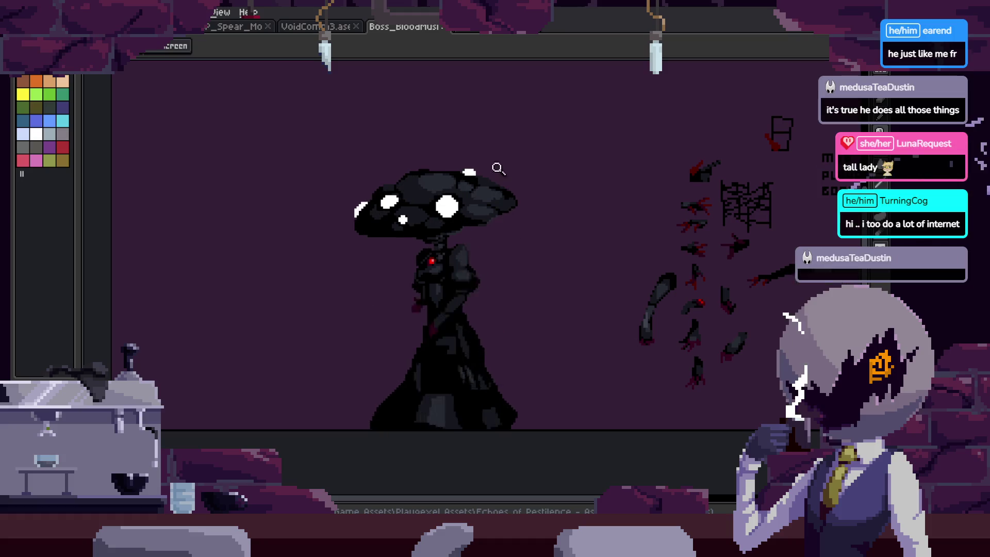
{"action": "key", "text": "ctrl+Tab"}
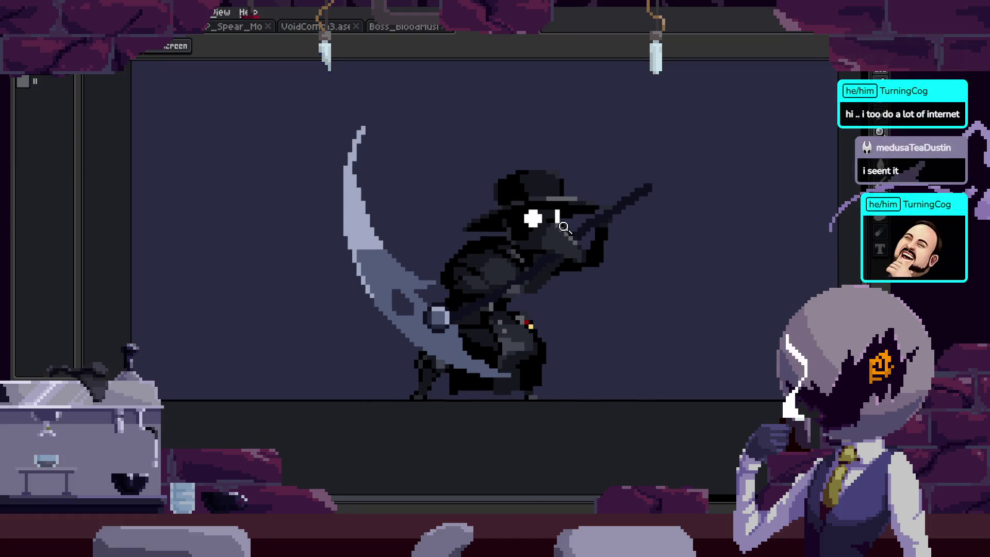
{"action": "scroll", "coordinate": [566, 172], "scroll_direction": "up", "scroll_amount": 2}
{"action": "key", "text": "ctrl+s"}
{"action": "key", "text": "Return"}
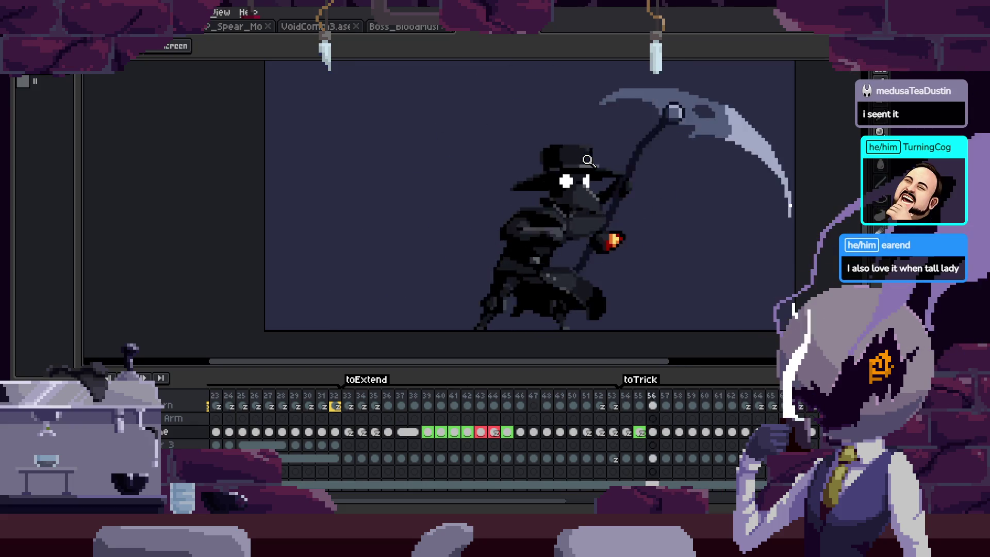
Reopen Boss_Woodsman from the home screen's recent files and zoom to about 2x.
{"action": "key", "text": "Tab"}
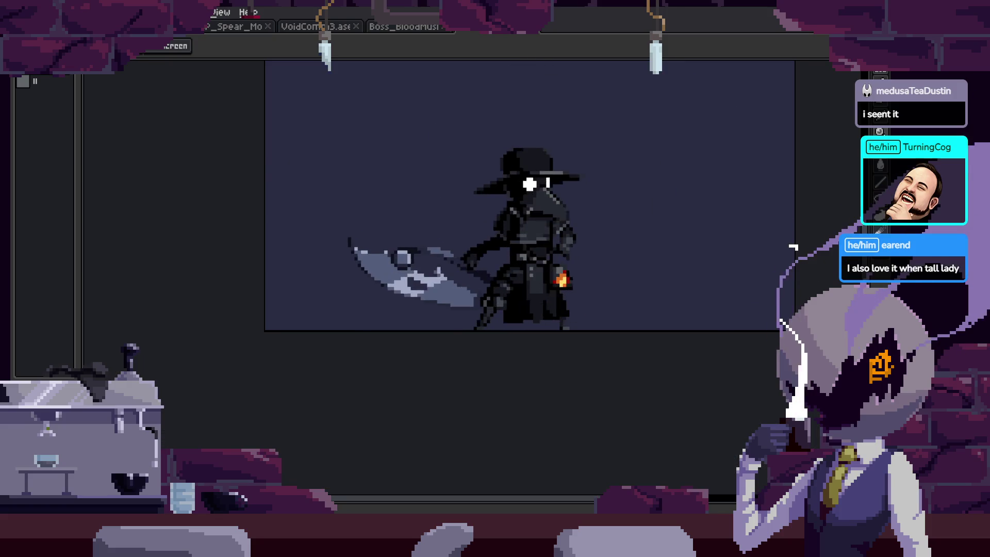
{"action": "key", "text": "ctrl+w"}
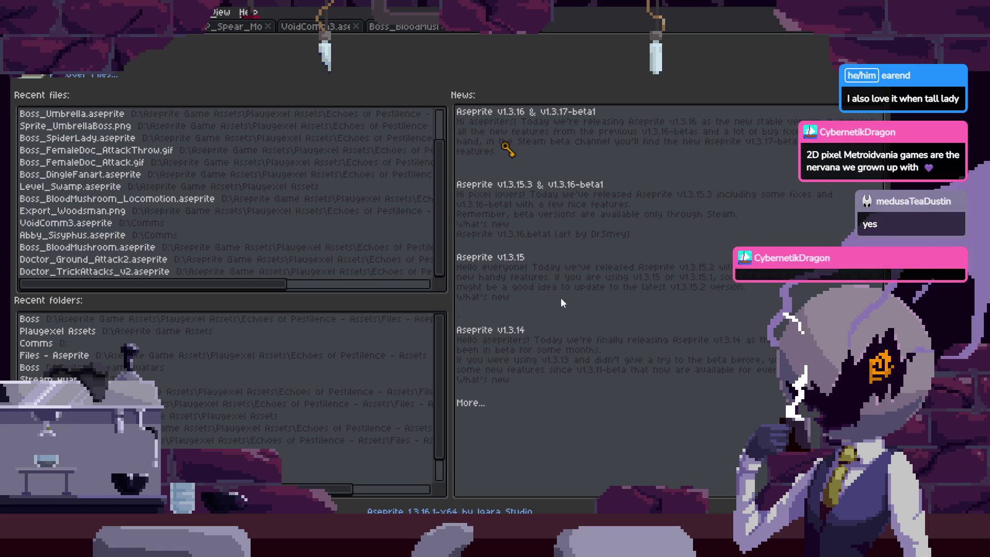
{"action": "key", "text": "ctrl+shift+t"}
{"action": "left_click_drag", "start_coordinate": [523, 244], "coordinate": [678, 230]}
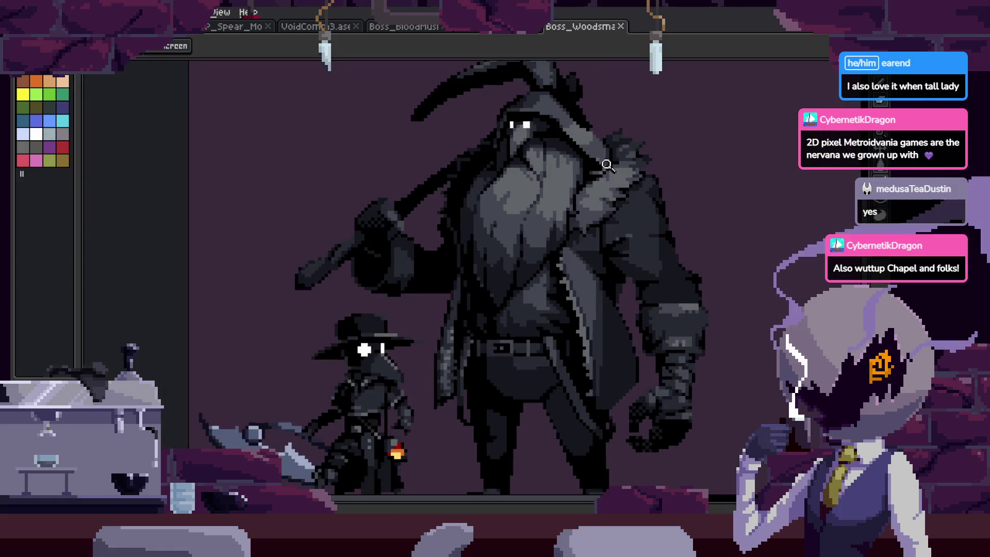
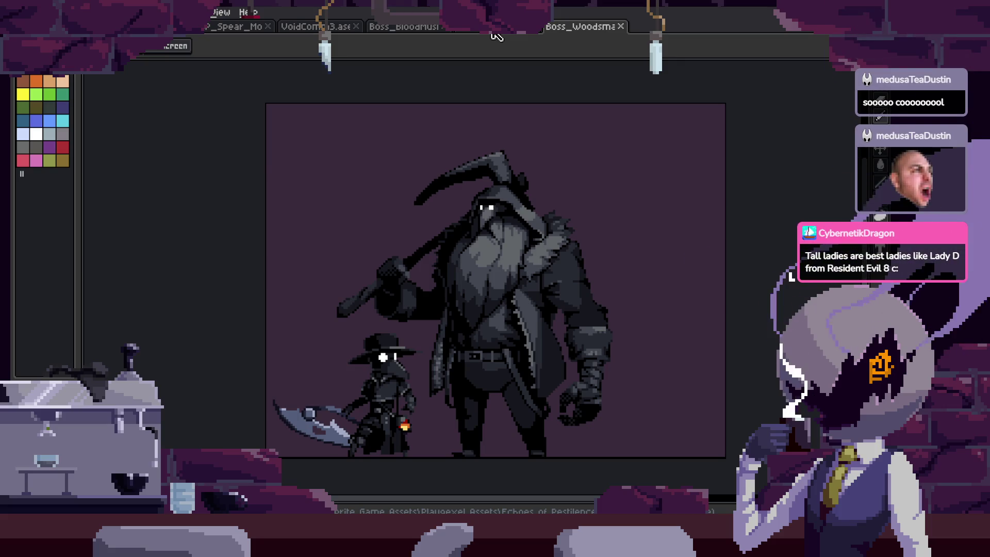
Switch to the plague-doctor file, then bring up the Home tab with recent files and folders.
{"action": "left_click", "coordinate": [492, 33]}
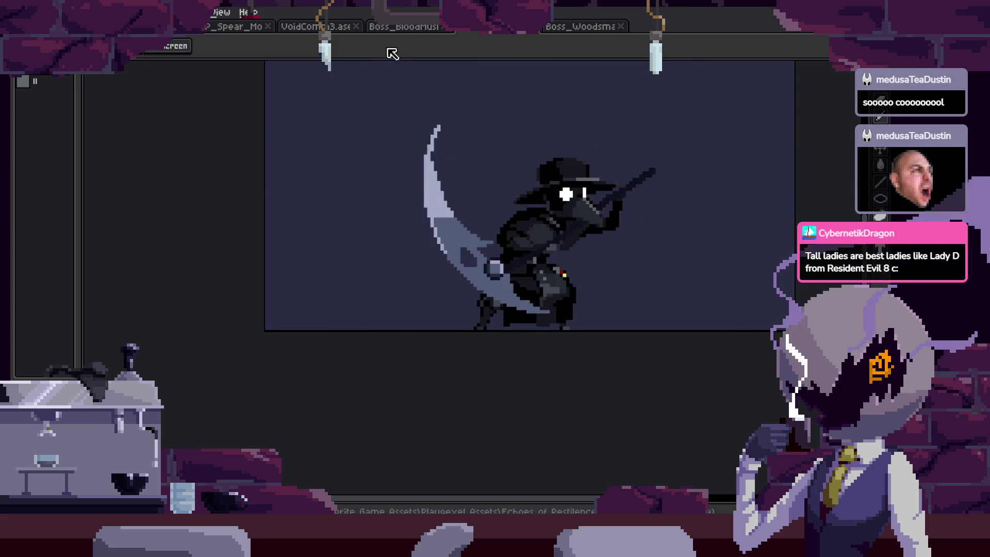
{"action": "left_click", "coordinate": [412, 39]}
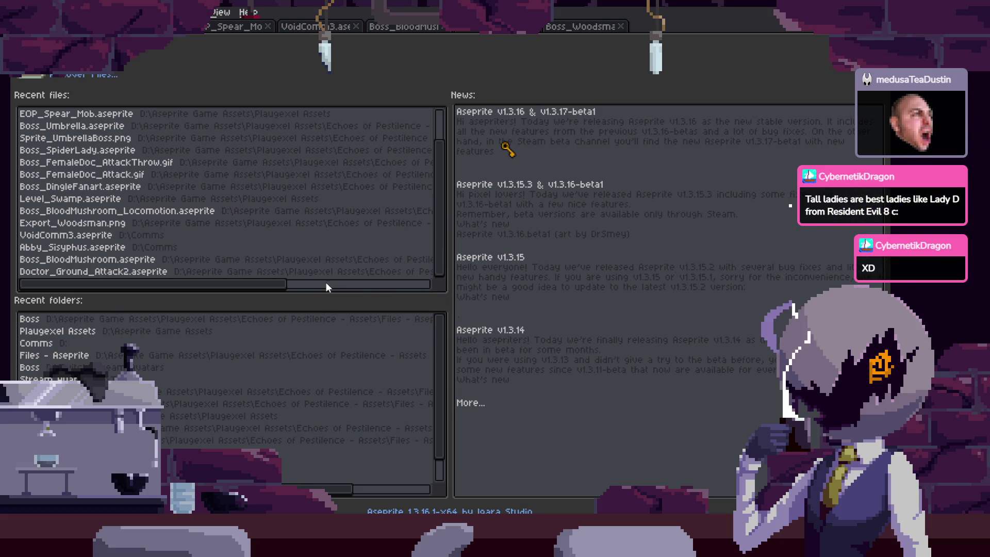
Open Boss_Umbrella.aseprite from Recent files and play its animation.
{"action": "left_click", "coordinate": [72, 126]}
{"action": "scroll", "coordinate": [552, 294], "scroll_direction": "up", "scroll_amount": 3}
{"action": "key", "text": "Return"}
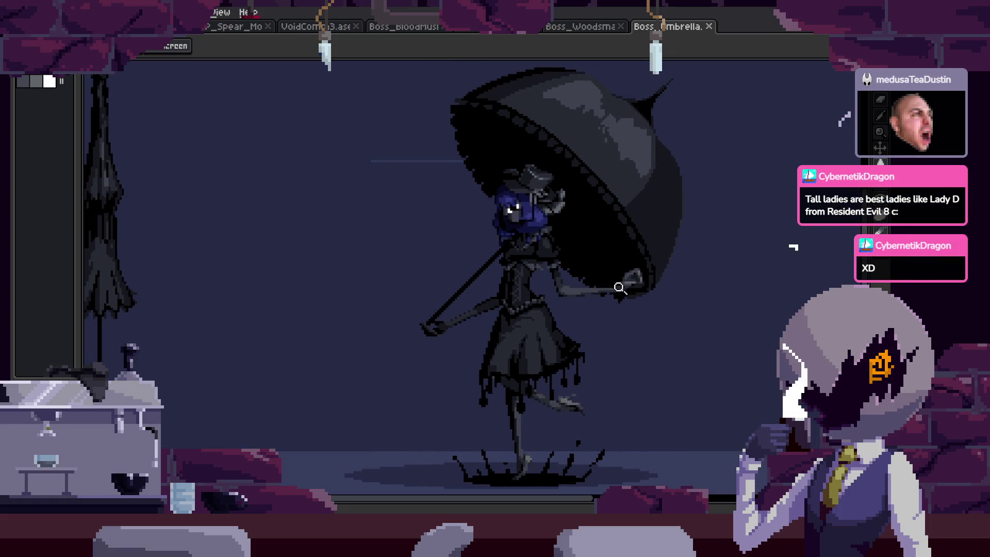
Zoom in and out on the umbrella boss, then switch back to the Boss_Woodsman tab.
{"action": "scroll", "coordinate": [616, 308], "scroll_direction": "down", "scroll_amount": 2}
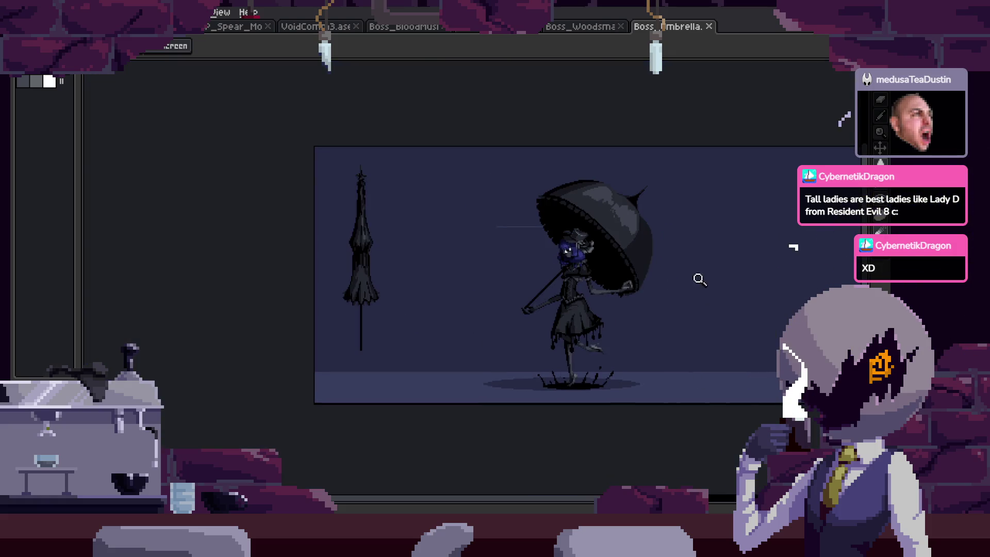
{"action": "scroll", "coordinate": [698, 279], "scroll_direction": "up", "scroll_amount": 2}
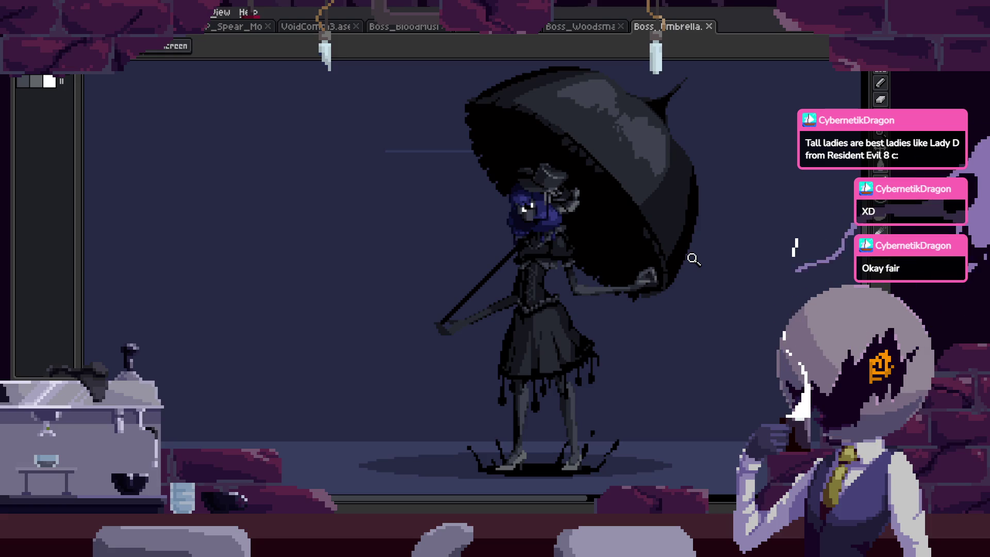
{"action": "scroll", "coordinate": [548, 311], "scroll_direction": "down", "scroll_amount": 1}
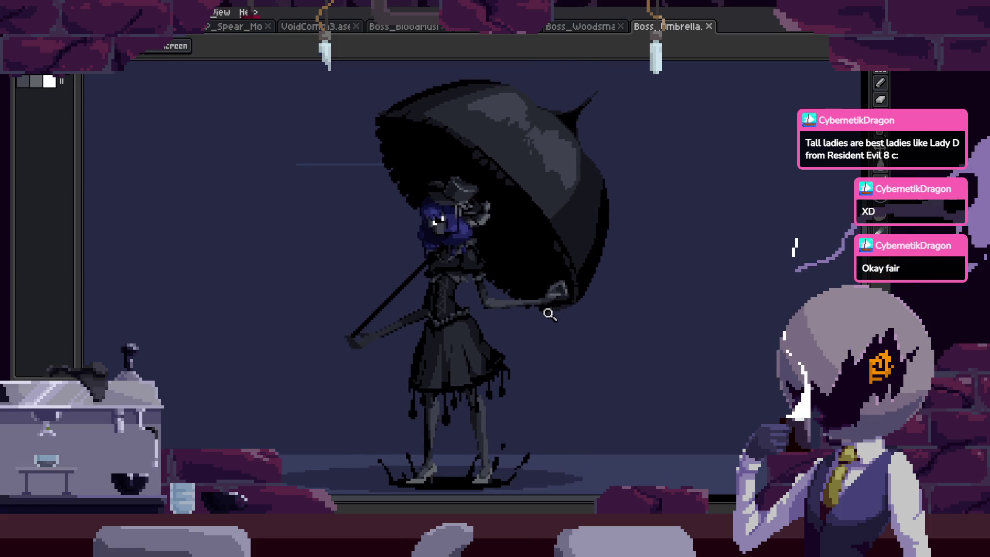
{"action": "scroll", "coordinate": [570, 316], "scroll_direction": "down", "scroll_amount": 1}
{"action": "scroll", "coordinate": [594, 304], "scroll_direction": "down", "scroll_amount": 3}
{"action": "scroll", "coordinate": [593, 296], "scroll_direction": "up", "scroll_amount": 4}
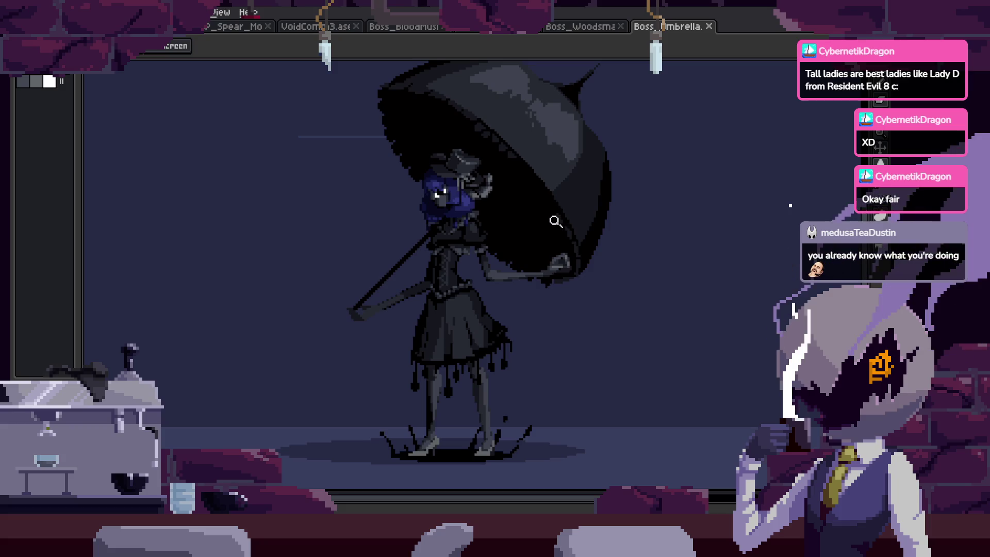
{"action": "key", "text": "ctrl+shift+Tab"}
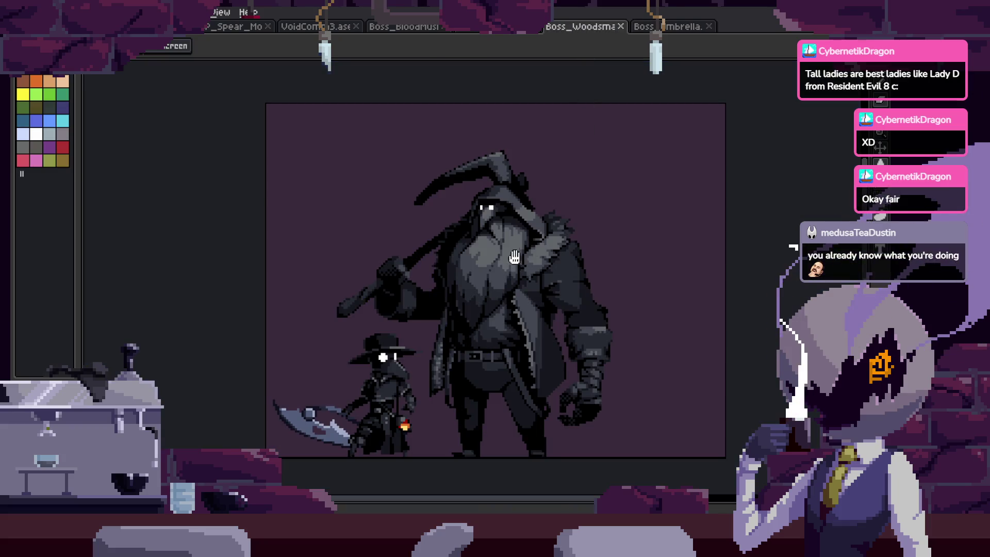
Pan the woodsman view, cycle through the boss tabs, and play the plague-doctor animation.
{"action": "left_click_drag", "start_coordinate": [514, 257], "coordinate": [537, 240]}
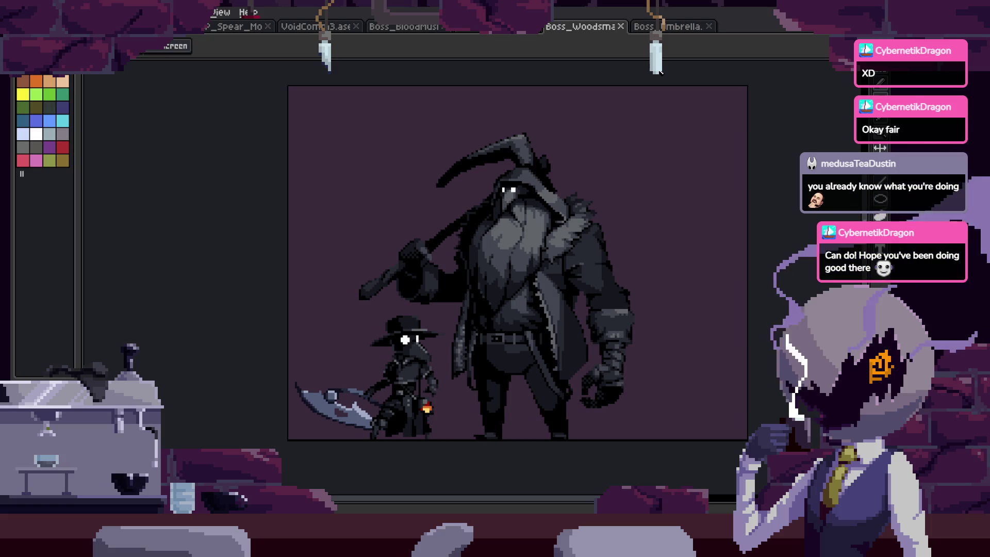
{"action": "left_click", "coordinate": [664, 27]}
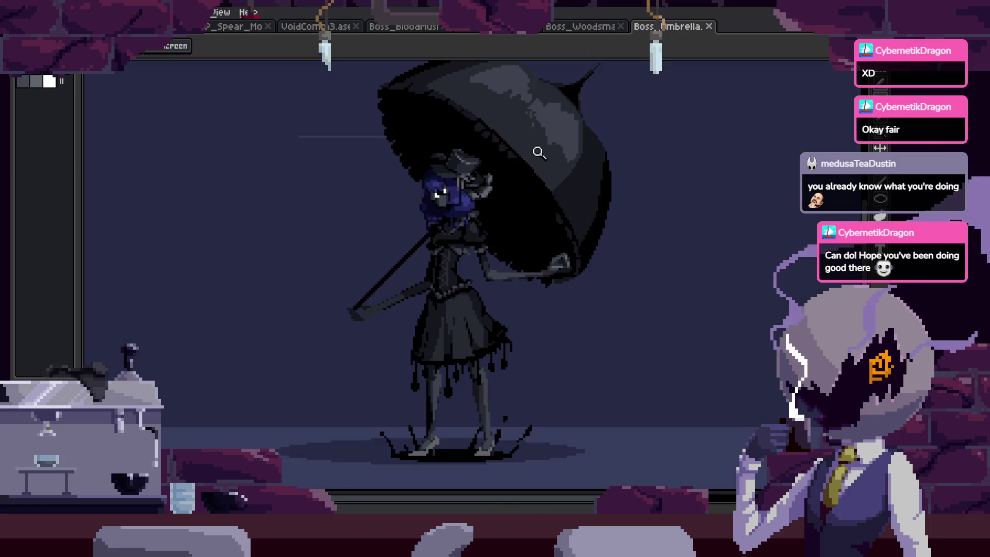
{"action": "left_click", "coordinate": [580, 27]}
{"action": "left_click", "coordinate": [498, 26]}
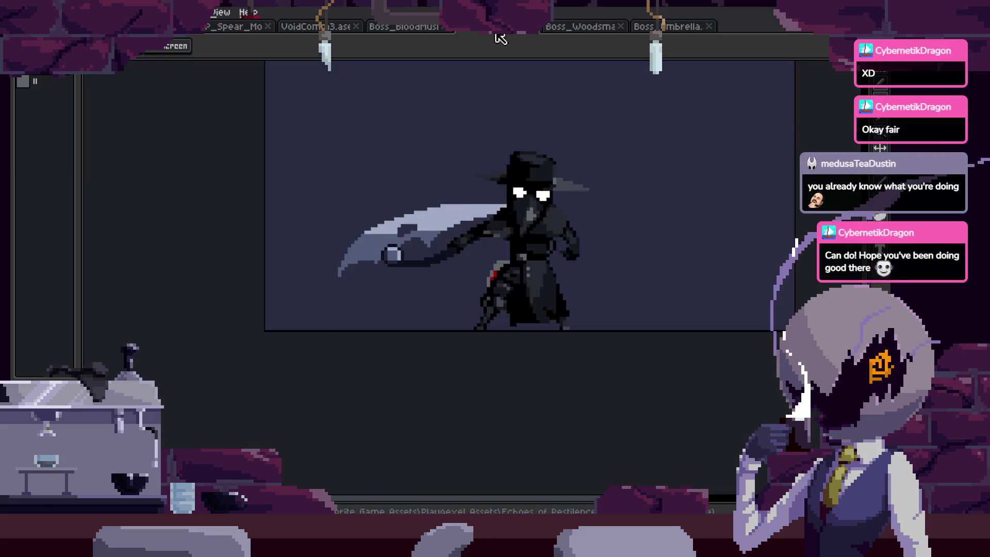
{"action": "key", "text": "Tab"}
{"action": "scroll", "coordinate": [473, 197], "scroll_direction": "down", "scroll_amount": 3}
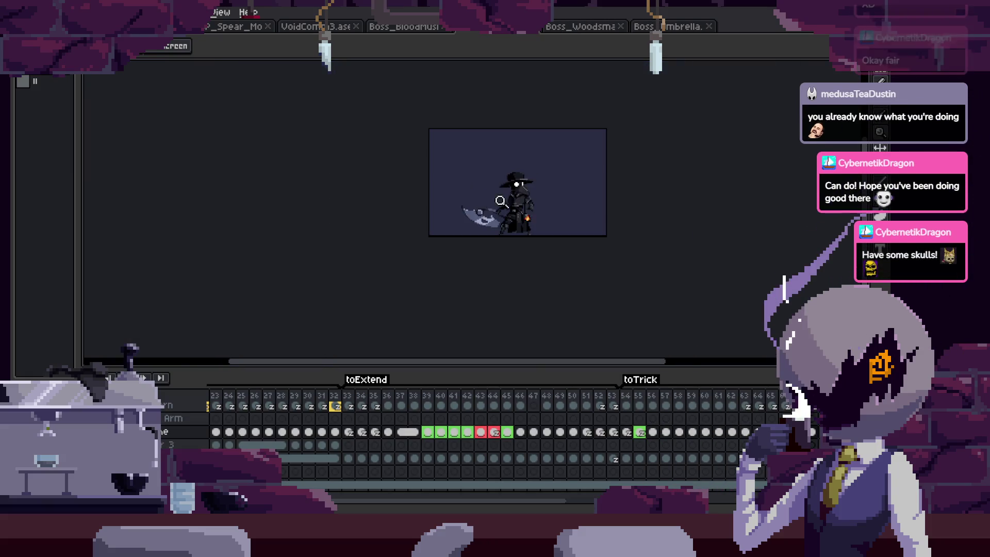
{"action": "scroll", "coordinate": [526, 181], "scroll_direction": "up", "scroll_amount": 3}
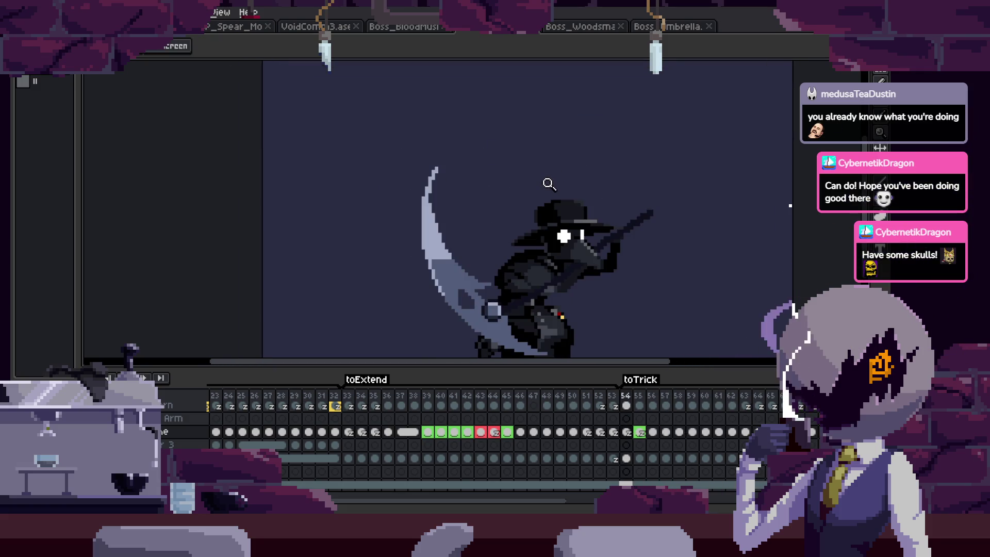
Close the Boss_Bloodmushroom tab, leaving Doctor_ground in front.
{"action": "left_click", "coordinate": [580, 28]}
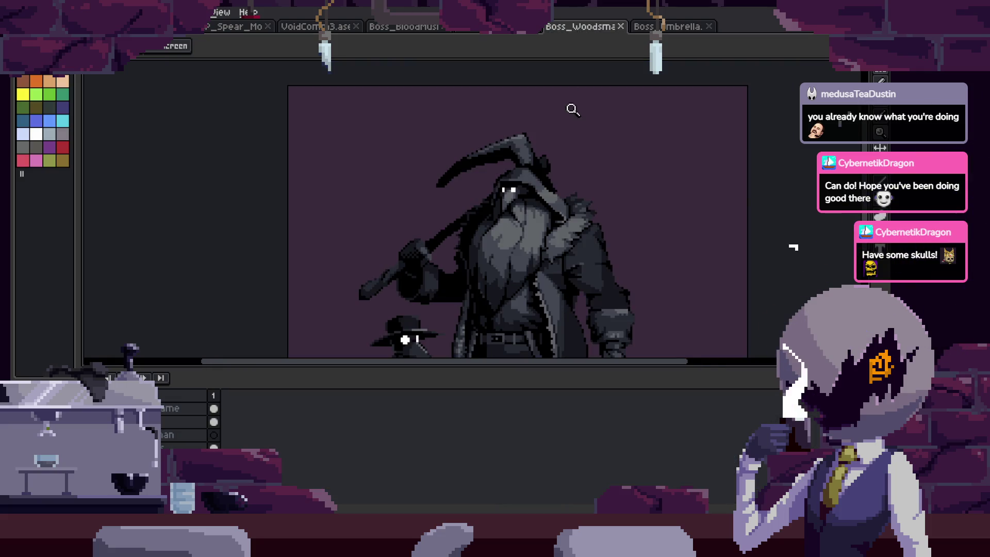
{"action": "left_click", "coordinate": [402, 31]}
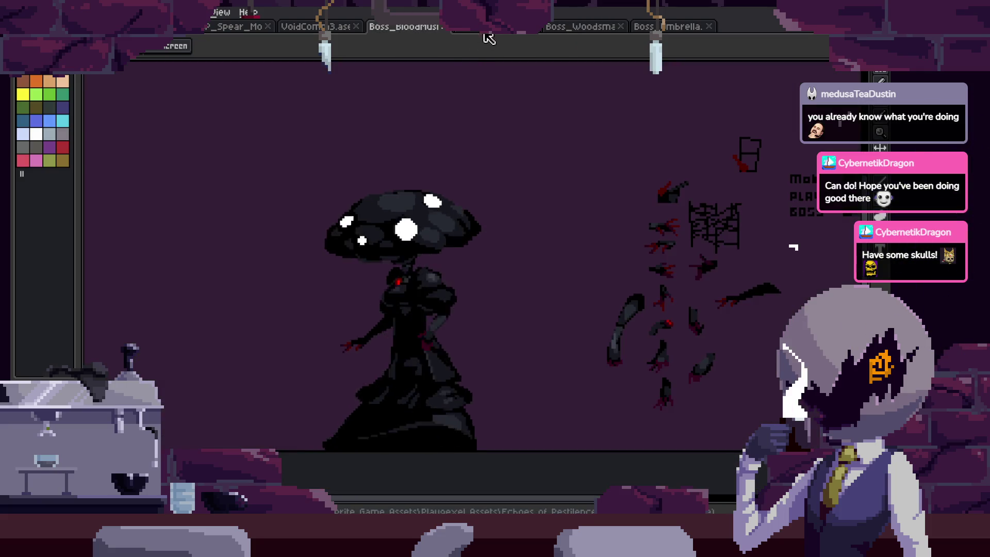
{"action": "left_click", "coordinate": [479, 27]}
{"action": "left_click", "coordinate": [431, 30]}
{"action": "left_click", "coordinate": [438, 27]}
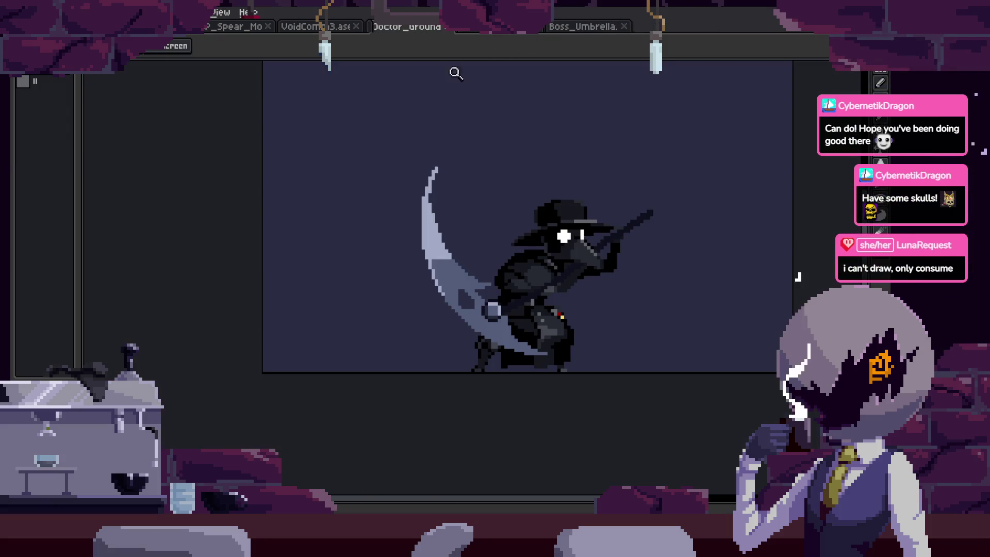
Check the woodsman file, then return to Doctor_ground and play its animation.
{"action": "scroll", "coordinate": [502, 231], "scroll_direction": "up", "scroll_amount": 1}
{"action": "scroll", "coordinate": [516, 235], "scroll_direction": "up", "scroll_amount": 1}
{"action": "scroll", "coordinate": [556, 238], "scroll_direction": "down", "scroll_amount": 1}
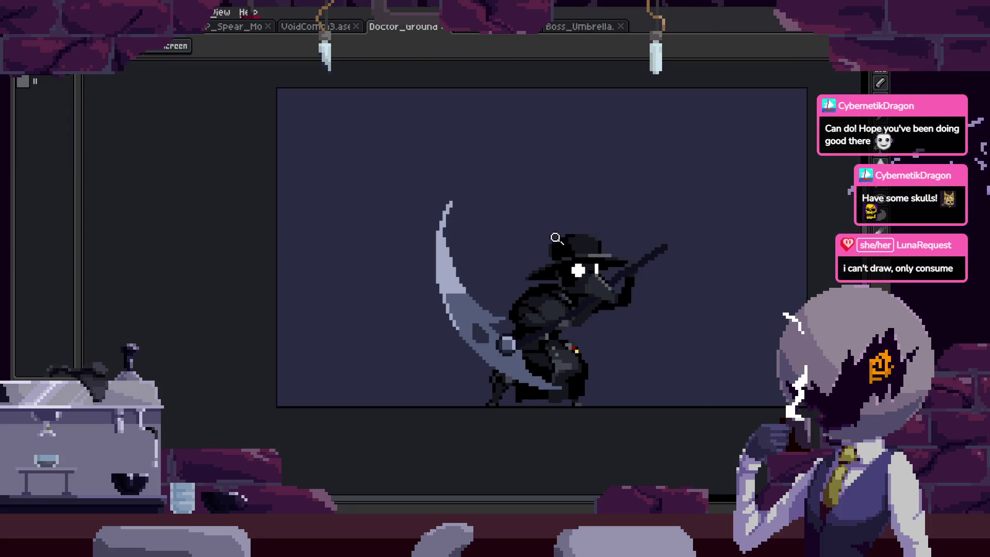
{"action": "left_click", "coordinate": [505, 30]}
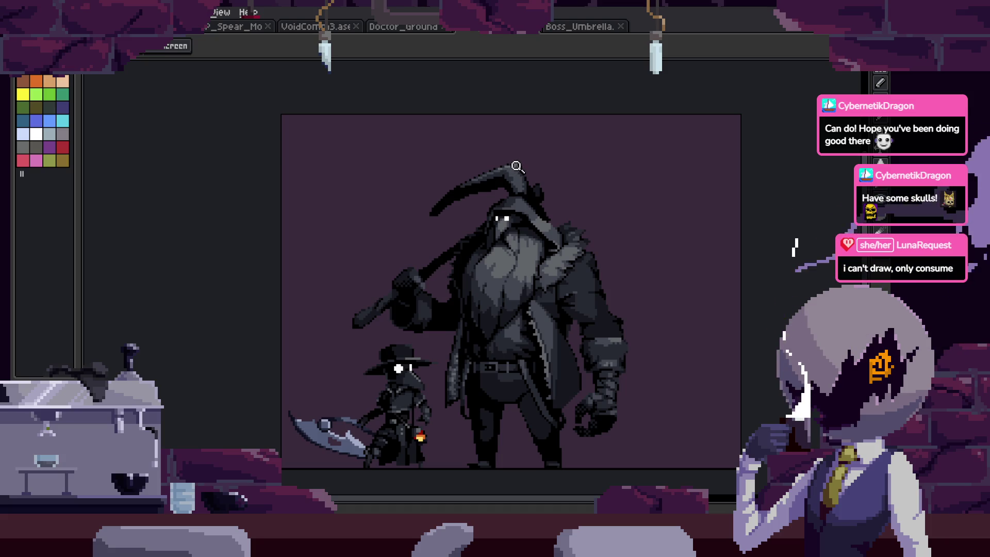
{"action": "key", "text": "ctrl+shift+Tab"}
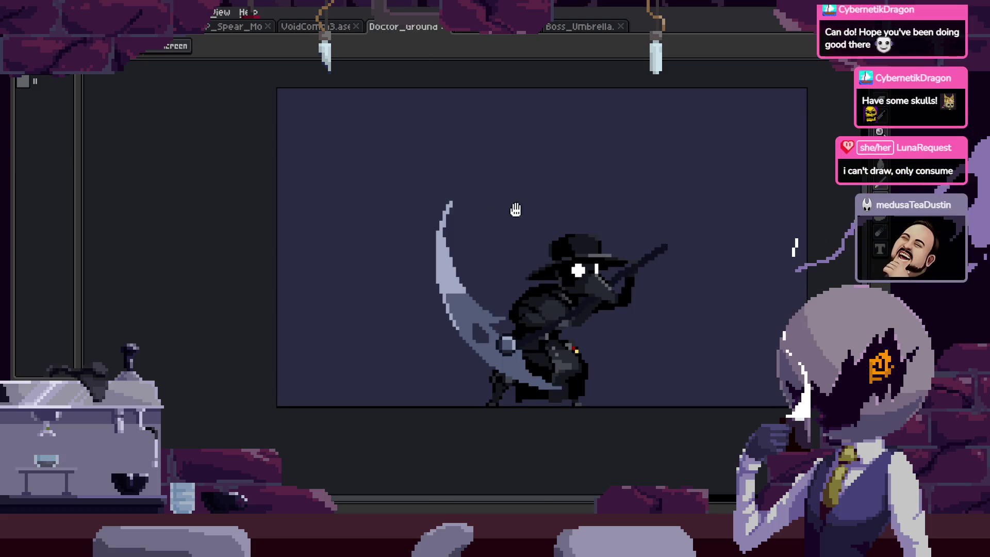
{"action": "scroll", "coordinate": [532, 204], "scroll_direction": "up", "scroll_amount": 2}
{"action": "key", "text": "Return"}
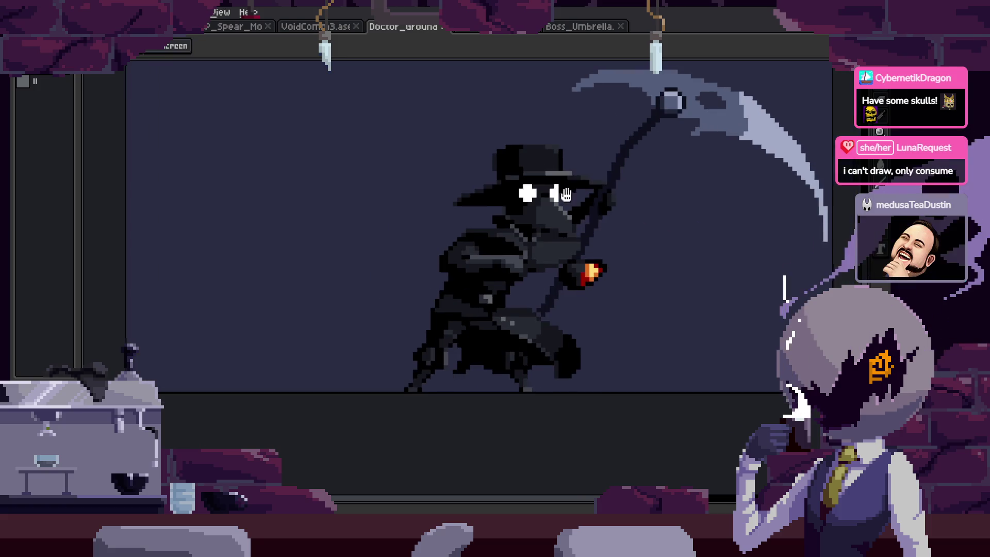
Save Doctor_ground and zoom out on the looping swing, toggling the timeline.
{"action": "key", "text": "ctrl+s"}
{"action": "scroll", "coordinate": [578, 213], "scroll_direction": "down", "scroll_amount": 1}
{"action": "scroll", "coordinate": [576, 225], "scroll_direction": "down", "scroll_amount": 1}
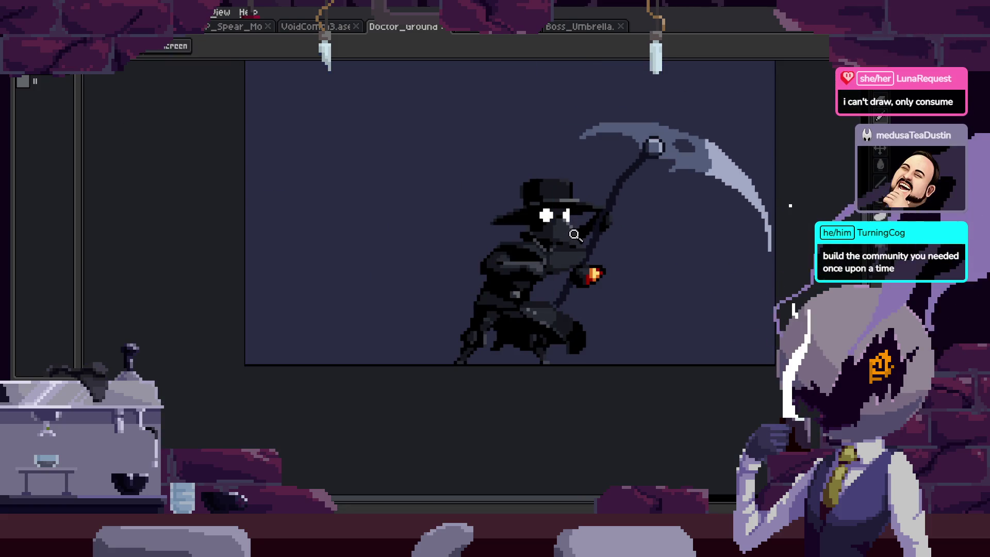
{"action": "key", "text": "Tab"}
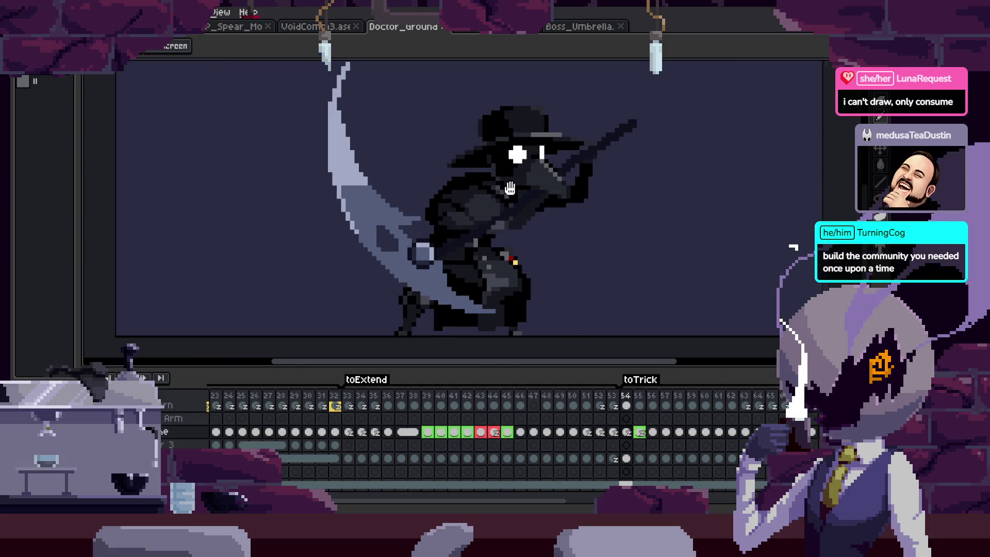
{"action": "scroll", "coordinate": [623, 268], "scroll_direction": "up", "scroll_amount": 2}
{"action": "key", "text": "Tab"}
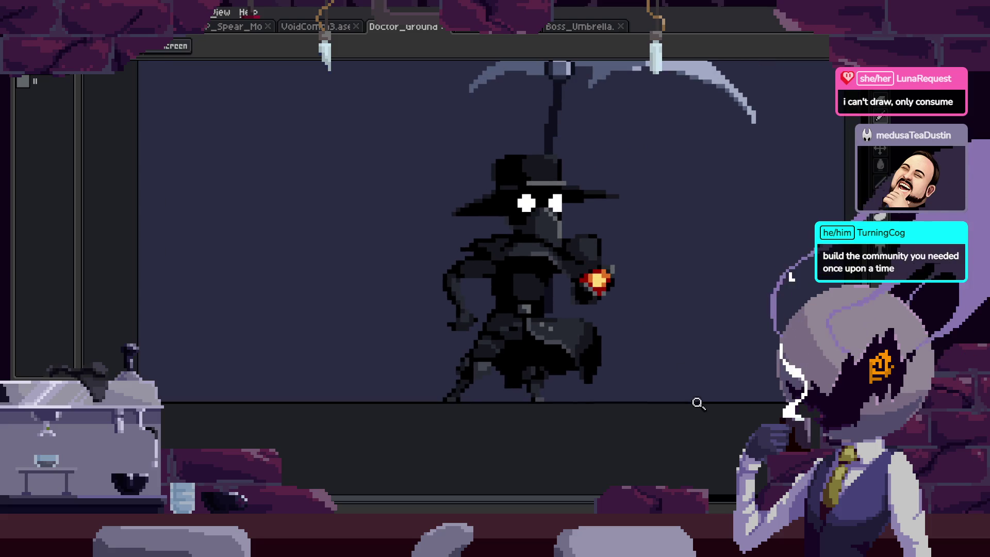
{"action": "scroll", "coordinate": [658, 296], "scroll_direction": "down", "scroll_amount": 1}
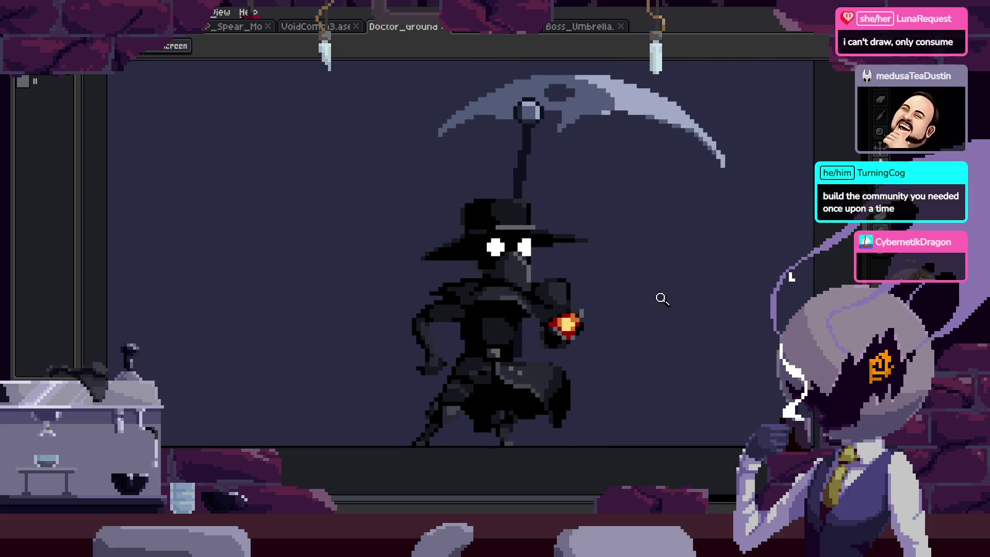
{"action": "scroll", "coordinate": [640, 289], "scroll_direction": "down", "scroll_amount": 1}
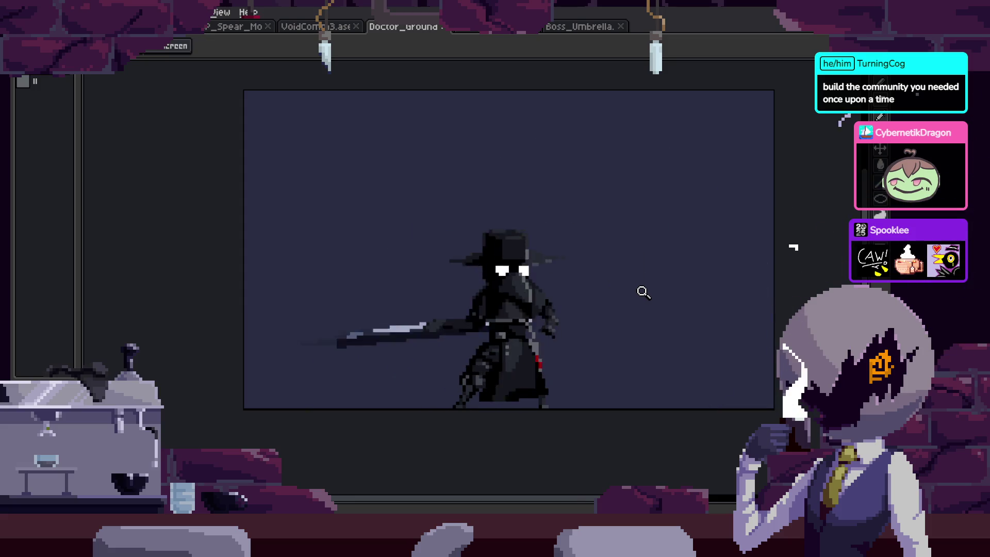
Zoom in closely on the plague doctor's glowing orb.
{"action": "left_click", "coordinate": [580, 245]}
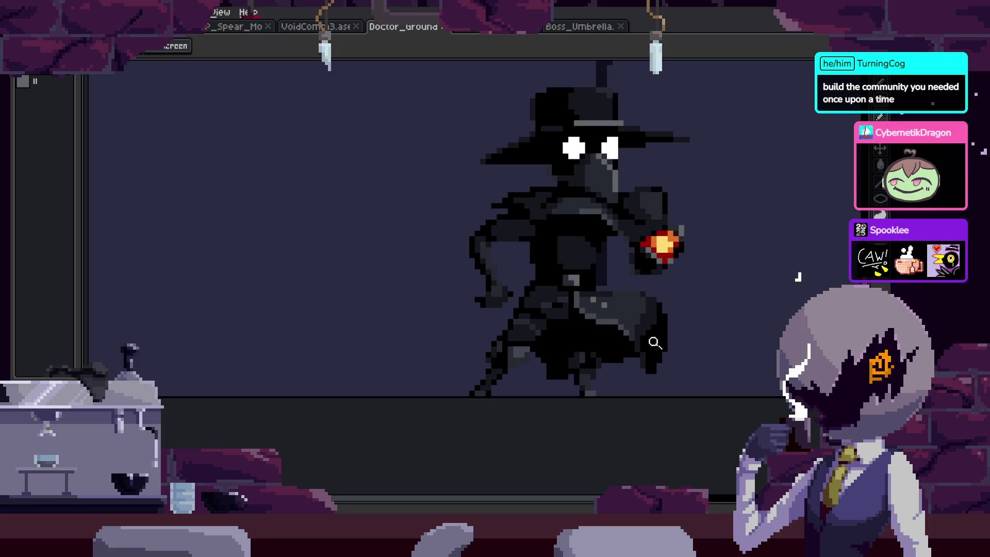
{"action": "left_click", "coordinate": [561, 247]}
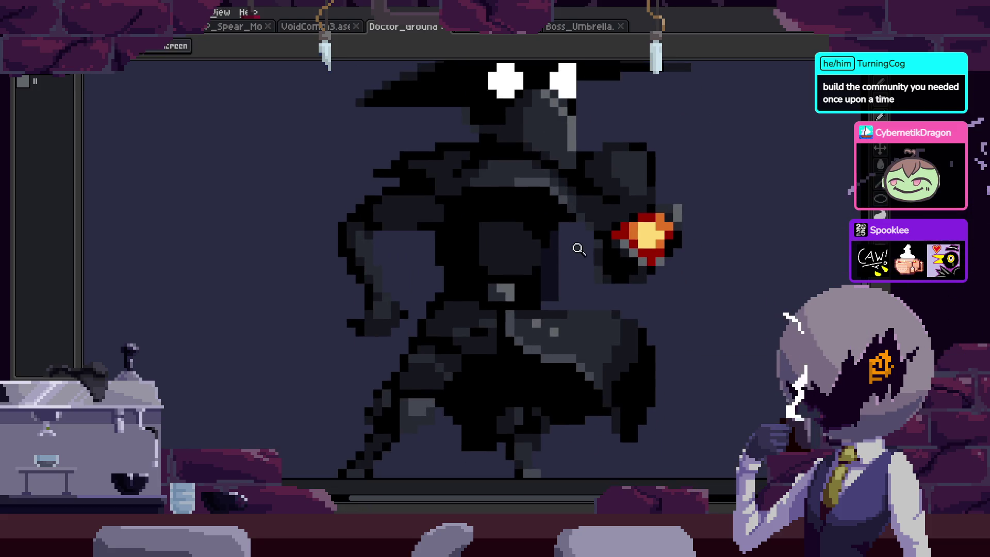
{"action": "scroll", "coordinate": [609, 241], "scroll_direction": "down", "scroll_amount": 1}
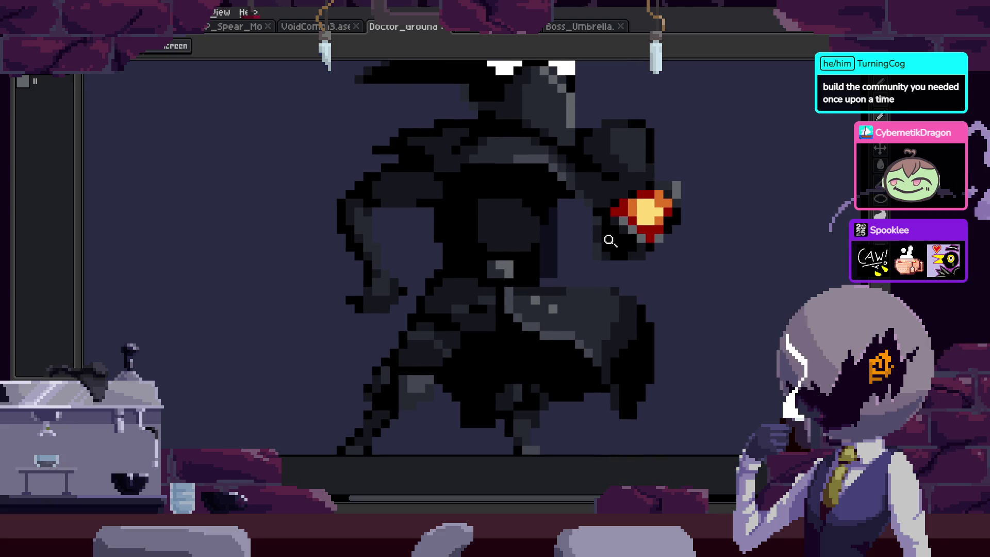
{"action": "scroll", "coordinate": [532, 245], "scroll_direction": "down", "scroll_amount": 1}
{"action": "scroll", "coordinate": [567, 232], "scroll_direction": "up", "scroll_amount": 1}
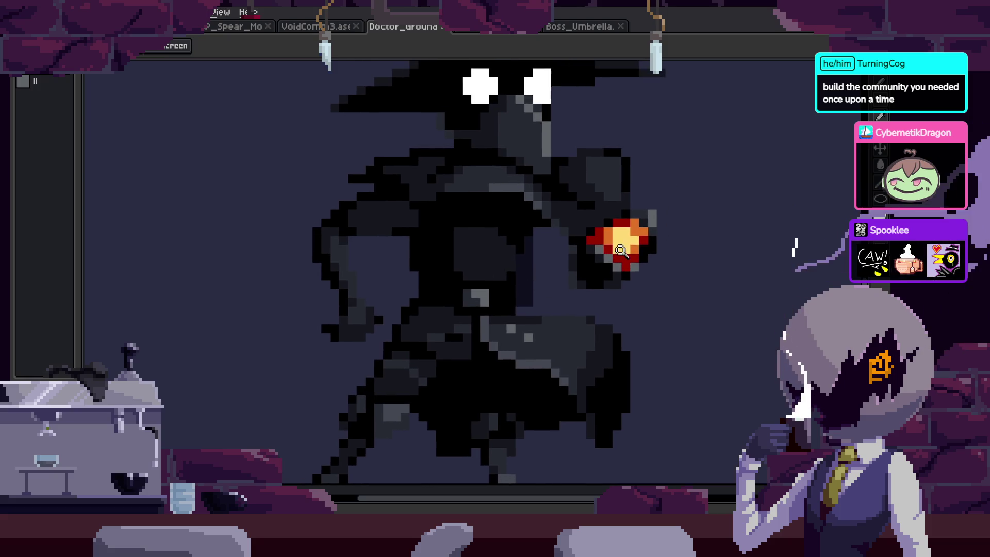
{"action": "scroll", "coordinate": [654, 212], "scroll_direction": "up", "scroll_amount": 2}
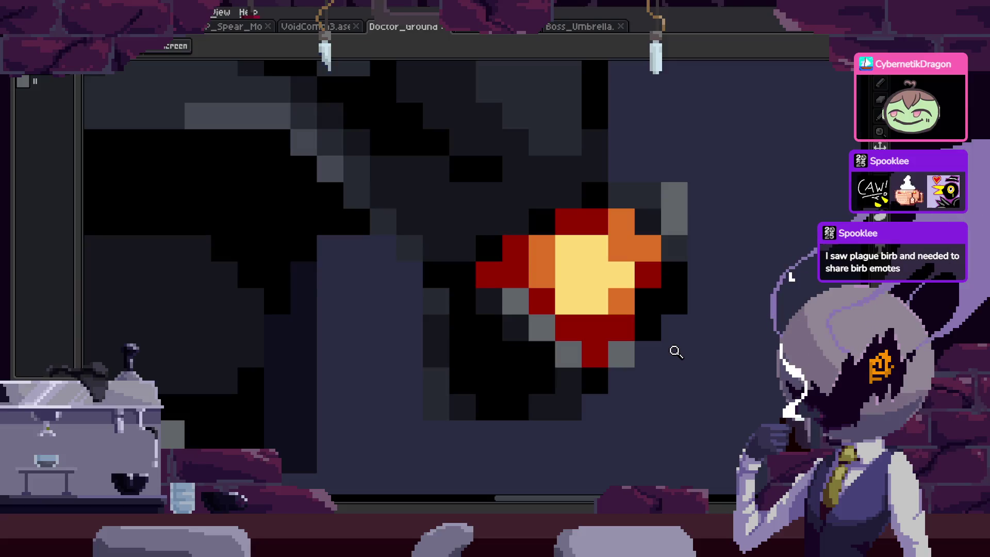
{"action": "scroll", "coordinate": [509, 276], "scroll_direction": "down", "scroll_amount": 1}
{"action": "scroll", "coordinate": [546, 288], "scroll_direction": "down", "scroll_amount": 1}
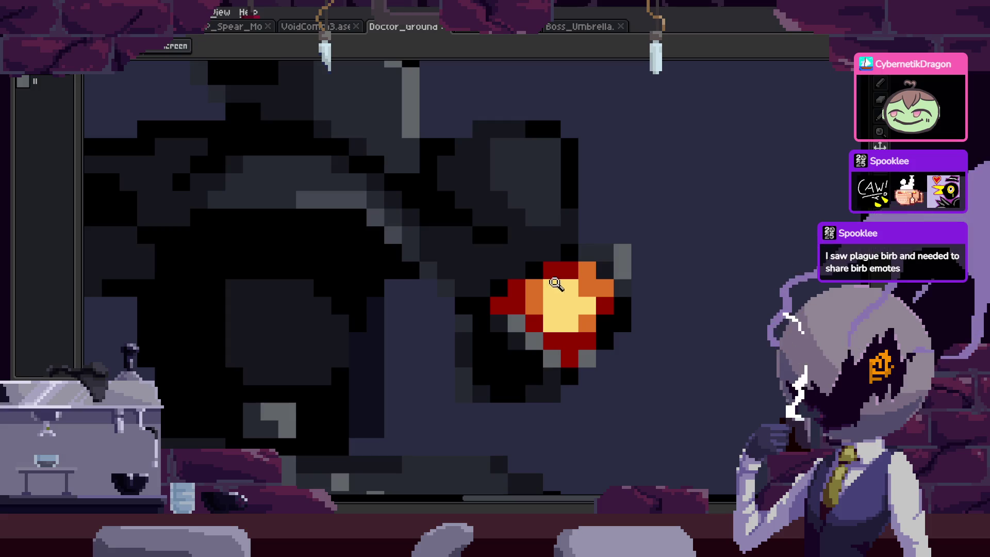
{"action": "scroll", "coordinate": [557, 291], "scroll_direction": "up", "scroll_amount": 1}
{"action": "scroll", "coordinate": [550, 254], "scroll_direction": "down", "scroll_amount": 1}
{"action": "scroll", "coordinate": [550, 255], "scroll_direction": "down", "scroll_amount": 1}
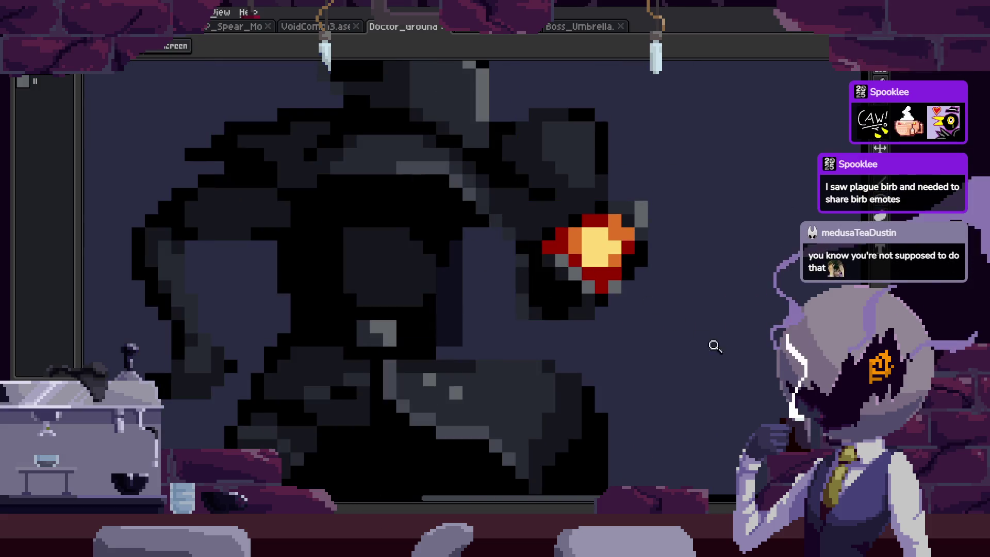
Open the animation Preview window and switch to the Doctor_Ground scythe attack tab.
{"action": "key", "text": "F7"}
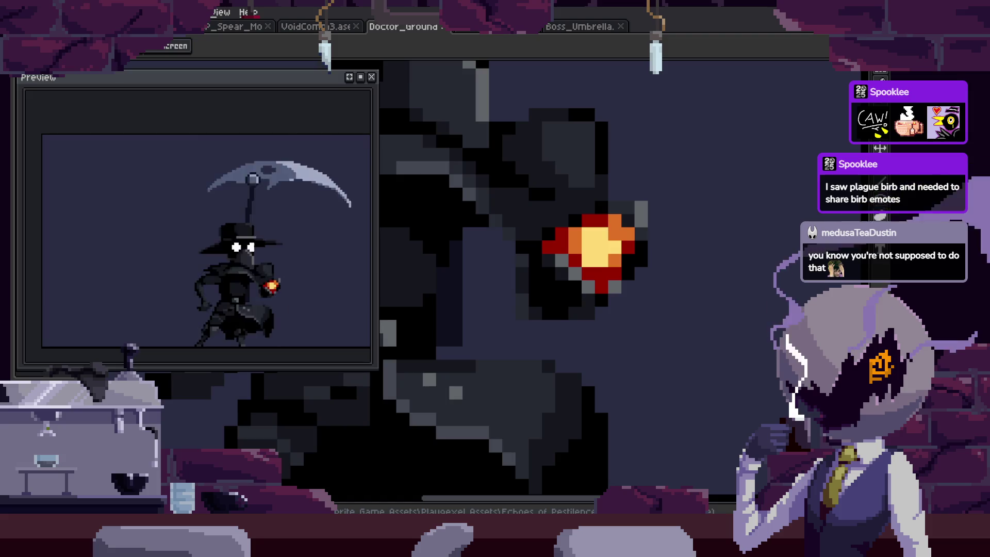
{"action": "scroll", "coordinate": [639, 288], "scroll_direction": "down", "scroll_amount": 1}
{"action": "scroll", "coordinate": [670, 309], "scroll_direction": "down", "scroll_amount": 1}
{"action": "key", "text": "ctrl+Tab"}
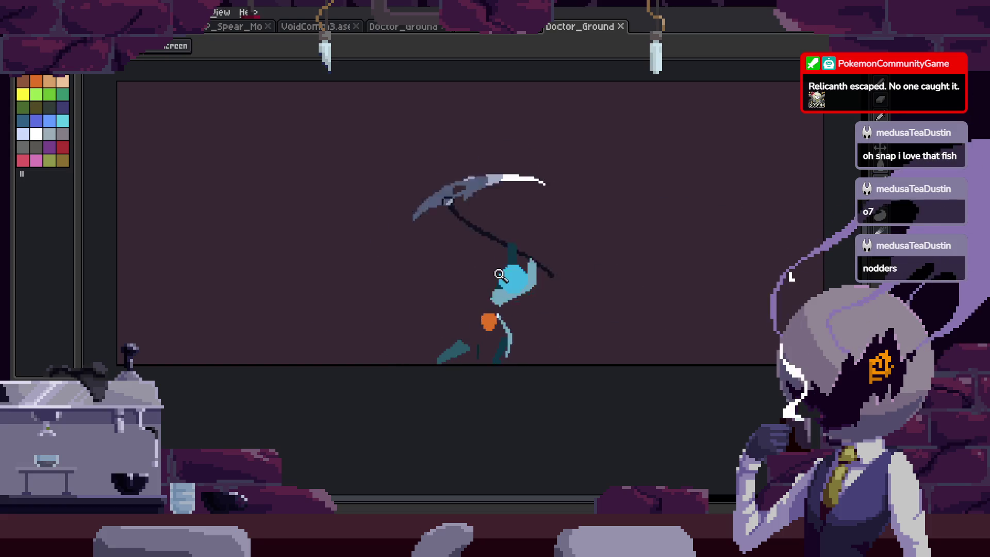
Zoom in and out on the scythe-swinging character, toggling the frame timeline.
{"action": "left_click", "coordinate": [612, 295]}
{"action": "right_click", "coordinate": [601, 287]}
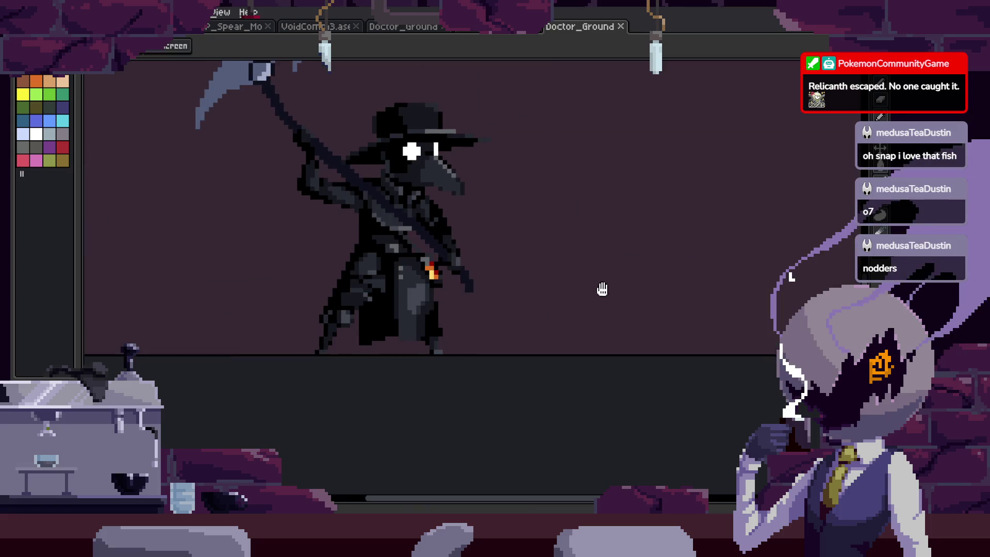
{"action": "left_click", "coordinate": [579, 320]}
{"action": "right_click", "coordinate": [580, 339]}
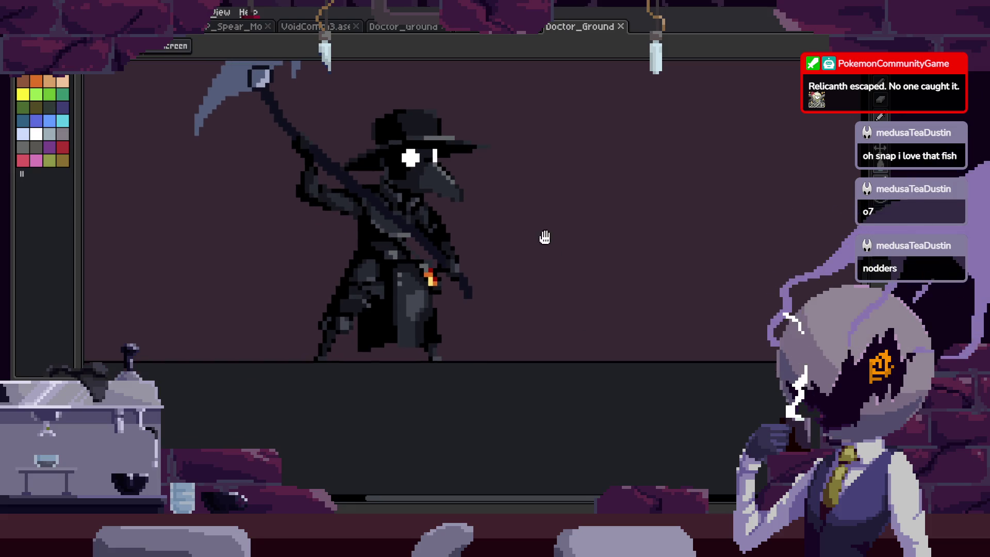
{"action": "key", "text": "ctrl+s"}
{"action": "key", "text": "Tab"}
{"action": "left_click", "coordinate": [604, 291]}
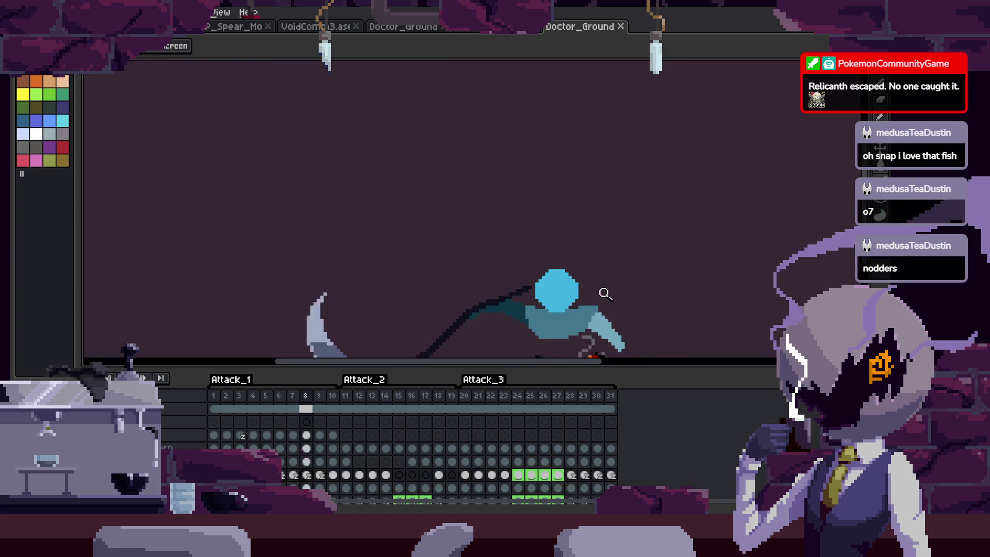
{"action": "key", "text": "Tab"}
{"action": "right_click", "coordinate": [582, 165]}
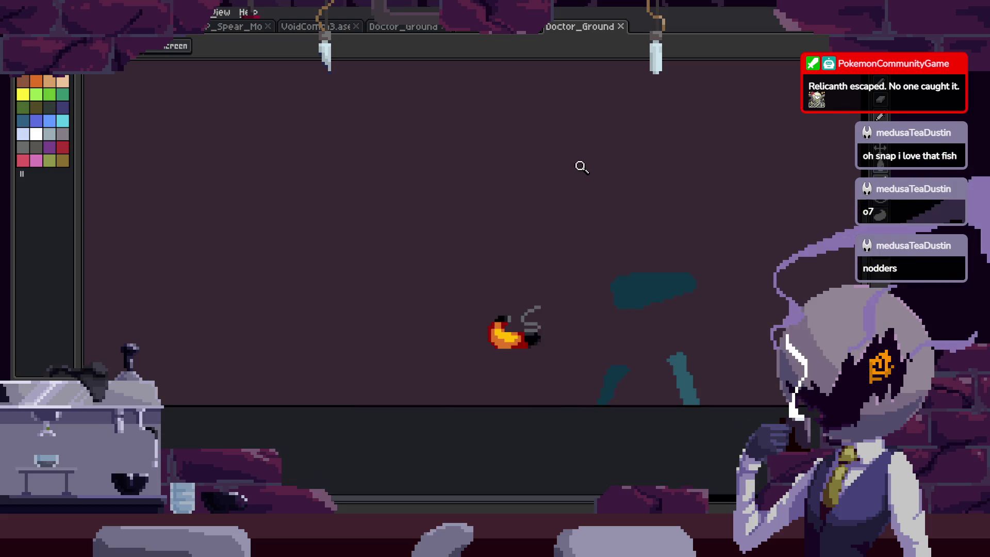
{"action": "key", "text": "Tab"}
{"action": "right_click", "coordinate": [572, 190]}
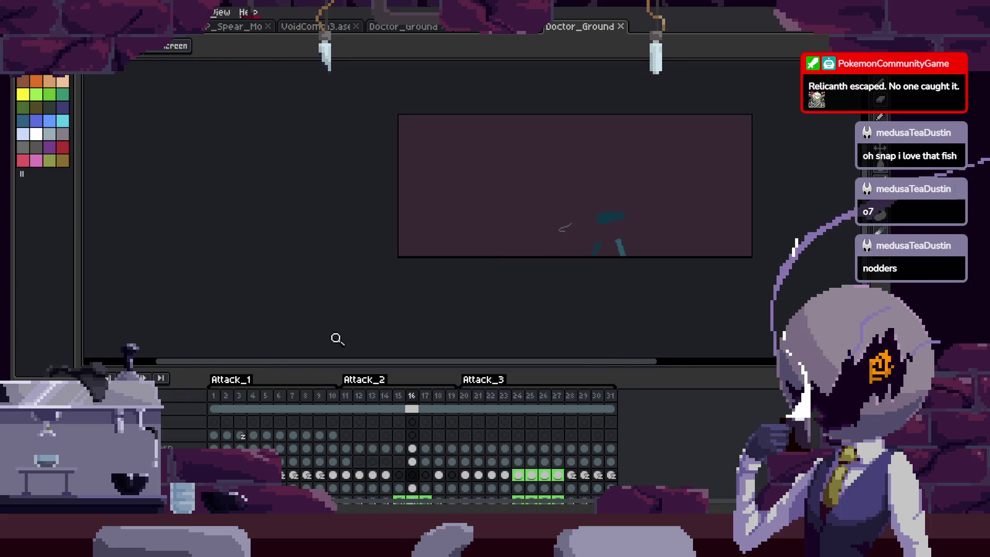
{"action": "key", "text": "Tab"}
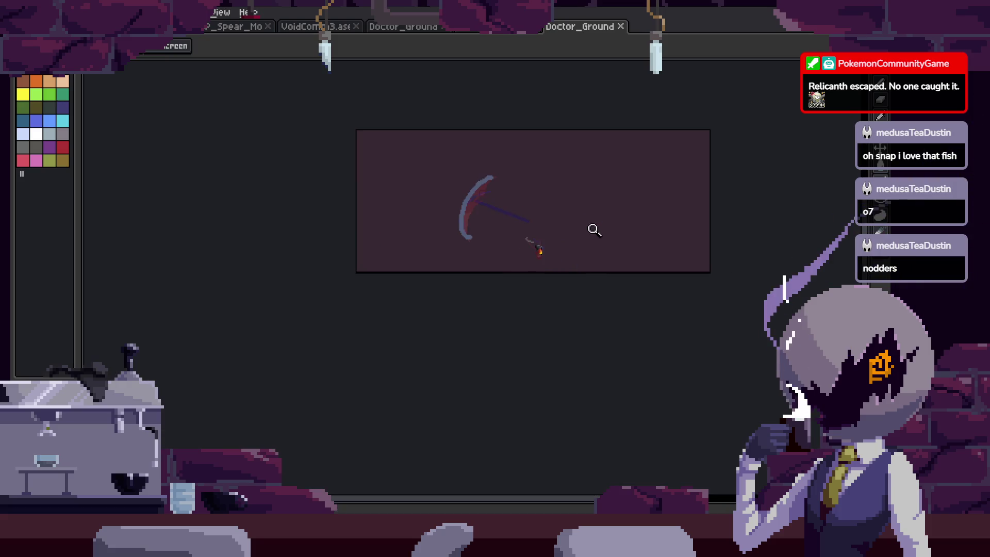
{"action": "left_click", "coordinate": [539, 219]}
{"action": "key", "text": "Tab"}
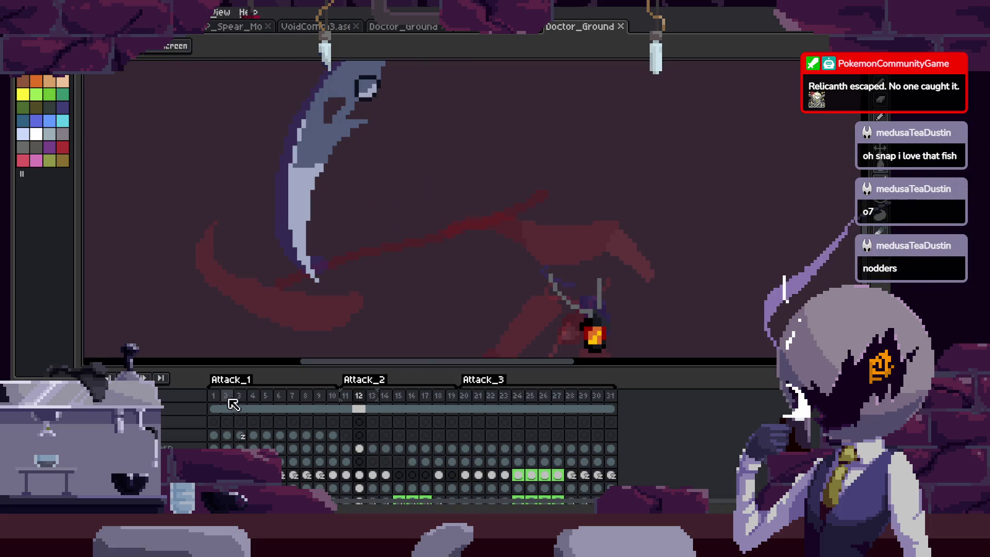
Jump to frame 1 and center the doctor sprite on the canvas.
{"action": "left_click", "coordinate": [213, 408]}
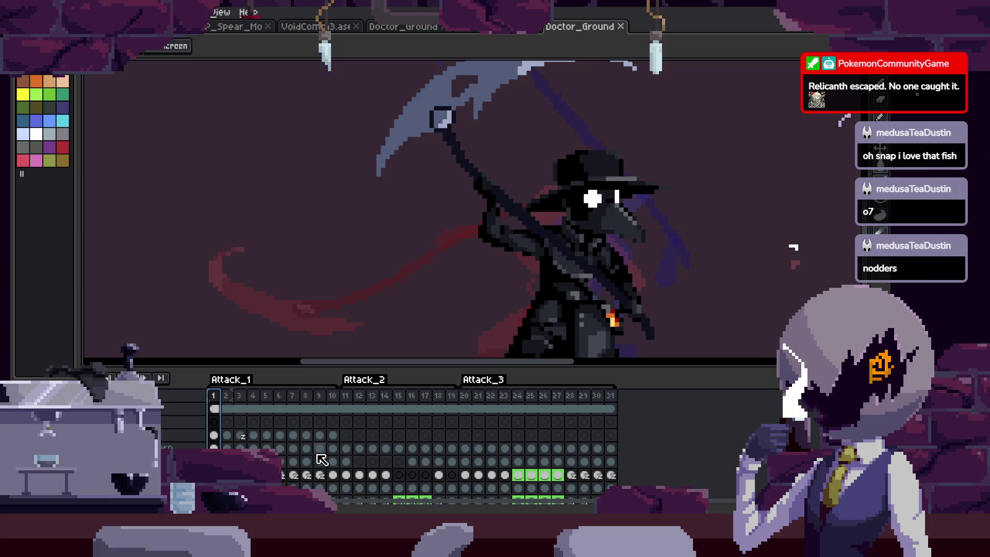
{"action": "key", "text": "Tab"}
{"action": "scroll", "coordinate": [568, 278], "scroll_direction": "up", "scroll_amount": 1}
{"action": "scroll", "coordinate": [568, 278], "scroll_direction": "up", "scroll_amount": 1}
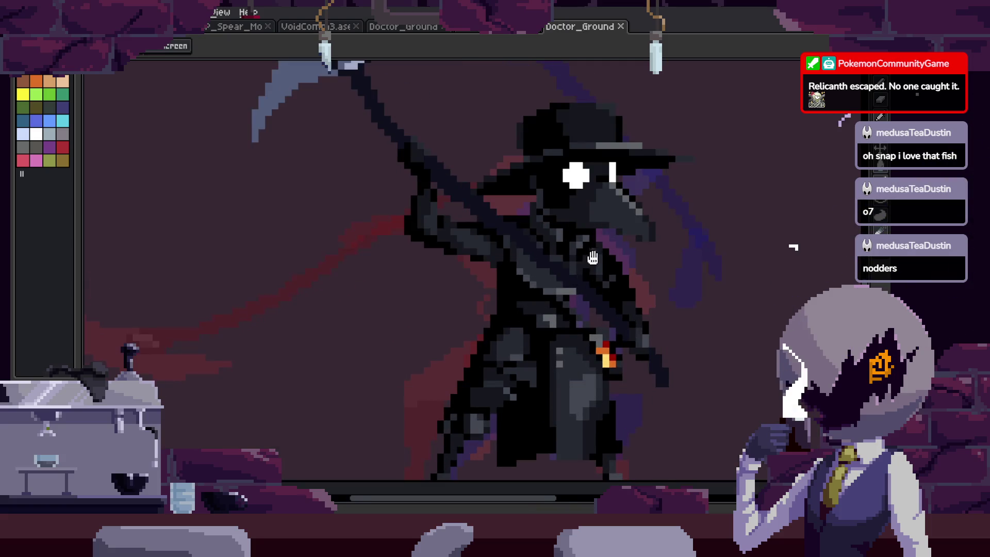
{"action": "left_click_drag", "start_coordinate": [592, 257], "coordinate": [548, 326]}
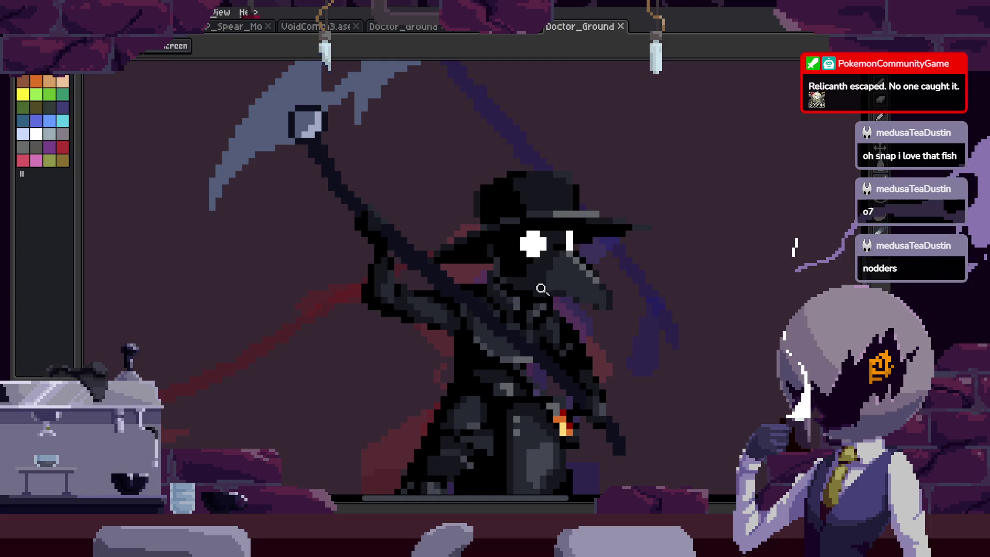
Zoom in on the doctor's head and open the looping Preview window.
{"action": "key", "text": "z"}
{"action": "left_click", "coordinate": [557, 250]}
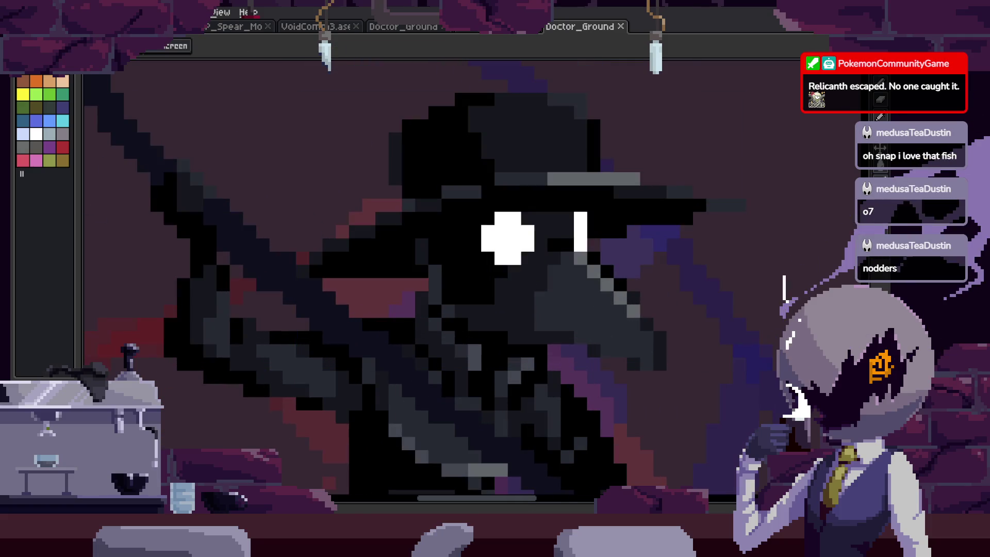
{"action": "key", "text": "F7"}
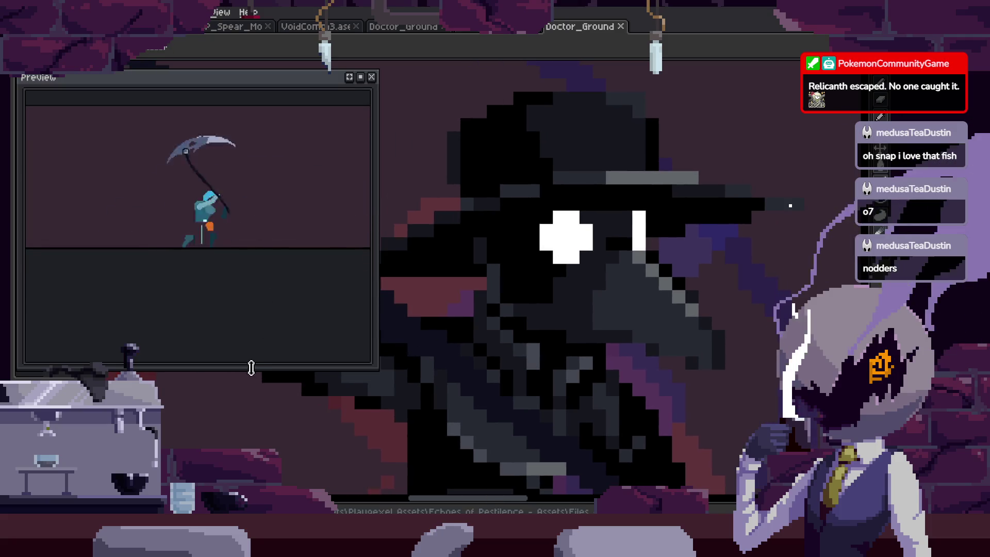
{"action": "left_click_drag", "start_coordinate": [250, 368], "coordinate": [274, 283]}
{"action": "scroll", "coordinate": [475, 275], "scroll_direction": "down", "scroll_amount": 2}
{"action": "key", "text": "Tab"}
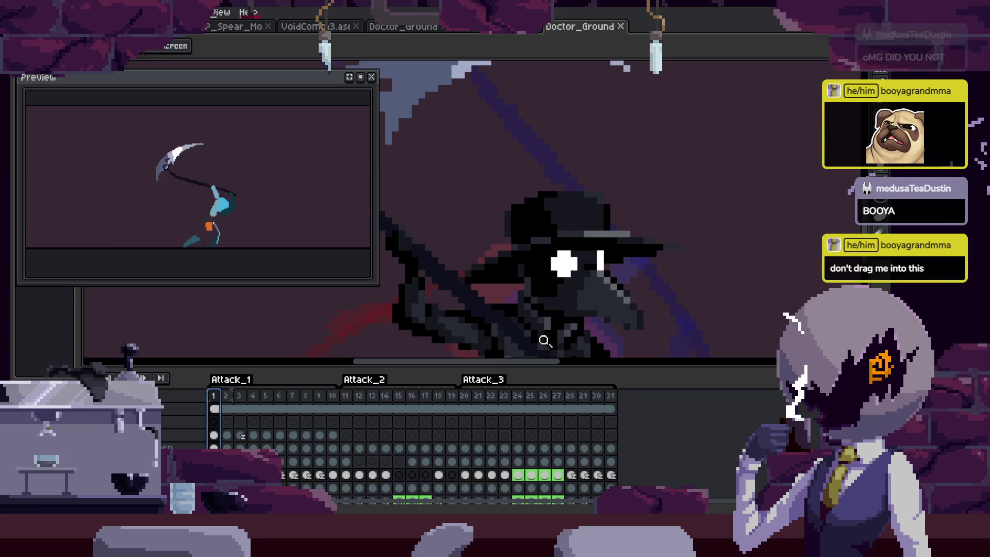
{"action": "scroll", "coordinate": [556, 310], "scroll_direction": "down", "scroll_amount": 2}
{"action": "key", "text": "Return"}
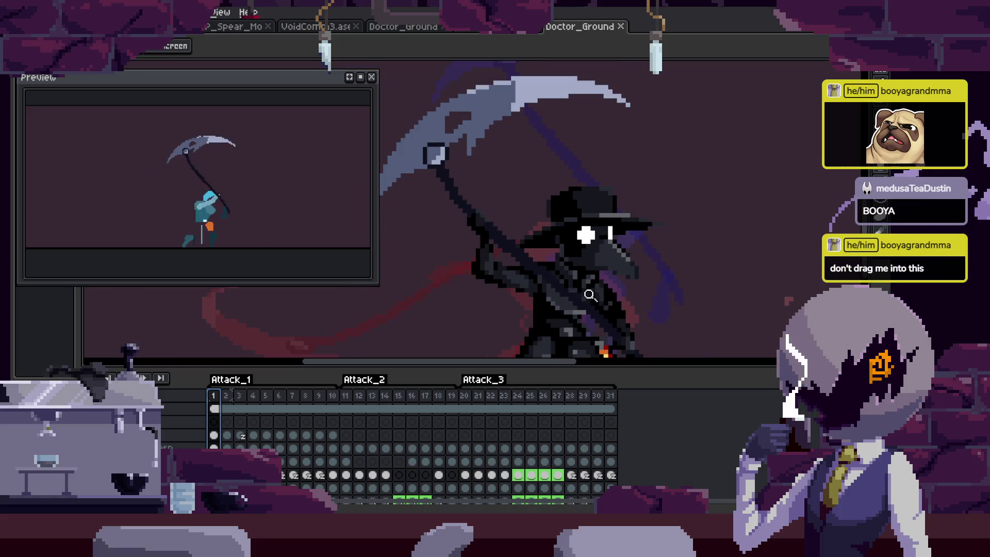
{"action": "key", "text": "ctrl+s"}
{"action": "key", "text": "z"}
{"action": "key", "text": "Tab"}
{"action": "left_click", "coordinate": [593, 273]}
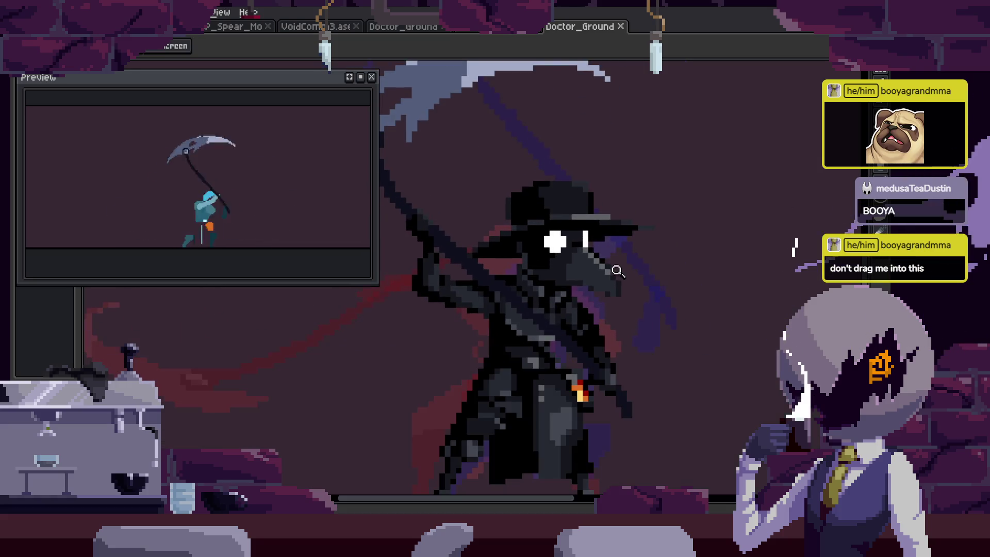
{"action": "scroll", "coordinate": [598, 267], "scroll_direction": "down", "scroll_amount": 2}
{"action": "key", "text": "Tab"}
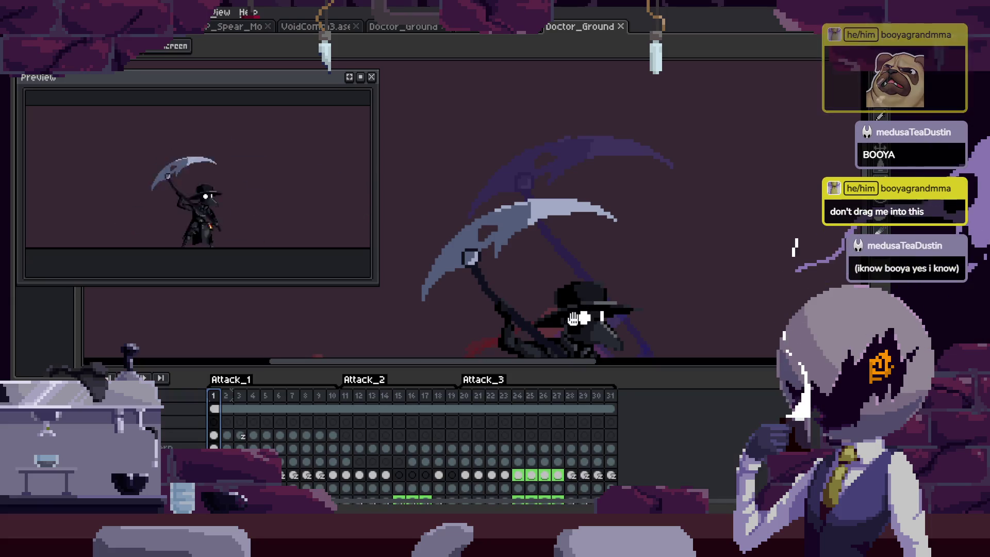
{"action": "key", "text": "z"}
{"action": "left_click", "coordinate": [607, 251]}
{"action": "key", "text": "Tab"}
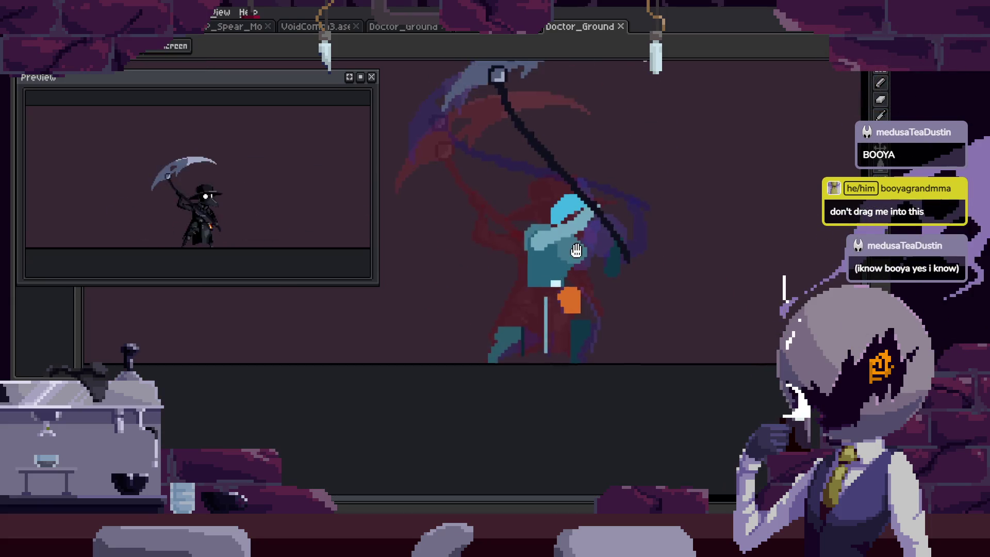
{"action": "scroll", "coordinate": [598, 284], "scroll_direction": "down", "scroll_amount": 1}
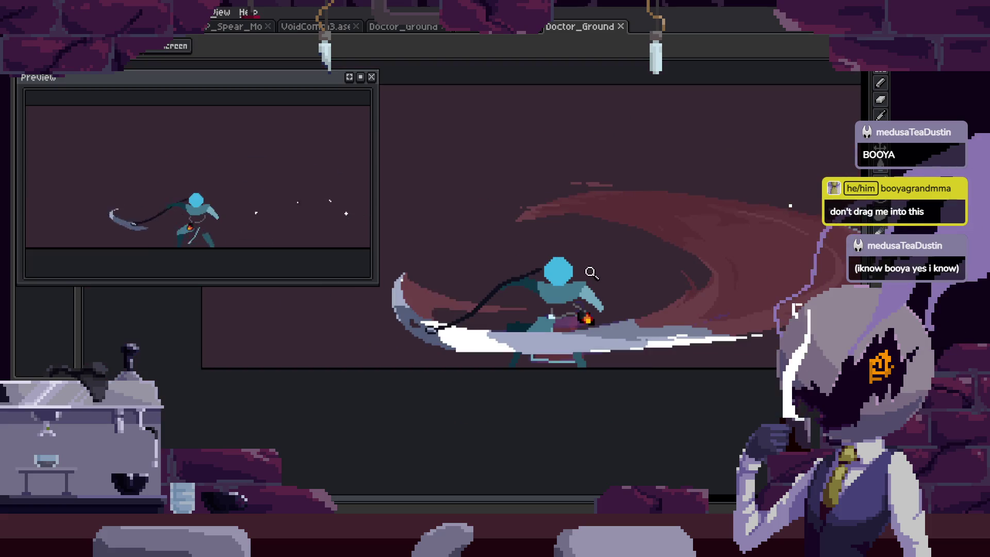
{"action": "scroll", "coordinate": [599, 285], "scroll_direction": "down", "scroll_amount": 1}
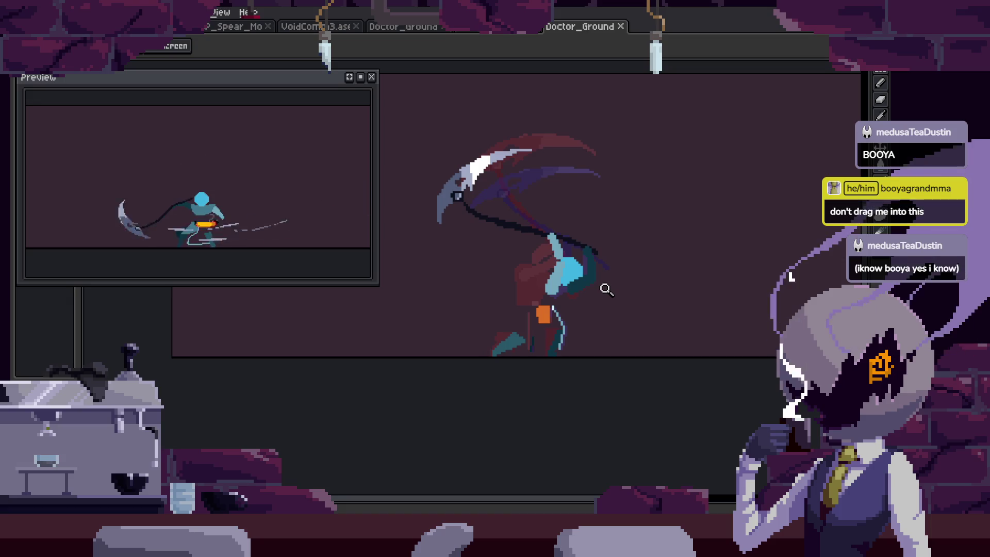
{"action": "scroll", "coordinate": [604, 288], "scroll_direction": "down", "scroll_amount": 2}
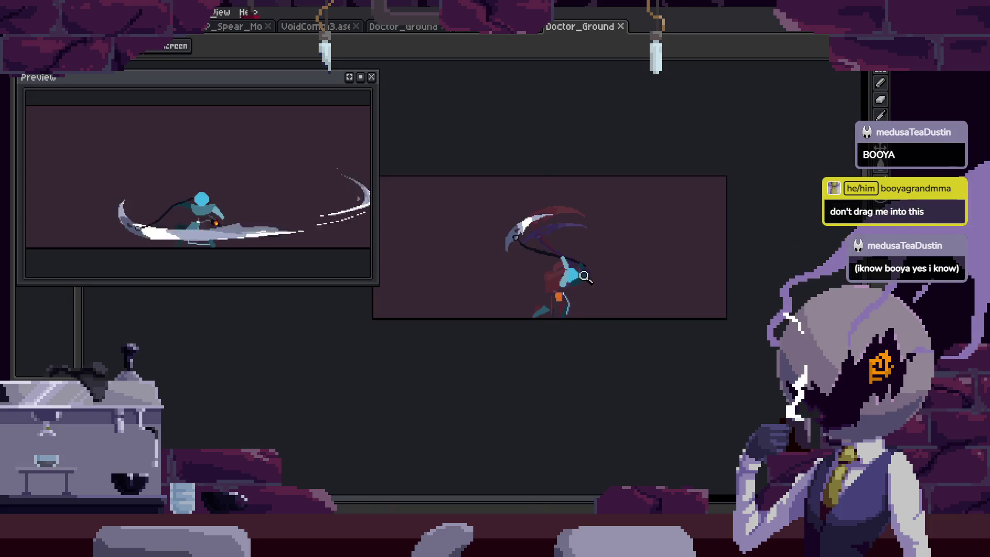
{"action": "scroll", "coordinate": [438, 284], "scroll_direction": "up", "scroll_amount": 3}
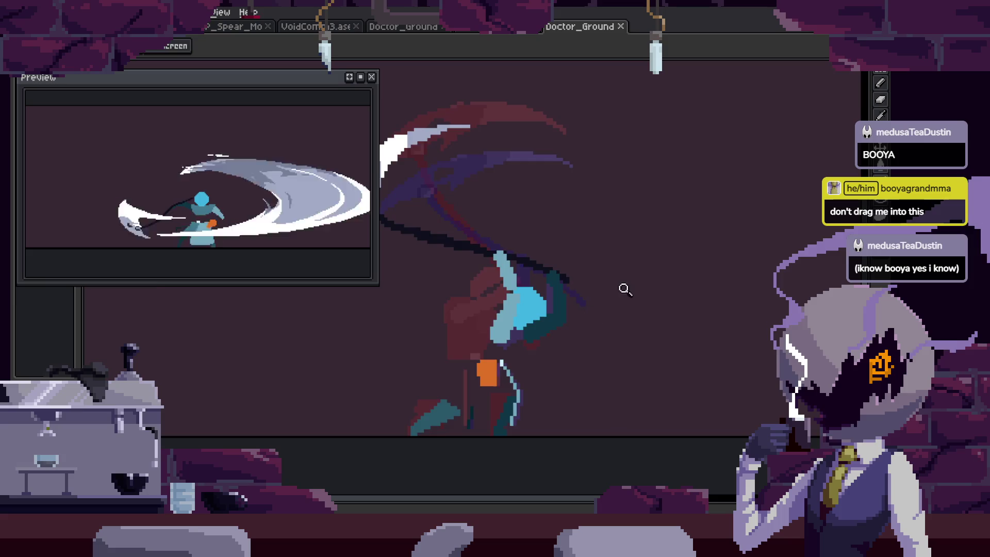
{"action": "key", "text": "Tab"}
{"action": "key", "text": "Tab"}
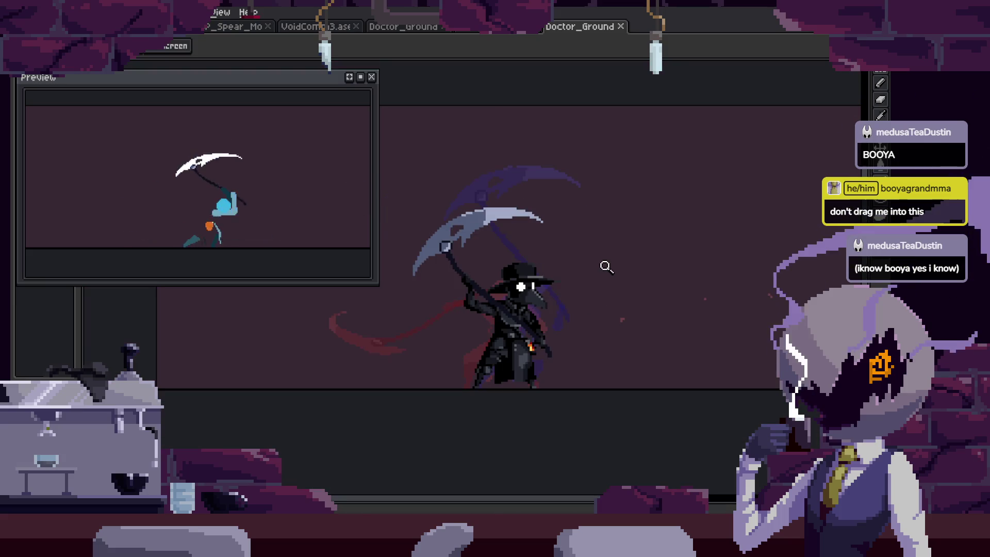
{"action": "key", "text": "Tab"}
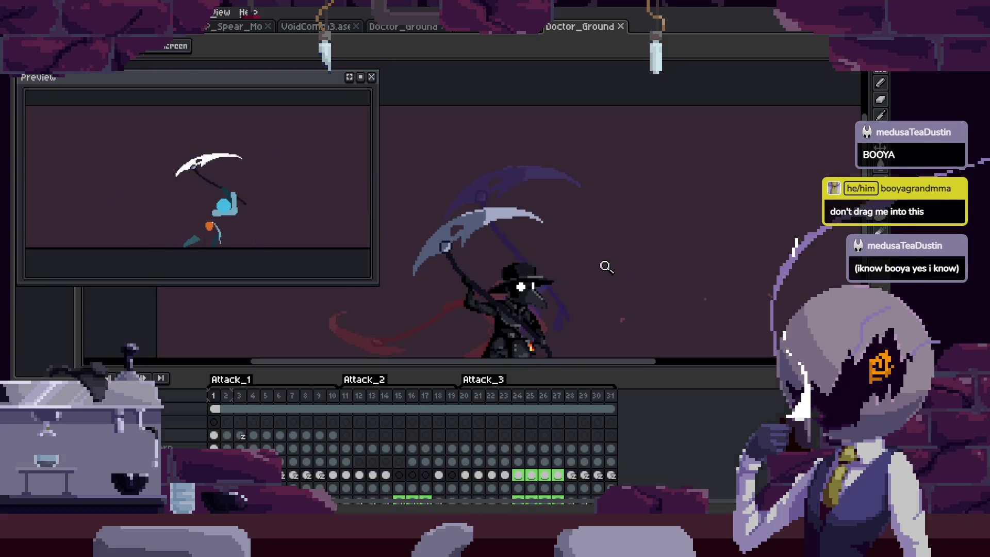
{"action": "key", "text": "Tab"}
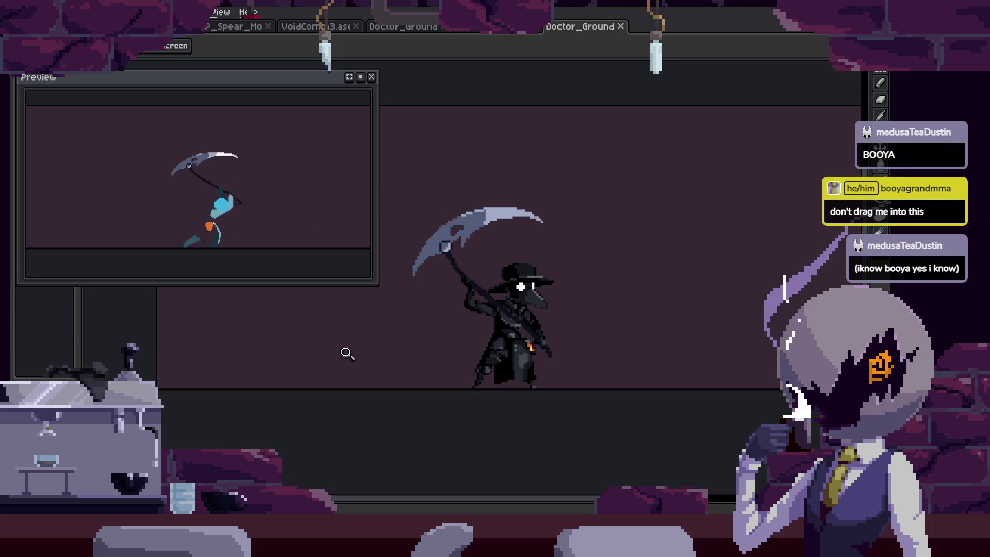
{"action": "scroll", "coordinate": [609, 217], "scroll_direction": "down", "scroll_amount": 2}
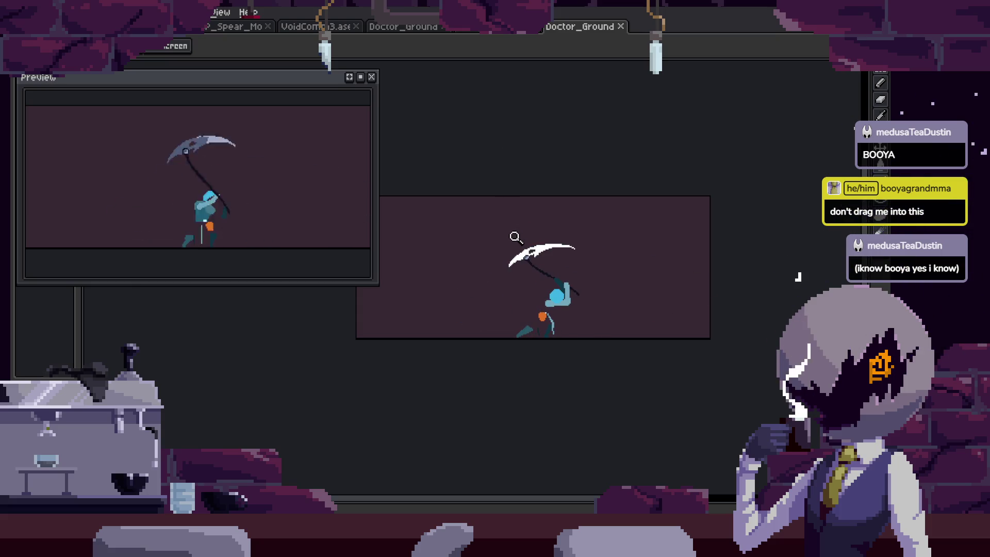
{"action": "key", "text": "Tab"}
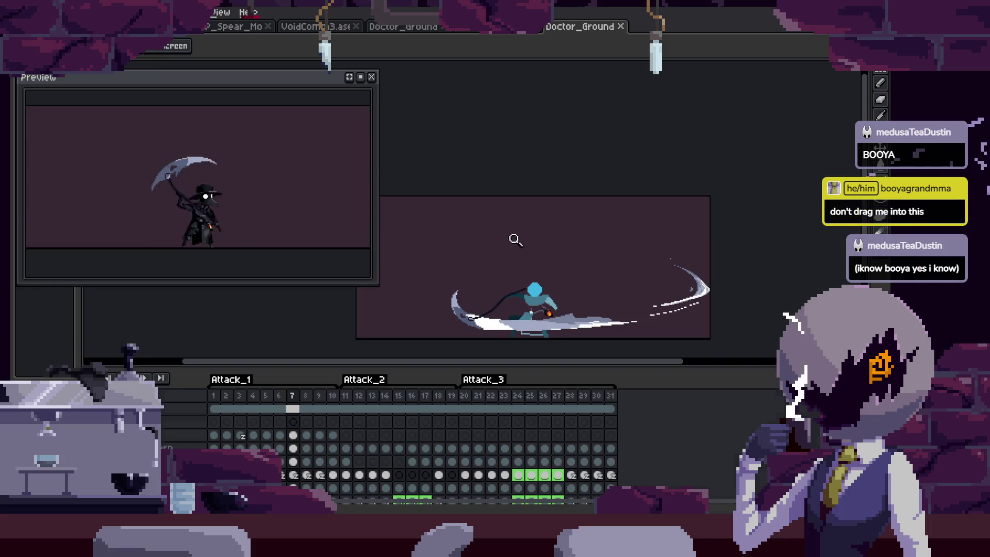
Turn on onion skinning for the scythe swing frames.
{"action": "scroll", "coordinate": [511, 268], "scroll_direction": "up", "scroll_amount": 3}
{"action": "key", "text": "Tab"}
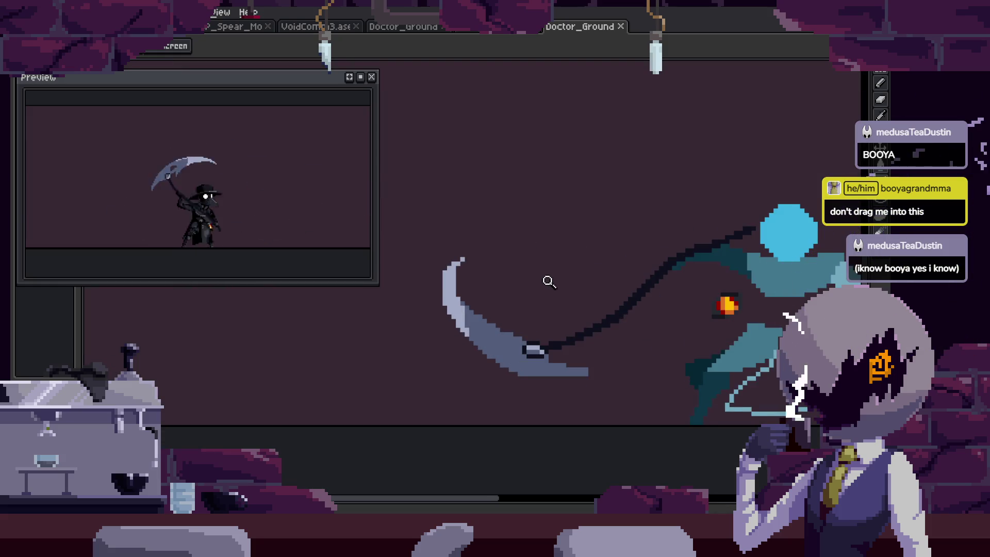
{"action": "key", "text": "Tab"}
{"action": "key", "text": "F3"}
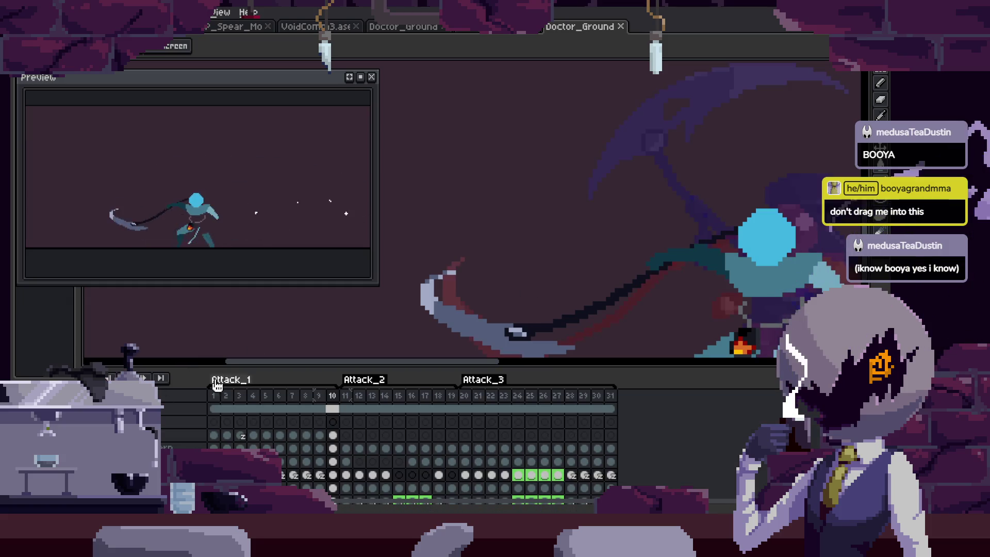
{"action": "key", "text": "Tab"}
Lasso-select the scythe and shift it slightly to the right.
{"action": "key", "text": "z"}
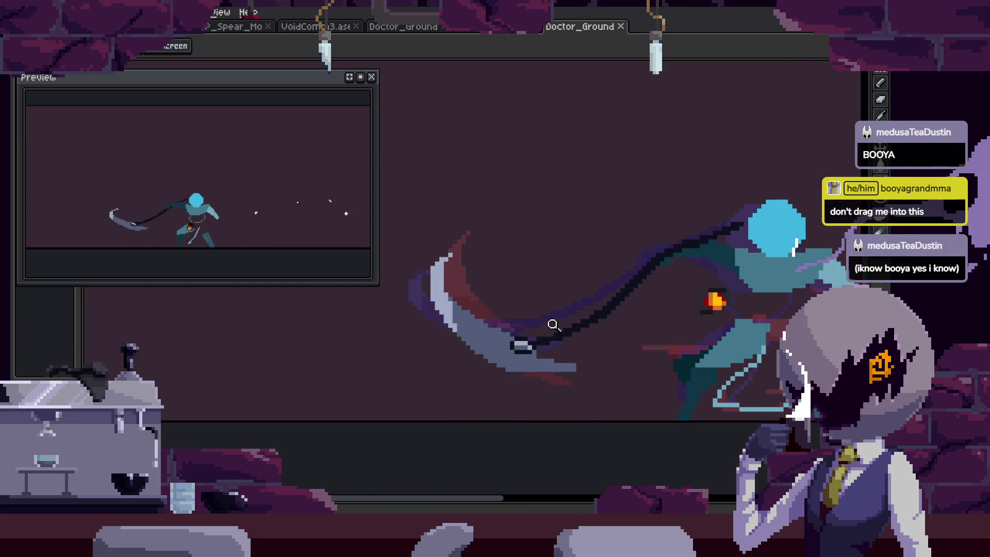
{"action": "key", "text": "q"}
{"action": "mouse_move", "coordinate": [474, 198]}
{"action": "left_mouse_down"}
{"action": "mouse_move", "coordinate": [674, 257]}
{"action": "mouse_move", "coordinate": [645, 246]}
{"action": "left_mouse_up"}
{"action": "key", "text": "space"}
{"action": "mouse_move", "coordinate": [514, 341]}
{"action": "left_mouse_down"}
{"action": "mouse_move", "coordinate": [528, 341]}
{"action": "mouse_move", "coordinate": [523, 349]}
{"action": "left_mouse_up"}
{"action": "scroll", "coordinate": [580, 347], "scroll_direction": "right", "scroll_amount": 1}
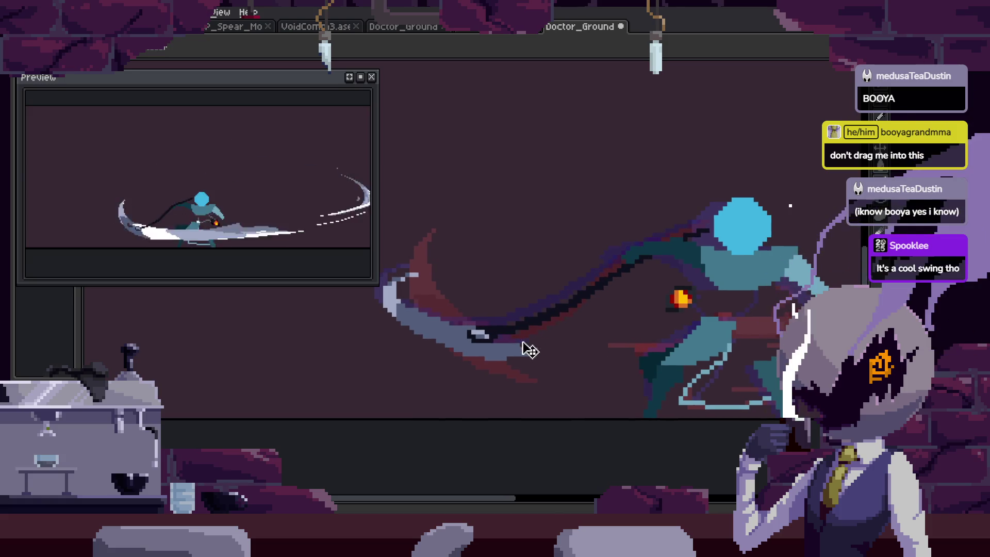
Step to the frame with the white blade arc and play the swing.
{"action": "key", "text": "period"}
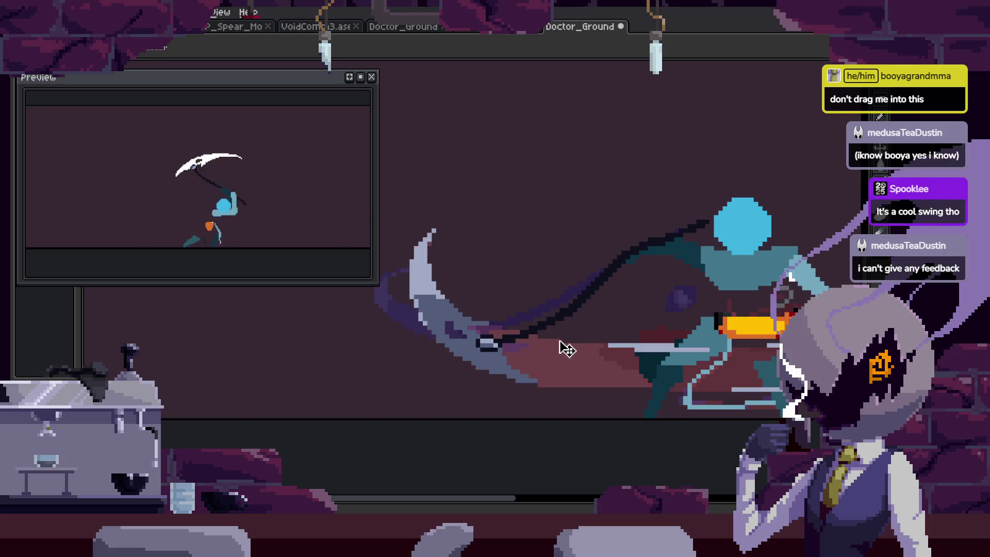
{"action": "key", "text": "period"}
{"action": "key", "text": "period"}
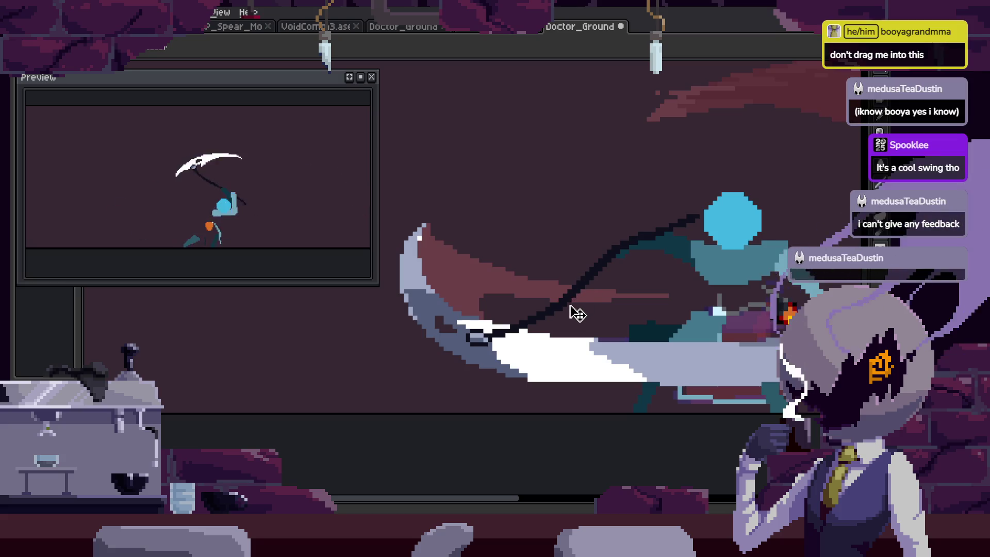
{"action": "scroll", "coordinate": [577, 287], "scroll_direction": "down", "scroll_amount": 1}
{"action": "key", "text": "Return"}
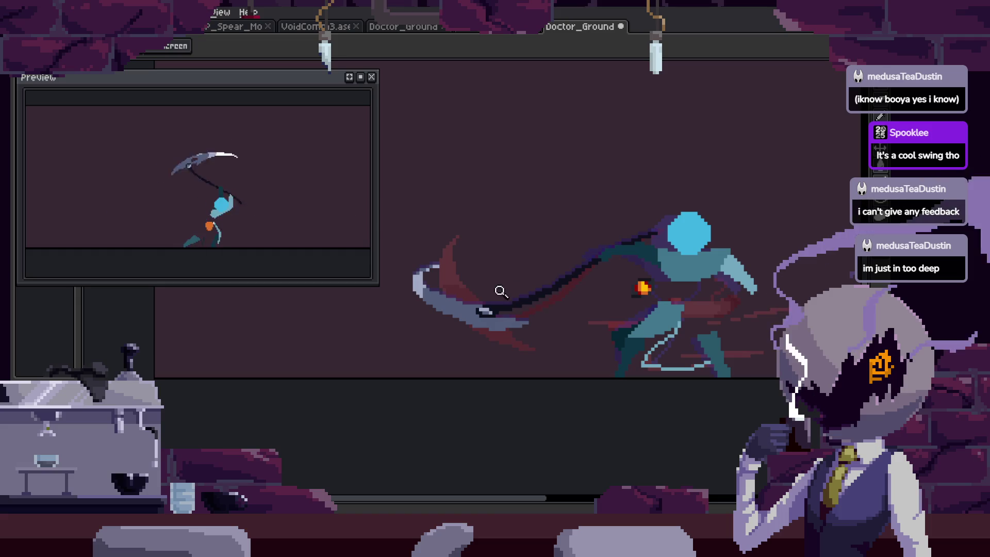
{"action": "scroll", "coordinate": [501, 268], "scroll_direction": "up", "scroll_amount": 1}
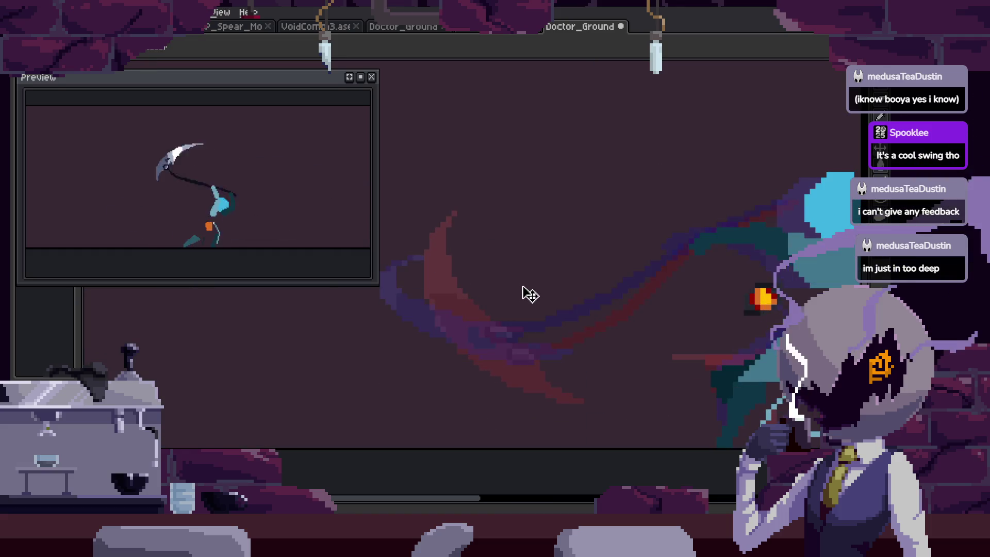
Save the Doctor_Ground file and zoom in on the scythe blade.
{"action": "key", "text": "ctrl+s"}
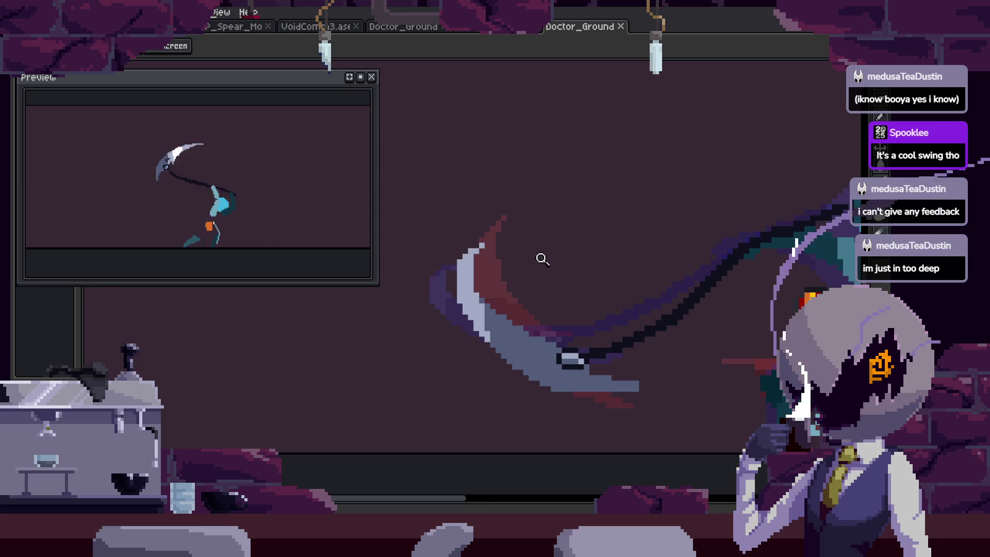
{"action": "scroll", "coordinate": [586, 273], "scroll_direction": "down", "scroll_amount": 1}
{"action": "scroll", "coordinate": [585, 275], "scroll_direction": "up", "scroll_amount": 1}
{"action": "key", "text": "ctrl+s"}
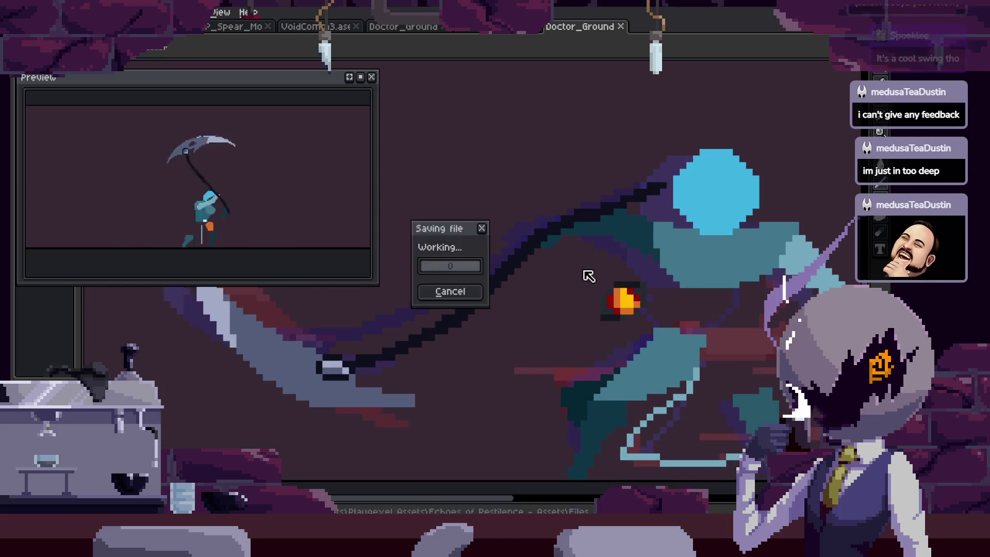
{"action": "key", "text": "ctrl+s"}
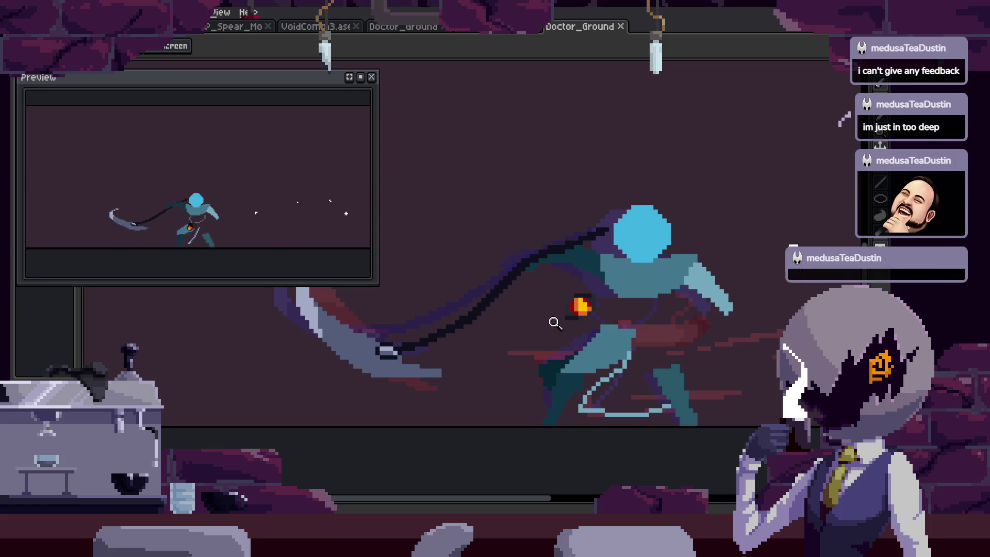
{"action": "scroll", "coordinate": [544, 309], "scroll_direction": "down", "scroll_amount": 1}
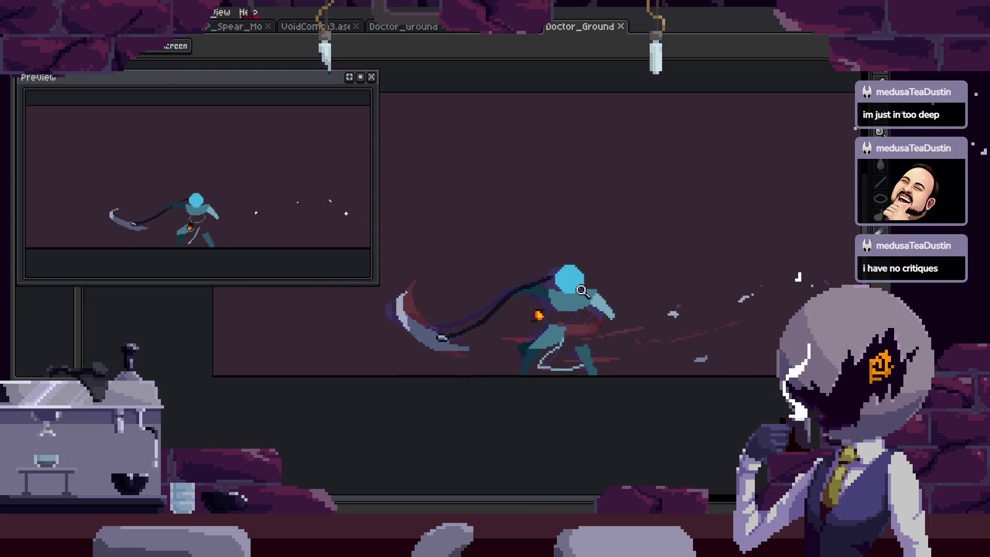
{"action": "scroll", "coordinate": [510, 309], "scroll_direction": "up", "scroll_amount": 1}
{"action": "scroll", "coordinate": [475, 279], "scroll_direction": "up", "scroll_amount": 1}
{"action": "scroll", "coordinate": [479, 267], "scroll_direction": "up", "scroll_amount": 1}
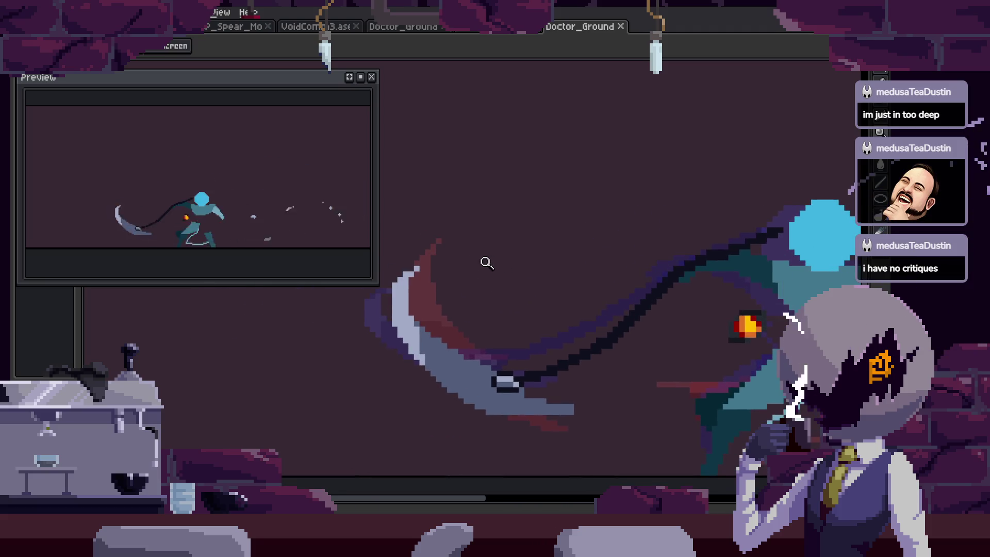
{"action": "scroll", "coordinate": [486, 263], "scroll_direction": "up", "scroll_amount": 1}
{"action": "scroll", "coordinate": [437, 257], "scroll_direction": "up", "scroll_amount": 1}
{"action": "scroll", "coordinate": [490, 283], "scroll_direction": "up", "scroll_amount": 1}
With the Pencil, recolour a single pixel near the scythe blade's tip.
{"action": "key", "text": "b"}
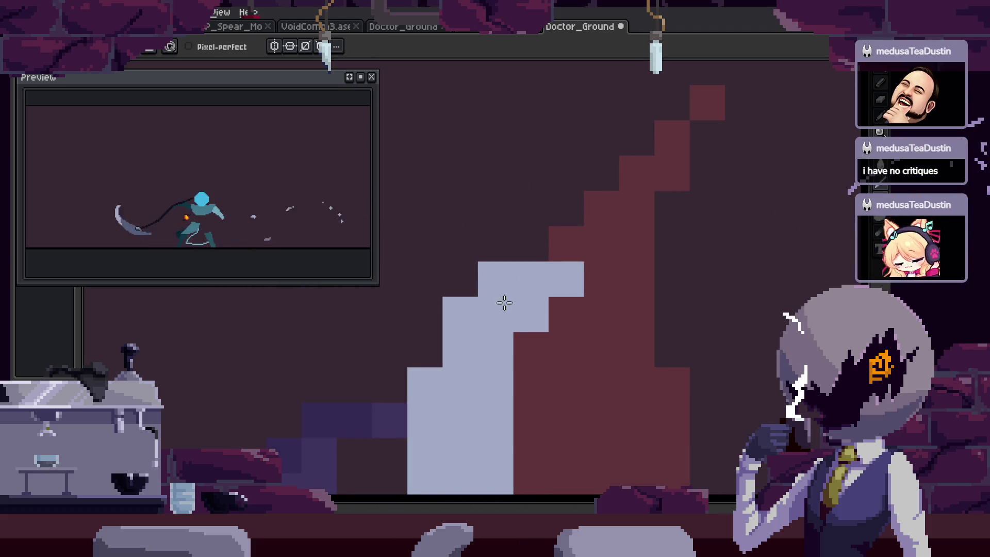
{"action": "key", "text": "Return"}
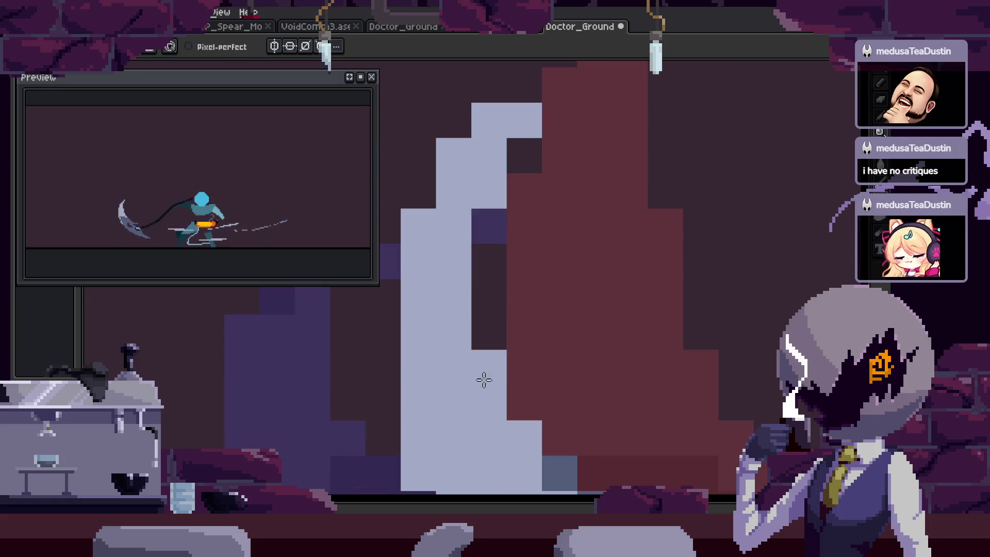
{"action": "key", "text": "z"}
{"action": "scroll", "coordinate": [534, 260], "scroll_direction": "down", "scroll_amount": 2}
{"action": "scroll", "coordinate": [523, 234], "scroll_direction": "down", "scroll_amount": 2}
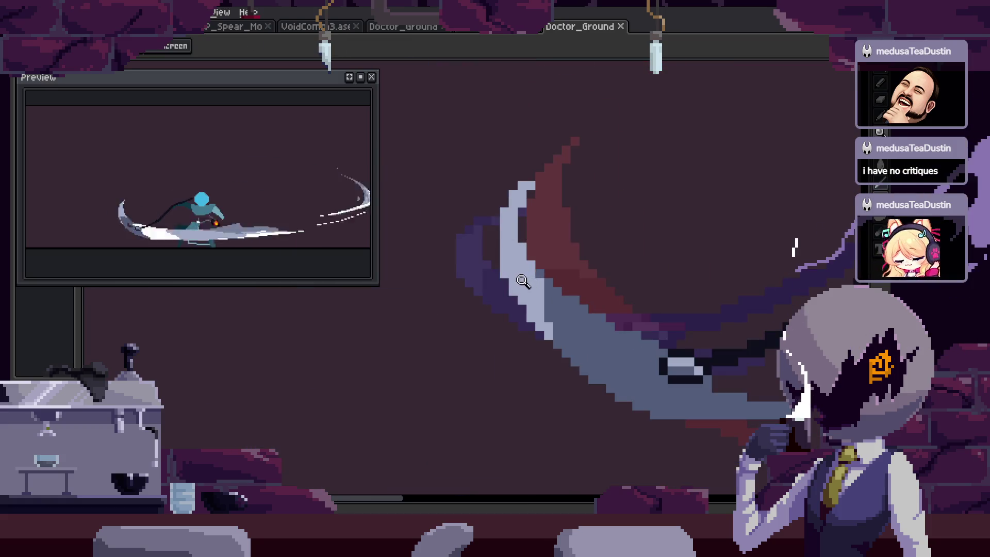
{"action": "scroll", "coordinate": [578, 249], "scroll_direction": "down", "scroll_amount": 2}
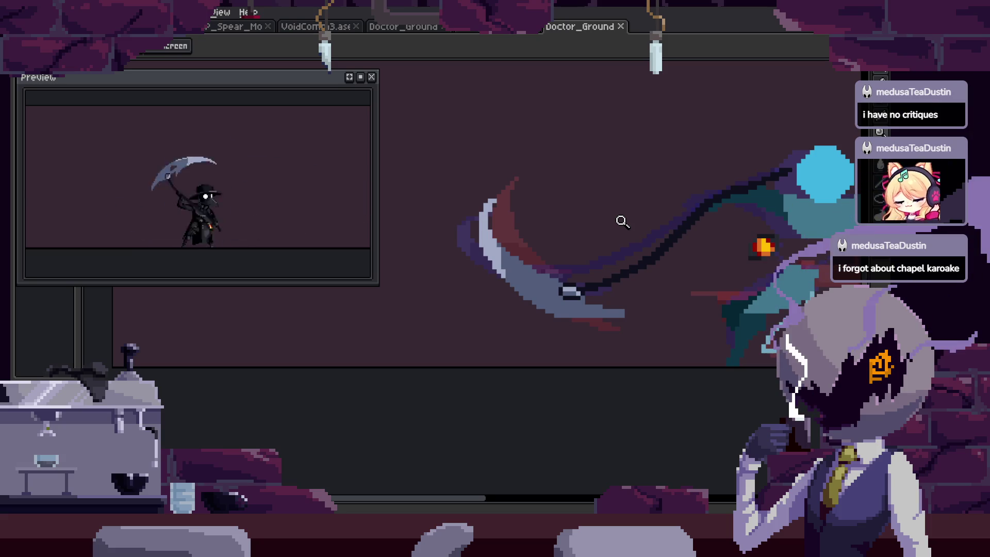
{"action": "scroll", "coordinate": [572, 287], "scroll_direction": "down", "scroll_amount": 2}
{"action": "scroll", "coordinate": [607, 210], "scroll_direction": "up", "scroll_amount": 4}
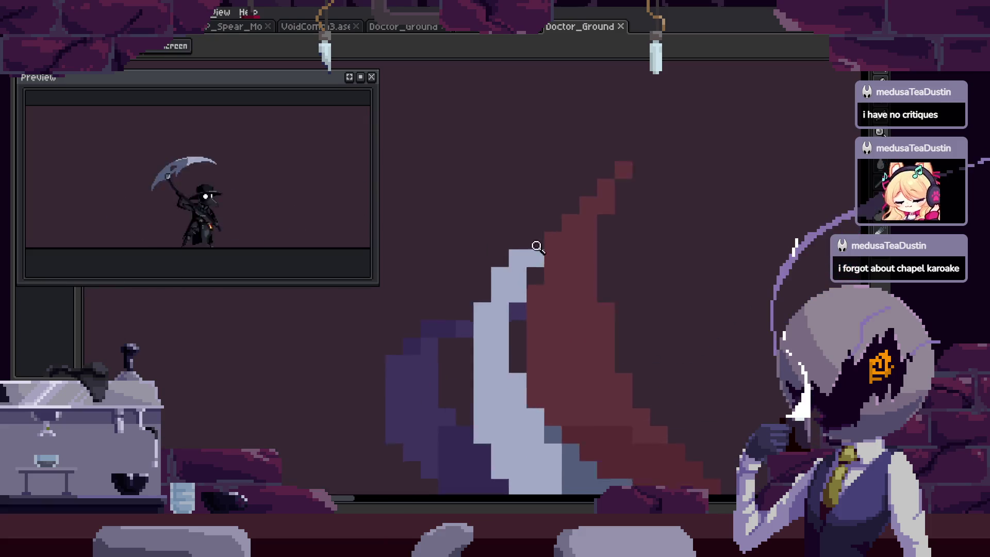
{"action": "key", "text": "b"}
{"action": "scroll", "coordinate": [524, 305], "scroll_direction": "up", "scroll_amount": 1}
{"action": "left_click", "coordinate": [540, 230]}
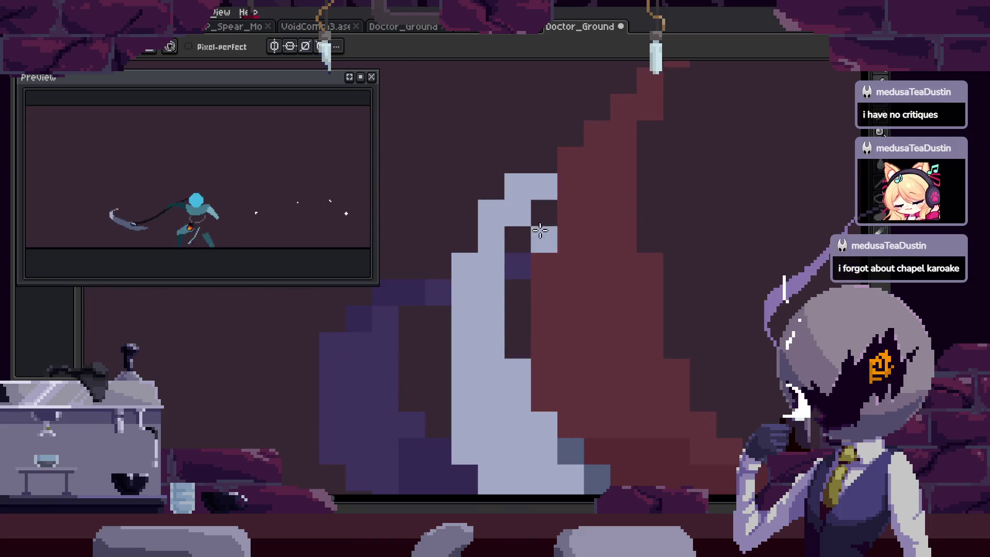
Undo the stray pixel, then repaint the blade tip's inner edge and turn its red pixel light grey.
{"action": "key", "text": "ctrl+z"}
{"action": "scroll", "coordinate": [530, 217], "scroll_direction": "down", "scroll_amount": 1}
{"action": "scroll", "coordinate": [644, 264], "scroll_direction": "down", "scroll_amount": 1}
{"action": "key", "text": "h"}
{"action": "scroll", "coordinate": [606, 283], "scroll_direction": "up", "scroll_amount": 2}
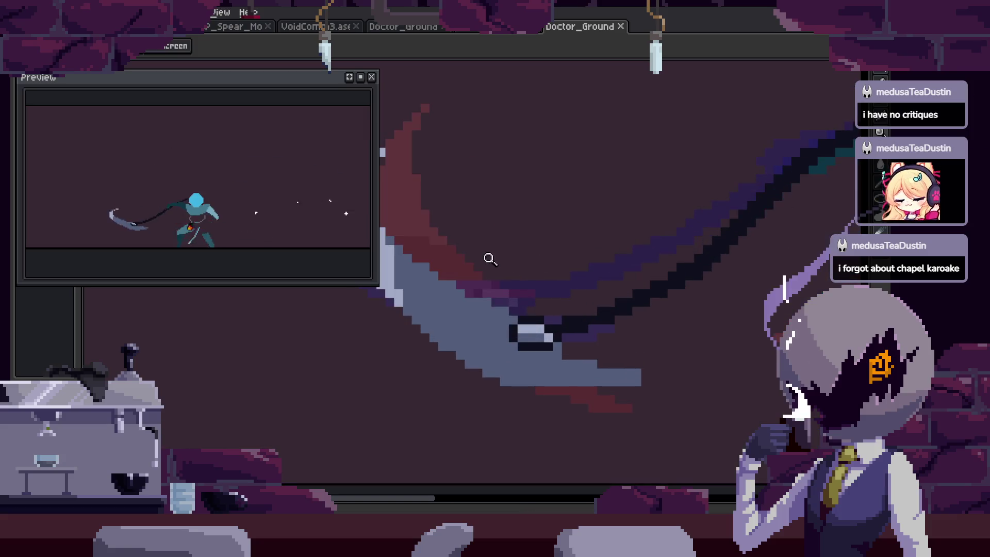
{"action": "scroll", "coordinate": [570, 216], "scroll_direction": "up", "scroll_amount": 3}
{"action": "key", "text": "b"}
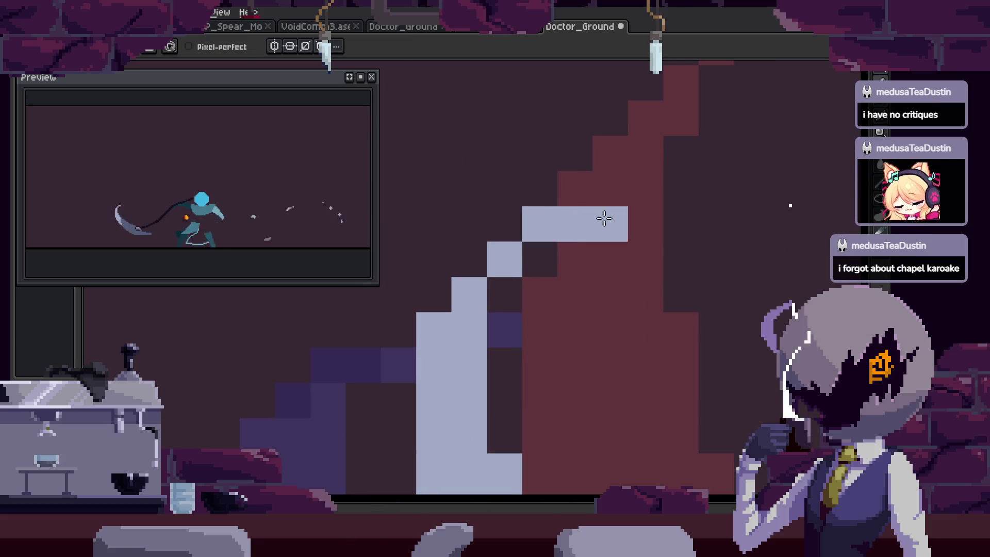
{"action": "left_click", "coordinate": [604, 219]}
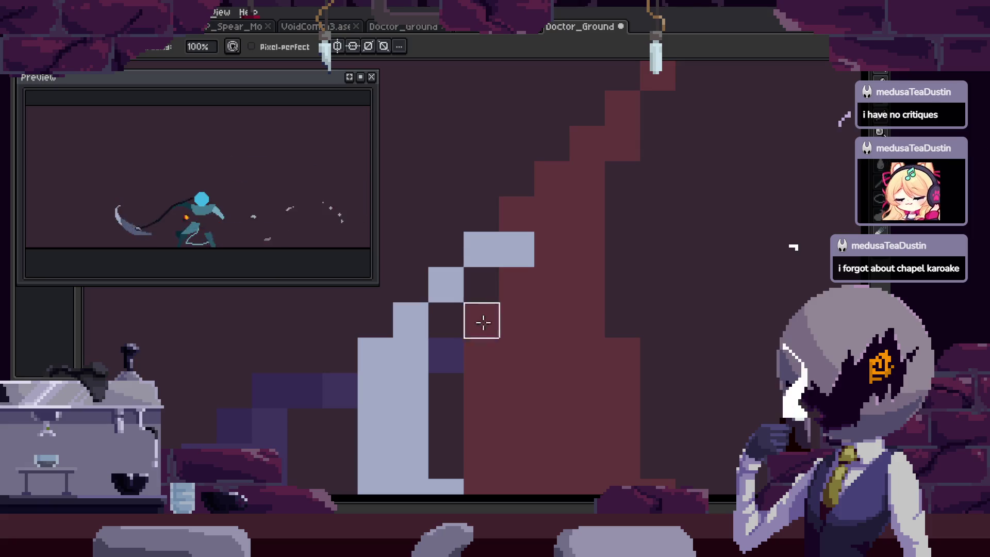
{"action": "left_click", "coordinate": [518, 258]}
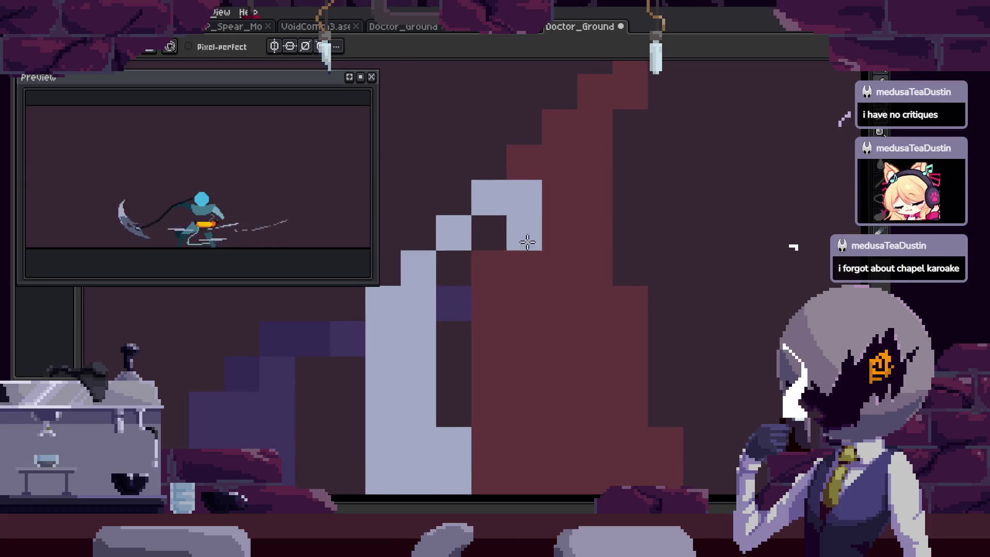
Advance through the later swing frames and paint two more pixels on the blade tip.
{"action": "key", "text": "Right"}
{"action": "key", "text": "Right"}
{"action": "key", "text": "Right"}
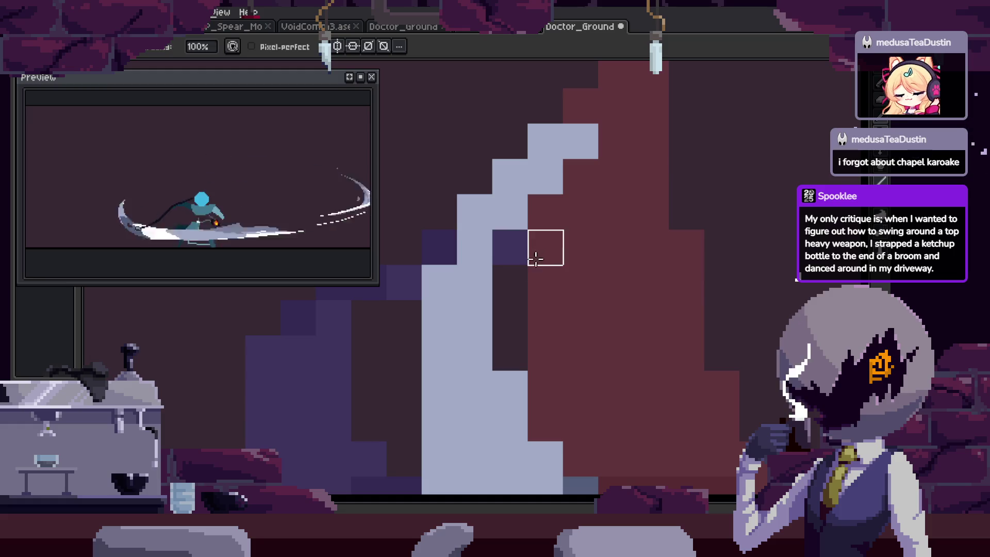
{"action": "key", "text": "Right"}
{"action": "scroll", "coordinate": [515, 247], "scroll_direction": "down", "scroll_amount": 2}
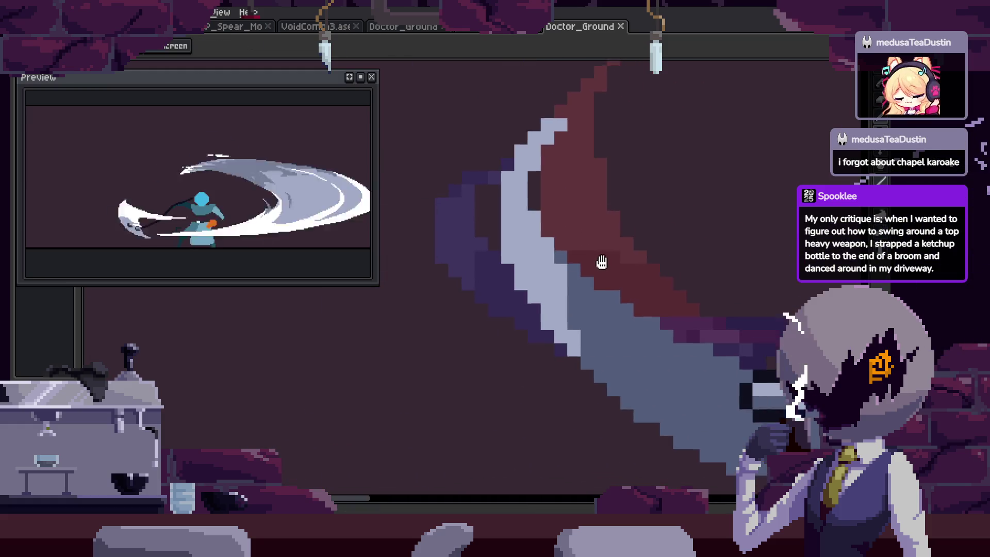
{"action": "scroll", "coordinate": [592, 266], "scroll_direction": "down", "scroll_amount": 2}
{"action": "key", "text": "Right"}
{"action": "key", "text": "Right"}
{"action": "key", "text": "Right"}
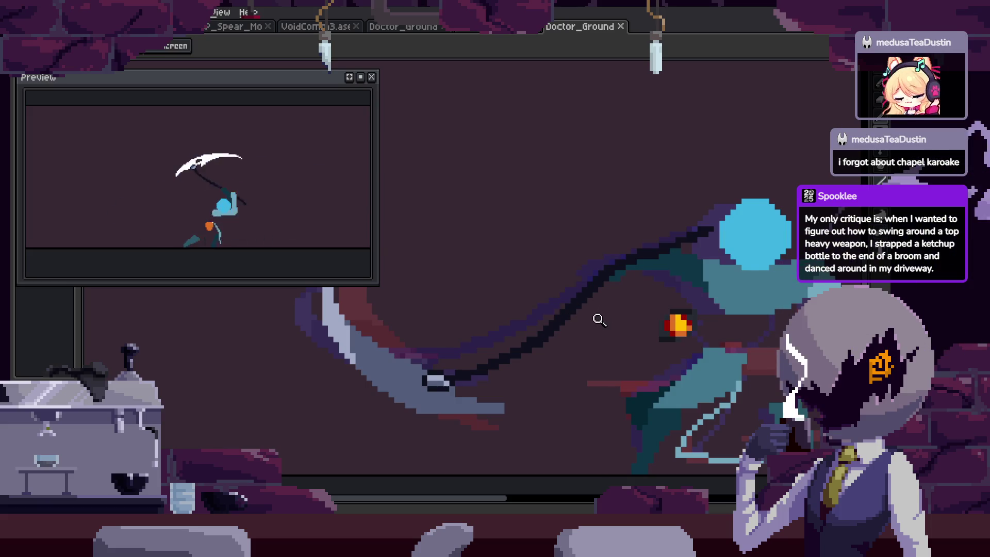
{"action": "scroll", "coordinate": [618, 307], "scroll_direction": "down", "scroll_amount": 1}
{"action": "key", "text": "Right"}
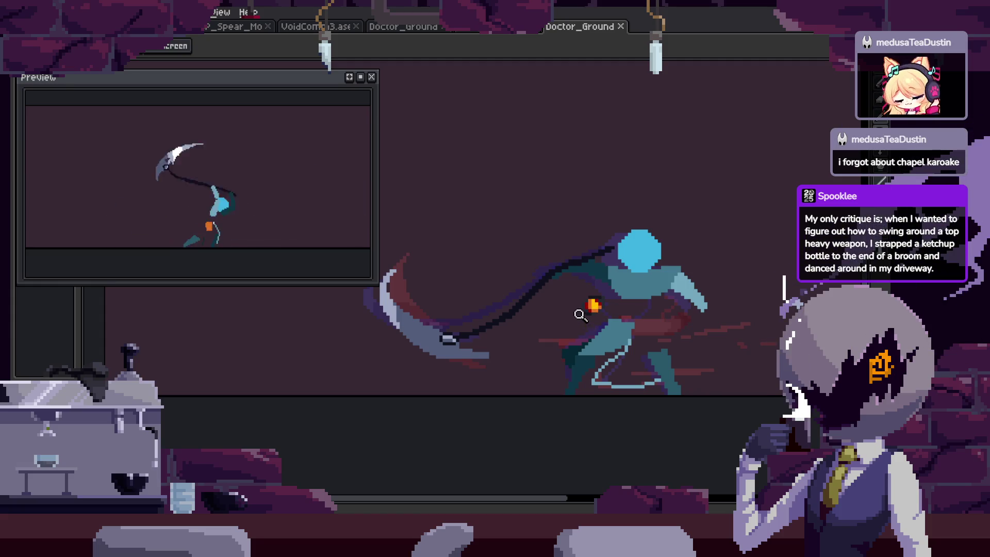
{"action": "key", "text": "Right"}
{"action": "left_click", "coordinate": [557, 260]}
{"action": "key", "text": "b"}
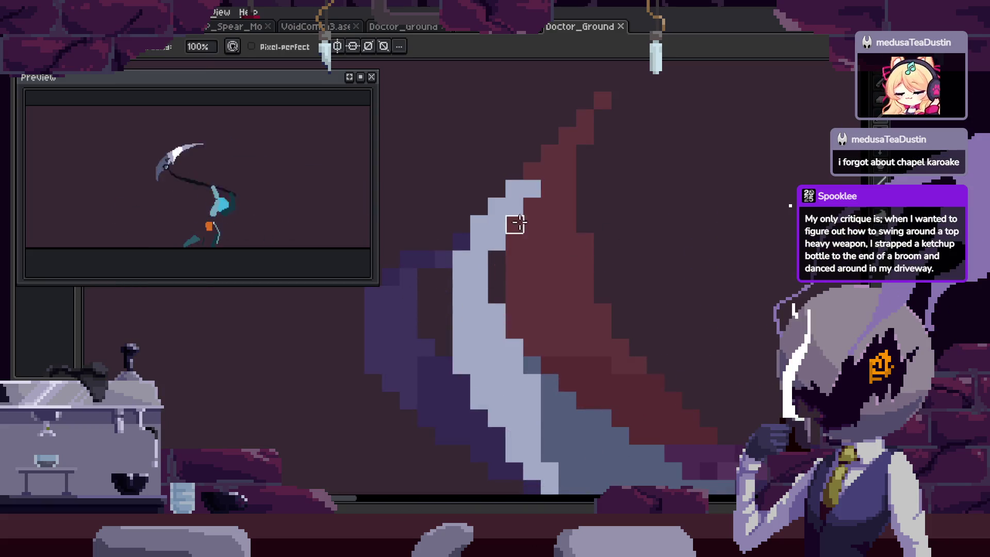
{"action": "left_click", "coordinate": [497, 241]}
Save the touched-up file, play the swing animation, and show the timeline.
{"action": "scroll", "coordinate": [534, 206], "scroll_direction": "down", "scroll_amount": 4}
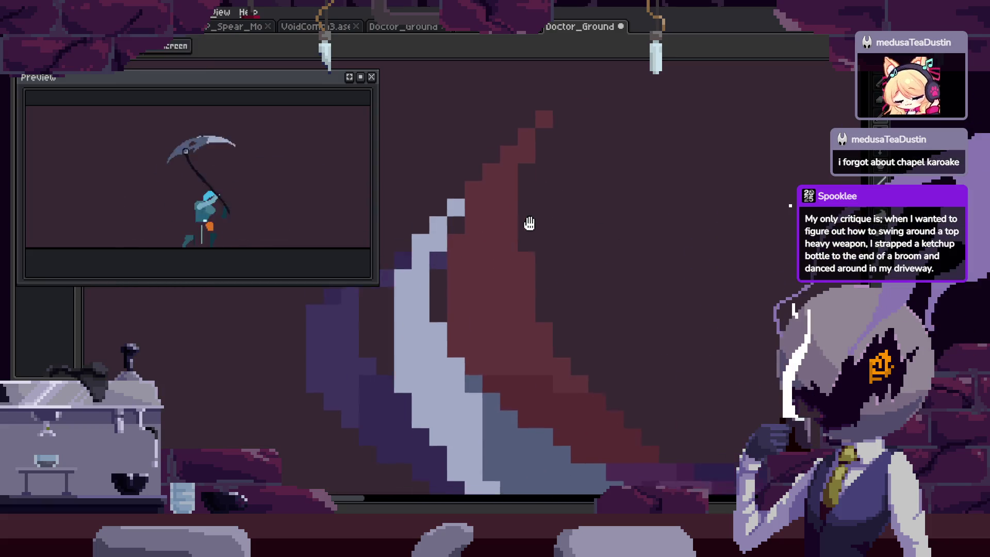
{"action": "key", "text": "ctrl+s"}
{"action": "key", "text": "z"}
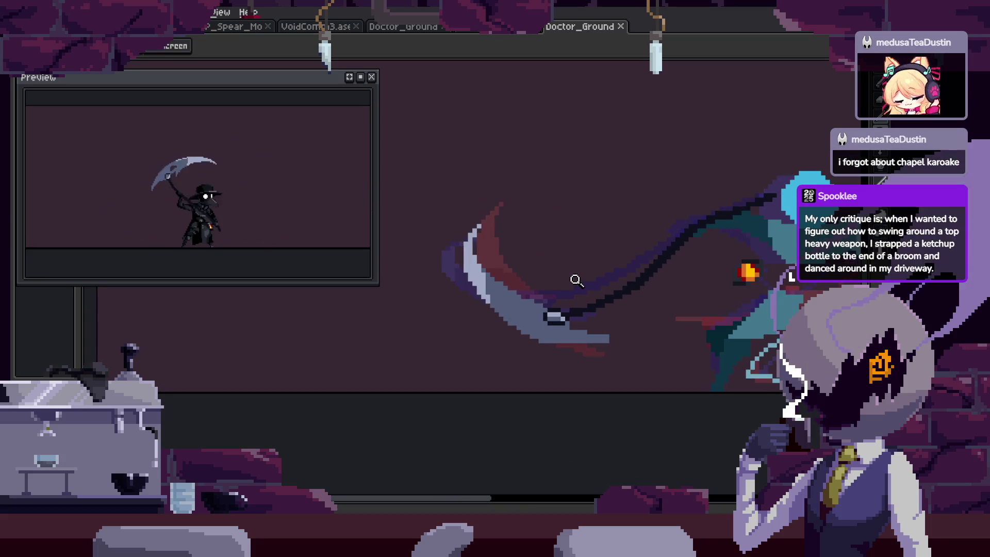
{"action": "scroll", "coordinate": [583, 258], "scroll_direction": "down", "scroll_amount": 2}
{"action": "scroll", "coordinate": [600, 274], "scroll_direction": "down", "scroll_amount": 2}
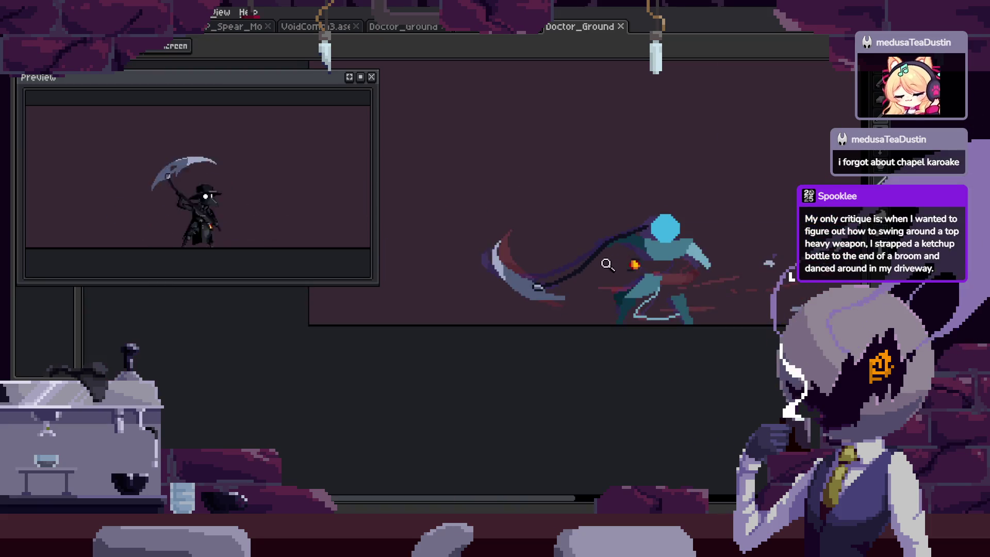
{"action": "key", "text": "Return"}
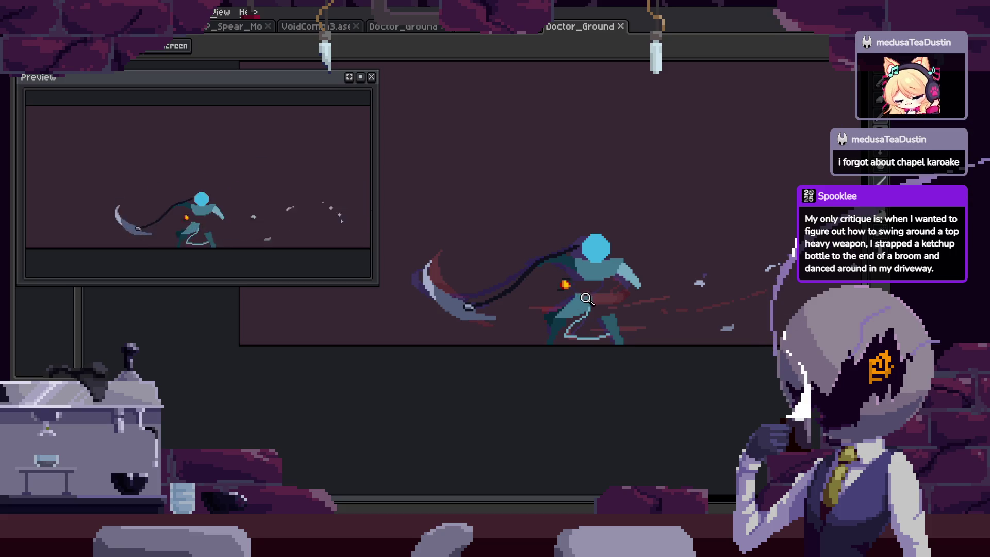
{"action": "key", "text": "Tab"}
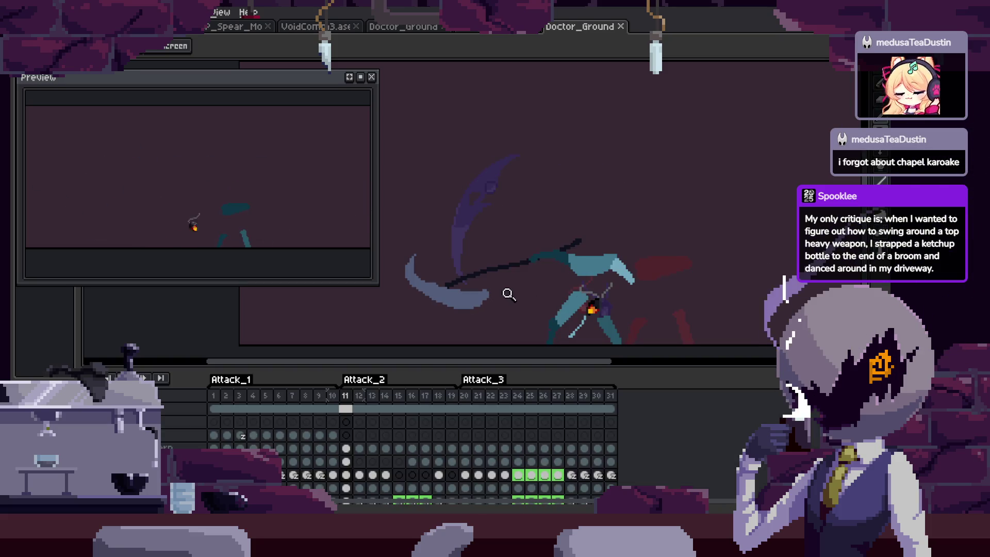
With the timeline hidden, zoom in close on the scythe blade and its lower edge during playback.
{"action": "key", "text": "Tab"}
{"action": "left_click", "coordinate": [534, 283]}
{"action": "left_click", "coordinate": [537, 245]}
{"action": "left_click", "coordinate": [546, 288]}
{"action": "key", "text": "b"}
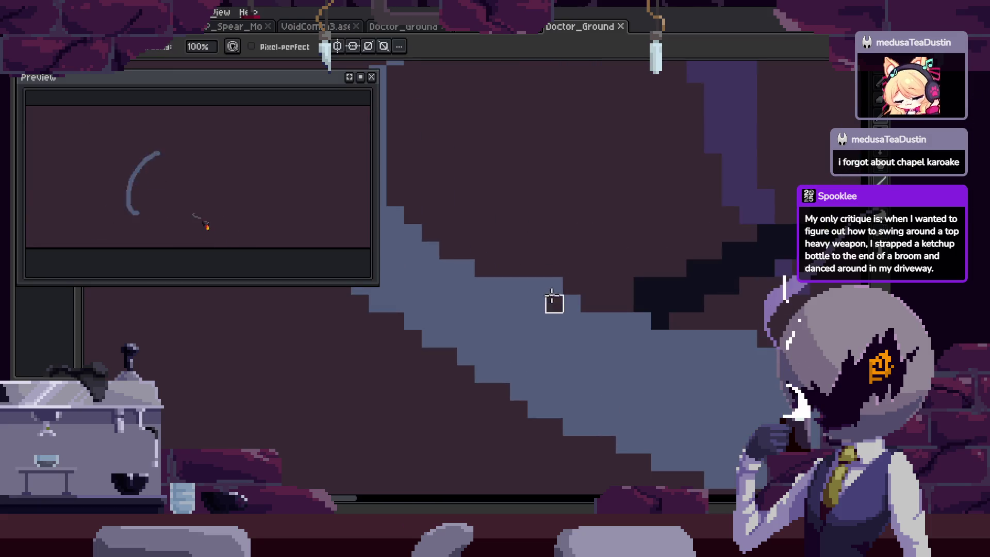
{"action": "key", "text": "z"}
{"action": "scroll", "coordinate": [542, 315], "scroll_direction": "down", "scroll_amount": 4}
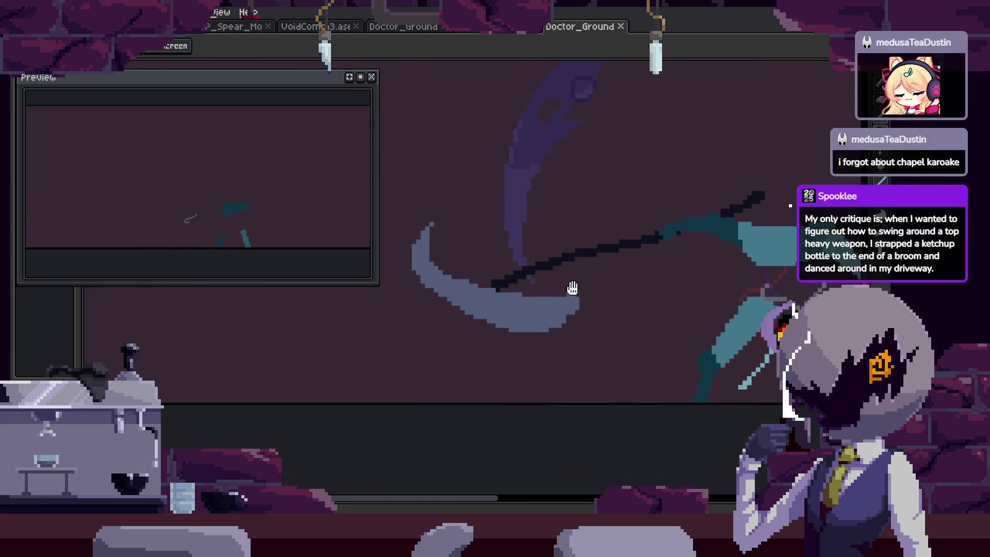
{"action": "scroll", "coordinate": [477, 271], "scroll_direction": "up", "scroll_amount": 3}
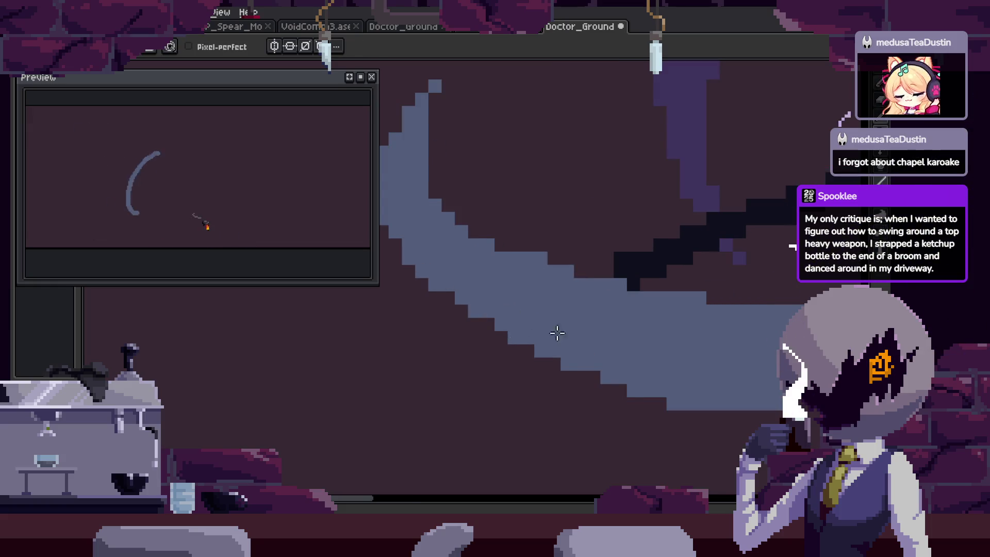
{"action": "key", "text": "z"}
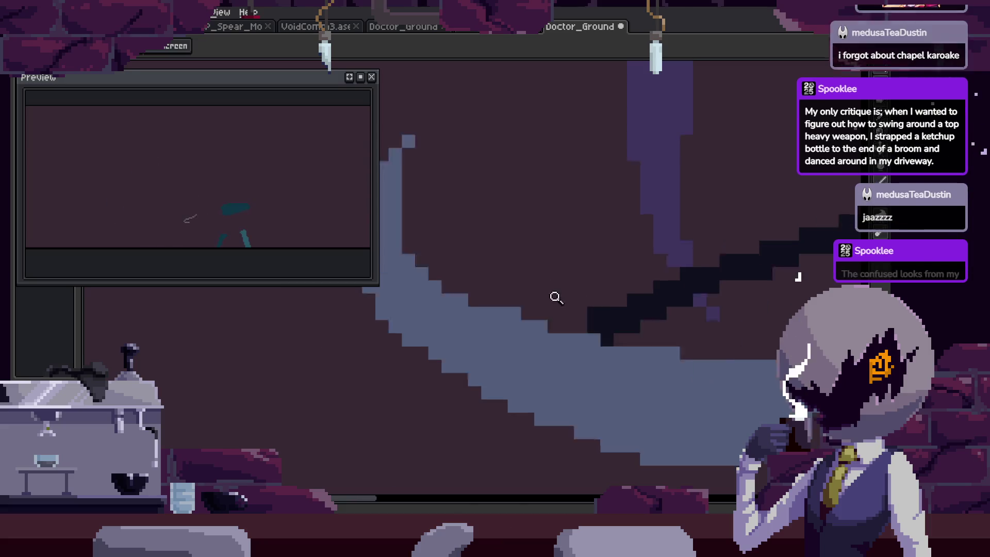
{"action": "left_click", "coordinate": [553, 295]}
{"action": "key", "text": "b"}
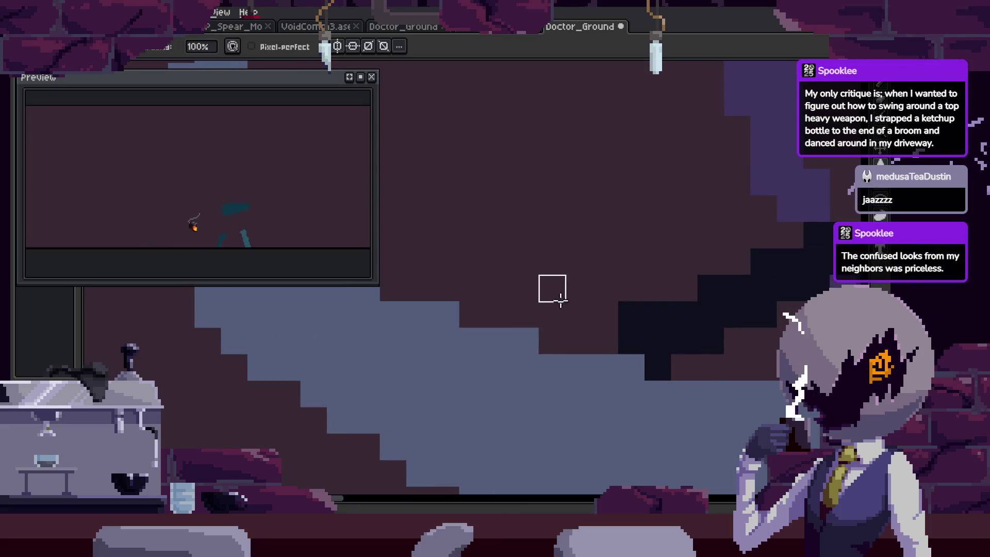
{"action": "key", "text": "z"}
{"action": "scroll", "coordinate": [557, 288], "scroll_direction": "down", "scroll_amount": 2}
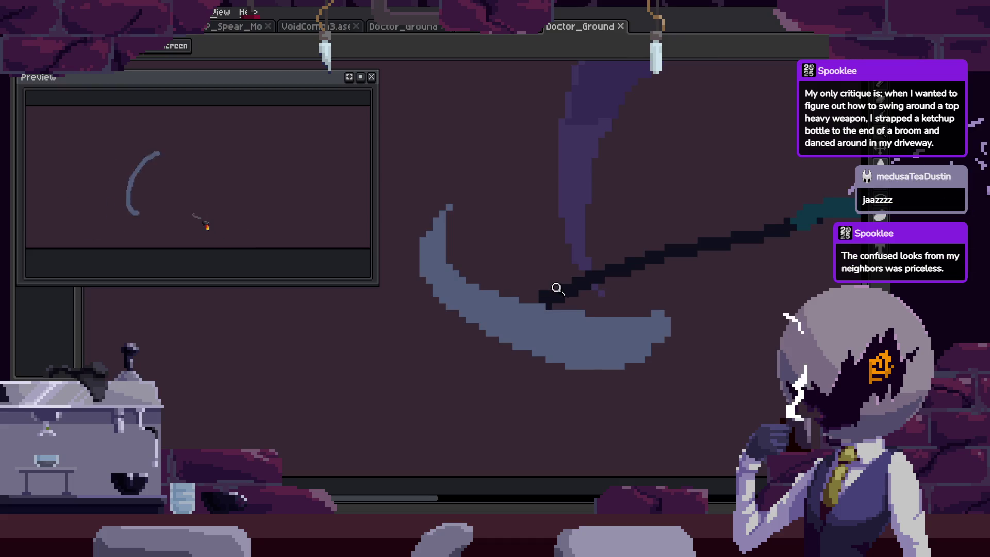
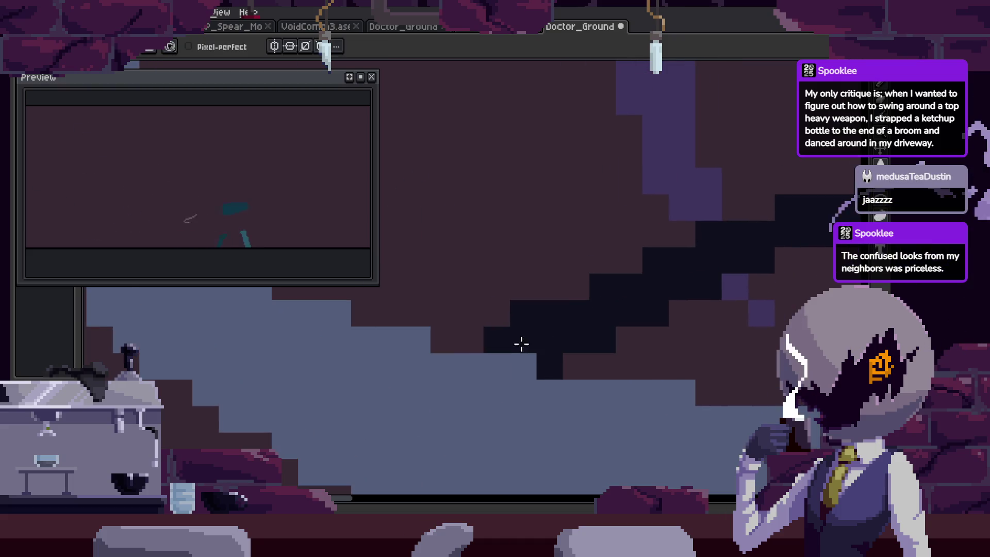
Zoom in and out to inspect the shaded scythe blade up close.
{"action": "key", "text": "z"}
{"action": "scroll", "coordinate": [537, 338], "scroll_direction": "down", "scroll_amount": 2}
{"action": "scroll", "coordinate": [557, 325], "scroll_direction": "up", "scroll_amount": 1}
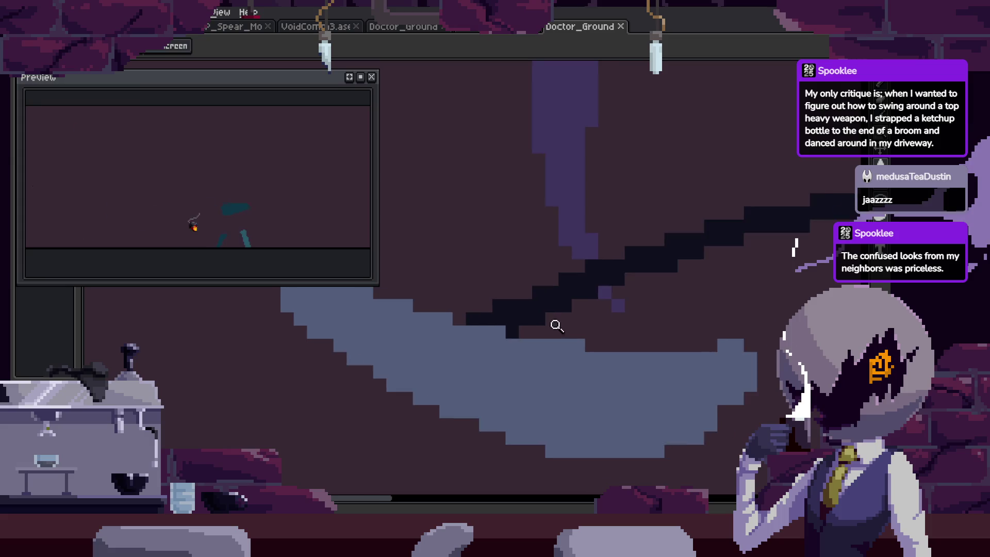
{"action": "scroll", "coordinate": [552, 311], "scroll_direction": "up", "scroll_amount": 1}
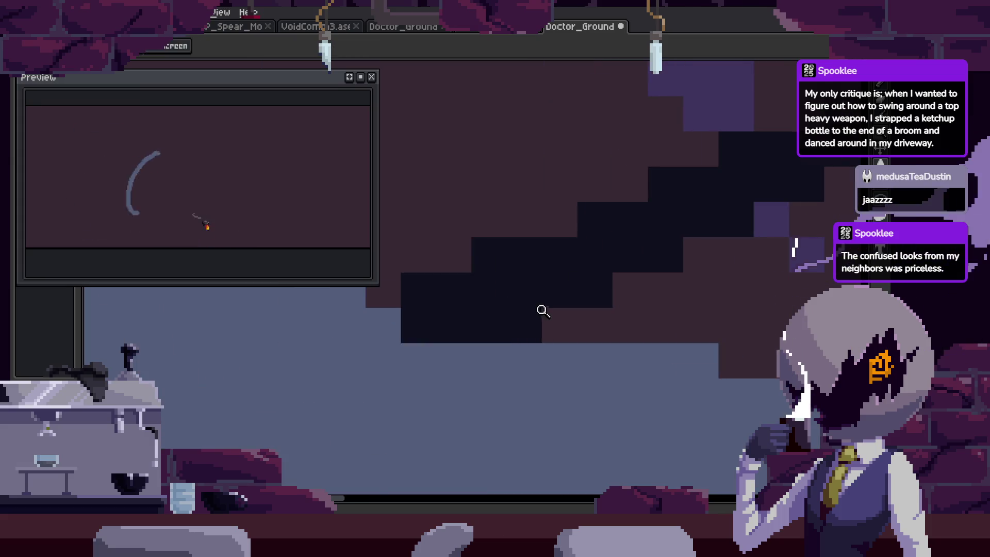
{"action": "scroll", "coordinate": [541, 309], "scroll_direction": "down", "scroll_amount": 2}
{"action": "key", "text": "z"}
{"action": "scroll", "coordinate": [577, 301], "scroll_direction": "up", "scroll_amount": 1}
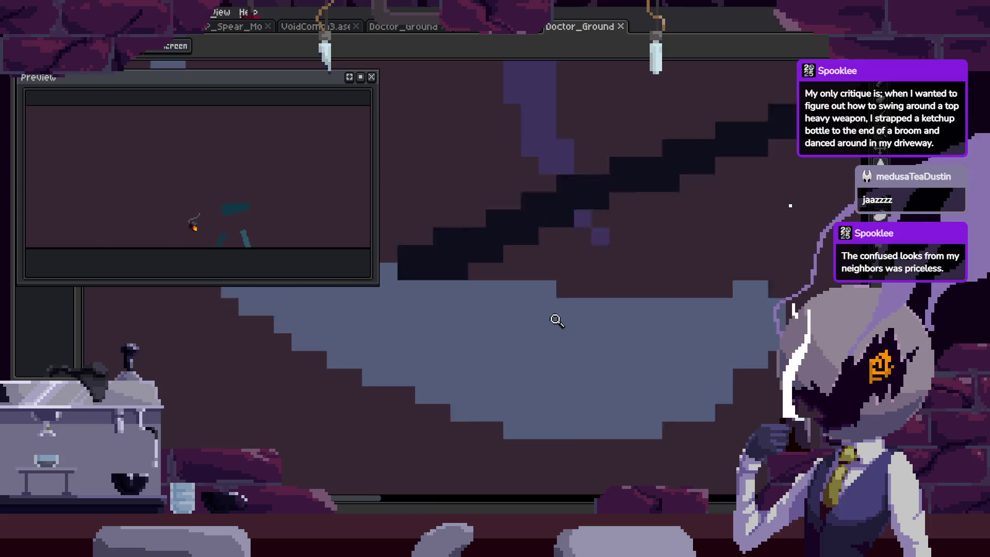
{"action": "scroll", "coordinate": [580, 363], "scroll_direction": "up", "scroll_amount": 1}
{"action": "scroll", "coordinate": [521, 292], "scroll_direction": "down", "scroll_amount": 1}
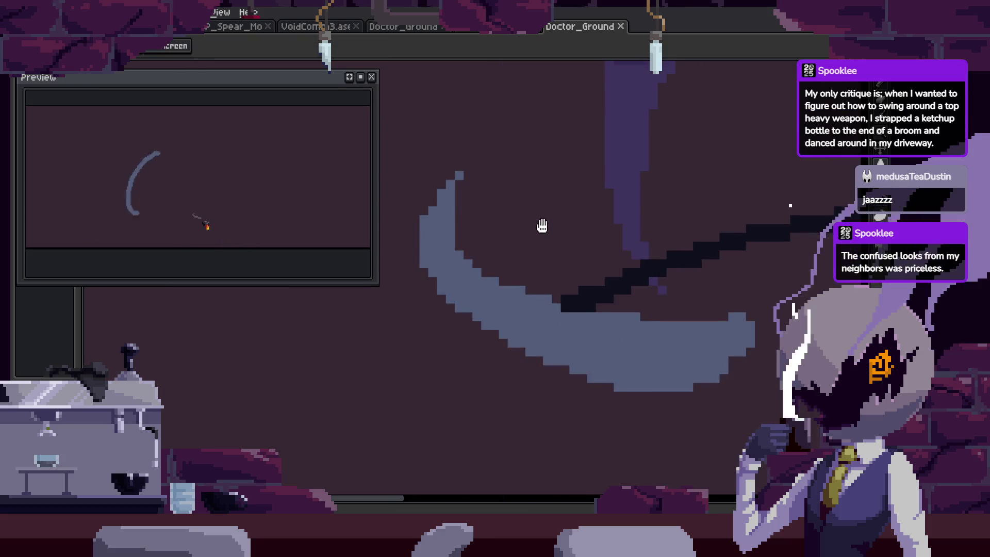
{"action": "scroll", "coordinate": [512, 261], "scroll_direction": "up", "scroll_amount": 1}
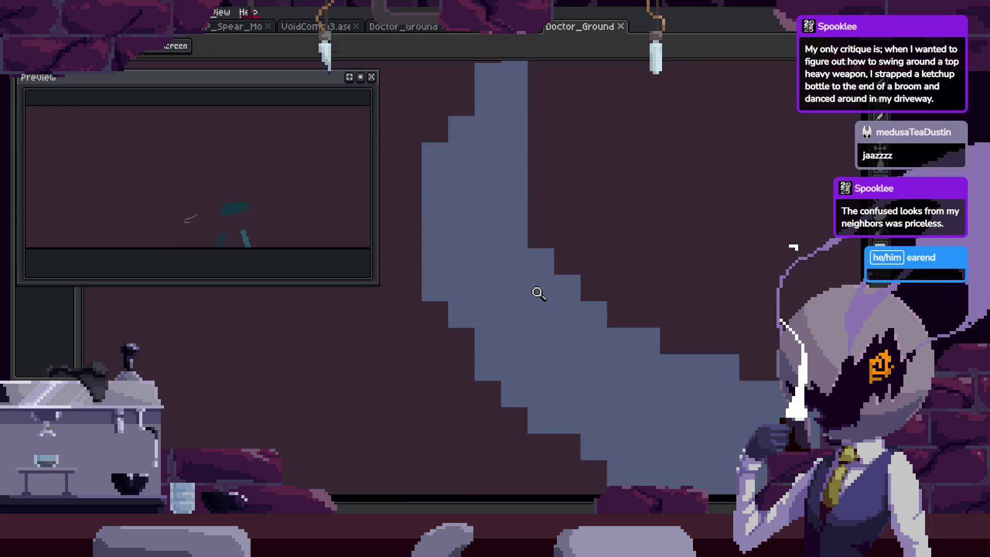
Save the Doctor_Ground animation file.
{"action": "key", "text": "b"}
{"action": "key", "text": "b"}
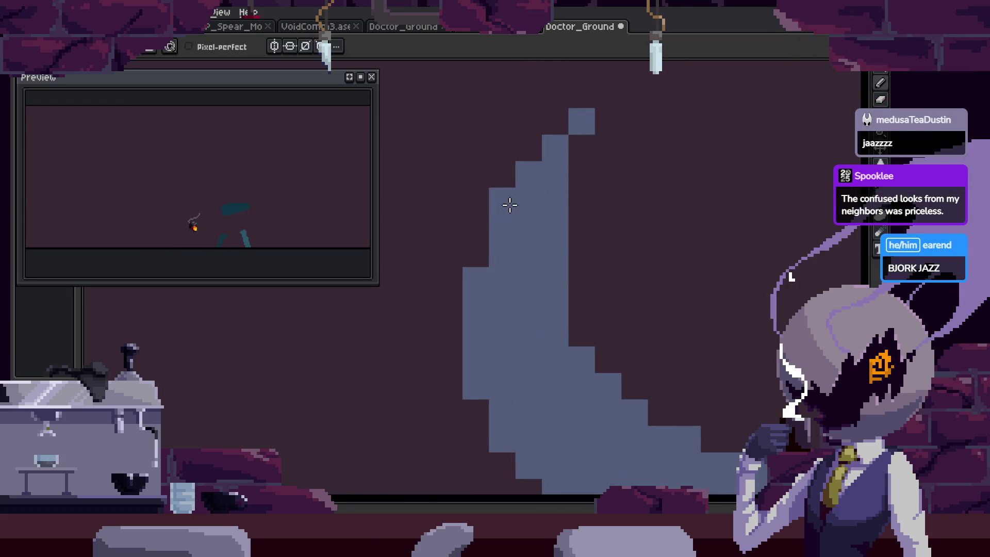
{"action": "key", "text": "ctrl+s"}
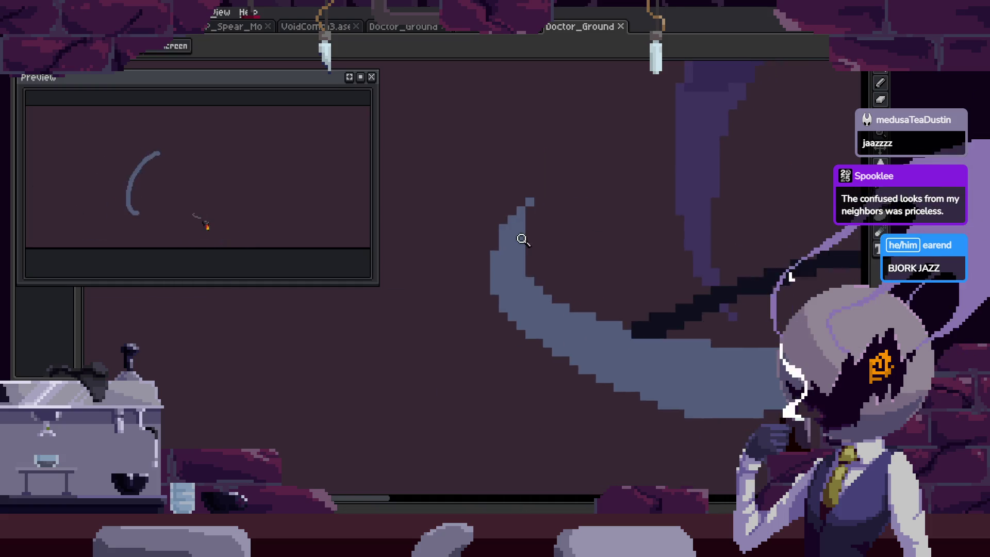
{"action": "key", "text": "ctrl+s"}
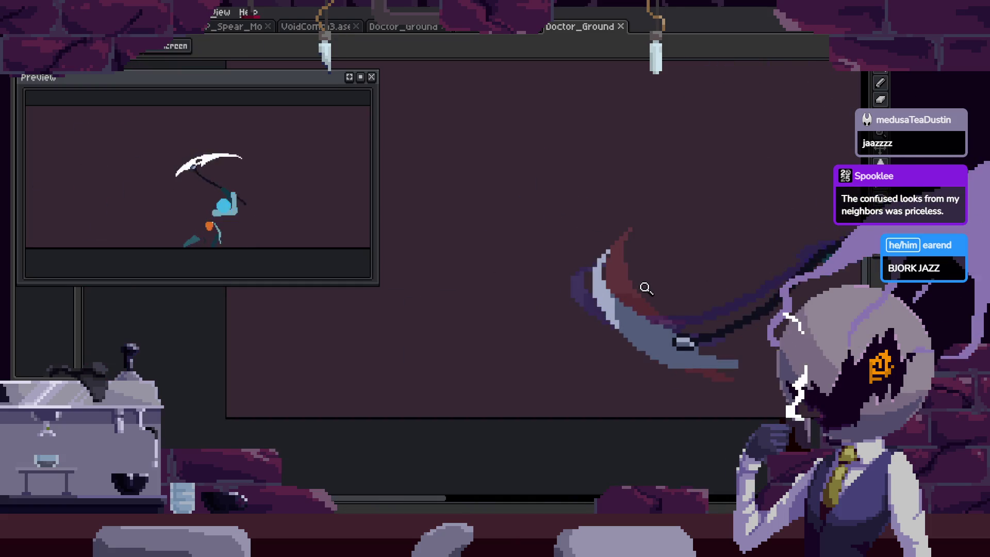
Zoom in on the scythe near its chain ring with the timeline hidden.
{"action": "key", "text": "z"}
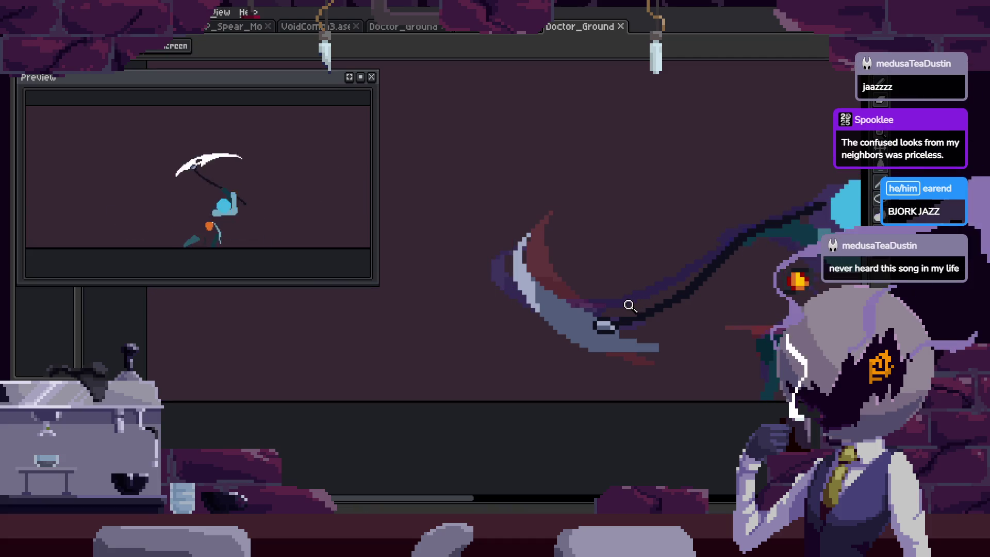
{"action": "key", "text": "Tab"}
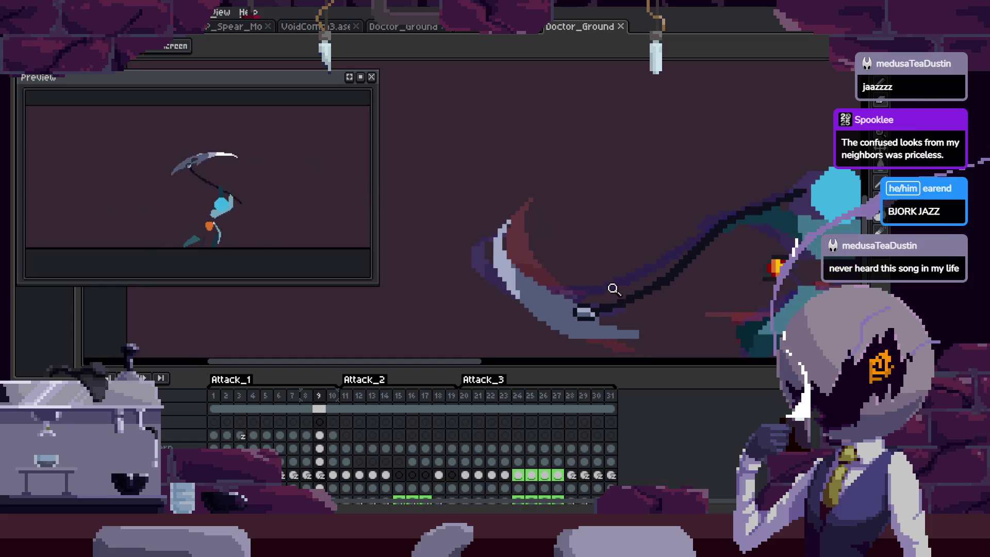
{"action": "key", "text": "Tab"}
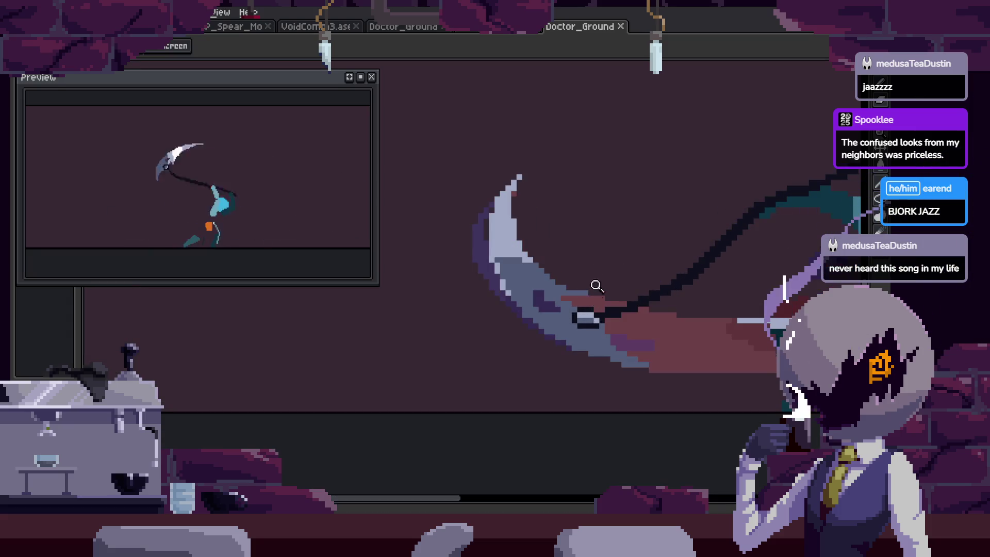
{"action": "left_click", "coordinate": [588, 291]}
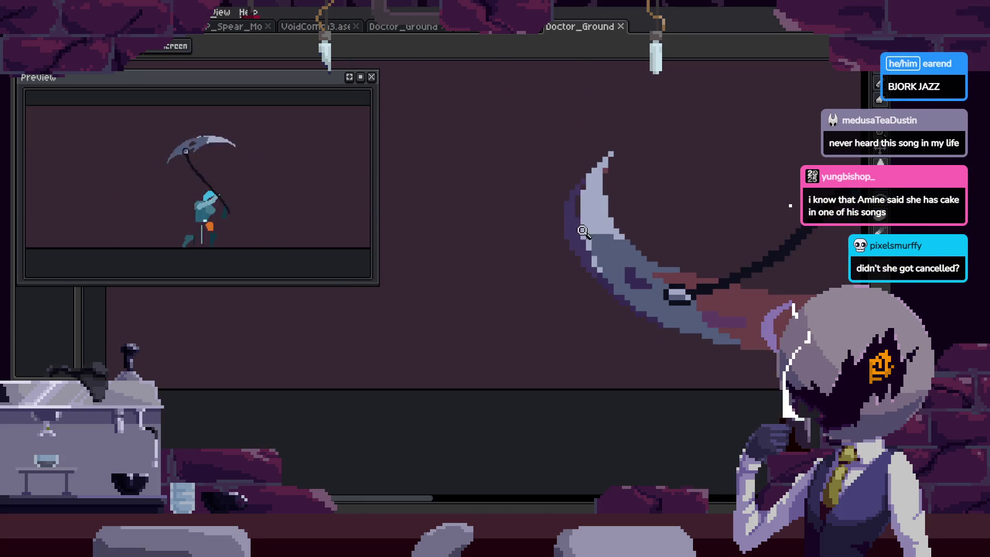
{"action": "scroll", "coordinate": [652, 210], "scroll_direction": "up", "scroll_amount": 3}
{"action": "key", "text": "b"}
{"action": "key", "text": "z"}
{"action": "scroll", "coordinate": [598, 304], "scroll_direction": "down", "scroll_amount": 3}
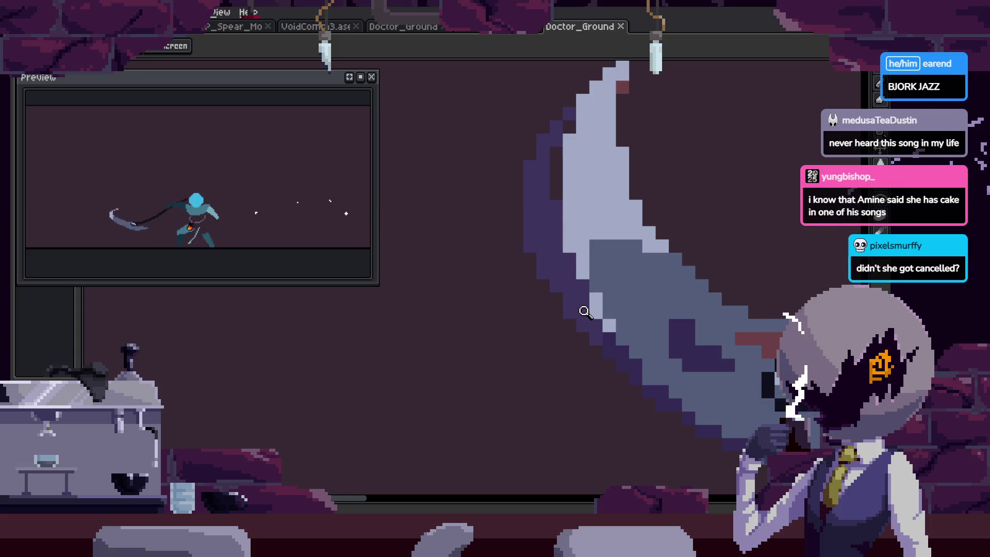
{"action": "scroll", "coordinate": [580, 292], "scroll_direction": "down", "scroll_amount": 2}
{"action": "key", "text": "v"}
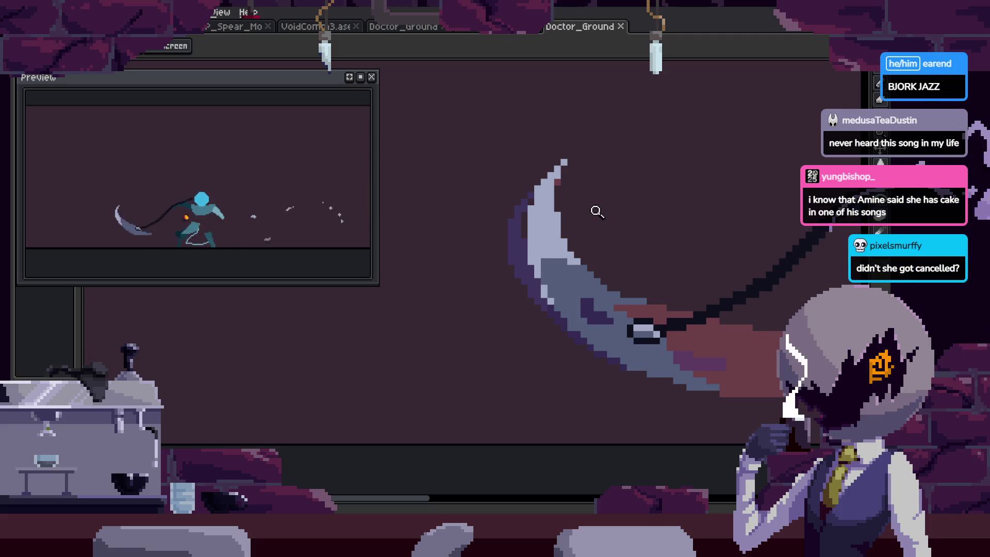
{"action": "scroll", "coordinate": [595, 232], "scroll_direction": "down", "scroll_amount": 2}
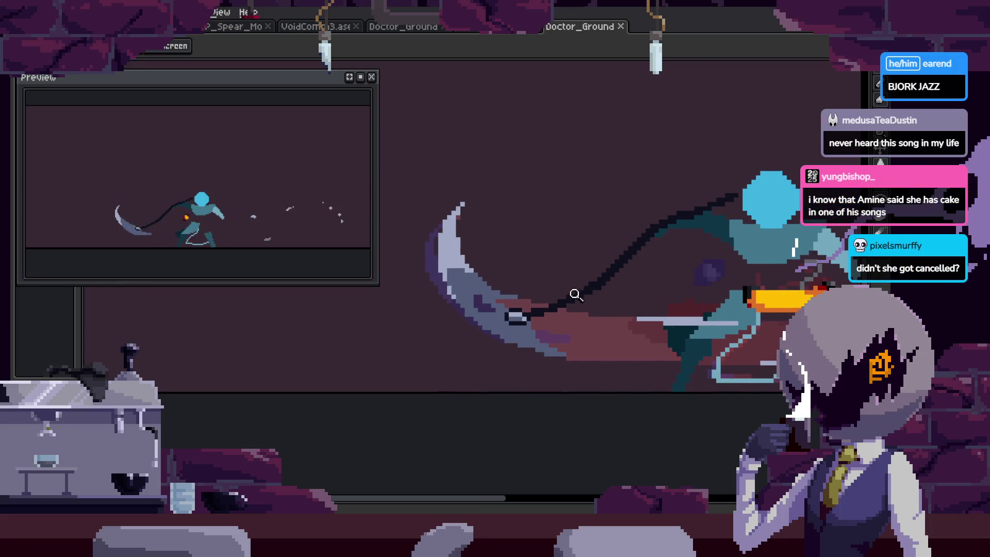
{"action": "key", "text": "Return"}
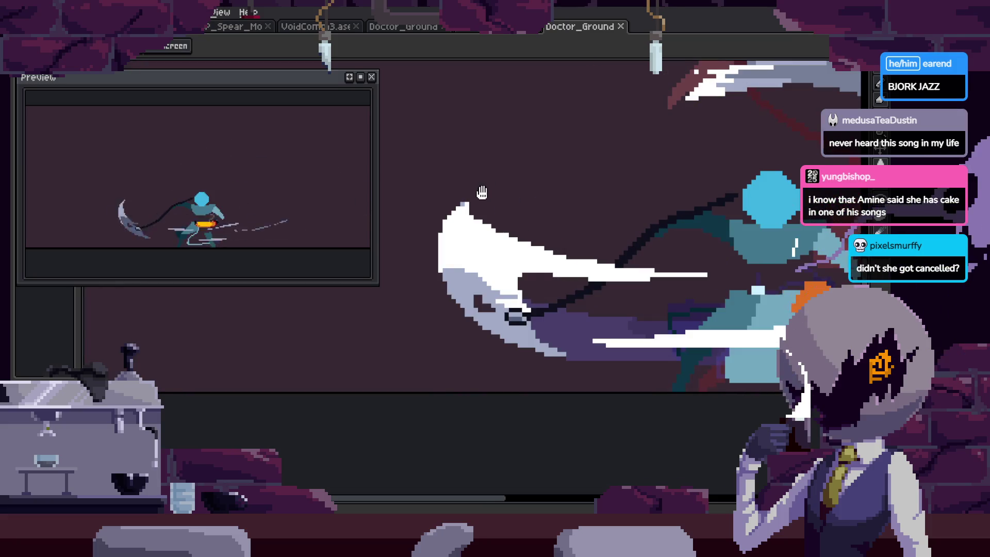
{"action": "scroll", "coordinate": [523, 220], "scroll_direction": "up", "scroll_amount": 5}
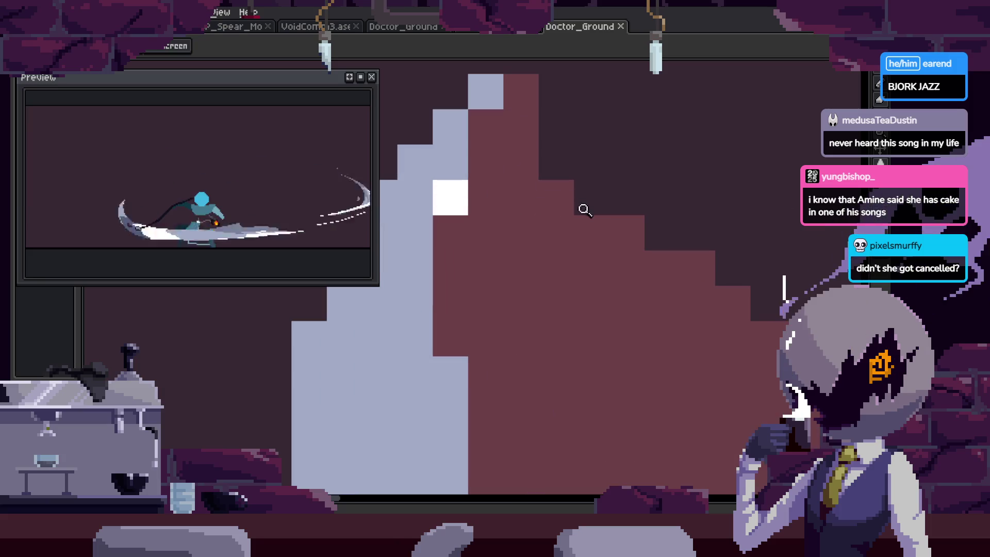
{"action": "scroll", "coordinate": [559, 247], "scroll_direction": "down", "scroll_amount": 4}
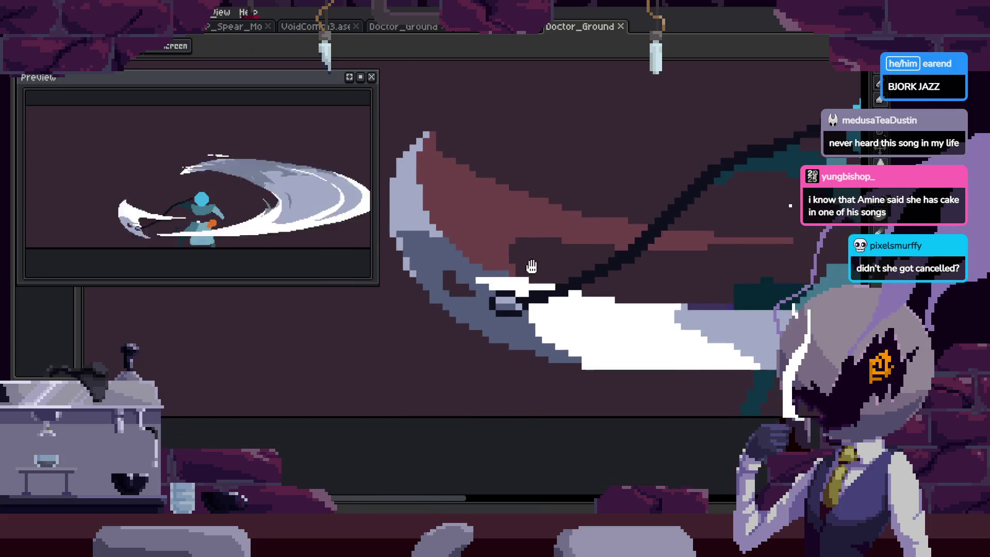
{"action": "scroll", "coordinate": [579, 206], "scroll_direction": "down", "scroll_amount": 2}
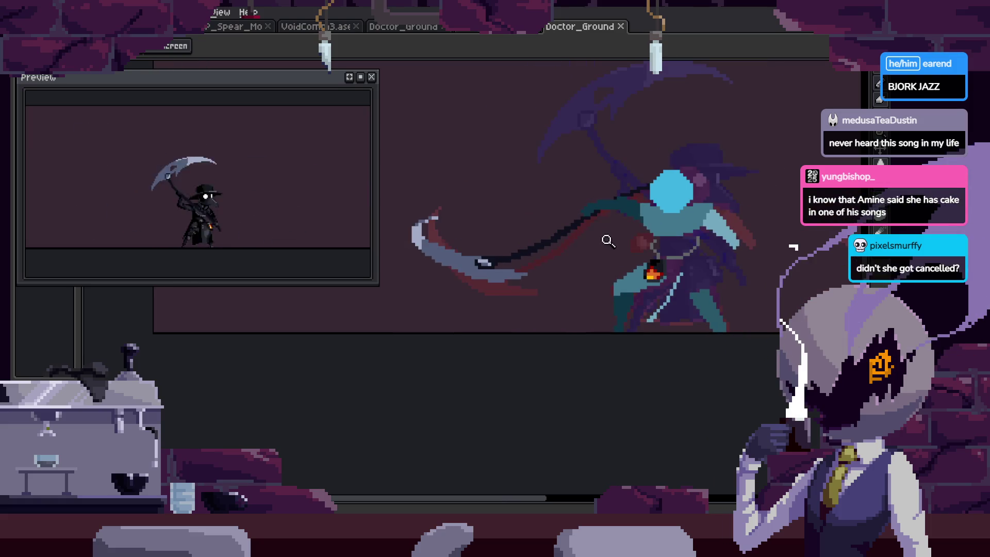
{"action": "key", "text": "Tab"}
{"action": "scroll", "coordinate": [601, 249], "scroll_direction": "down", "scroll_amount": 3}
{"action": "key", "text": "z"}
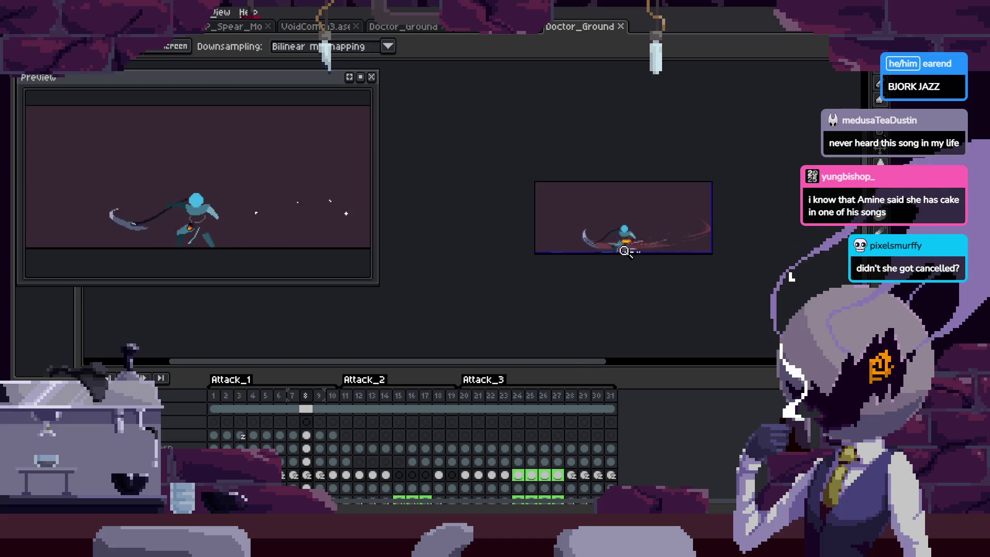
Play the scythe swing animation on the enlarged canvas.
{"action": "key", "text": "Tab"}
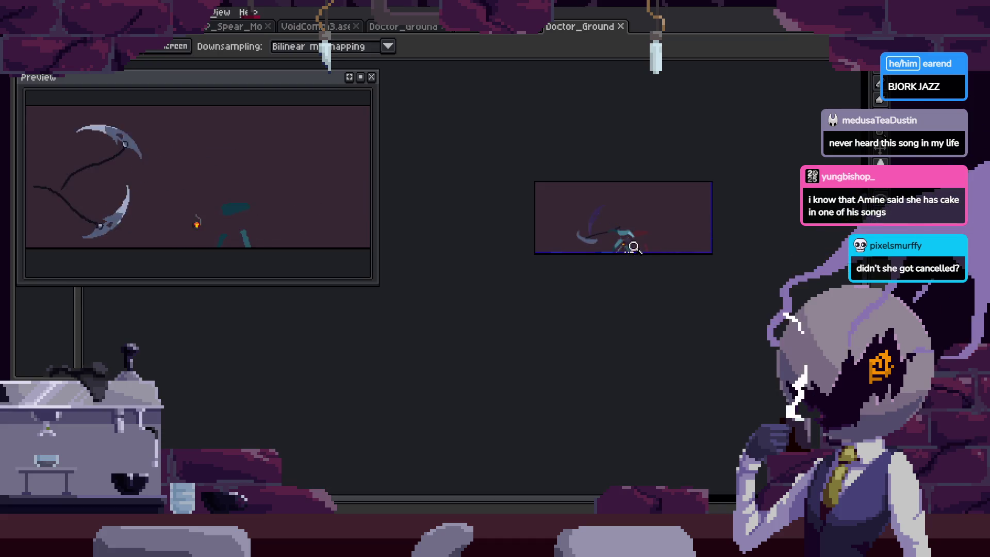
{"action": "scroll", "coordinate": [625, 221], "scroll_direction": "up", "scroll_amount": 4}
{"action": "scroll", "coordinate": [527, 279], "scroll_direction": "up", "scroll_amount": 1}
{"action": "scroll", "coordinate": [609, 239], "scroll_direction": "down", "scroll_amount": 2}
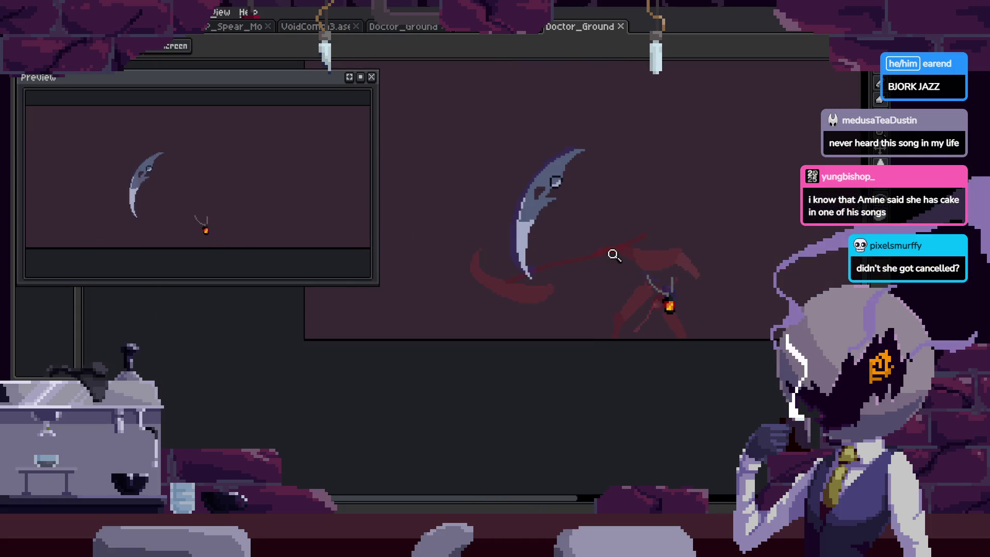
{"action": "key", "text": "Return"}
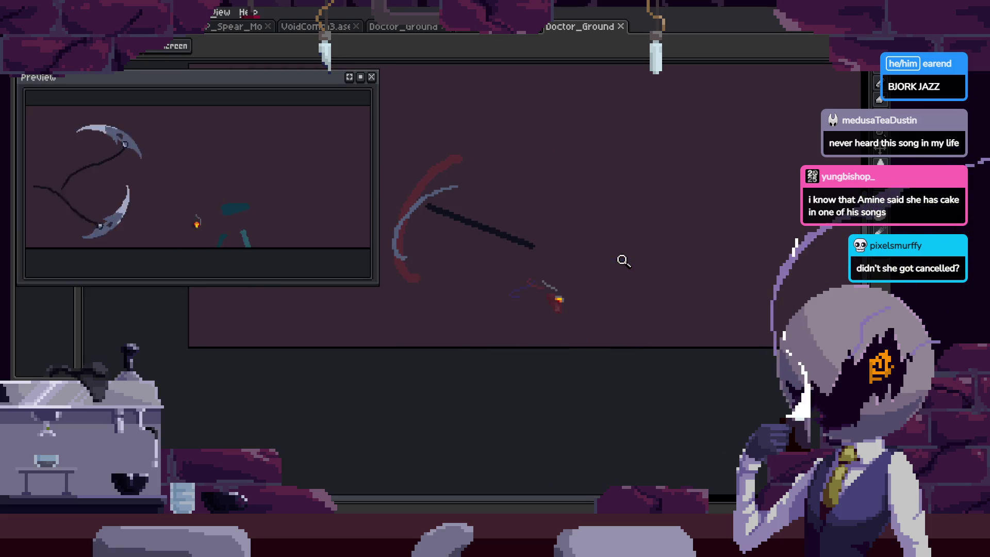
Undo the stray loop stroke, delete then restore the small grey stroke, and return to frame 15.
{"action": "key", "text": "b"}
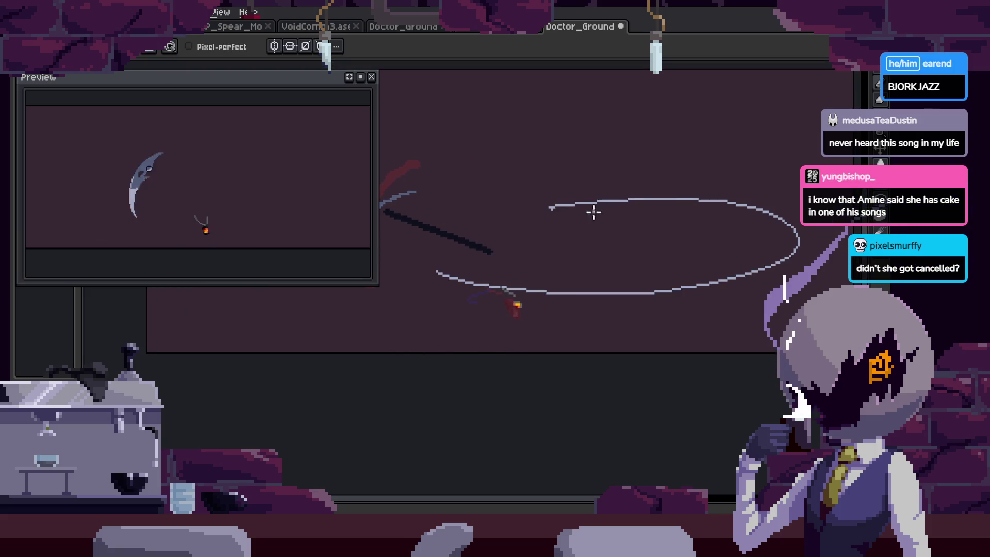
{"action": "key", "text": "ctrl+z"}
{"action": "key", "text": "Tab"}
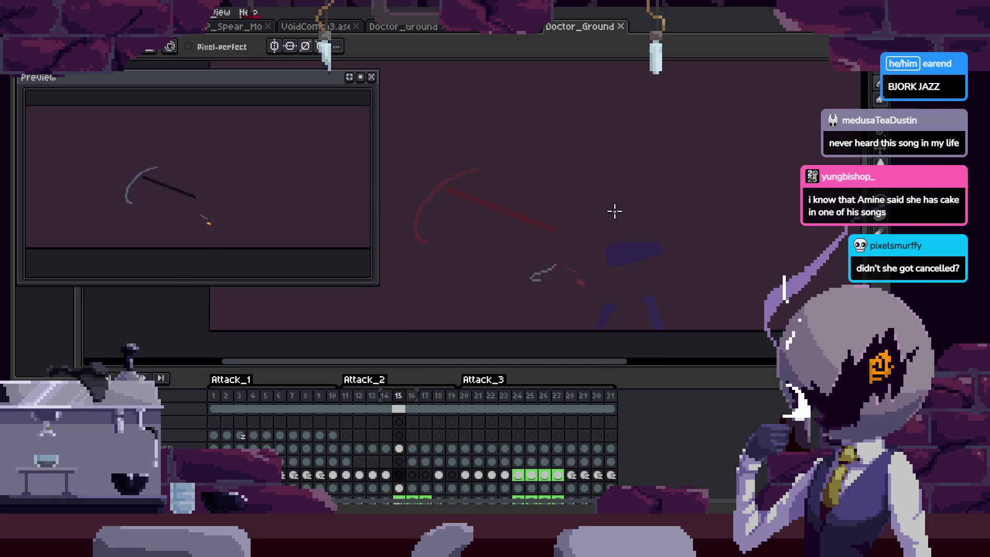
{"action": "scroll", "coordinate": [541, 216], "scroll_direction": "down", "scroll_amount": 1}
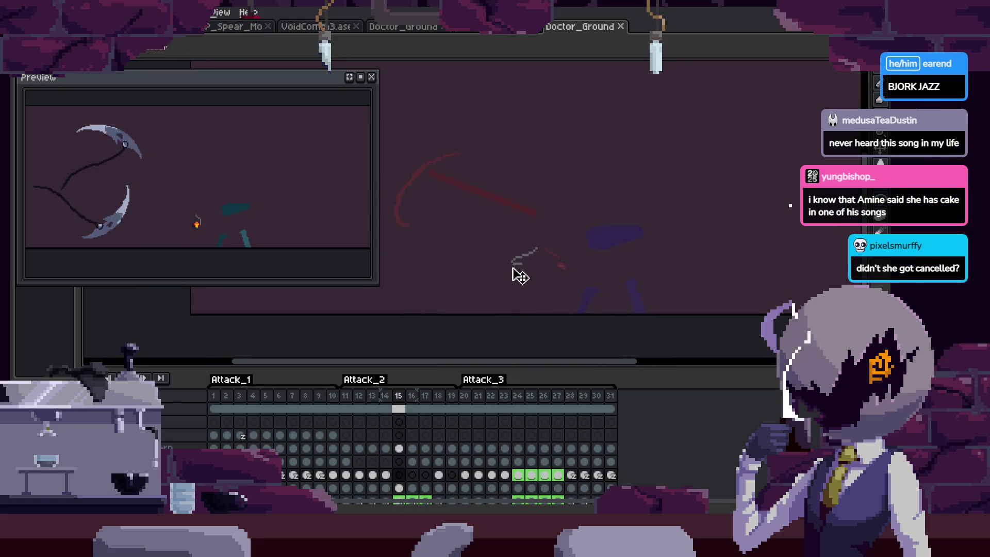
{"action": "scroll", "coordinate": [522, 265], "scroll_direction": "up", "scroll_amount": 2}
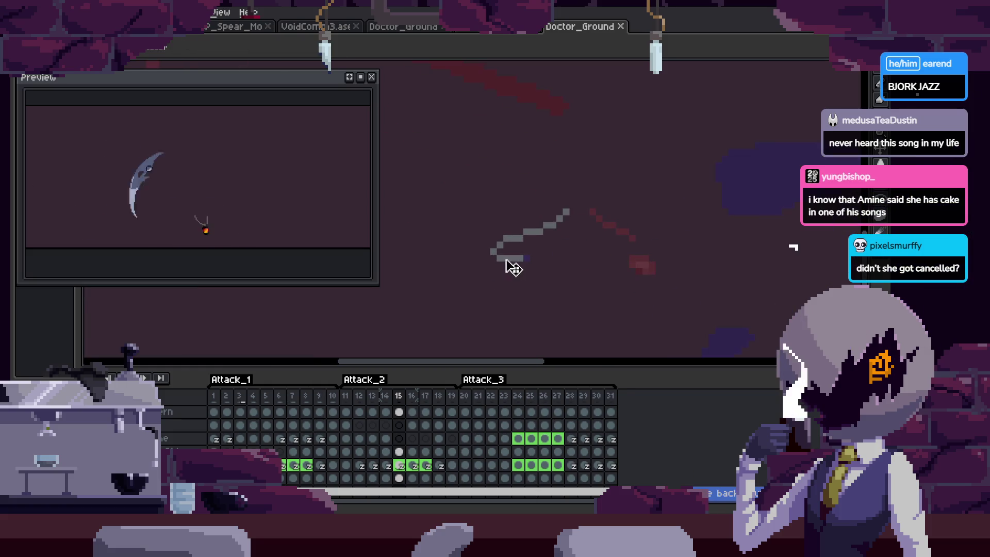
{"action": "left_click", "coordinate": [520, 267], "text": "ctrl"}
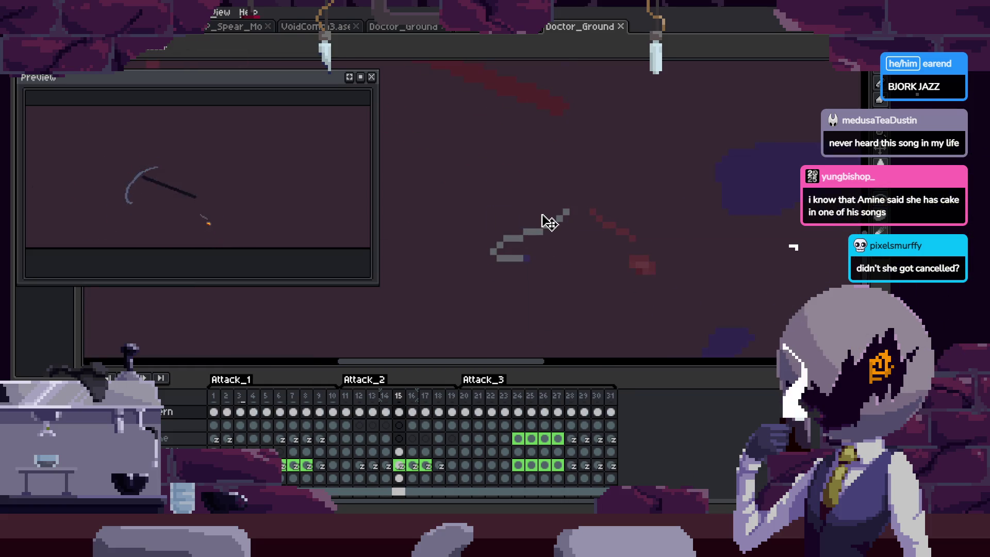
{"action": "key", "text": "Delete"}
{"action": "key", "text": "ctrl+z"}
{"action": "key", "text": "Return"}
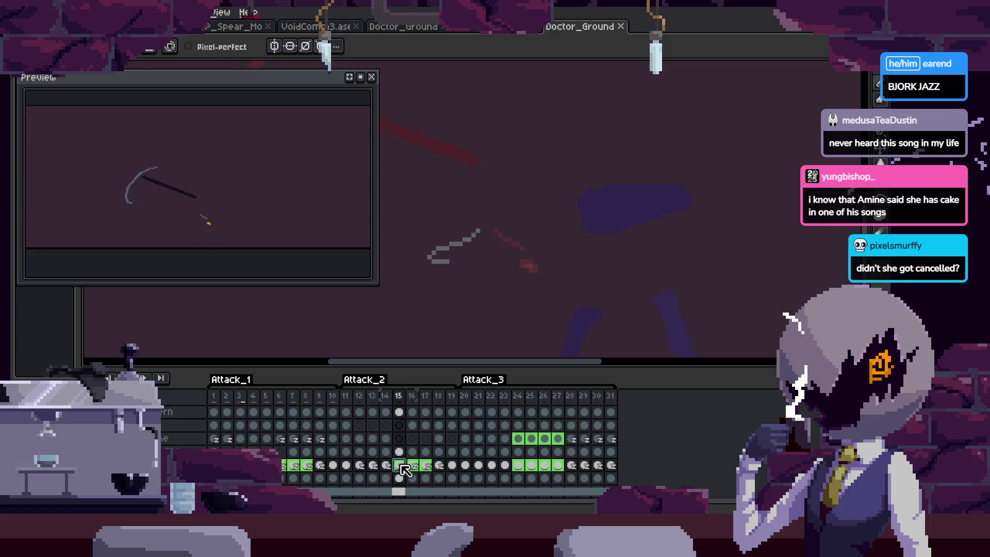
Adjust the zoom on frame 15 with the timeline hidden, ready to draw filled ellipses.
{"action": "key", "text": "Tab"}
{"action": "key", "text": "z"}
{"action": "scroll", "coordinate": [593, 257], "scroll_direction": "down", "scroll_amount": 2}
{"action": "key", "text": "Tab"}
{"action": "scroll", "coordinate": [592, 232], "scroll_direction": "up", "scroll_amount": 2}
{"action": "key", "text": "Tab"}
{"action": "key", "text": "b"}
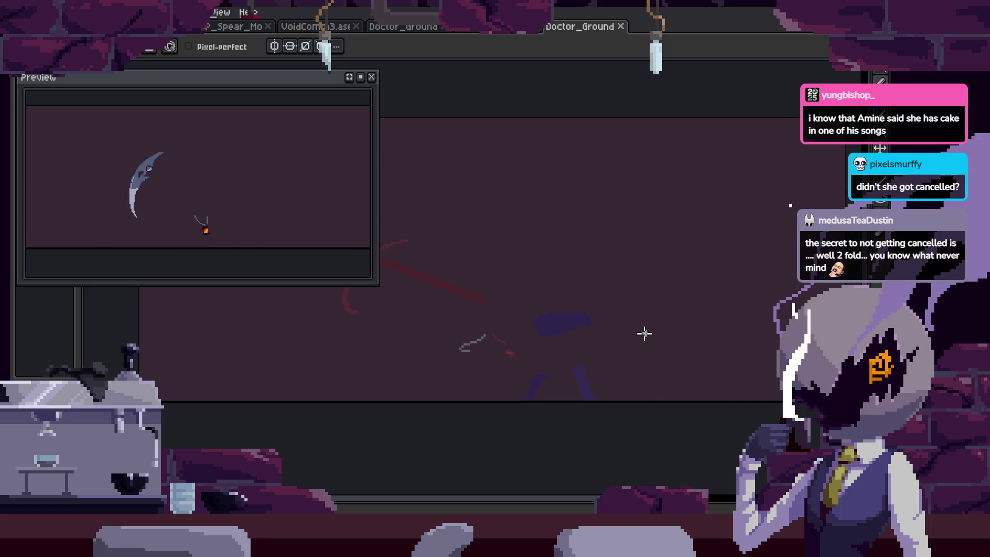
{"action": "key", "text": "Tab"}
{"action": "key", "text": "Tab"}
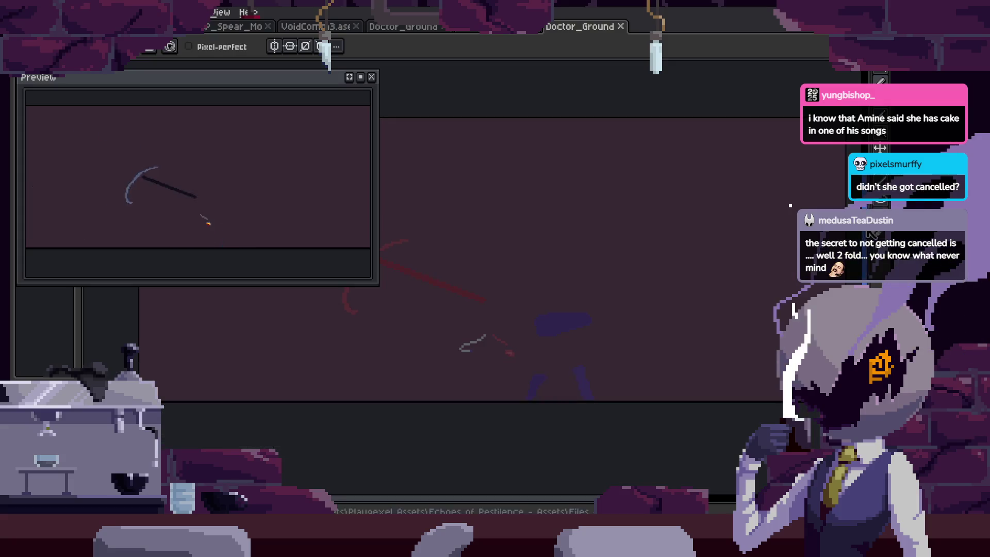
{"action": "left_click", "coordinate": [879, 216]}
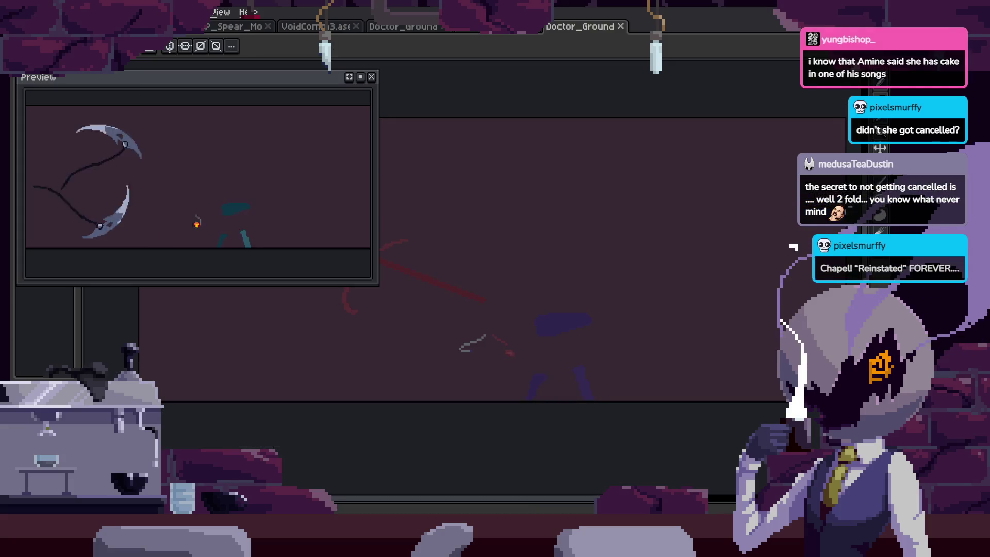
Draw broad, tilted, light filled ellipses across the swing path as a trail.
{"action": "left_click_drag", "start_coordinate": [632, 273], "coordinate": [605, 301]}
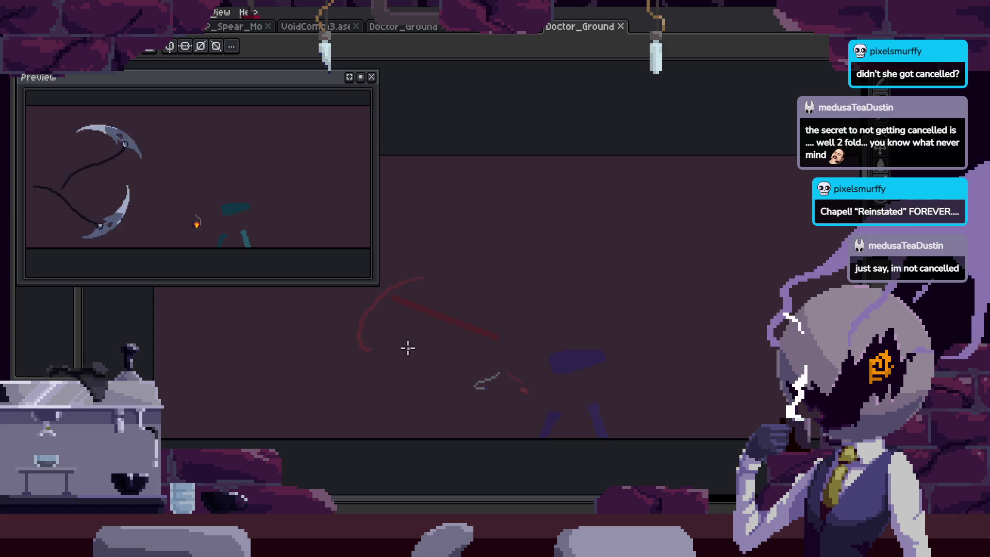
{"action": "mouse_move", "coordinate": [701, 406]}
{"action": "left_mouse_down"}
{"action": "mouse_move", "coordinate": [793, 216]}
{"action": "mouse_move", "coordinate": [791, 246]}
{"action": "left_mouse_up"}
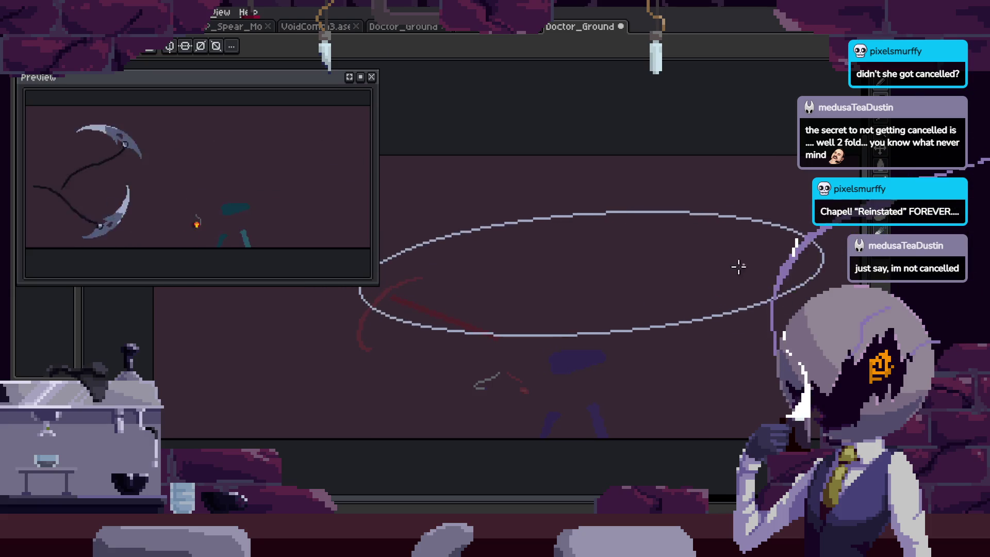
{"action": "left_click_drag", "start_coordinate": [676, 258], "coordinate": [657, 318]}
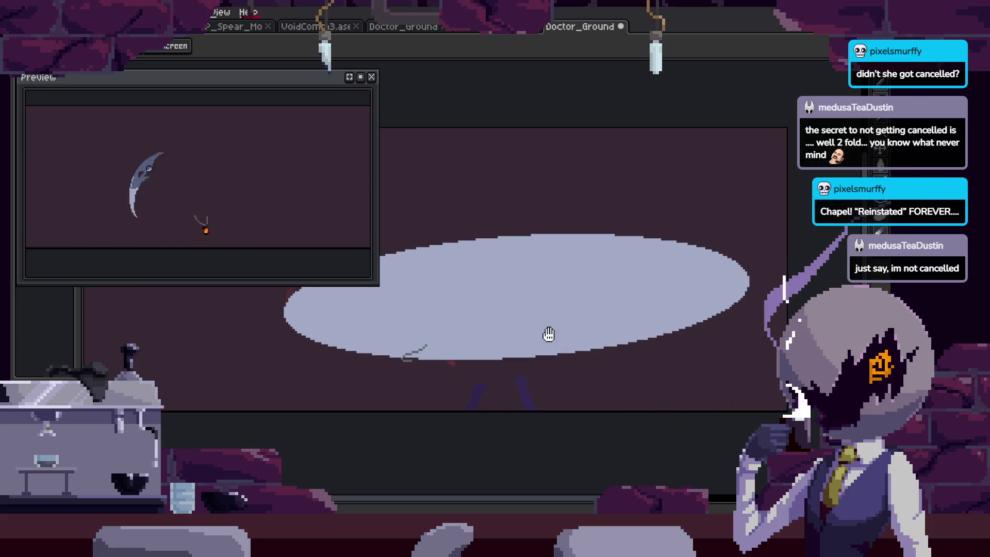
{"action": "scroll", "coordinate": [548, 334], "scroll_direction": "down", "scroll_amount": 2}
Step through the attack frames to the ellipse frame and play the swing.
{"action": "key", "text": "Tab"}
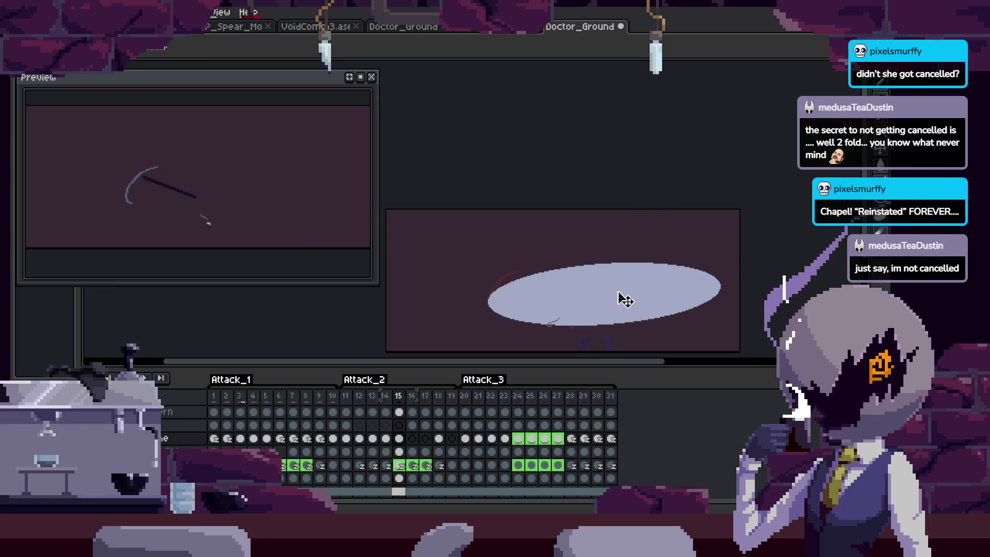
{"action": "key", "text": "Left"}
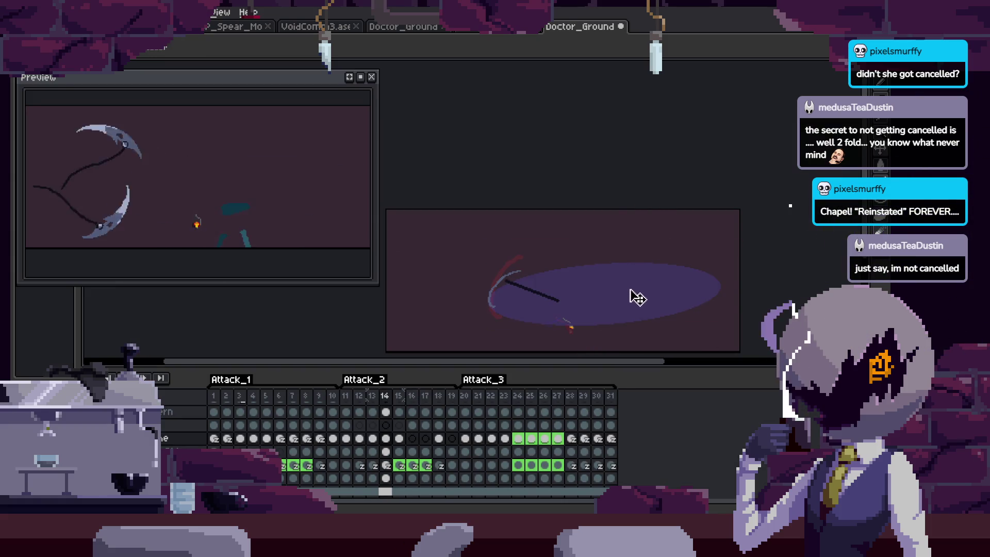
{"action": "key", "text": "Tab"}
{"action": "scroll", "coordinate": [641, 294], "scroll_direction": "up", "scroll_amount": 2}
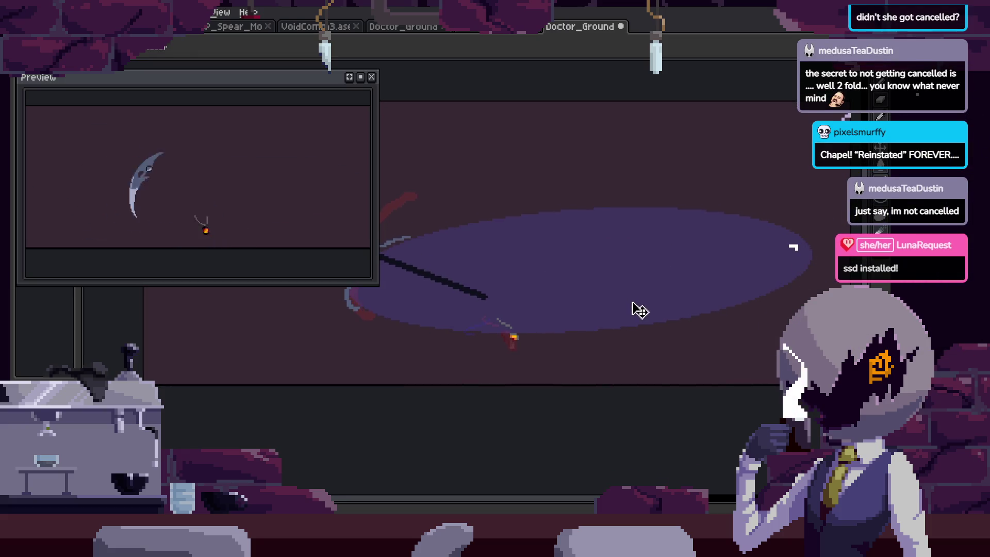
{"action": "key", "text": "Right"}
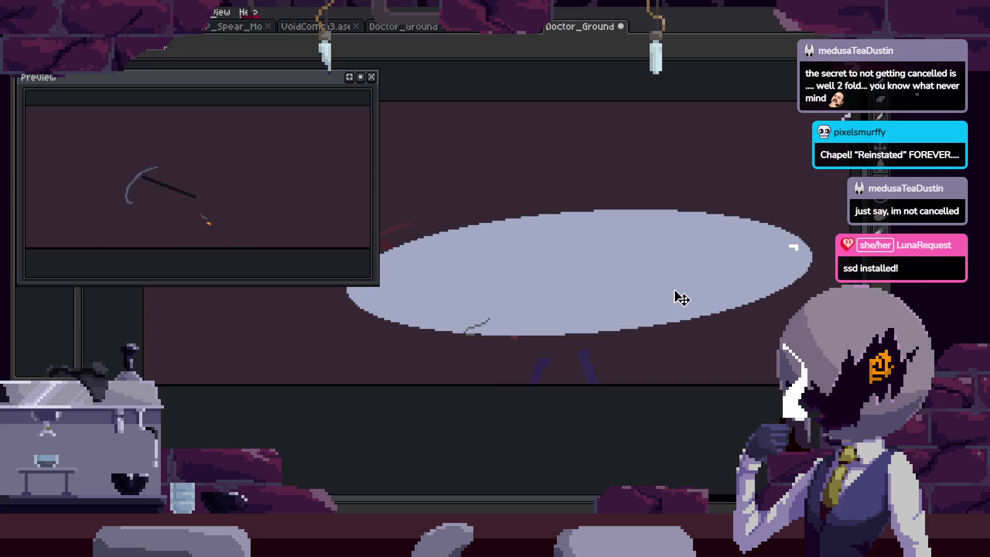
{"action": "left_click_drag", "start_coordinate": [688, 307], "coordinate": [697, 340]}
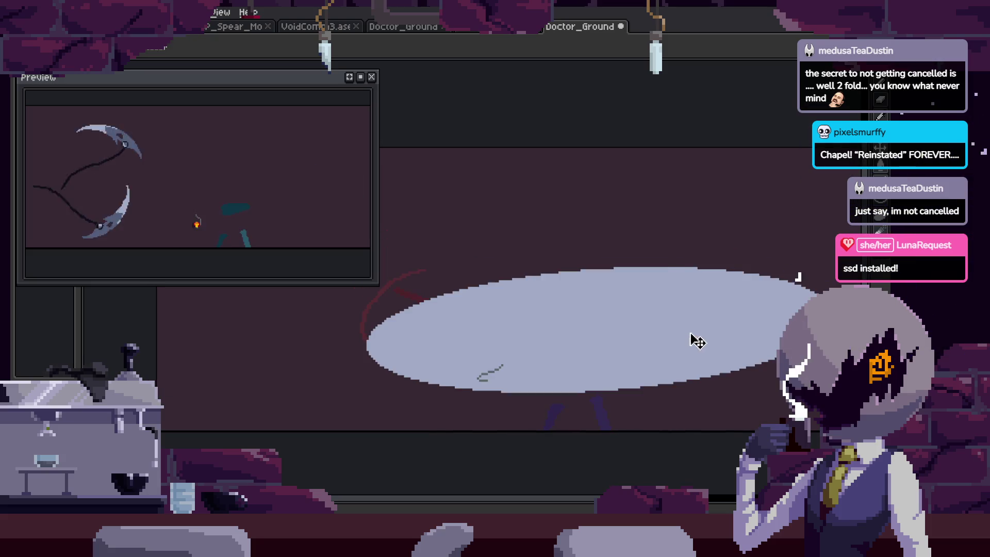
{"action": "key", "text": "Right"}
{"action": "key", "text": "Right"}
{"action": "key", "text": "Right"}
{"action": "key", "text": "Right"}
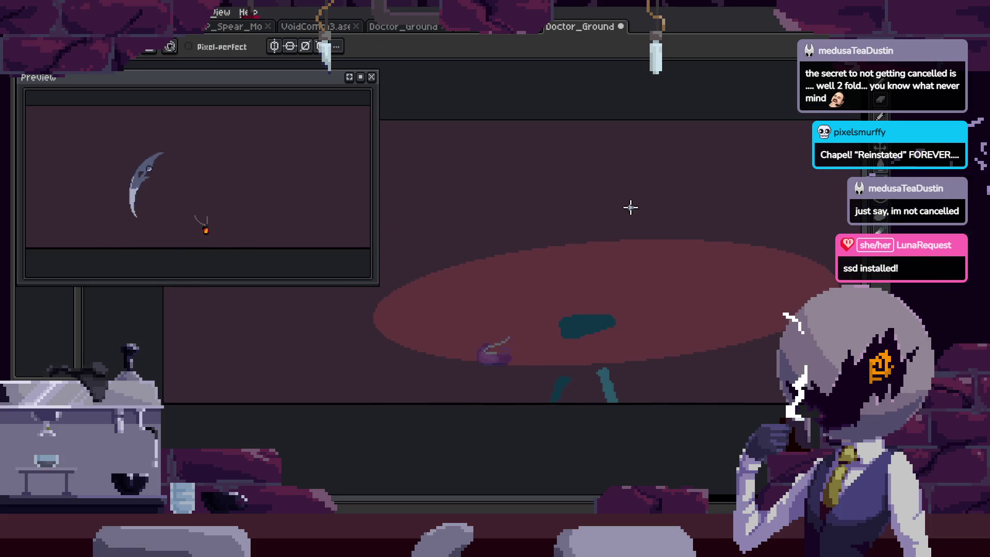
{"action": "left_click_drag", "start_coordinate": [597, 260], "coordinate": [621, 274]}
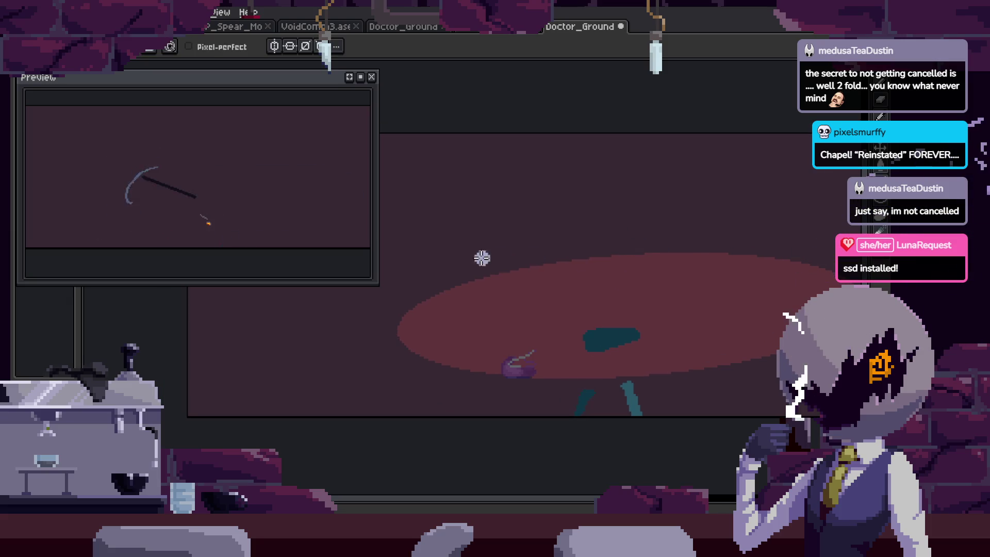
{"action": "key", "text": "Right"}
{"action": "key", "text": "Return"}
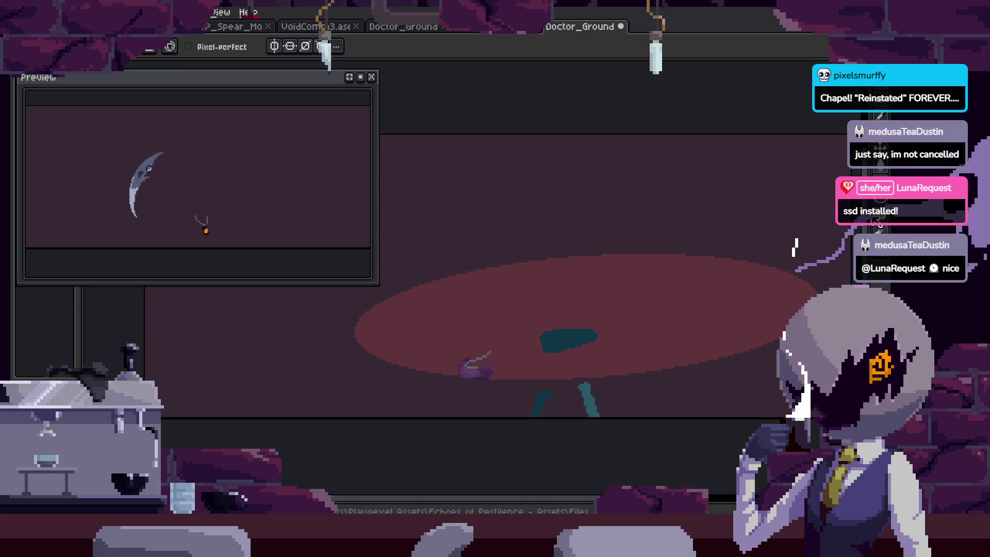
Cycle through ellipse, magic wand, move and pencil tools while checking frames on the timeline.
{"action": "key", "text": "m"}
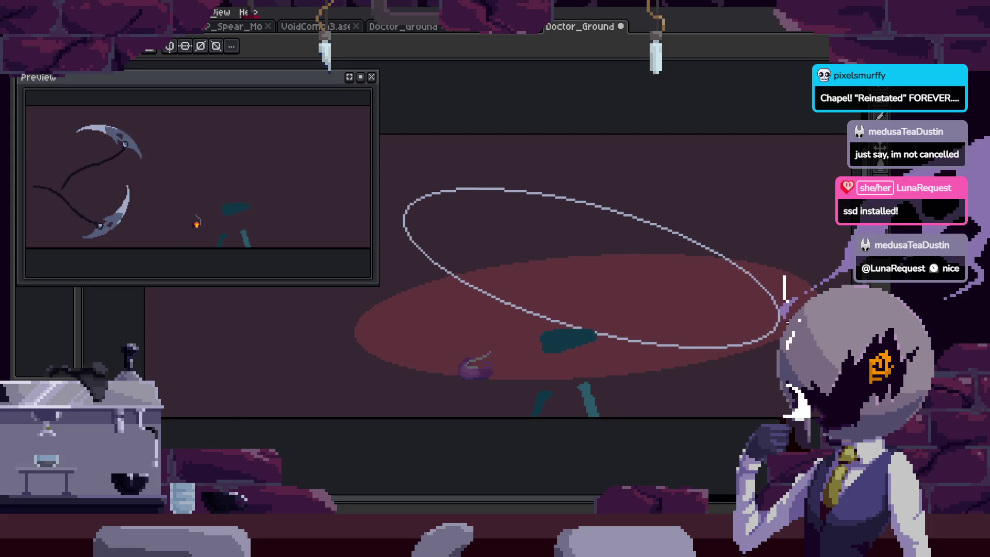
{"action": "key", "text": "w"}
{"action": "key", "text": "v"}
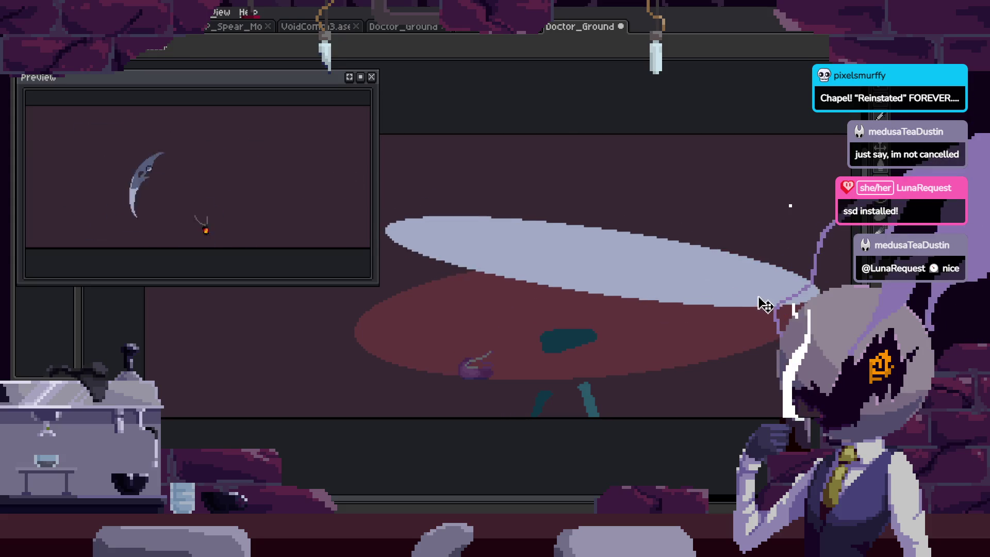
{"action": "key", "text": "Tab"}
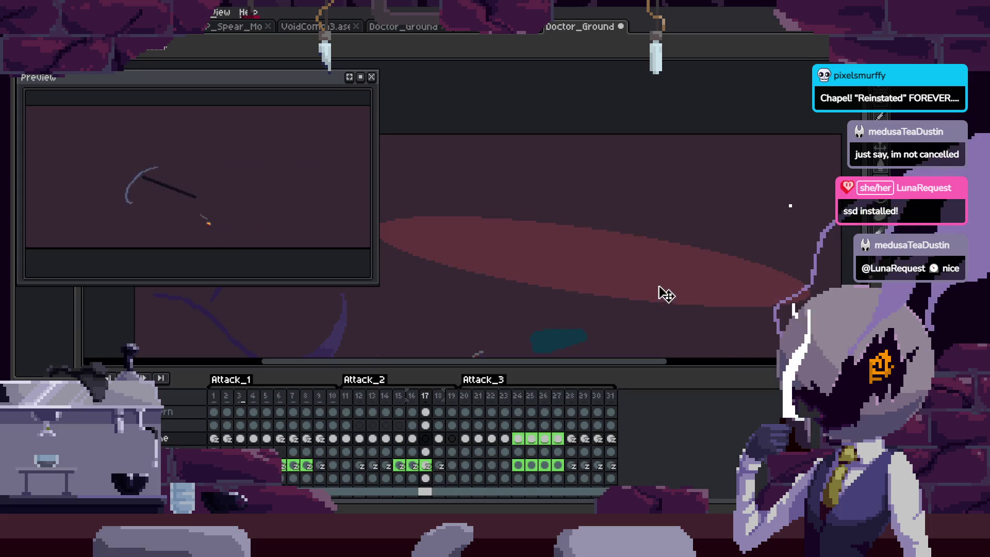
{"action": "key", "text": "Tab"}
{"action": "key", "text": "h"}
{"action": "key", "text": "b"}
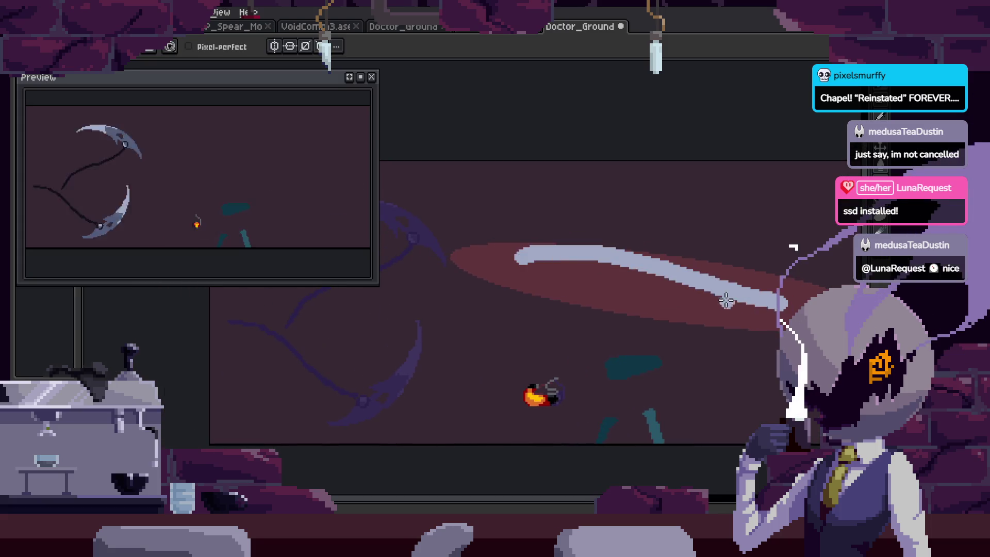
{"action": "key", "text": "Tab"}
{"action": "key", "text": "Tab"}
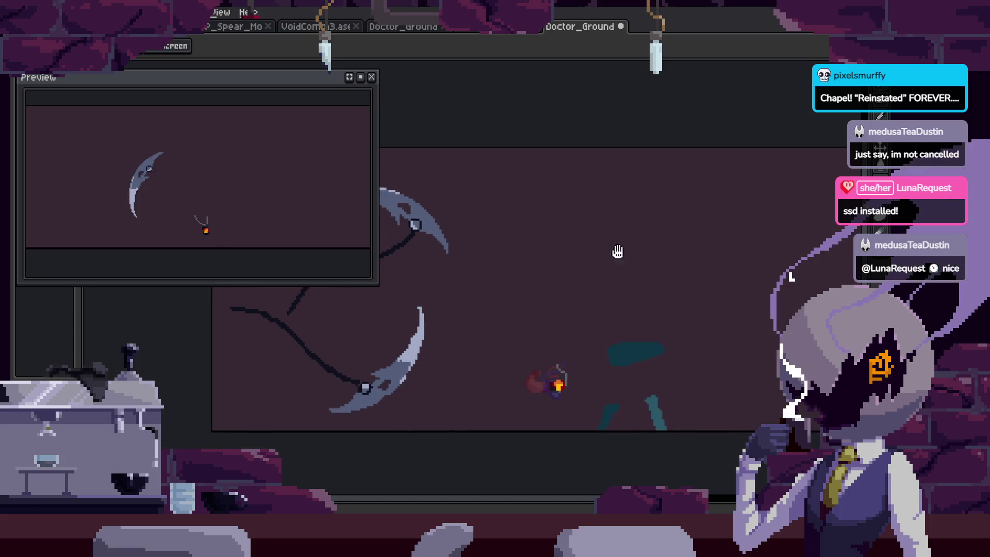
{"action": "key", "text": "v"}
{"action": "key", "text": "b"}
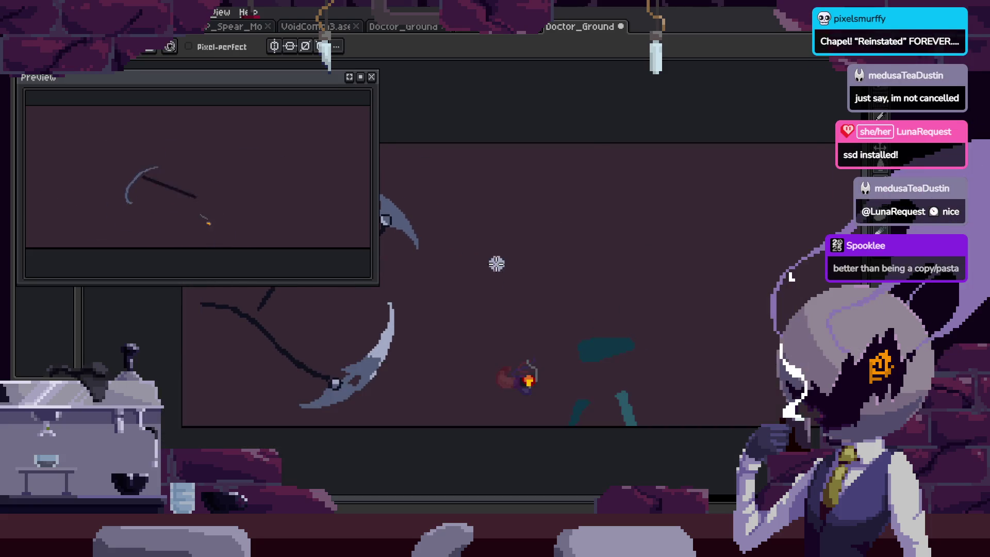
{"action": "key", "text": "Right"}
Clear the selection and lasso around the upper scythe and its chain.
{"action": "key", "text": "ctrl+d"}
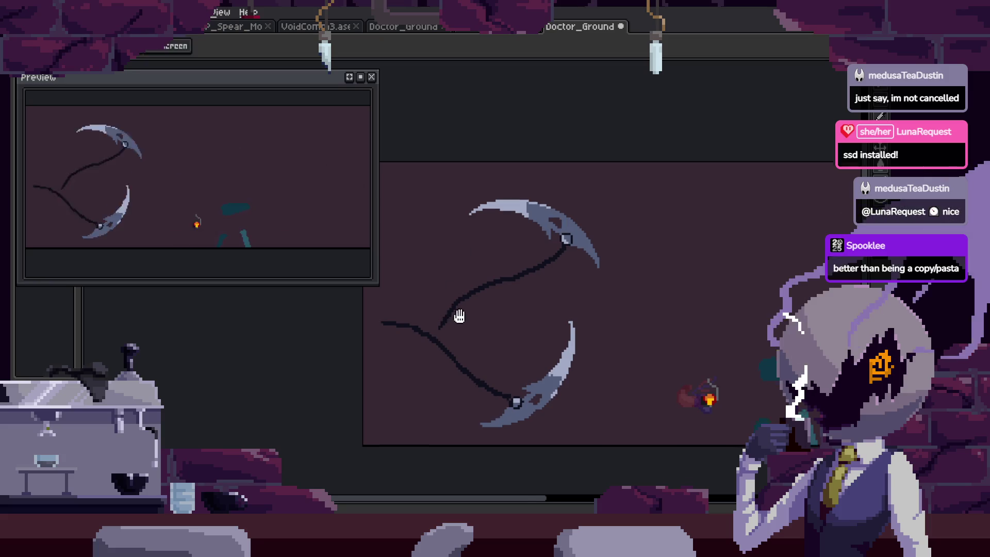
{"action": "key", "text": "q"}
{"action": "left_click_drag", "start_coordinate": [459, 261], "coordinate": [549, 146]}
Move the selected upper scythe up and to the right, commit, and deselect.
{"action": "left_click", "coordinate": [628, 185]}
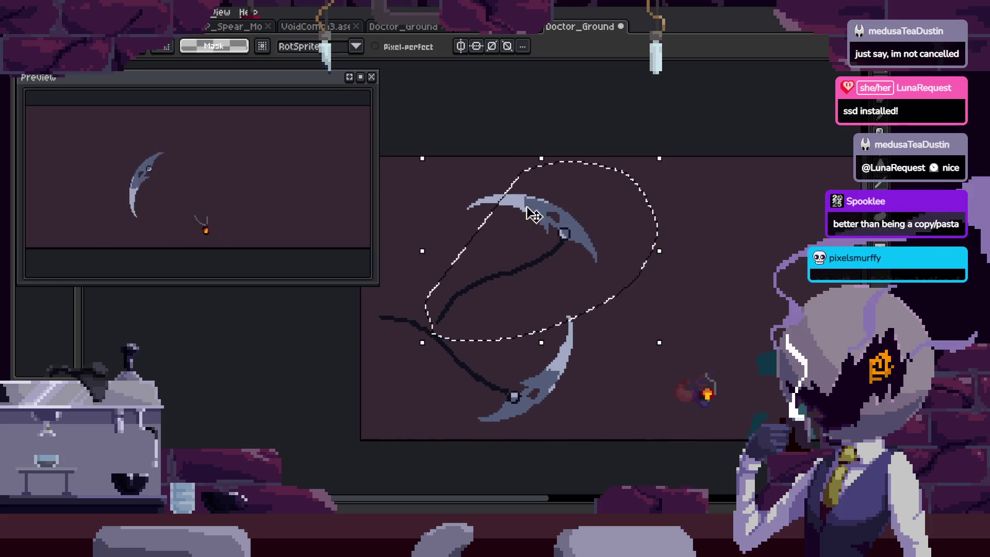
{"action": "scroll", "coordinate": [562, 211], "scroll_direction": "right", "scroll_amount": 3}
{"action": "left_click_drag", "start_coordinate": [494, 238], "coordinate": [676, 243]}
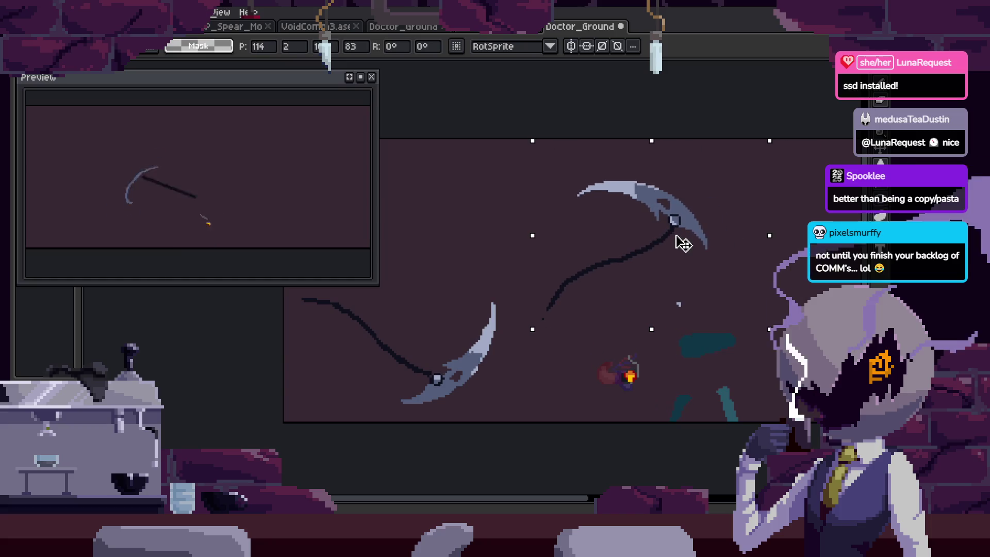
{"action": "key", "text": "Return"}
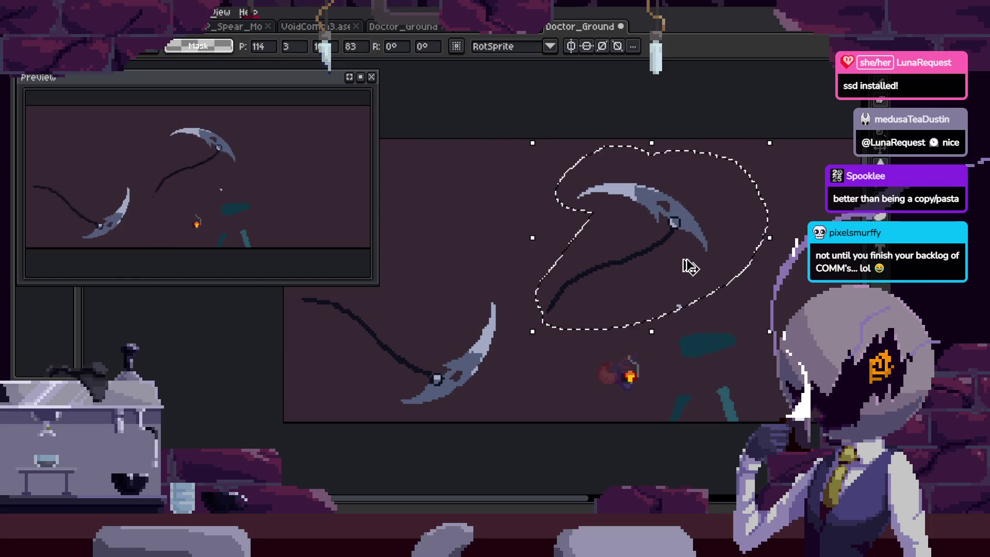
{"action": "key", "text": "ctrl+d"}
{"action": "scroll", "coordinate": [570, 274], "scroll_direction": "up", "scroll_amount": 1}
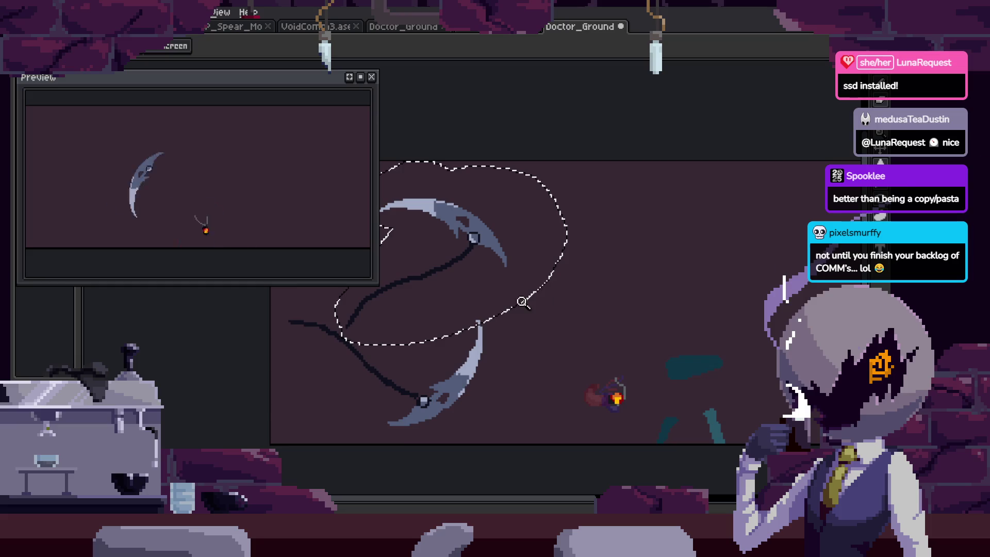
{"action": "key", "text": "ctrl+d"}
{"action": "scroll", "coordinate": [417, 329], "scroll_direction": "up", "scroll_amount": 2}
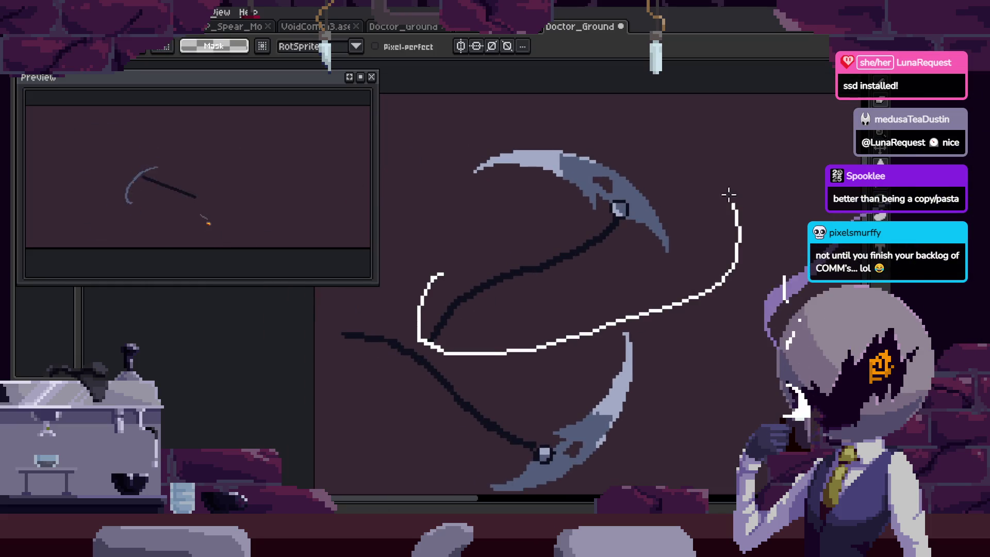
Re-lasso the upper scythe, nudge it into position, and save the file.
{"action": "left_click_drag", "start_coordinate": [729, 195], "coordinate": [479, 170]}
{"action": "left_click_drag", "start_coordinate": [486, 237], "coordinate": [548, 259]}
{"action": "scroll", "coordinate": [553, 261], "scroll_direction": "down", "scroll_amount": 2}
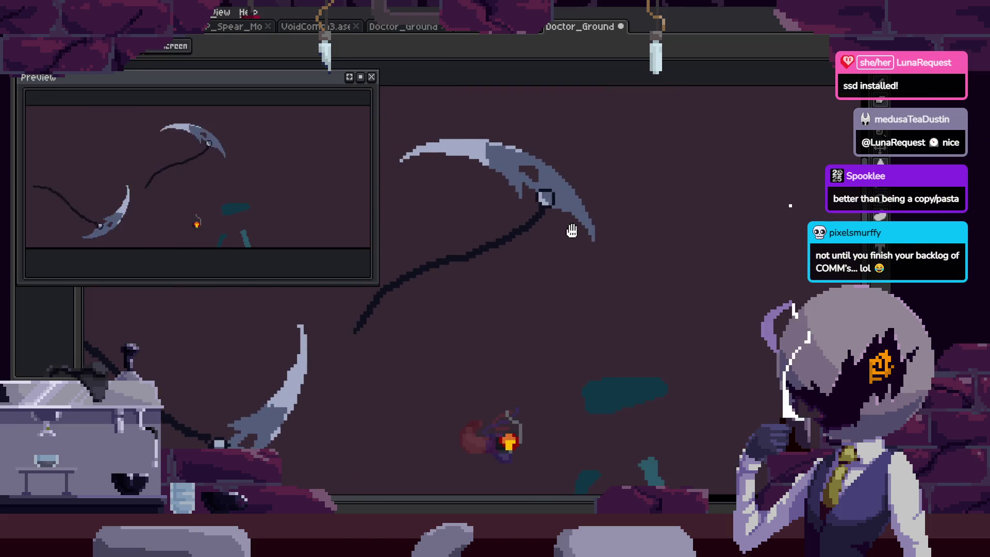
{"action": "scroll", "coordinate": [561, 268], "scroll_direction": "down", "scroll_amount": 1}
{"action": "key", "text": "ctrl+s"}
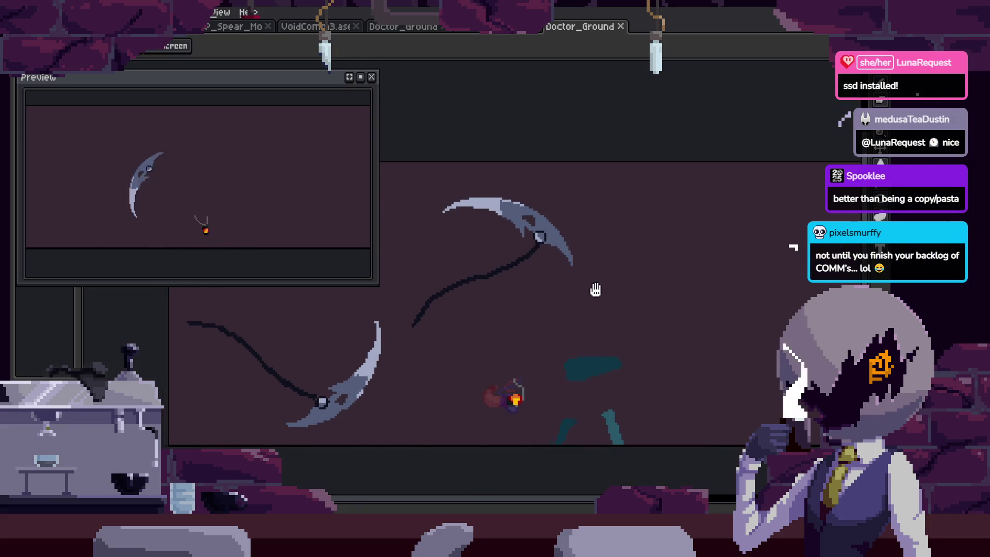
Frame both scythes and lasso around the upper scythe and its chain again.
{"action": "left_click_drag", "start_coordinate": [596, 290], "coordinate": [564, 304]}
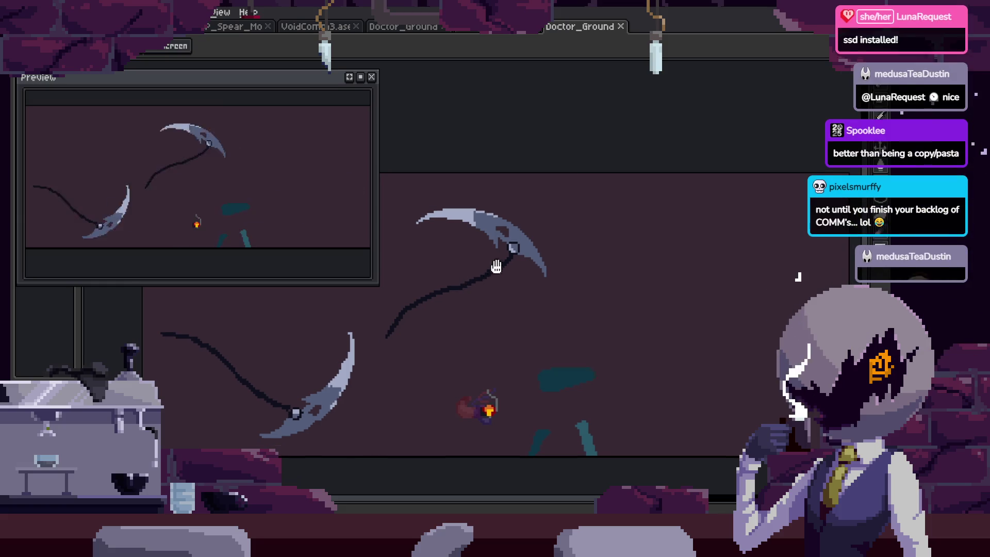
{"action": "left_click_drag", "start_coordinate": [543, 320], "coordinate": [642, 287]}
{"action": "key", "text": "q"}
{"action": "left_click_drag", "start_coordinate": [463, 320], "coordinate": [656, 149]}
{"action": "mouse_move", "coordinate": [695, 369]}
{"action": "left_mouse_down"}
{"action": "mouse_move", "coordinate": [654, 384]}
{"action": "mouse_move", "coordinate": [622, 205]}
{"action": "left_mouse_up"}
Apply the rotation to the upper scythe, deselect, and zoom in close on the blade.
{"action": "key", "text": "Return"}
{"action": "key", "text": "ctrl+d"}
{"action": "key", "text": "z"}
{"action": "left_click", "coordinate": [542, 206]}
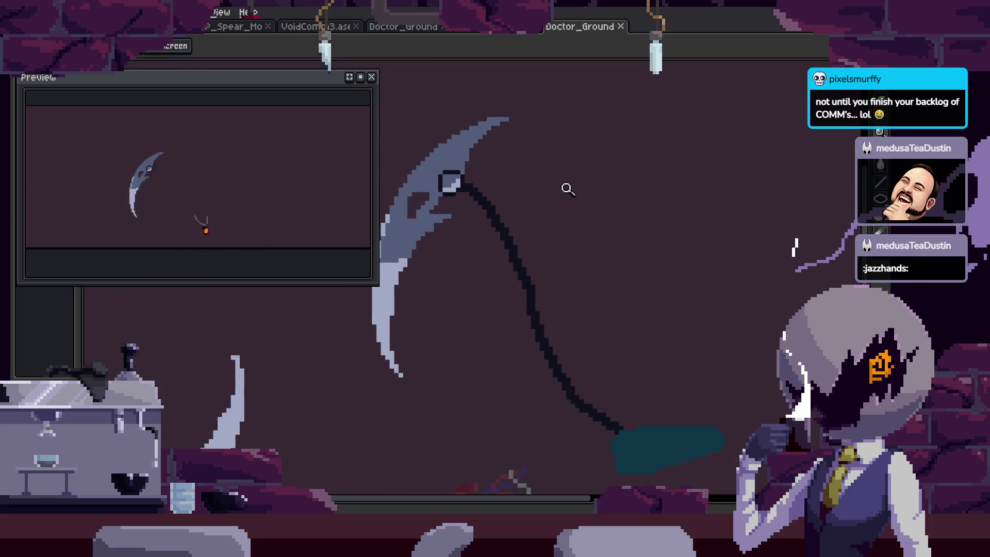
{"action": "key", "text": "minus"}
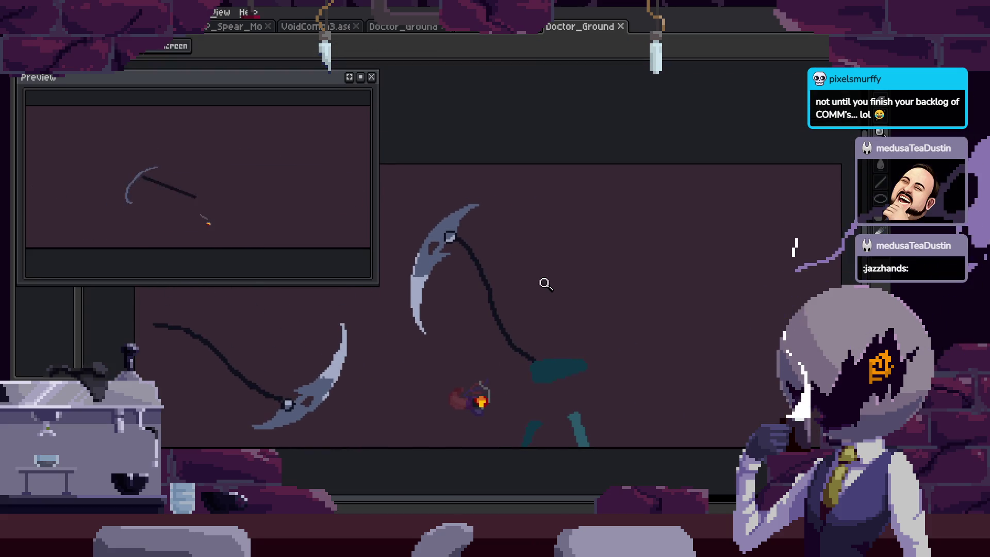
{"action": "left_click", "coordinate": [490, 287]}
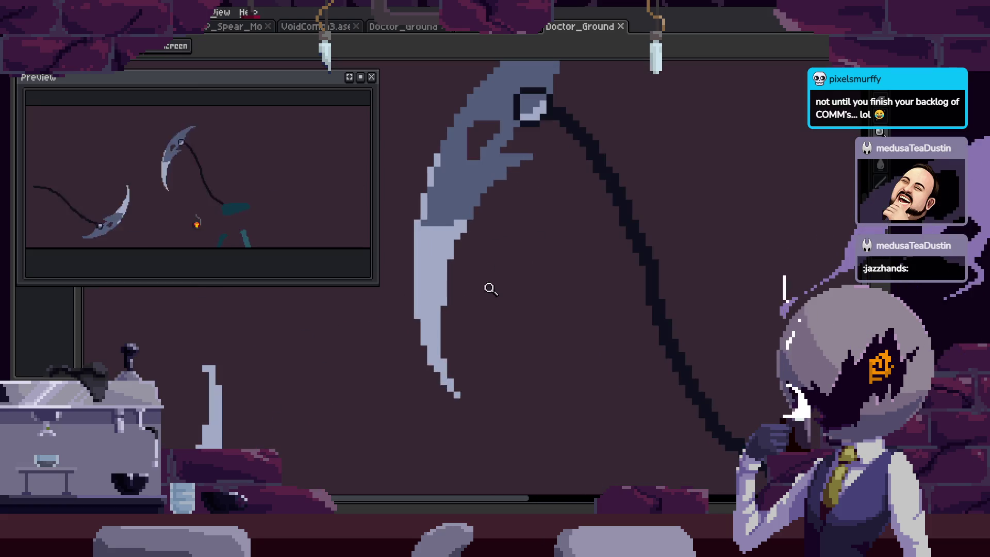
{"action": "left_click", "coordinate": [510, 278]}
{"action": "left_click", "coordinate": [536, 292]}
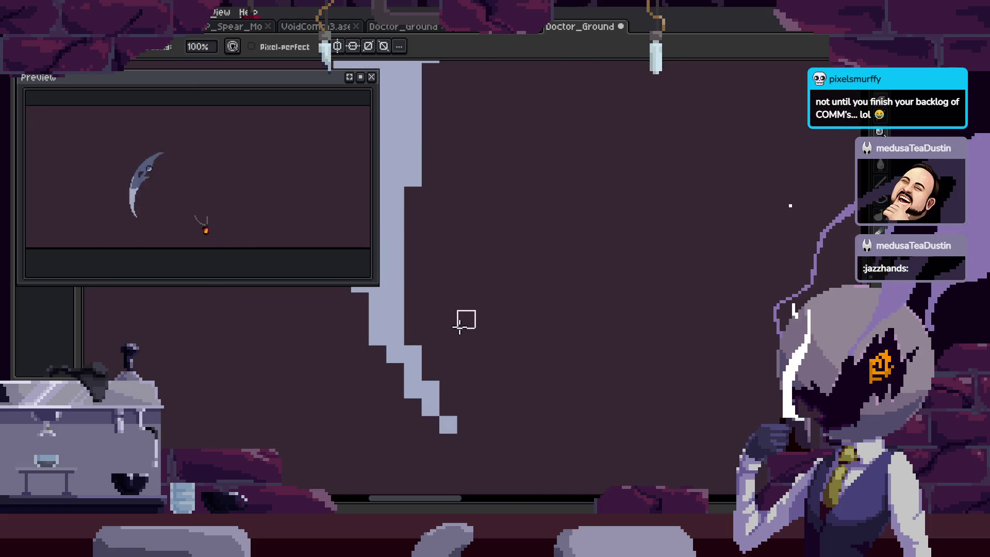
Zoom back out and play the full attack animation.
{"action": "key", "text": "b"}
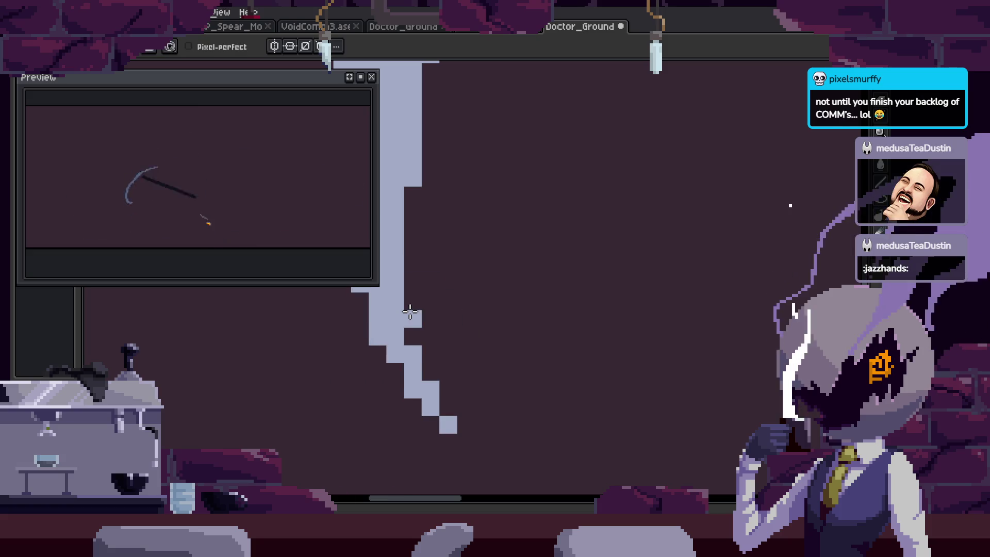
{"action": "key", "text": "z"}
{"action": "scroll", "coordinate": [471, 281], "scroll_direction": "down", "scroll_amount": 5}
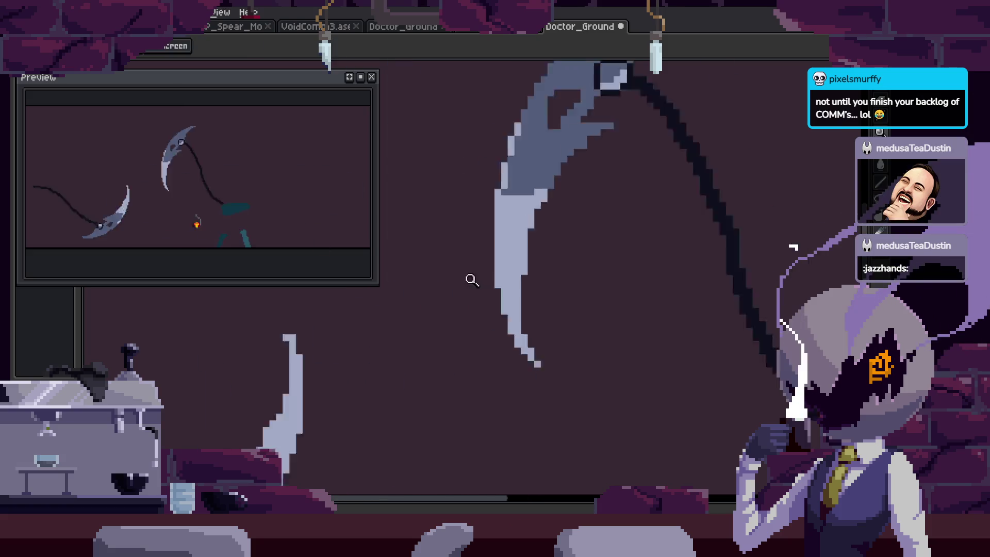
{"action": "key", "text": "Return"}
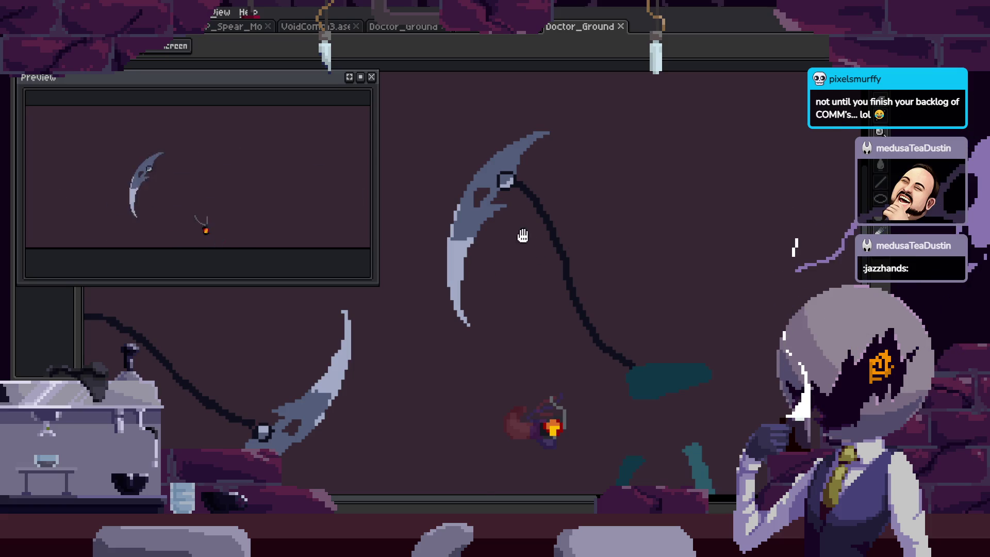
Stop playback and check the timeline while adjusting the zoom.
{"action": "scroll", "coordinate": [524, 280], "scroll_direction": "up", "scroll_amount": 5}
{"action": "key", "text": "b"}
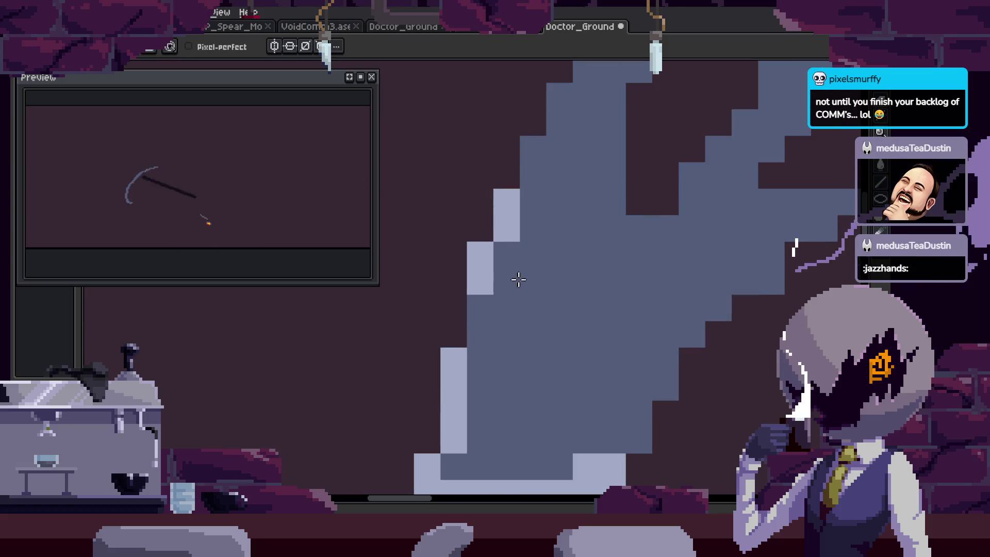
{"action": "scroll", "coordinate": [468, 351], "scroll_direction": "down", "scroll_amount": 4}
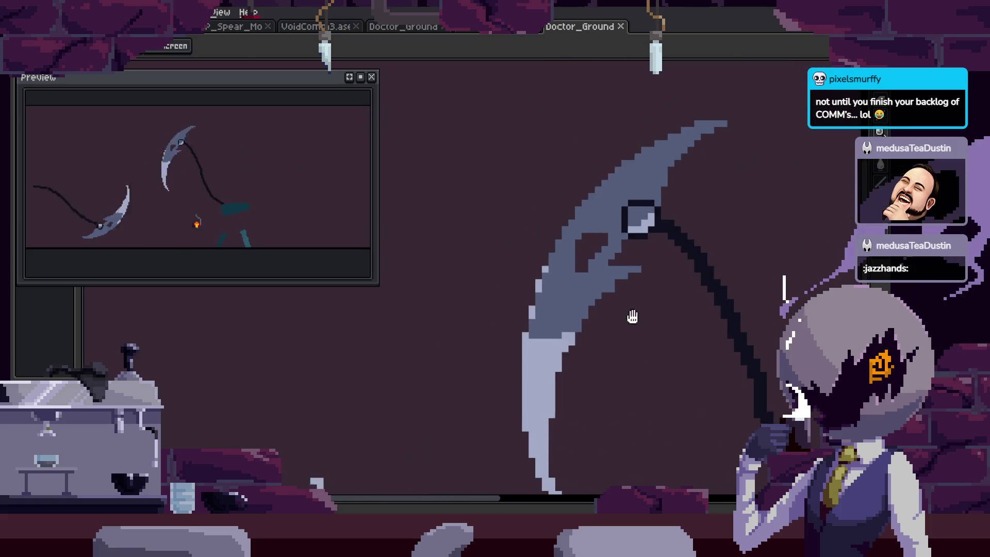
{"action": "scroll", "coordinate": [606, 309], "scroll_direction": "down", "scroll_amount": 2}
{"action": "scroll", "coordinate": [601, 238], "scroll_direction": "up", "scroll_amount": 2}
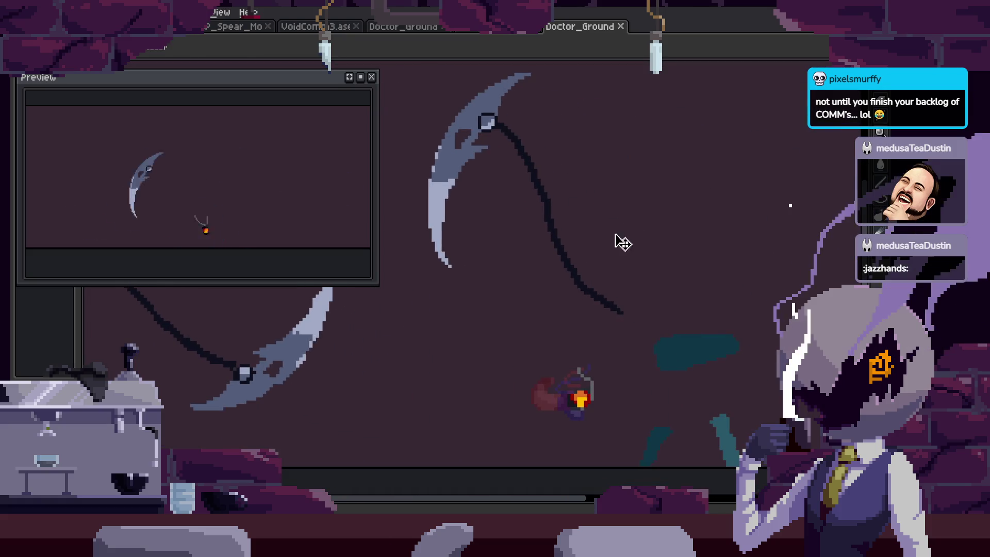
{"action": "key", "text": "Tab"}
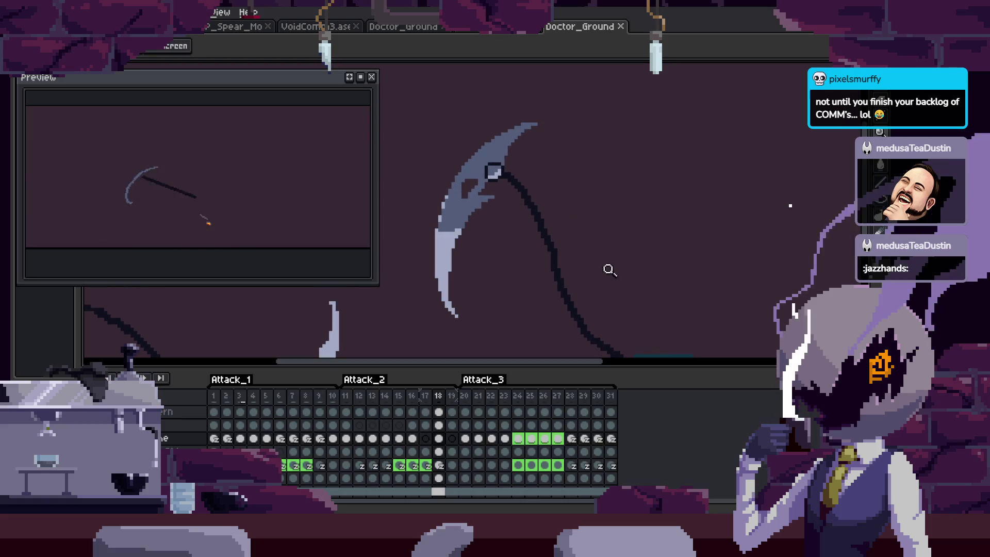
{"action": "key", "text": "Tab"}
Step to the two-scythe frame and lasso around the upper scythe's chain.
{"action": "scroll", "coordinate": [642, 264], "scroll_direction": "right", "scroll_amount": 2}
{"action": "key", "text": "Tab"}
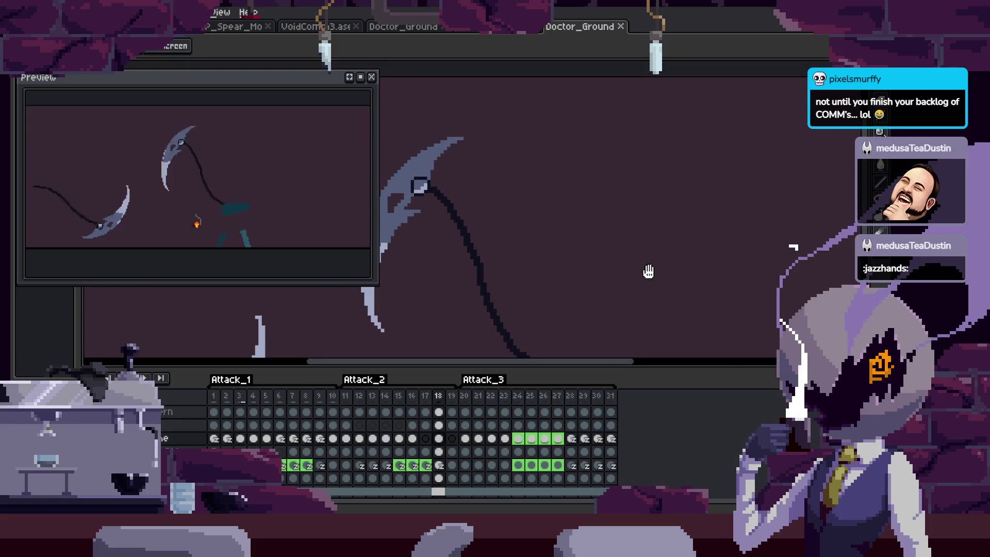
{"action": "scroll", "coordinate": [645, 274], "scroll_direction": "up", "scroll_amount": 1}
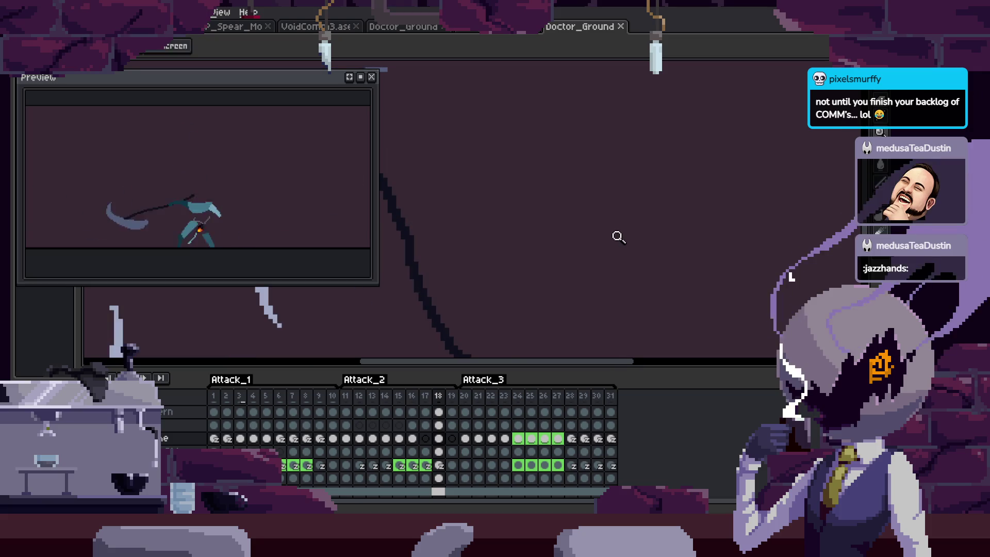
{"action": "key", "text": "Tab"}
{"action": "key", "text": "Right"}
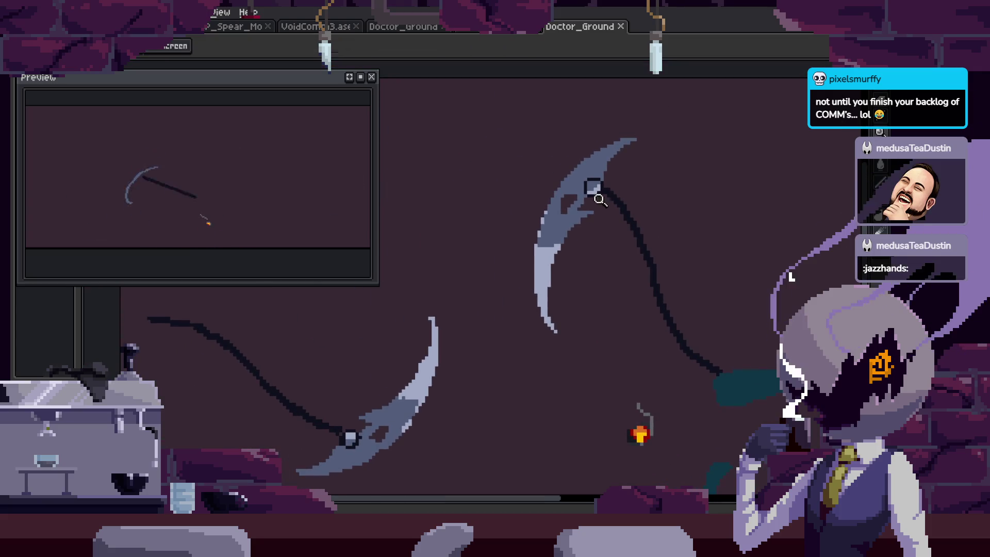
{"action": "key", "text": "q"}
{"action": "left_click_drag", "start_coordinate": [595, 188], "coordinate": [593, 204]}
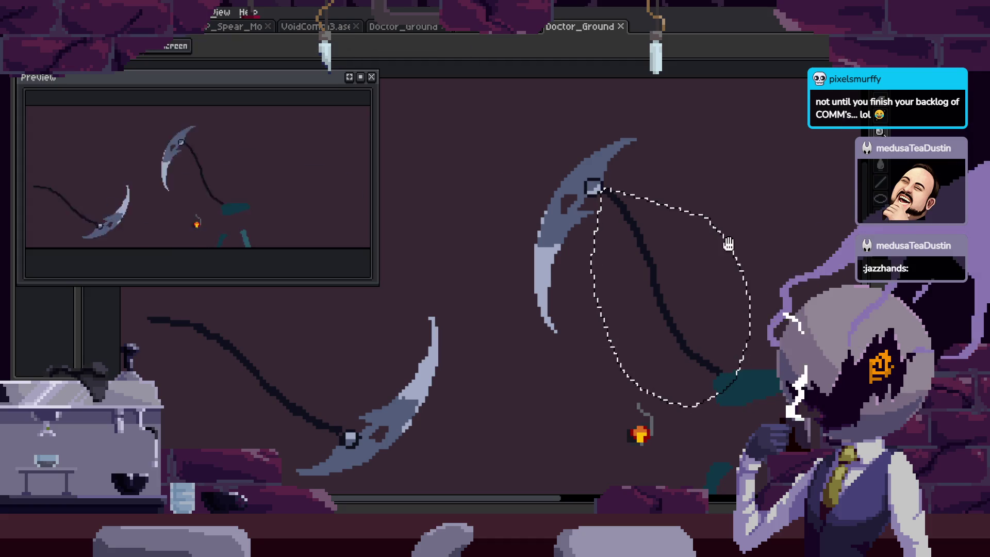
Rotate the lassoed upper-scythe chain so it swings up and to the right, then deselect.
{"action": "scroll", "coordinate": [654, 282], "scroll_direction": "right", "scroll_amount": 3}
{"action": "key", "text": "v"}
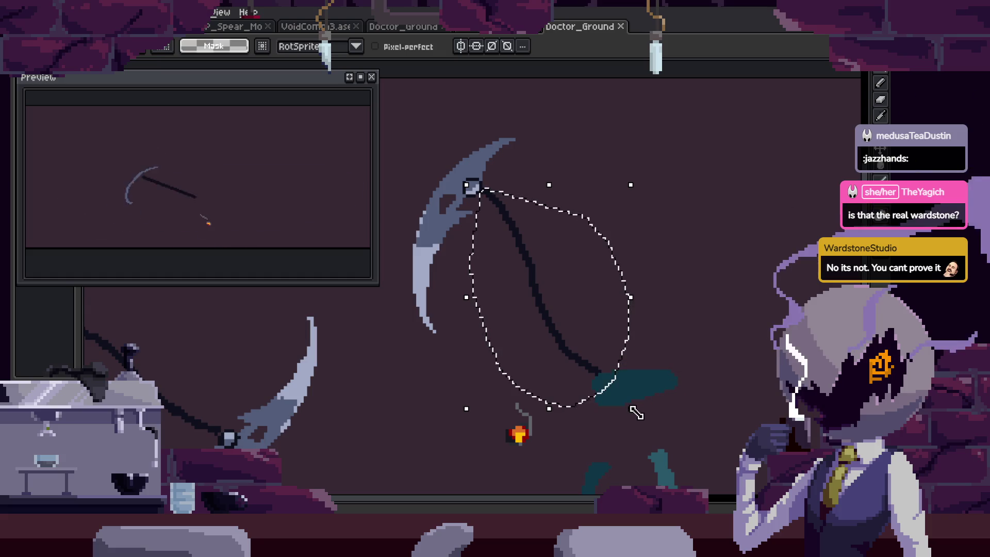
{"action": "left_click", "coordinate": [648, 423]}
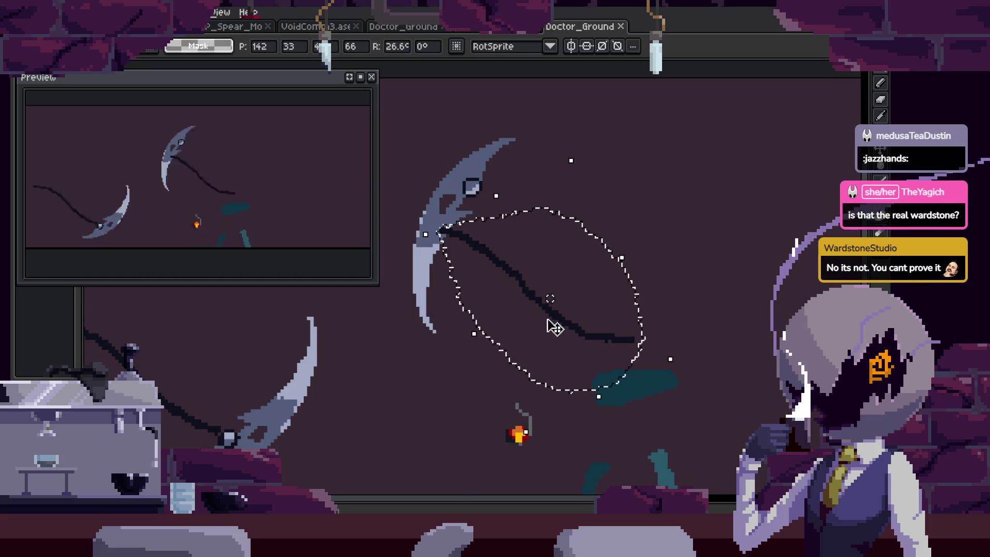
{"action": "left_click_drag", "start_coordinate": [554, 327], "coordinate": [635, 289]}
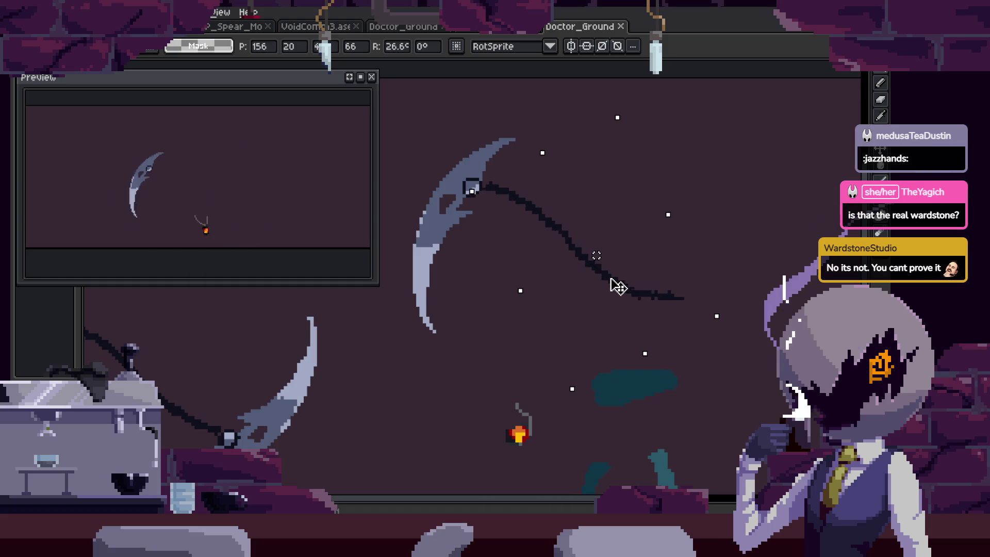
{"action": "key", "text": "Return"}
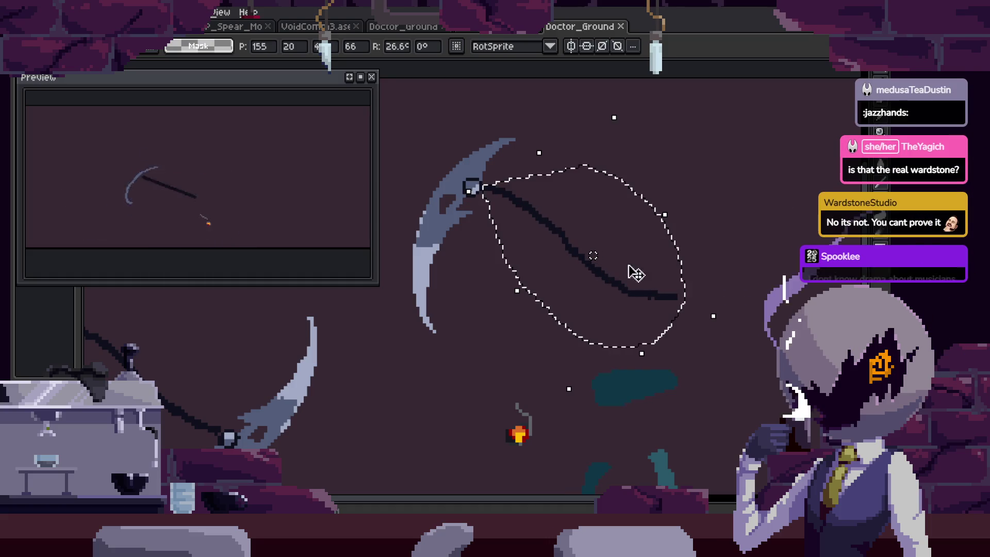
{"action": "key", "text": "ctrl+d"}
Zoom in close on the rotated chain and redraw its pixels with the Pencil.
{"action": "key", "text": "z"}
{"action": "left_click", "coordinate": [593, 197]}
{"action": "left_click", "coordinate": [596, 226]}
{"action": "left_click", "coordinate": [595, 225]}
{"action": "key", "text": "b"}
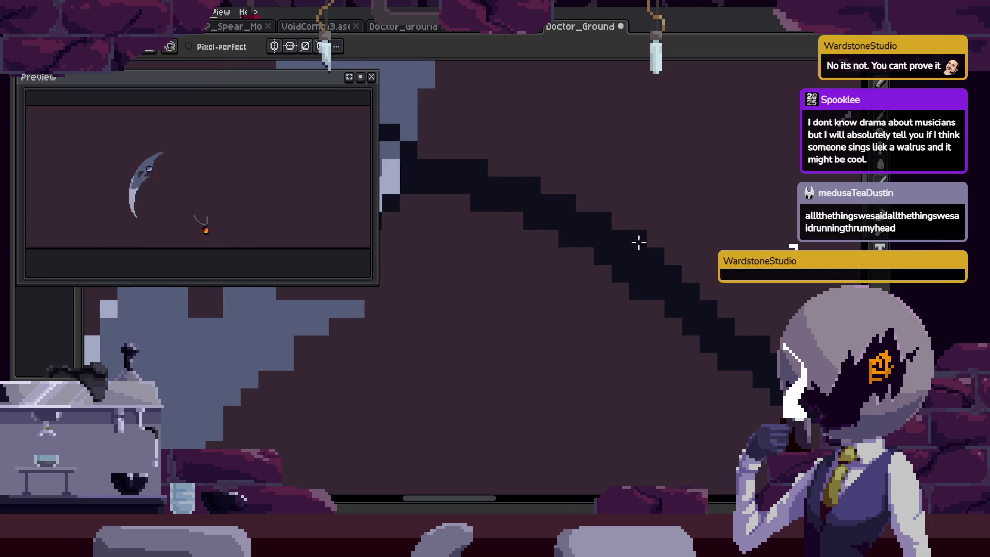
{"action": "left_click_drag", "start_coordinate": [686, 267], "coordinate": [579, 281]}
{"action": "scroll", "coordinate": [608, 292], "scroll_direction": "up", "scroll_amount": 3}
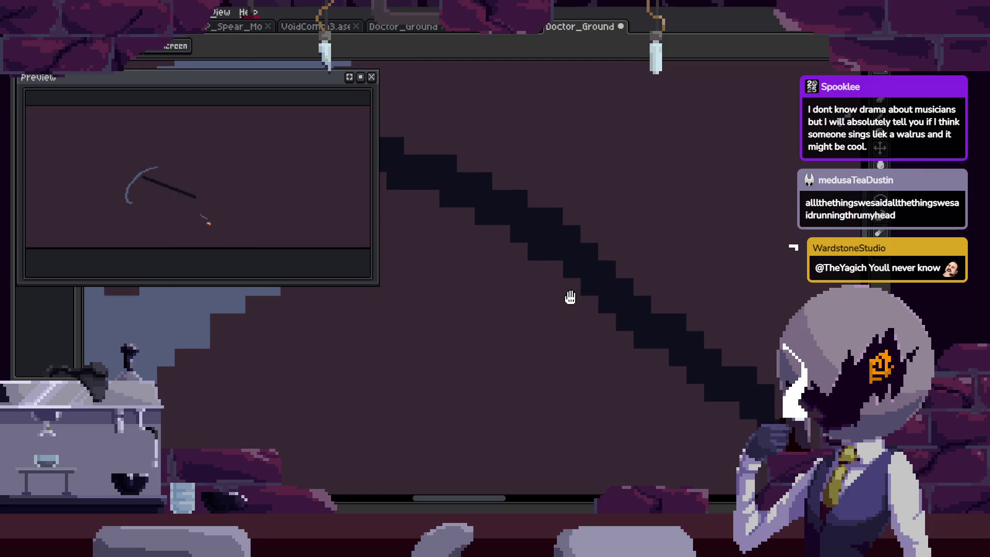
{"action": "scroll", "coordinate": [639, 265], "scroll_direction": "down", "scroll_amount": 2}
{"action": "scroll", "coordinate": [670, 261], "scroll_direction": "up", "scroll_amount": 2}
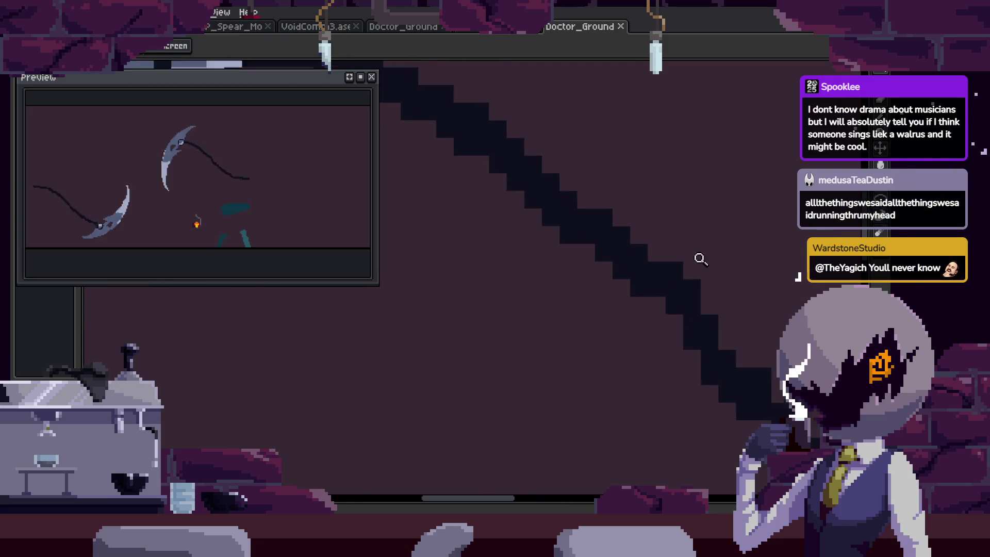
{"action": "scroll", "coordinate": [572, 258], "scroll_direction": "up", "scroll_amount": 1}
Erase the chain's stair-stepped stray pixels, resampling its dark colour for fills.
{"action": "key", "text": "e"}
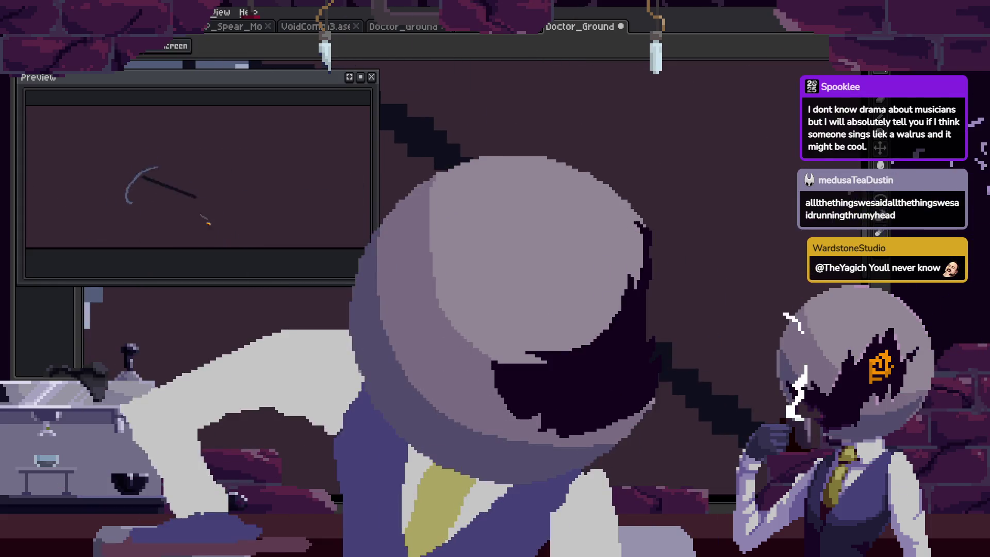
{"action": "key", "text": "i"}
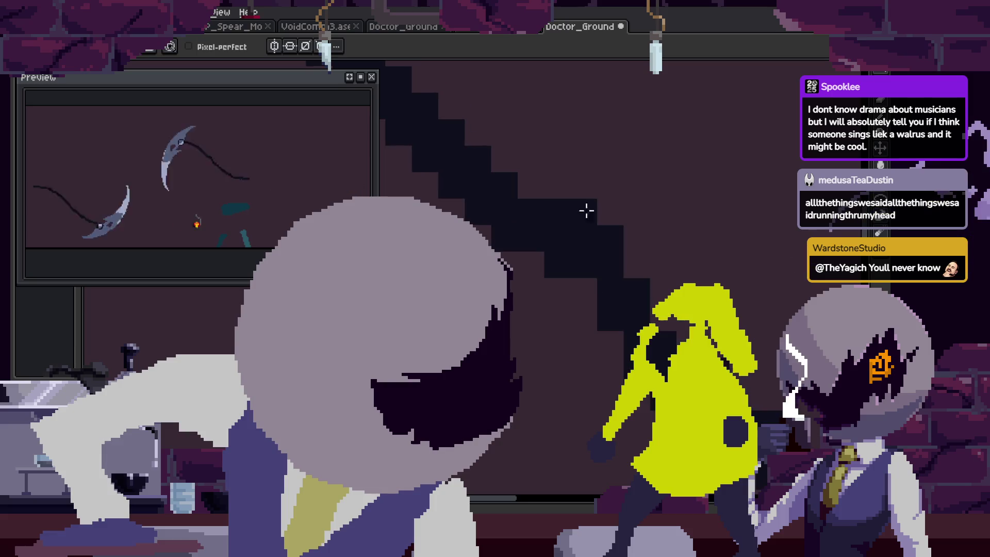
{"action": "key", "text": "e"}
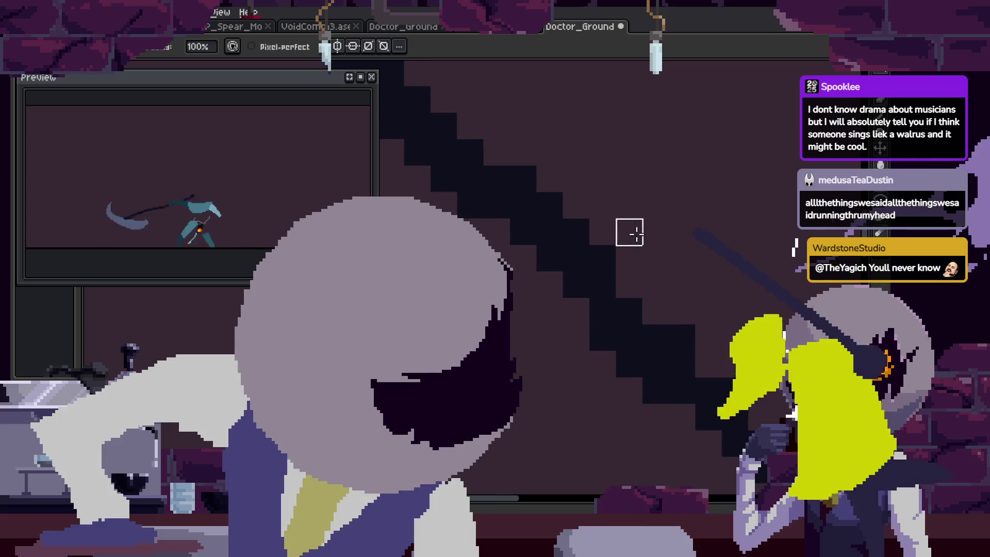
{"action": "key", "text": "z"}
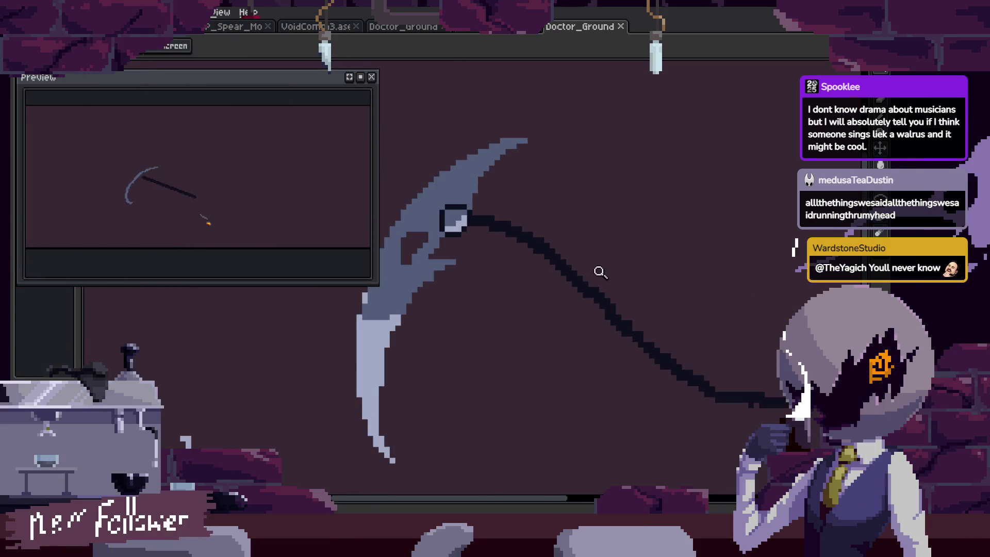
{"action": "key", "text": "e"}
{"action": "key", "text": "z"}
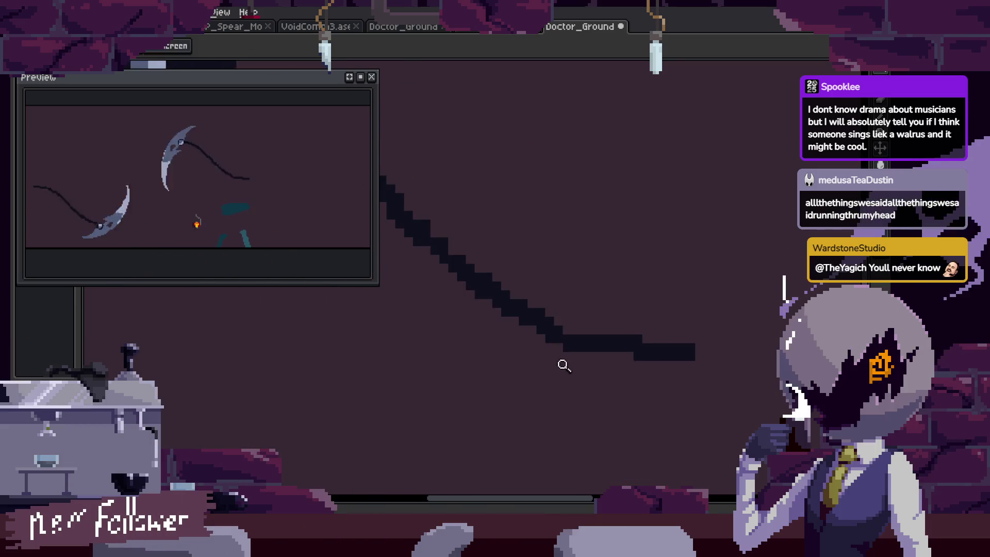
{"action": "key", "text": "i"}
{"action": "key", "text": "b"}
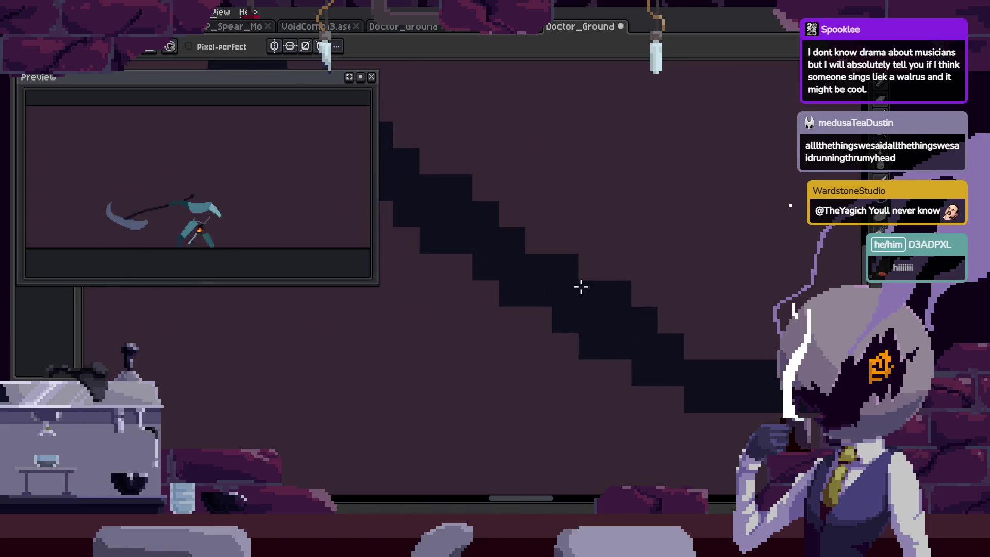
{"action": "scroll", "coordinate": [588, 342], "scroll_direction": "up", "scroll_amount": 1}
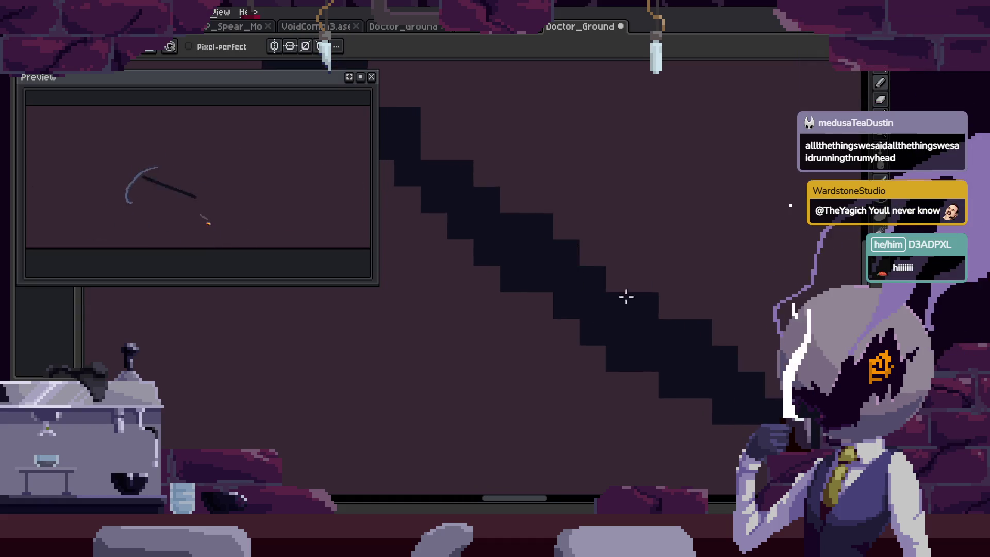
{"action": "left_click_drag", "start_coordinate": [625, 294], "coordinate": [587, 310]}
{"action": "key", "text": "e"}
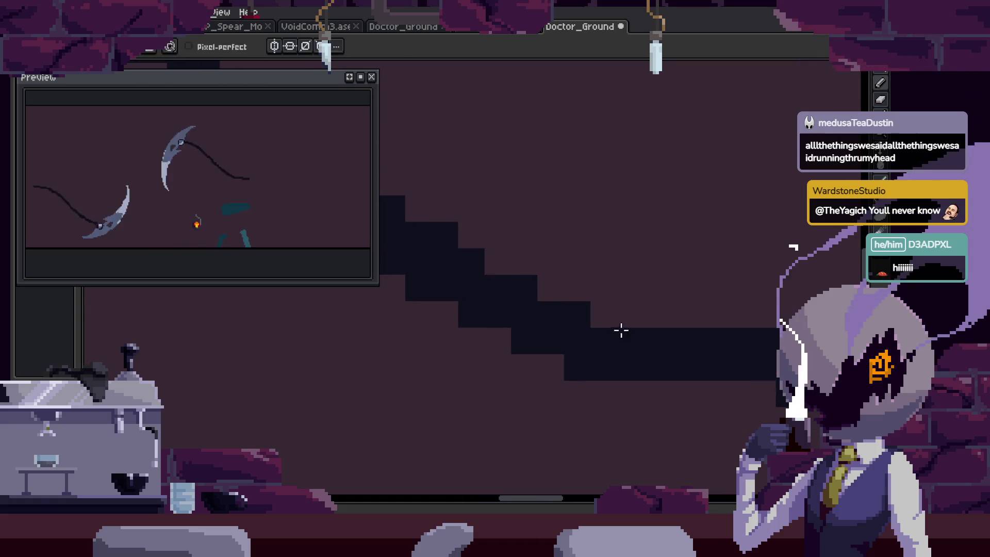
{"action": "scroll", "coordinate": [632, 293], "scroll_direction": "down", "scroll_amount": 2}
Save the animation file and keep touching up stray chain pixels.
{"action": "key", "text": "ctrl+s"}
{"action": "key", "text": "z"}
{"action": "scroll", "coordinate": [587, 221], "scroll_direction": "up", "scroll_amount": 1}
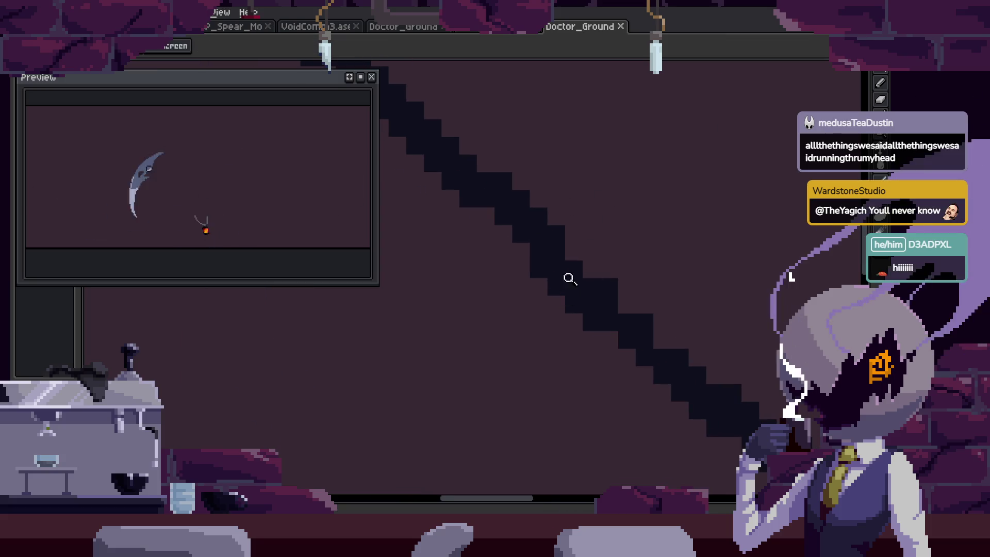
{"action": "key", "text": "b"}
{"action": "key", "text": "e"}
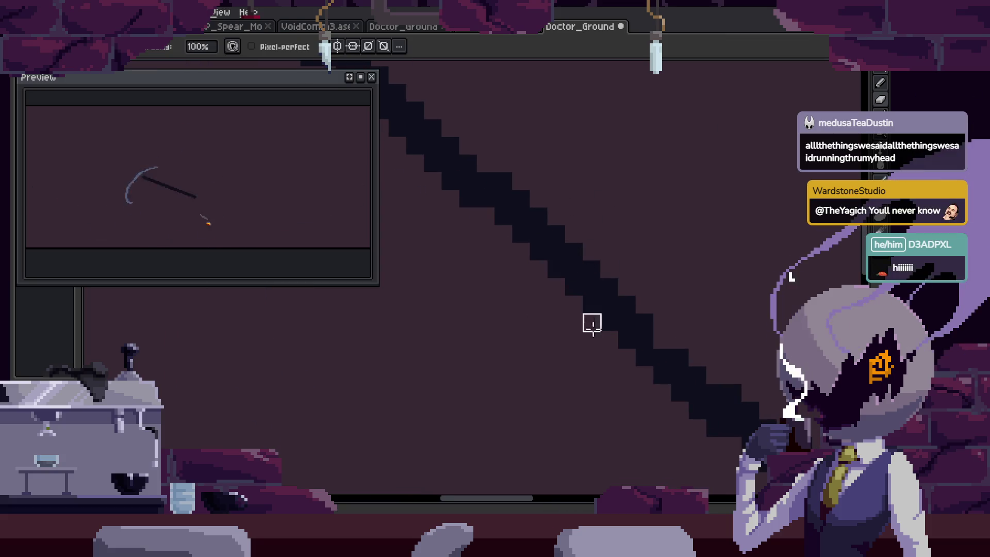
{"action": "scroll", "coordinate": [599, 334], "scroll_direction": "down", "scroll_amount": 3}
Select the upper scythe and its chain, then deselect and pan to the blade's curve.
{"action": "key", "text": "m"}
{"action": "left_click_drag", "start_coordinate": [621, 150], "coordinate": [701, 275]}
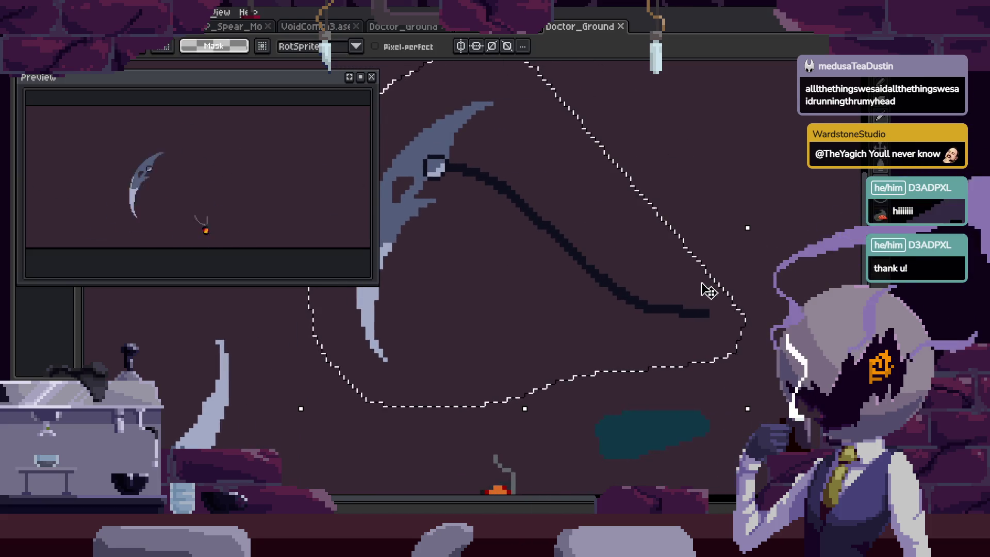
{"action": "left_click_drag", "start_coordinate": [687, 314], "coordinate": [665, 334]}
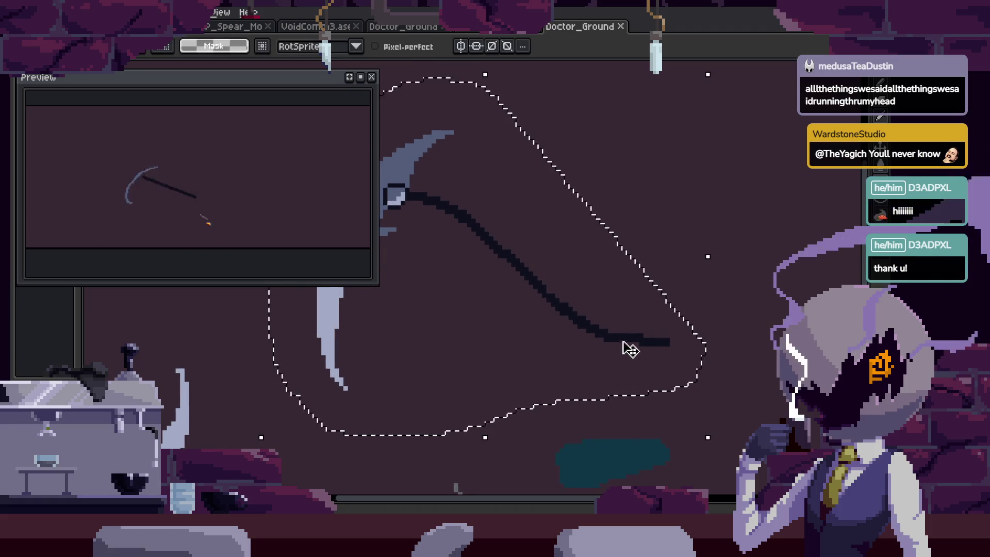
{"action": "key", "text": "ctrl+d"}
{"action": "scroll", "coordinate": [628, 295], "scroll_direction": "down", "scroll_amount": 2}
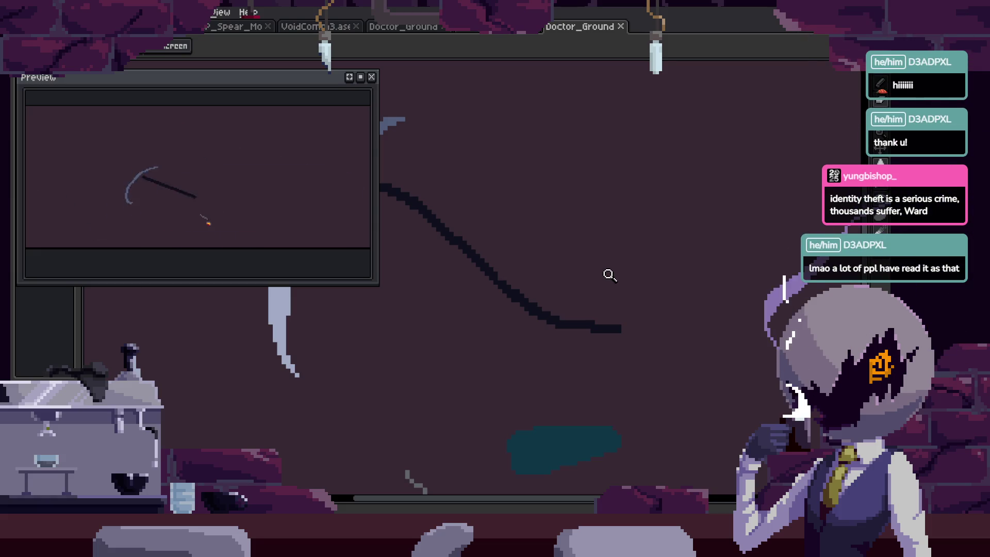
{"action": "scroll", "coordinate": [712, 235], "scroll_direction": "down", "scroll_amount": 2}
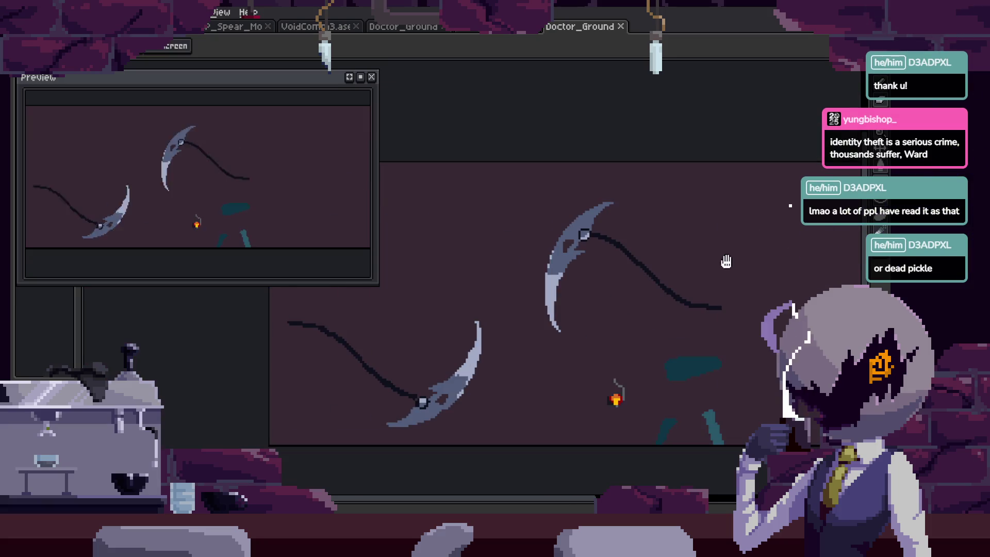
{"action": "scroll", "coordinate": [696, 260], "scroll_direction": "up", "scroll_amount": 2}
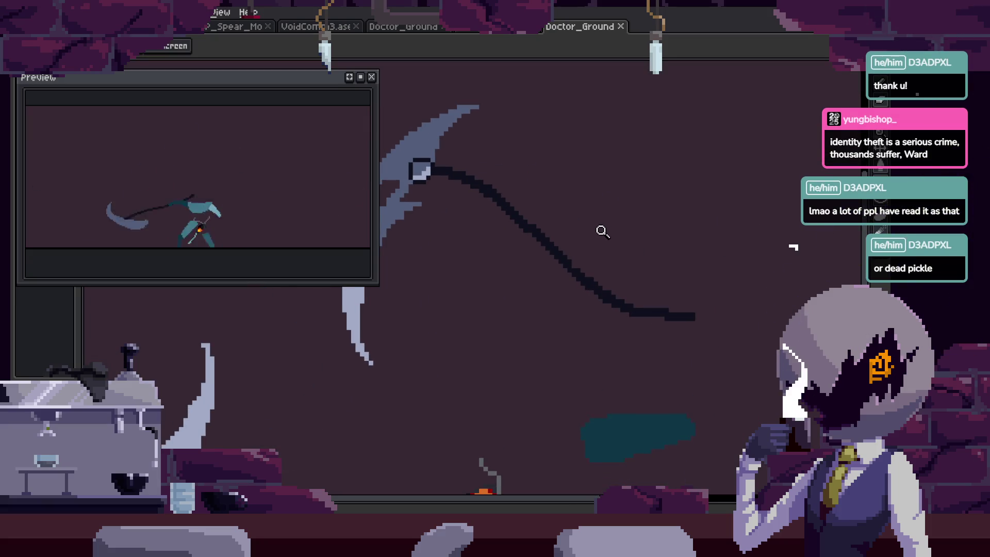
{"action": "left_click_drag", "start_coordinate": [656, 234], "coordinate": [642, 234]}
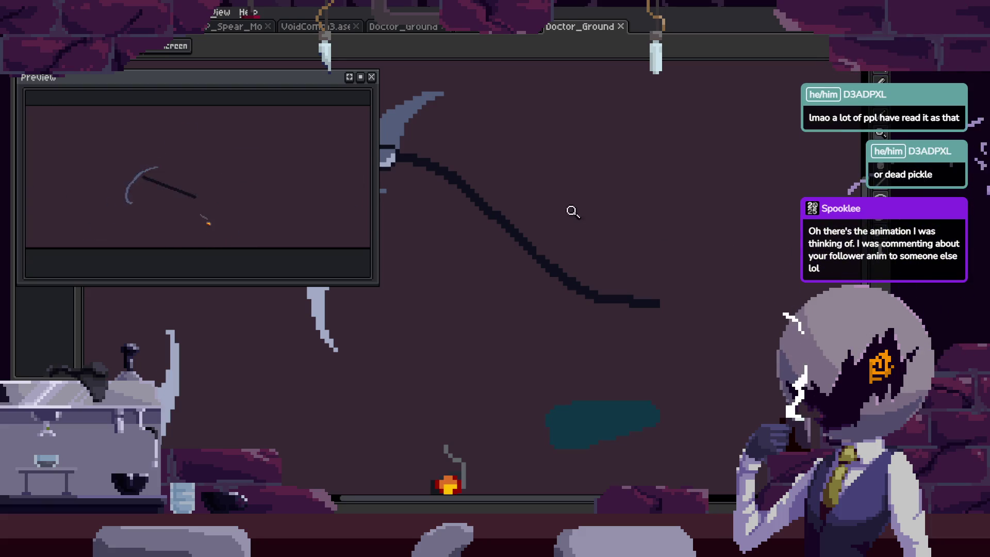
Step to the next frame and zoom in closely on the scythe blade.
{"action": "key", "text": "Right"}
{"action": "left_click", "coordinate": [489, 218]}
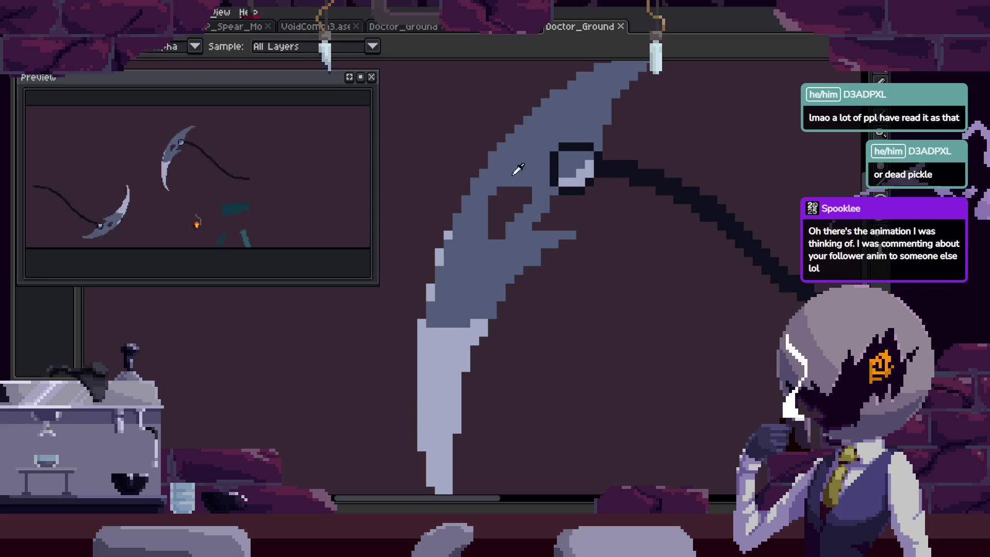
{"action": "left_click", "coordinate": [450, 230]}
{"action": "scroll", "coordinate": [510, 221], "scroll_direction": "down", "scroll_amount": 2}
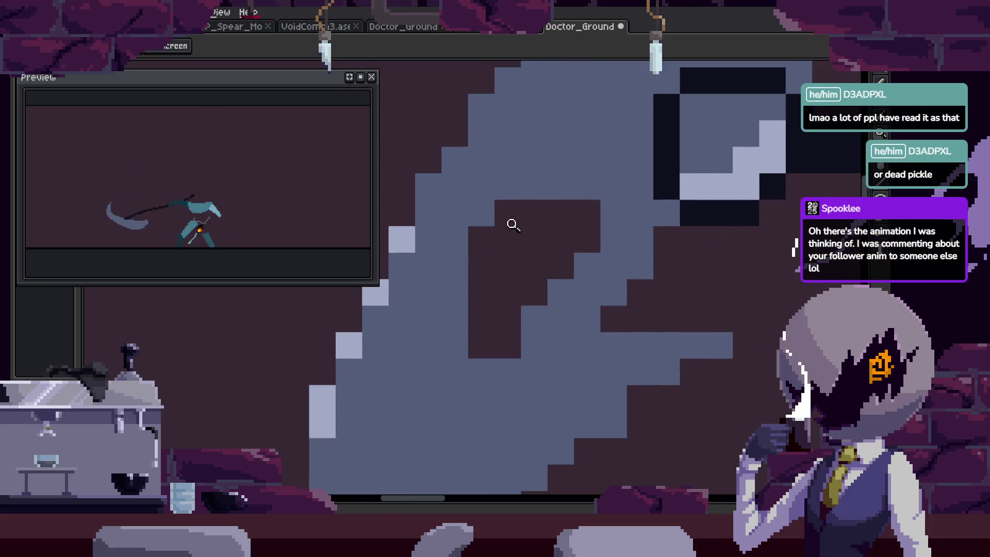
{"action": "key", "text": "z"}
{"action": "scroll", "coordinate": [601, 230], "scroll_direction": "down", "scroll_amount": 2}
{"action": "scroll", "coordinate": [608, 220], "scroll_direction": "up", "scroll_amount": 1}
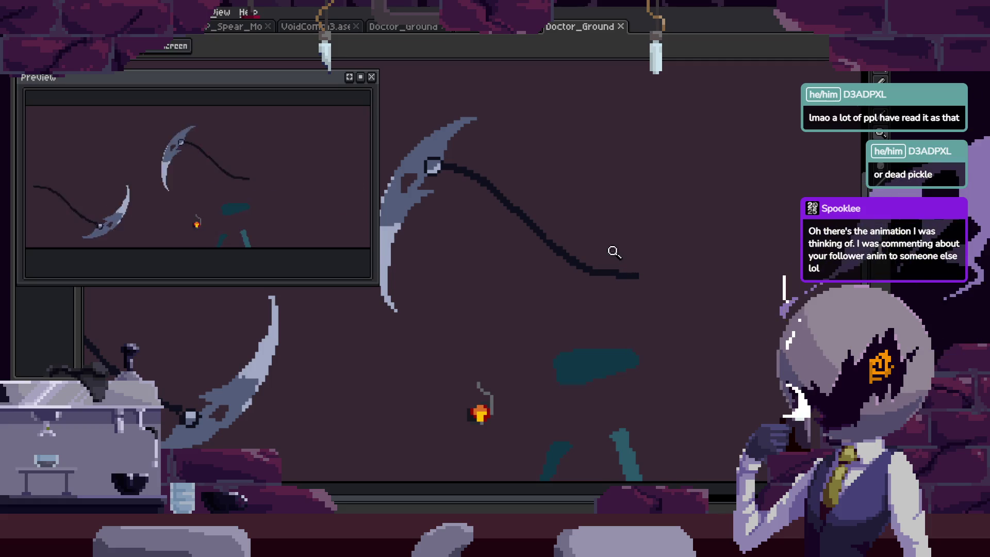
{"action": "scroll", "coordinate": [435, 159], "scroll_direction": "up", "scroll_amount": 3}
Sample the blade's colour, zoom back out, and show the timeline with the Attack tags.
{"action": "key", "text": "i"}
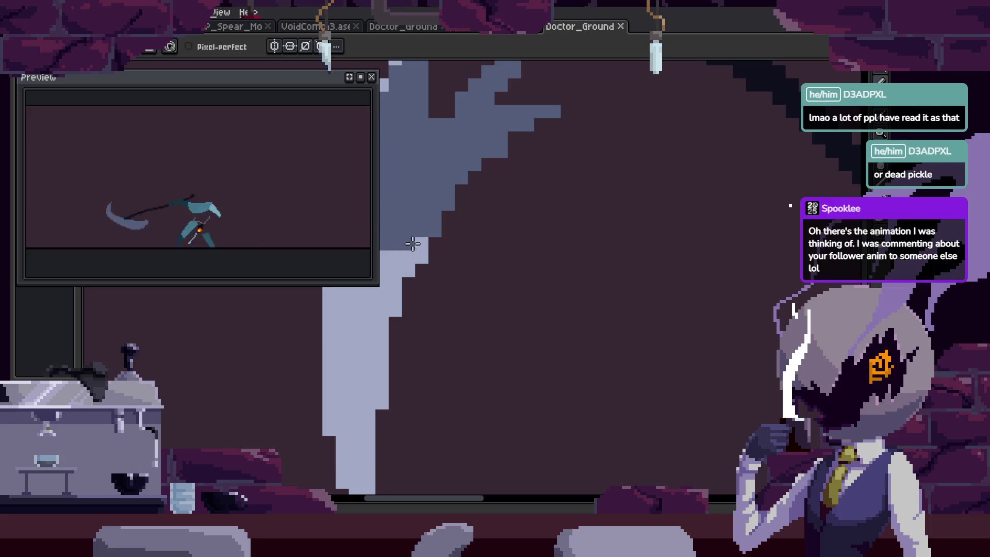
{"action": "left_click_drag", "start_coordinate": [413, 243], "coordinate": [478, 222]}
{"action": "scroll", "coordinate": [557, 247], "scroll_direction": "down", "scroll_amount": 5}
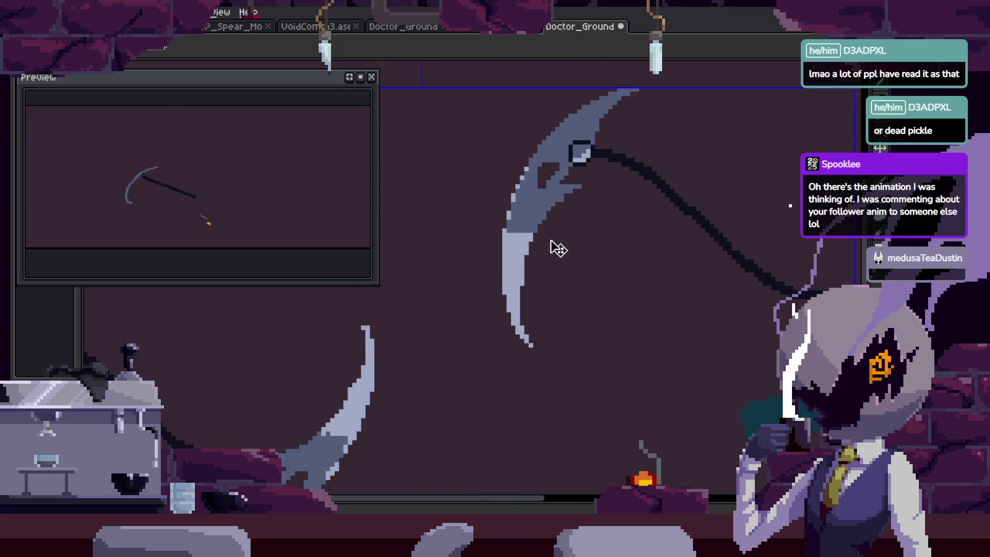
{"action": "key", "text": "z"}
{"action": "key", "text": "Tab"}
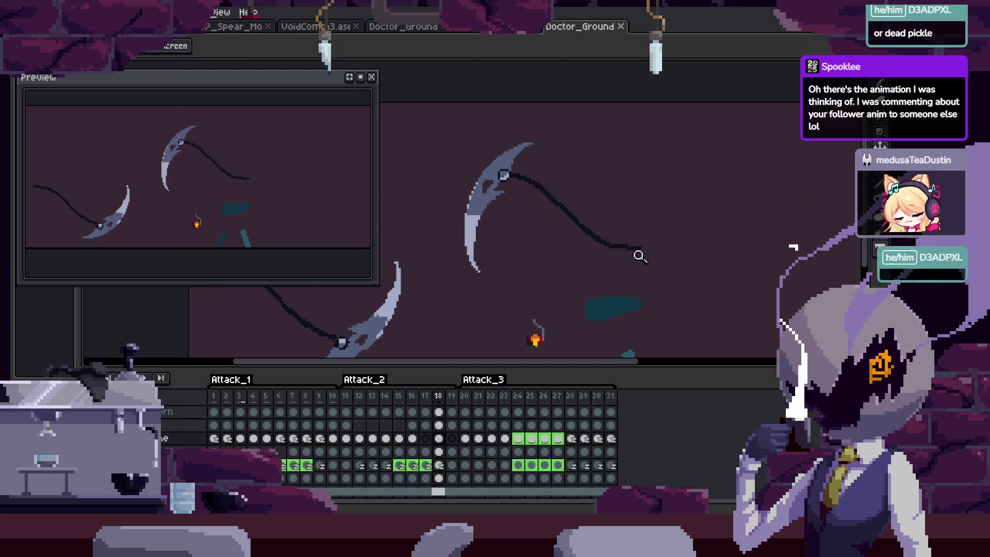
Step through the attack frames, toggling the timeline, and play the animation.
{"action": "key", "text": "Right"}
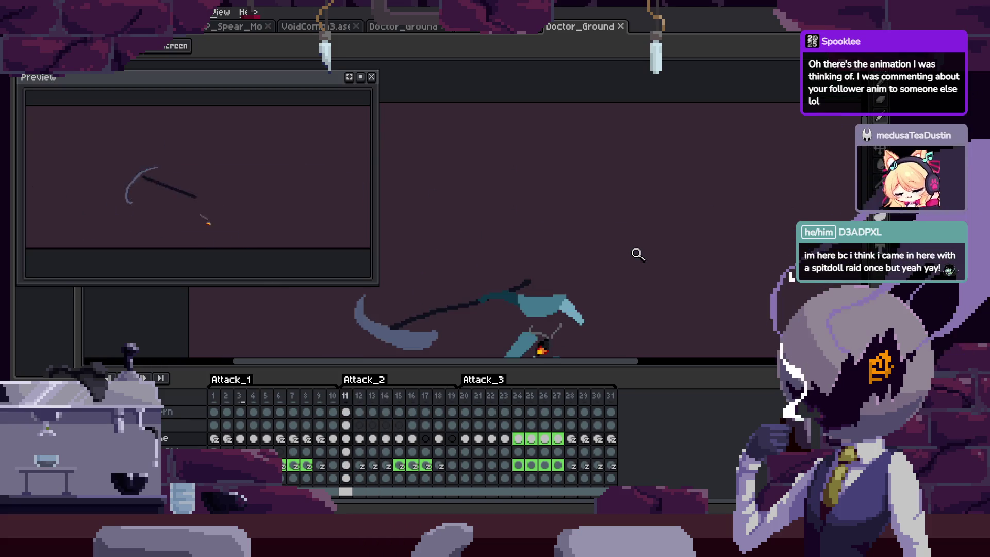
{"action": "key", "text": "Tab"}
{"action": "key", "text": "Right"}
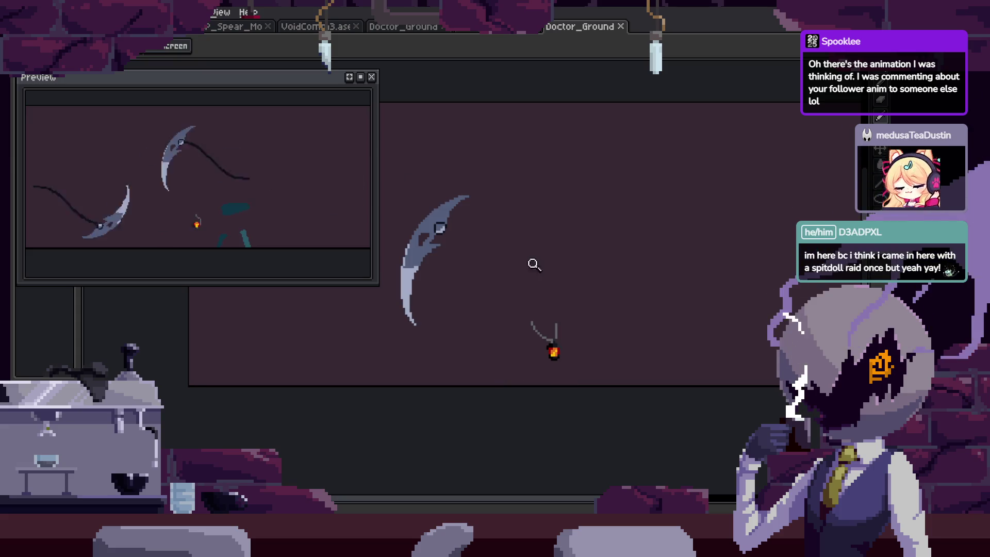
{"action": "key", "text": "Tab"}
{"action": "key", "text": "Tab"}
{"action": "key", "text": "Return"}
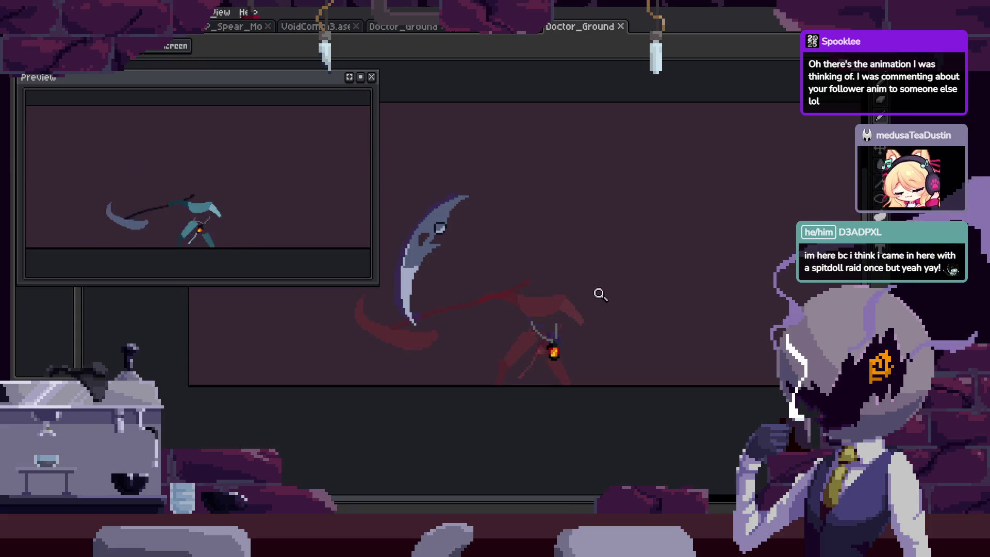
{"action": "scroll", "coordinate": [574, 274], "scroll_direction": "up", "scroll_amount": 3}
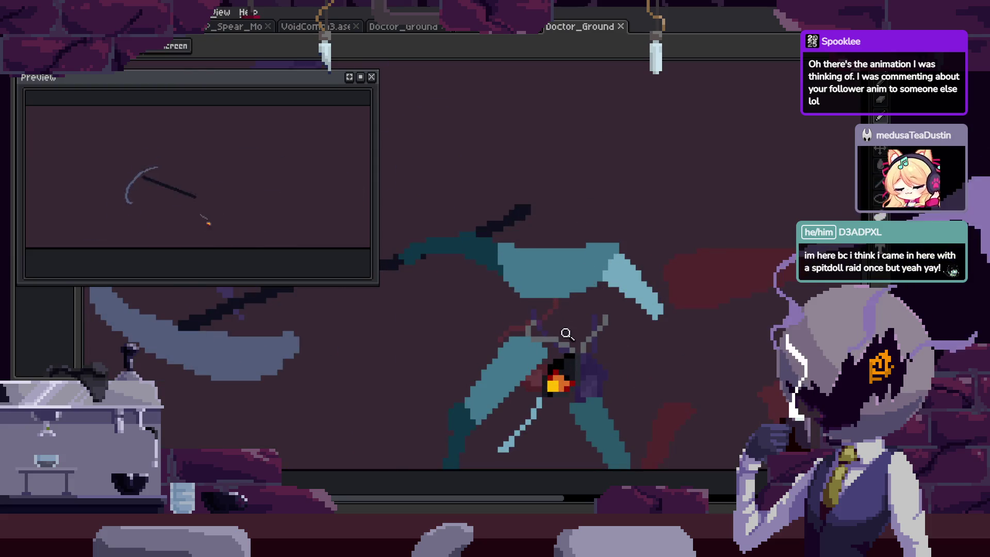
{"action": "scroll", "coordinate": [547, 265], "scroll_direction": "down", "scroll_amount": 2}
Recentre the character and zoom out to see the whole frame.
{"action": "key", "text": "ctrl+d"}
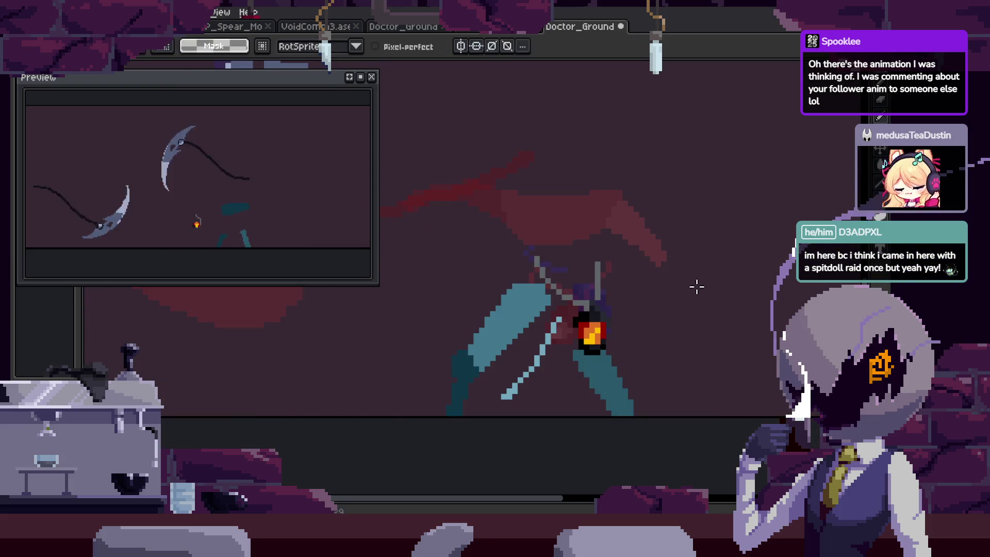
{"action": "scroll", "coordinate": [670, 281], "scroll_direction": "down", "scroll_amount": 2}
{"action": "left_click_drag", "start_coordinate": [609, 233], "coordinate": [650, 261]}
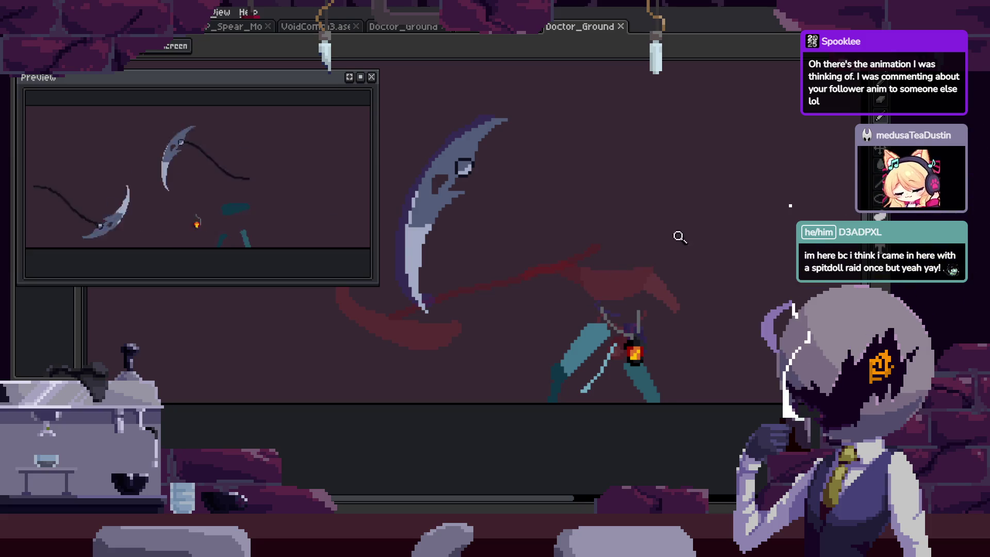
{"action": "right_click", "coordinate": [672, 252]}
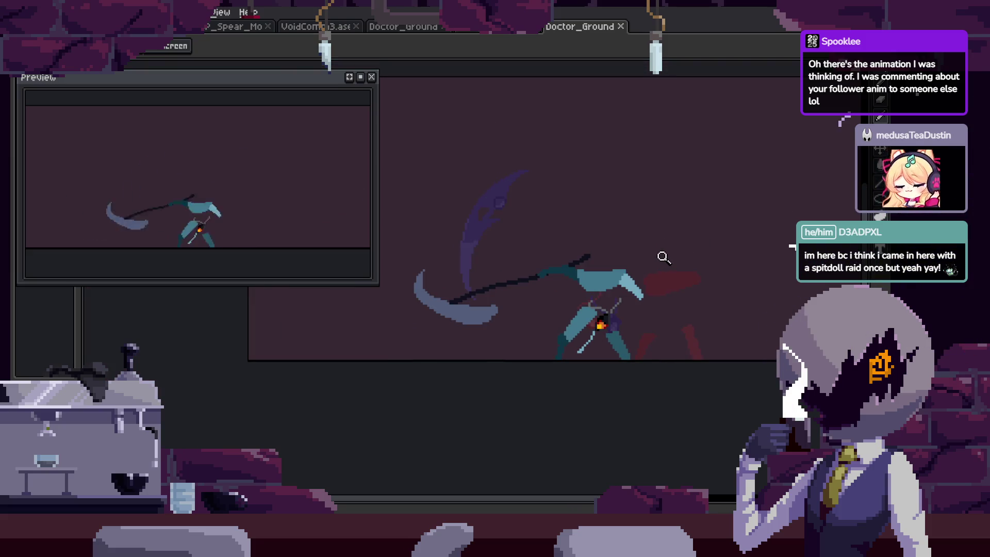
{"action": "scroll", "coordinate": [678, 245], "scroll_direction": "down", "scroll_amount": 1}
{"action": "scroll", "coordinate": [642, 194], "scroll_direction": "right", "scroll_amount": 4}
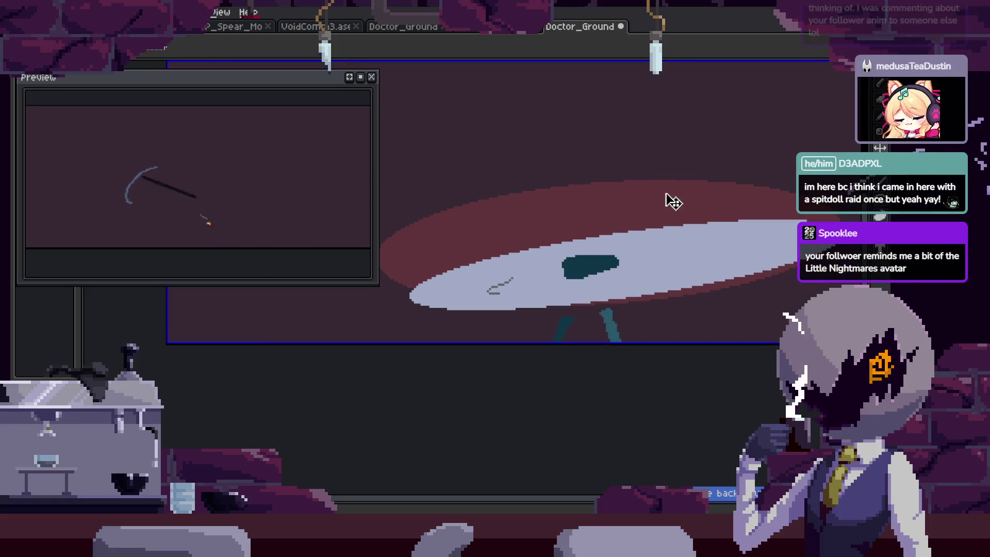
Pan to the pale swing trail, select it, and zoom in on its right end.
{"action": "left_click_drag", "start_coordinate": [707, 200], "coordinate": [657, 281]}
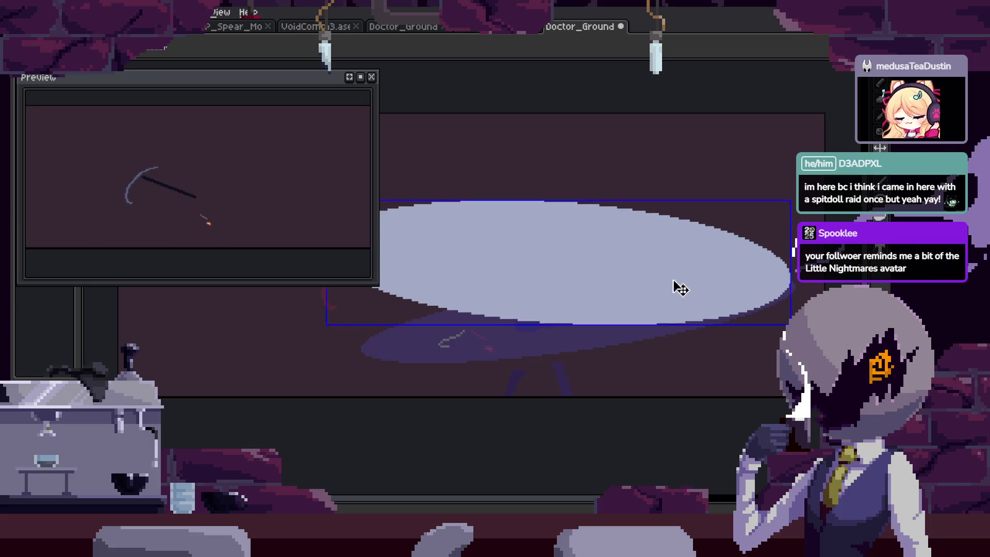
{"action": "key", "text": "Tab"}
{"action": "left_click_drag", "start_coordinate": [669, 277], "coordinate": [694, 206]}
{"action": "key", "text": "Tab"}
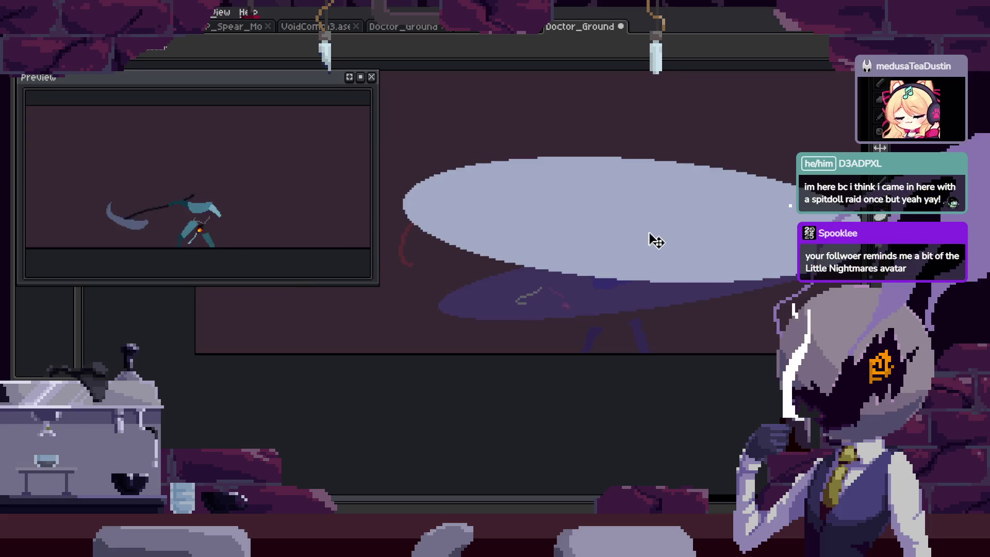
{"action": "left_click_drag", "start_coordinate": [663, 224], "coordinate": [581, 278]}
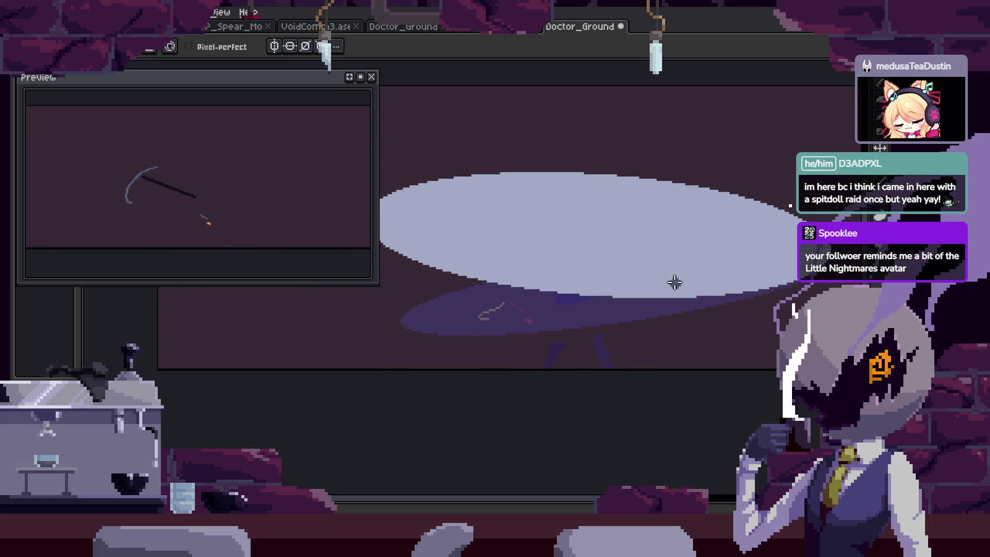
{"action": "left_click", "coordinate": [692, 294]}
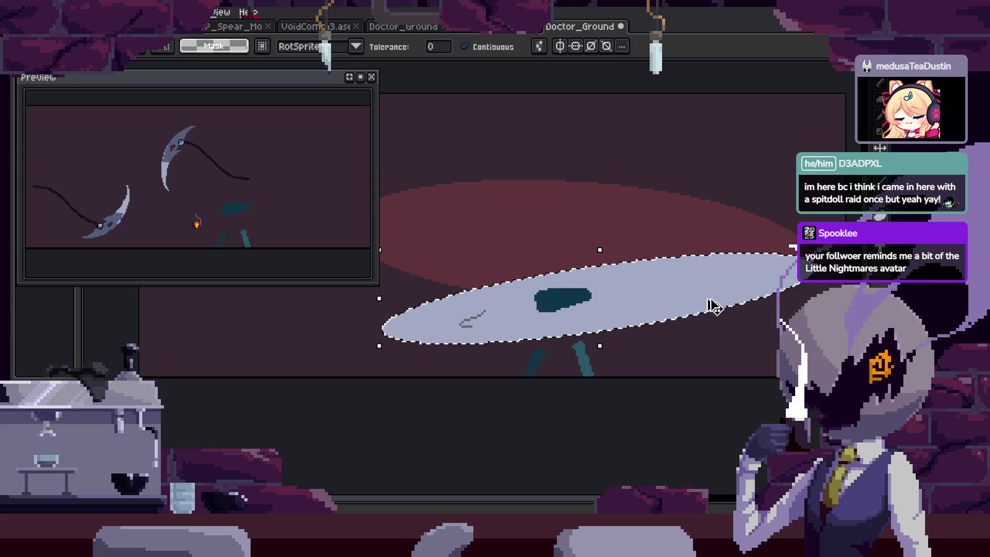
{"action": "key", "text": "z"}
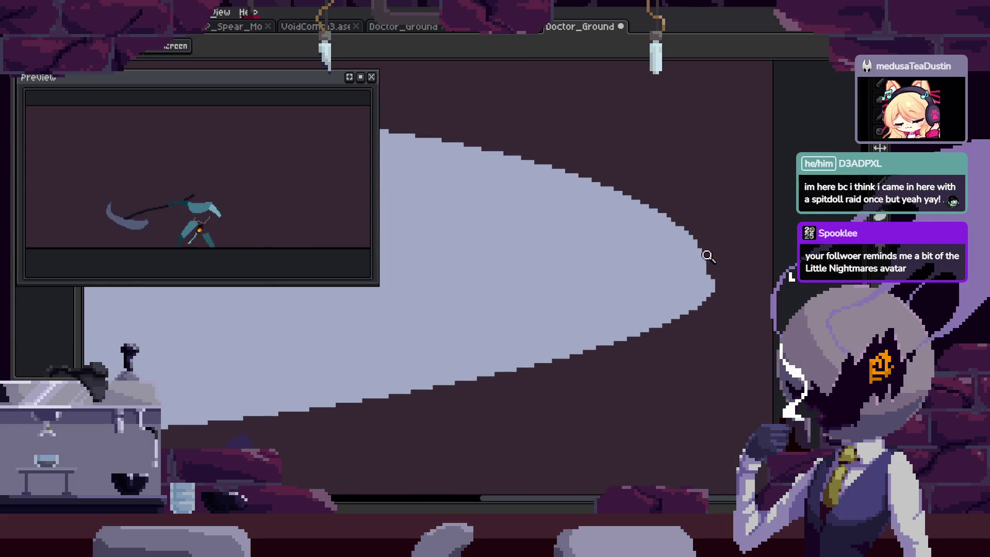
{"action": "key", "text": "z"}
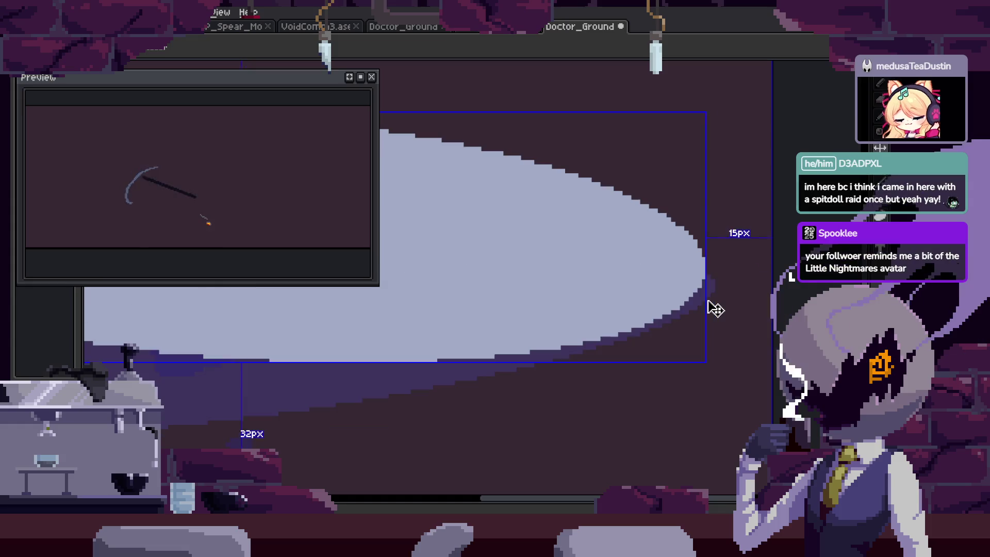
{"action": "left_click", "coordinate": [708, 271]}
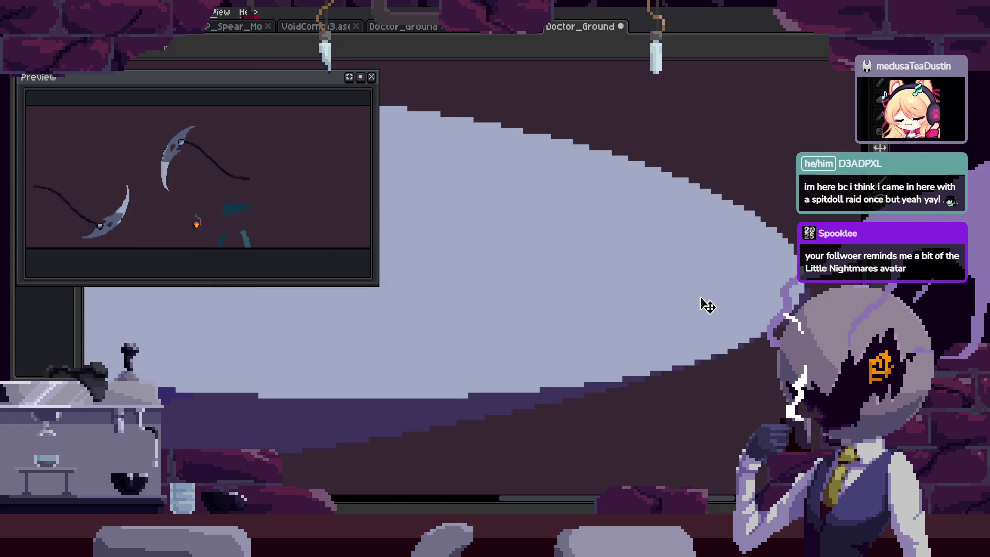
Use the Magic Wand to select the lower part of the slash.
{"action": "key", "text": "w"}
{"action": "left_click", "coordinate": [706, 316]}
{"action": "key", "text": "b"}
{"action": "scroll", "coordinate": [434, 303], "scroll_direction": "down", "scroll_amount": 2}
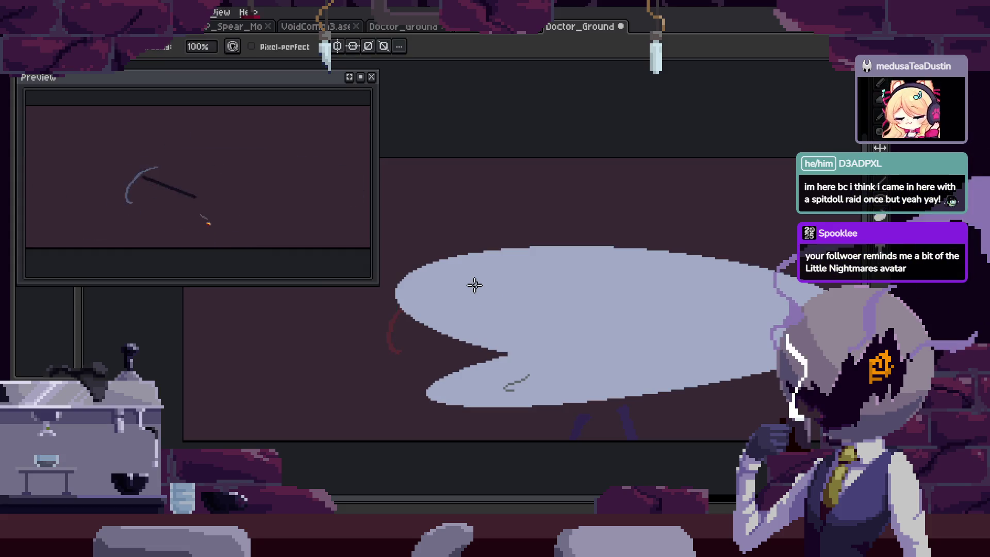
{"action": "scroll", "coordinate": [517, 221], "scroll_direction": "right", "scroll_amount": 1}
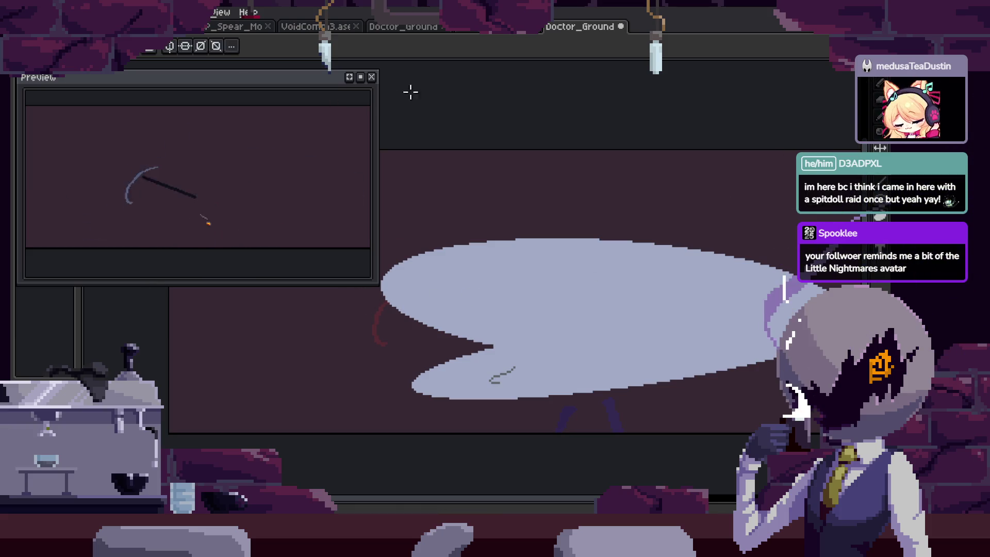
Cut an elliptical area out of the trail's inside to leave a crescent.
{"action": "key", "text": "m"}
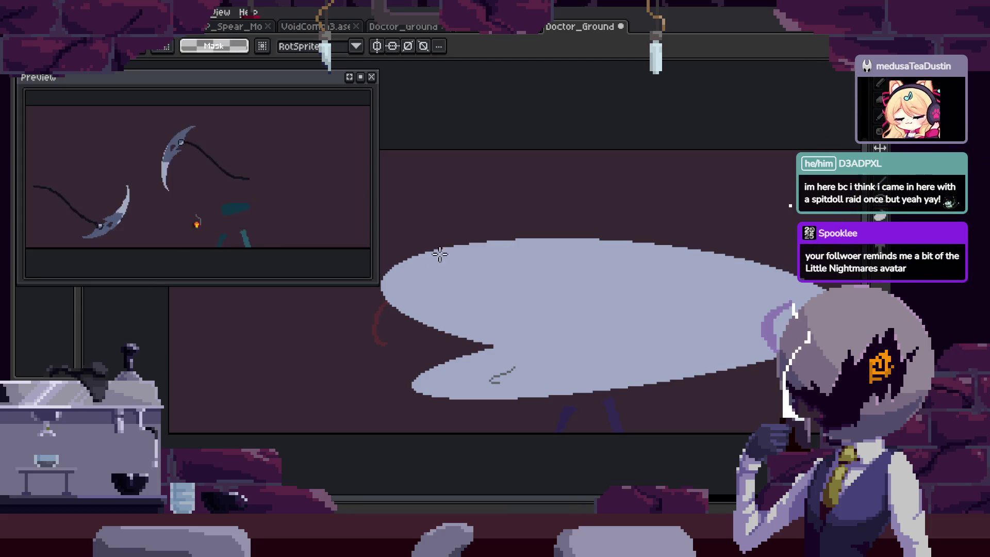
{"action": "mouse_move", "coordinate": [364, 251]}
{"action": "left_mouse_down"}
{"action": "mouse_move", "coordinate": [307, 251]}
{"action": "mouse_move", "coordinate": [754, 351]}
{"action": "mouse_move", "coordinate": [740, 370]}
{"action": "left_mouse_up"}
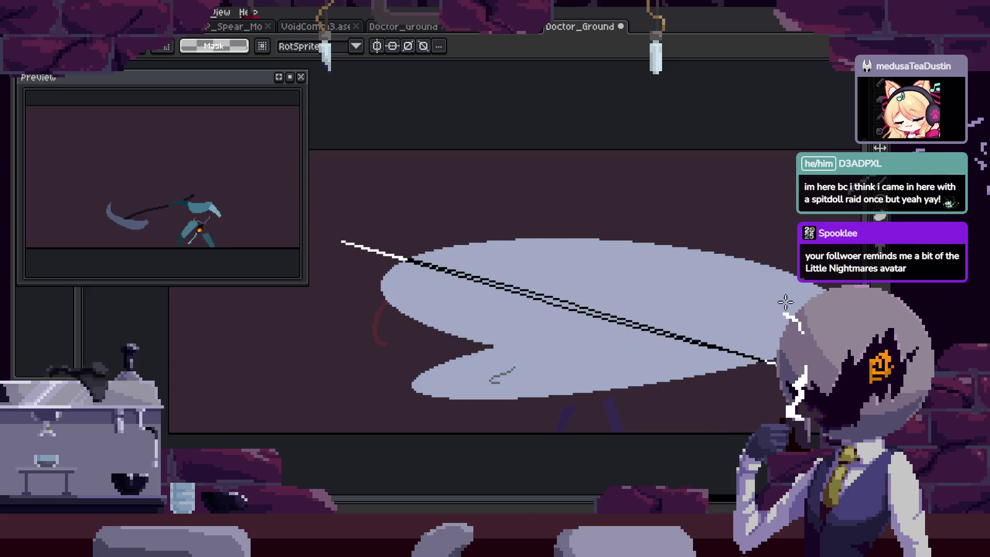
{"action": "mouse_move", "coordinate": [740, 370]}
{"action": "left_mouse_down"}
{"action": "mouse_move", "coordinate": [794, 306]}
{"action": "mouse_move", "coordinate": [767, 325]}
{"action": "left_mouse_up"}
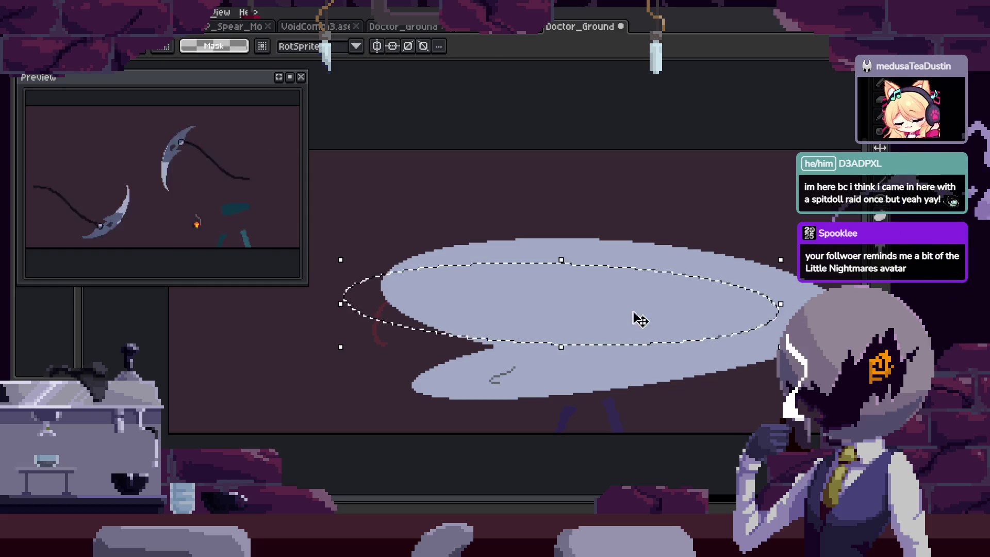
{"action": "key", "text": "w"}
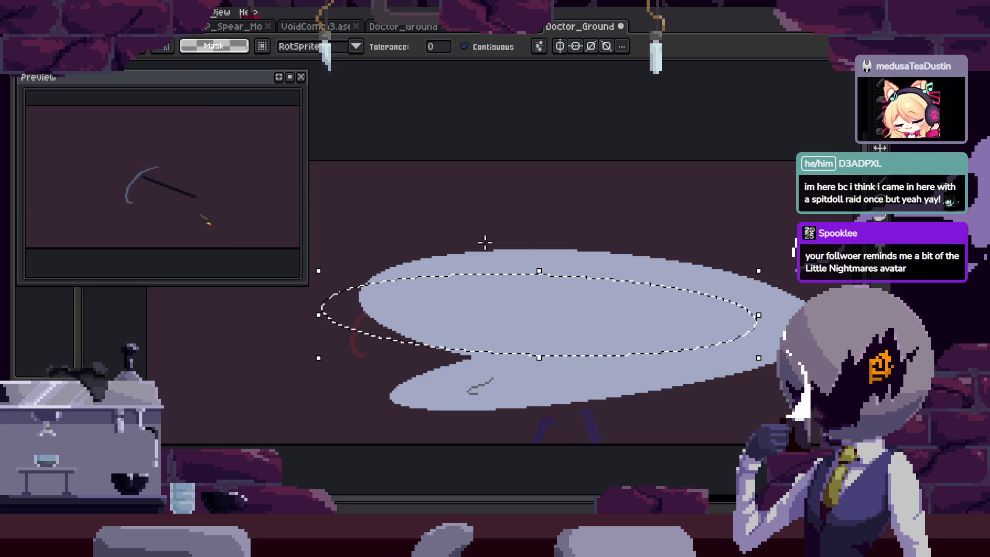
{"action": "left_click", "coordinate": [546, 319]}
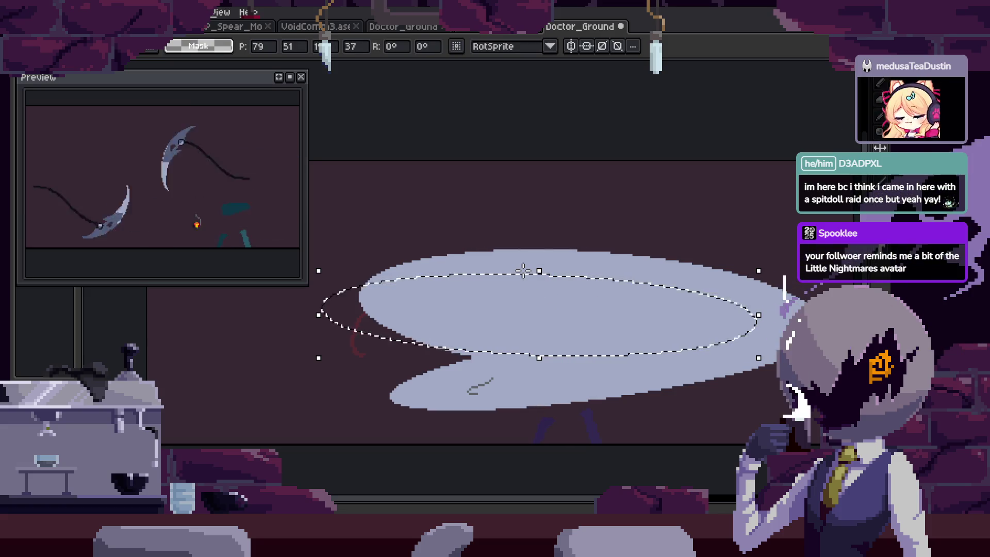
{"action": "key", "text": "Return"}
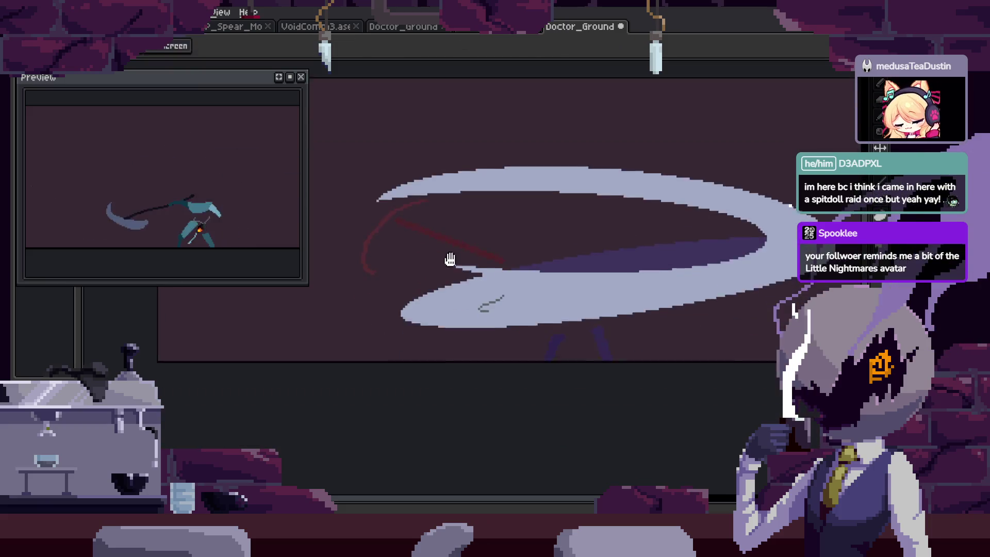
{"action": "scroll", "coordinate": [505, 243], "scroll_direction": "up", "scroll_amount": 1}
{"action": "scroll", "coordinate": [598, 267], "scroll_direction": "down", "scroll_amount": 1}
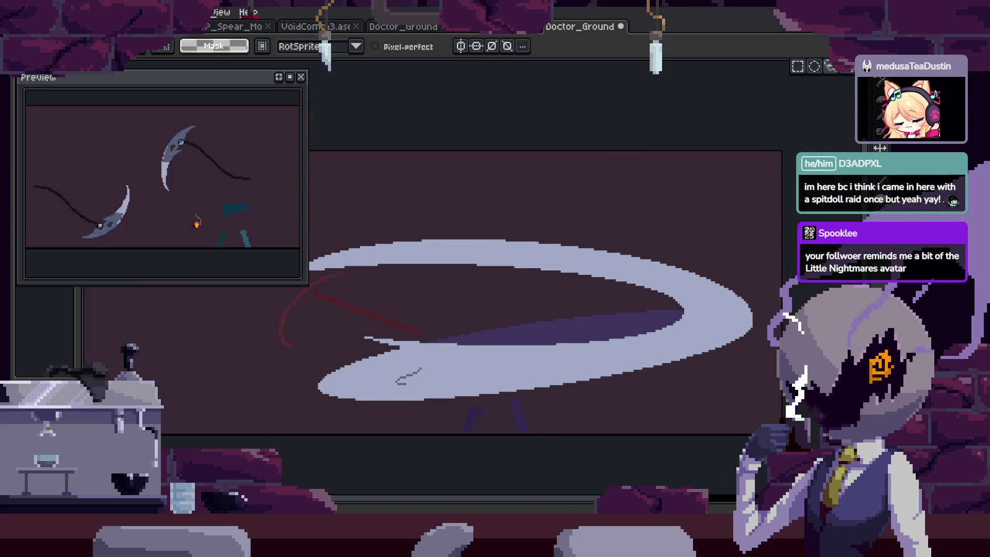
Try wide, flat elliptical selections across the swing trail, then drop them.
{"action": "key", "text": "m"}
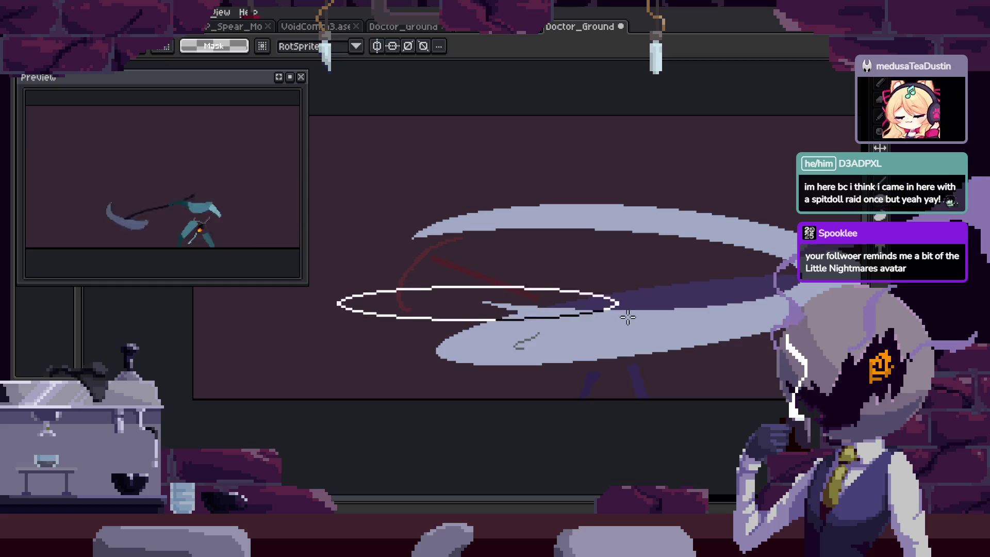
{"action": "left_click_drag", "start_coordinate": [628, 317], "coordinate": [734, 297]}
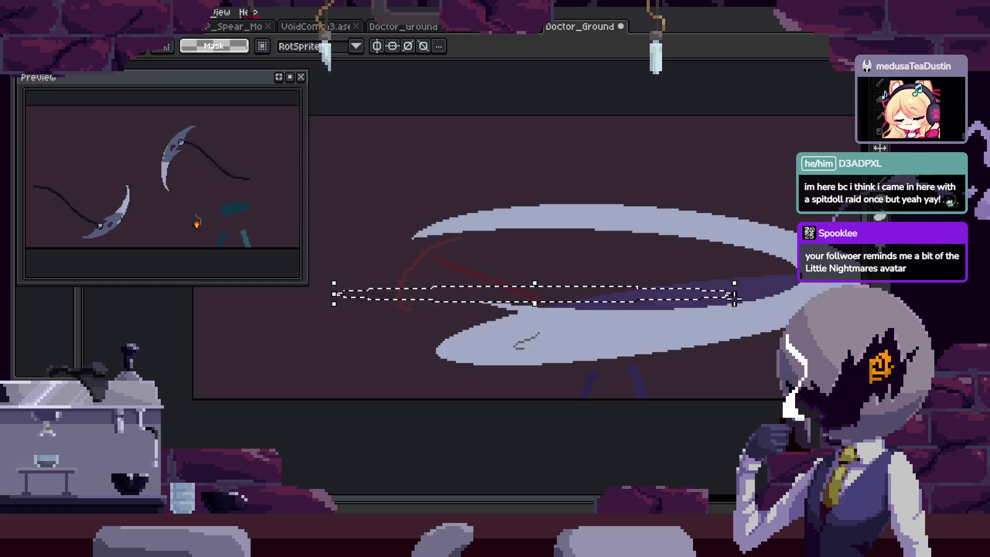
{"action": "left_click", "coordinate": [432, 298]}
{"action": "left_click_drag", "start_coordinate": [632, 303], "coordinate": [376, 298]}
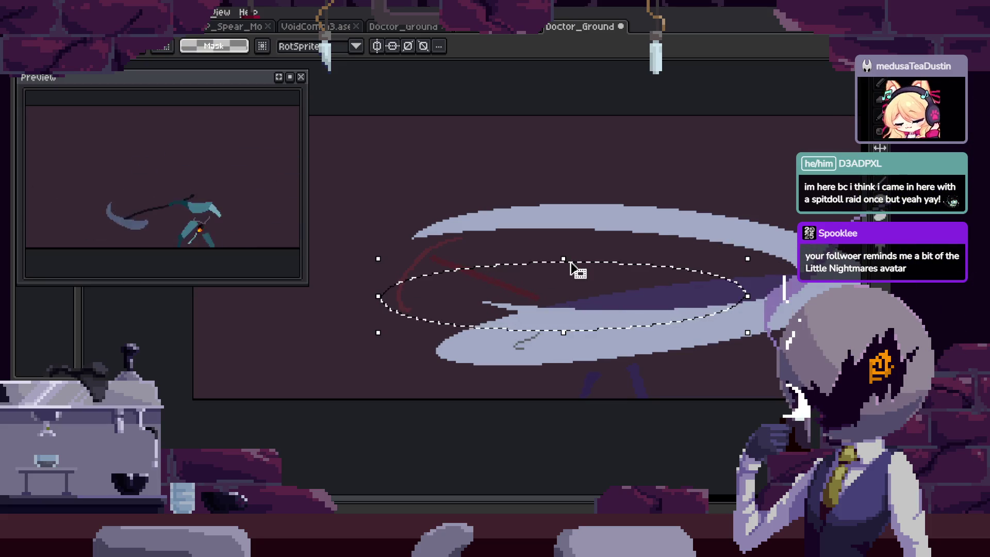
{"action": "key", "text": "ctrl+d"}
{"action": "key", "text": "b"}
Zoom in and pick the pale trail disc with the Magic Wand.
{"action": "scroll", "coordinate": [531, 265], "scroll_direction": "up", "scroll_amount": 2}
{"action": "scroll", "coordinate": [626, 290], "scroll_direction": "up", "scroll_amount": 3}
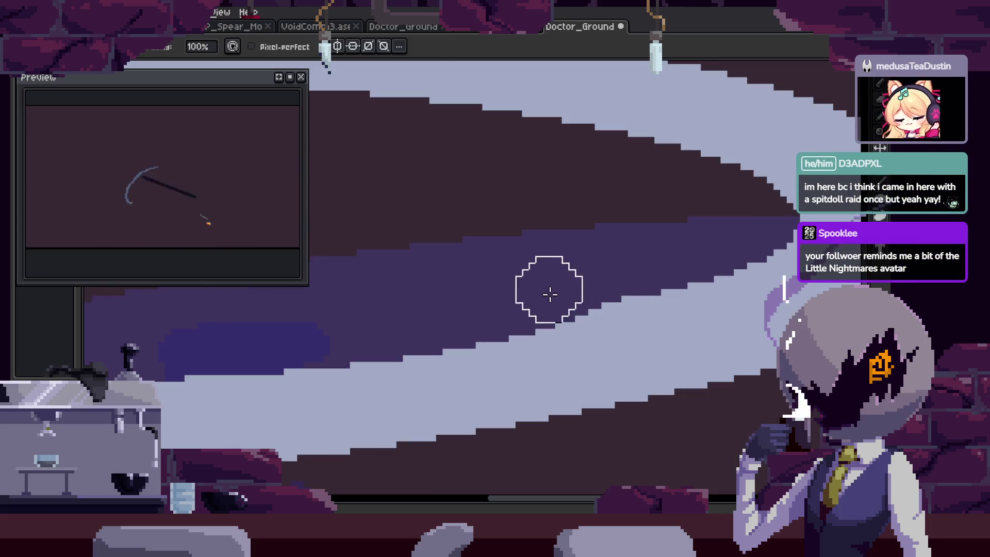
{"action": "key", "text": "z"}
{"action": "scroll", "coordinate": [701, 280], "scroll_direction": "down", "scroll_amount": 3}
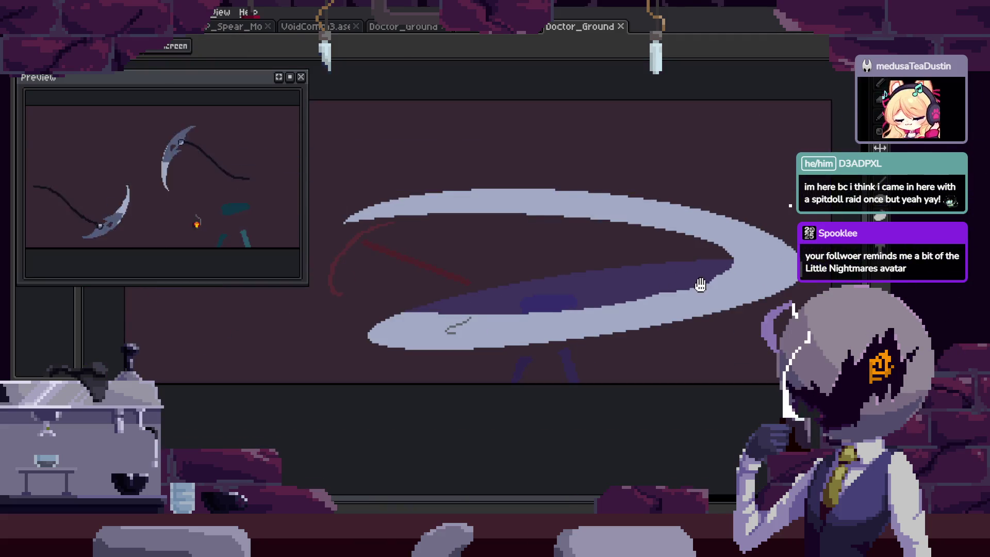
{"action": "scroll", "coordinate": [652, 241], "scroll_direction": "down", "scroll_amount": 4}
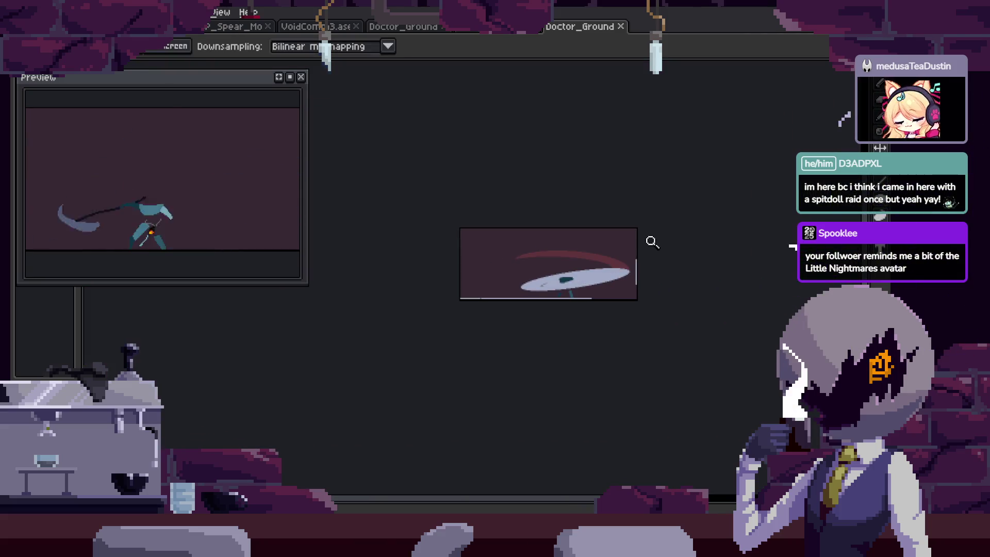
{"action": "scroll", "coordinate": [576, 264], "scroll_direction": "up", "scroll_amount": 2}
{"action": "key", "text": "b"}
{"action": "key", "text": "w"}
{"action": "left_click", "coordinate": [655, 325]}
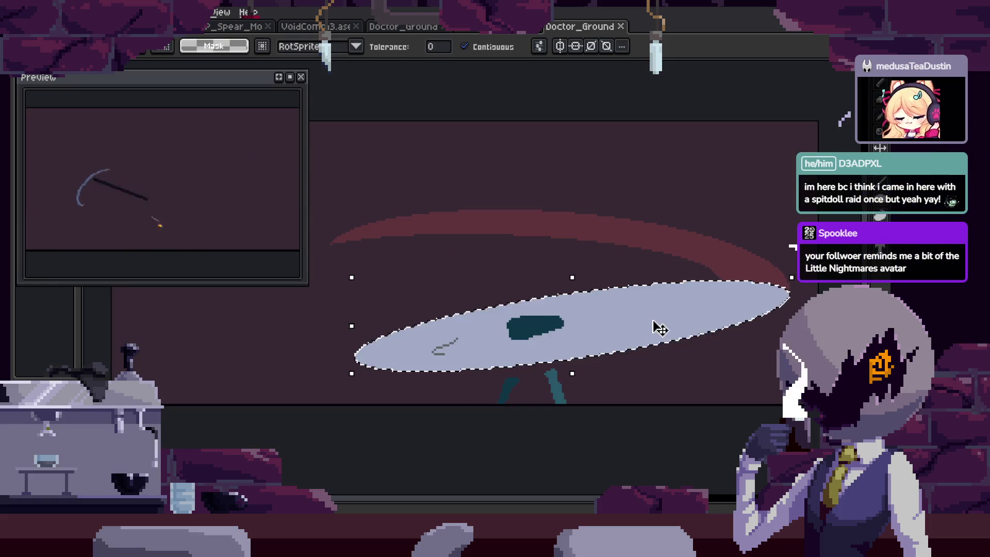
Flatten the pale disc into a thin sliver, commit it, and save.
{"action": "left_click_drag", "start_coordinate": [431, 305], "coordinate": [680, 276]}
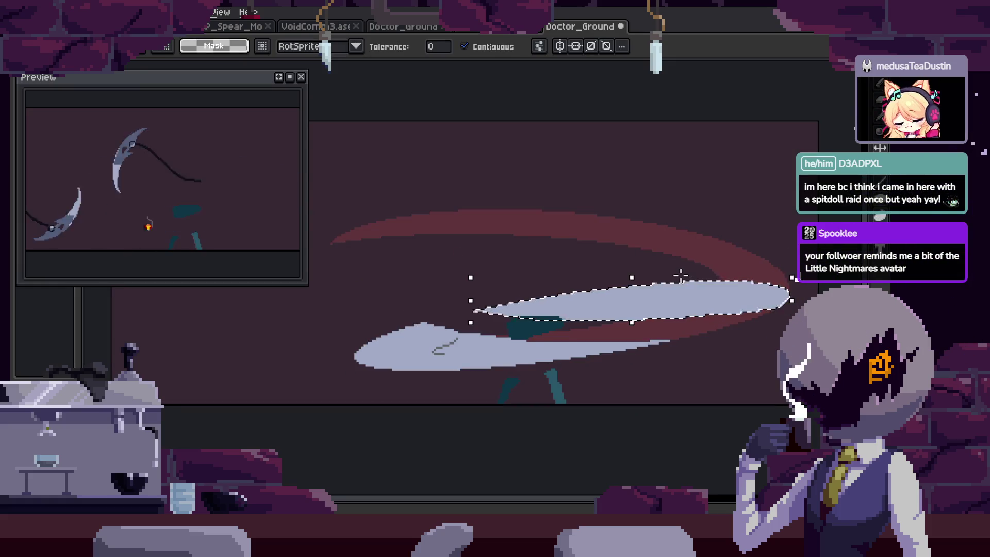
{"action": "key", "text": "Return"}
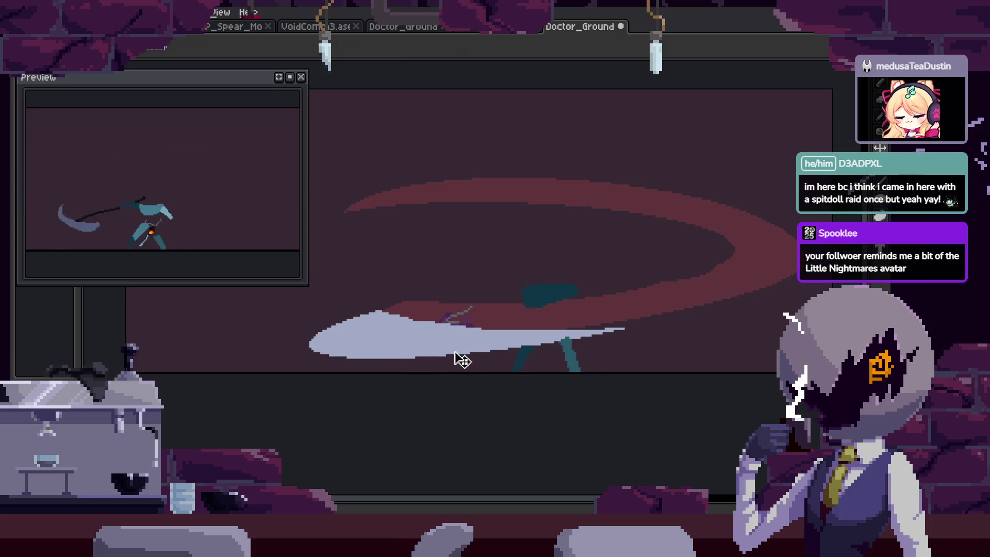
{"action": "key", "text": "Right"}
{"action": "key", "text": "ctrl+s"}
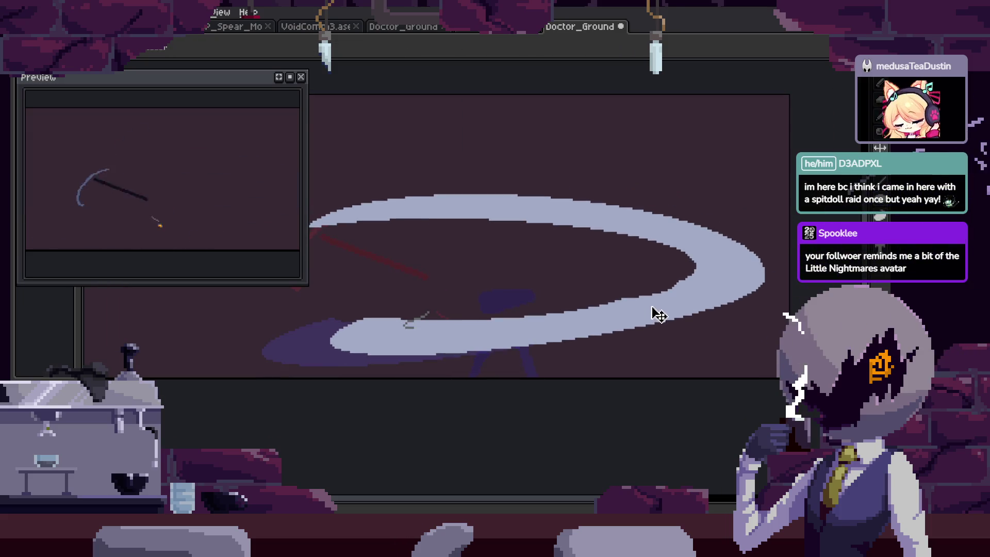
Step back and forth through the neighbouring attack frames to review the trail.
{"action": "key", "text": "z"}
{"action": "scroll", "coordinate": [670, 271], "scroll_direction": "down", "scroll_amount": 4}
{"action": "scroll", "coordinate": [654, 280], "scroll_direction": "up", "scroll_amount": 1}
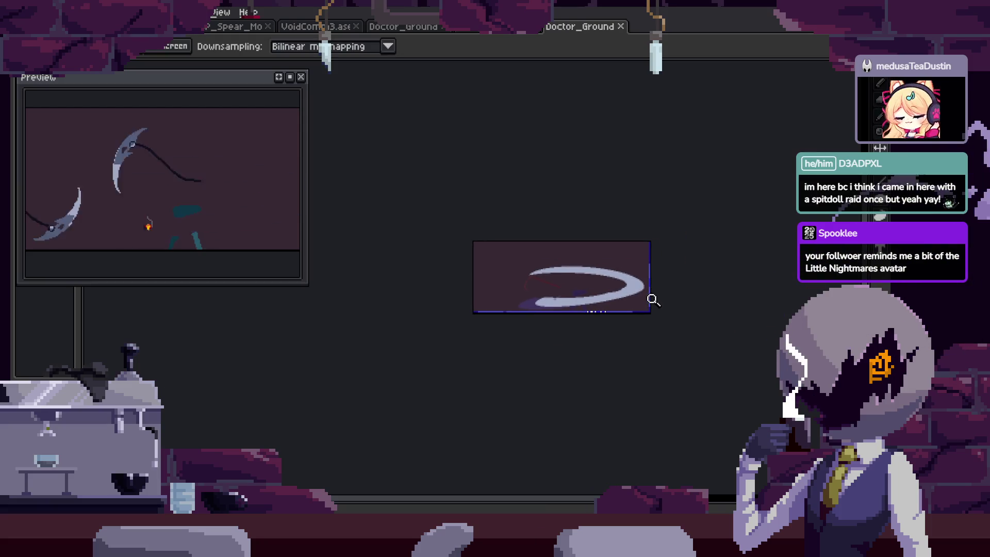
{"action": "key", "text": "Tab"}
{"action": "key", "text": "Right"}
{"action": "key", "text": "Right"}
{"action": "key", "text": "Right"}
{"action": "scroll", "coordinate": [604, 259], "scroll_direction": "up", "scroll_amount": 2}
{"action": "key", "text": "Tab"}
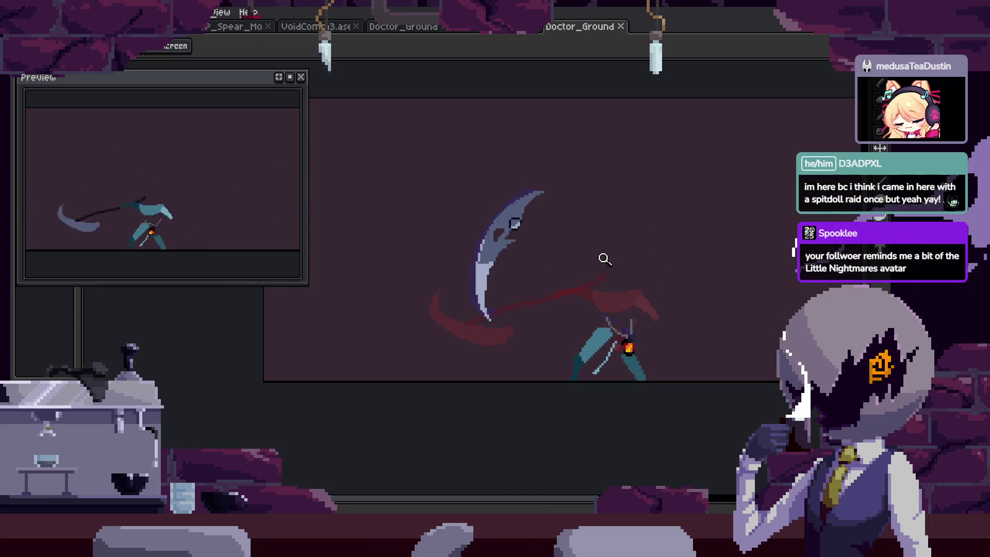
{"action": "key", "text": "Right"}
{"action": "key", "text": "Left"}
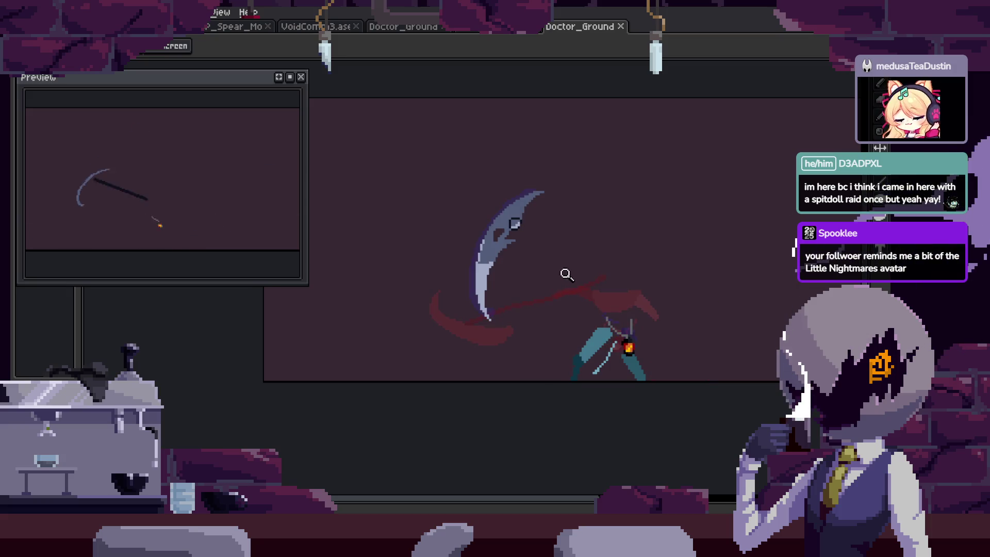
{"action": "key", "text": "Right"}
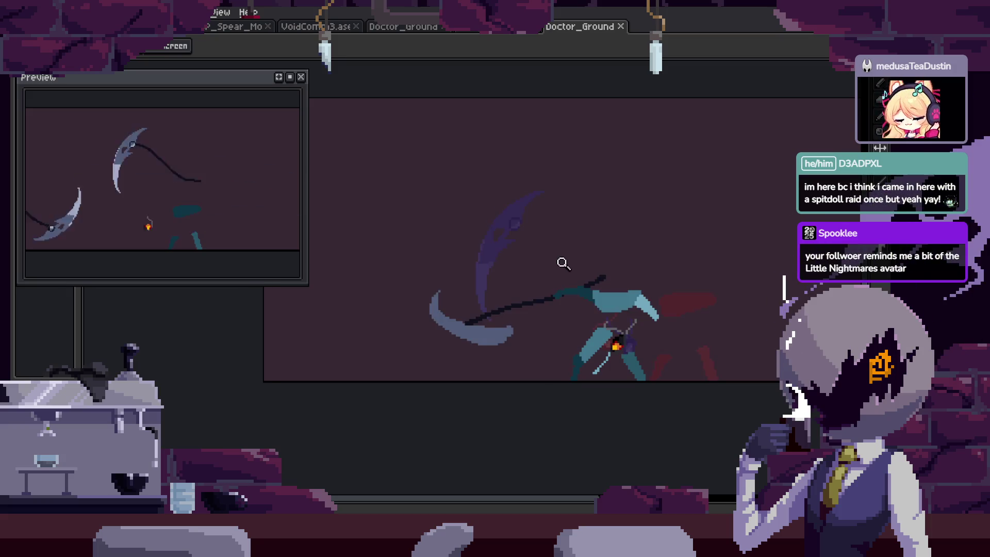
{"action": "key", "text": "Right"}
{"action": "key", "text": "b"}
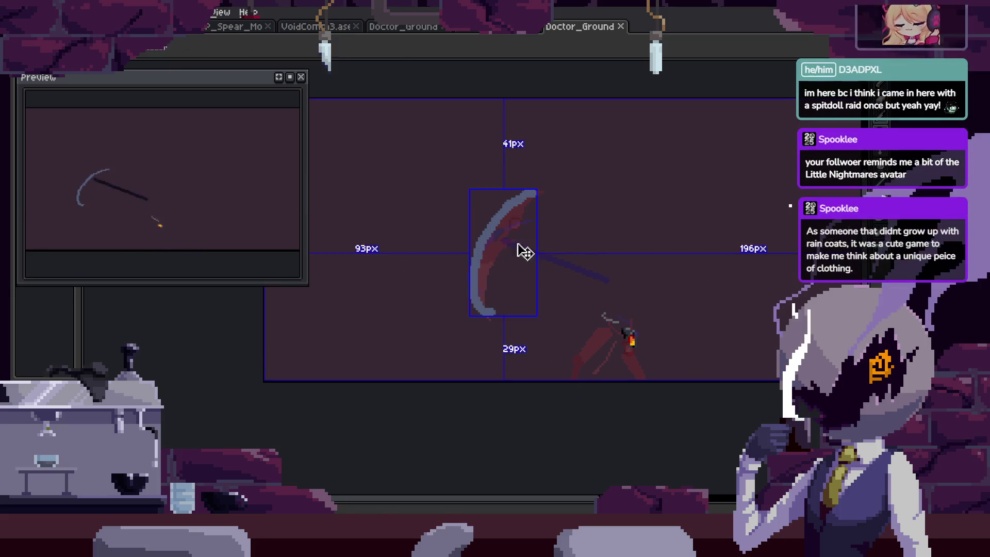
Deselect the blade, move to the next frame, and play the animation.
{"action": "key", "text": "ctrl+d"}
{"action": "scroll", "coordinate": [433, 331], "scroll_direction": "up", "scroll_amount": 2}
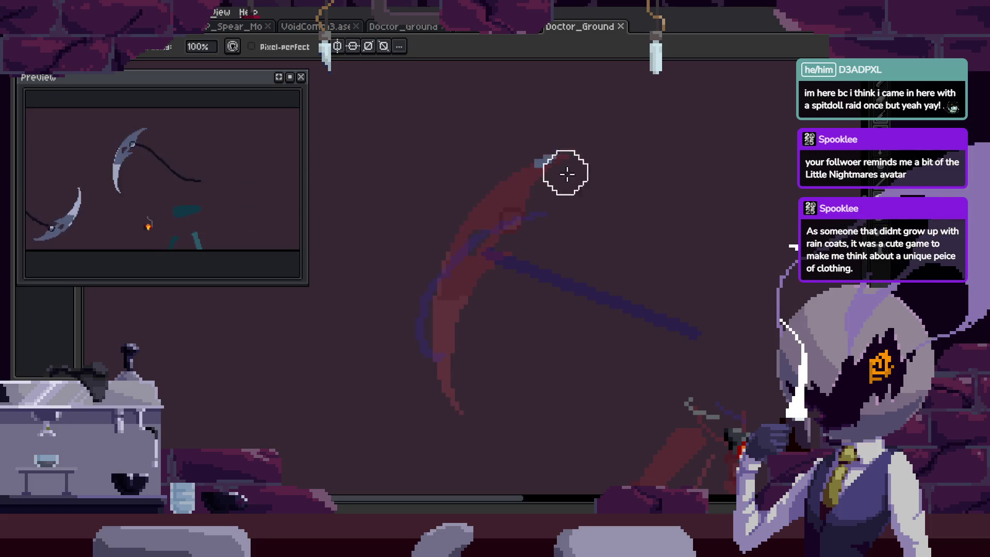
{"action": "key", "text": "Right"}
{"action": "key", "text": "Return"}
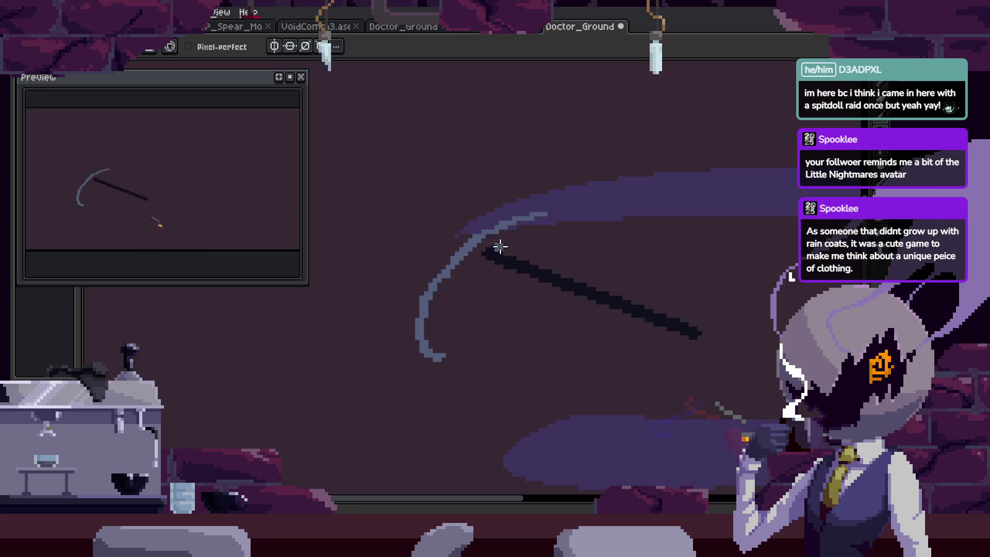
Lasso the scythe in this frame and switch to moving it.
{"action": "key", "text": "q"}
{"action": "left_click_drag", "start_coordinate": [641, 159], "coordinate": [729, 276]}
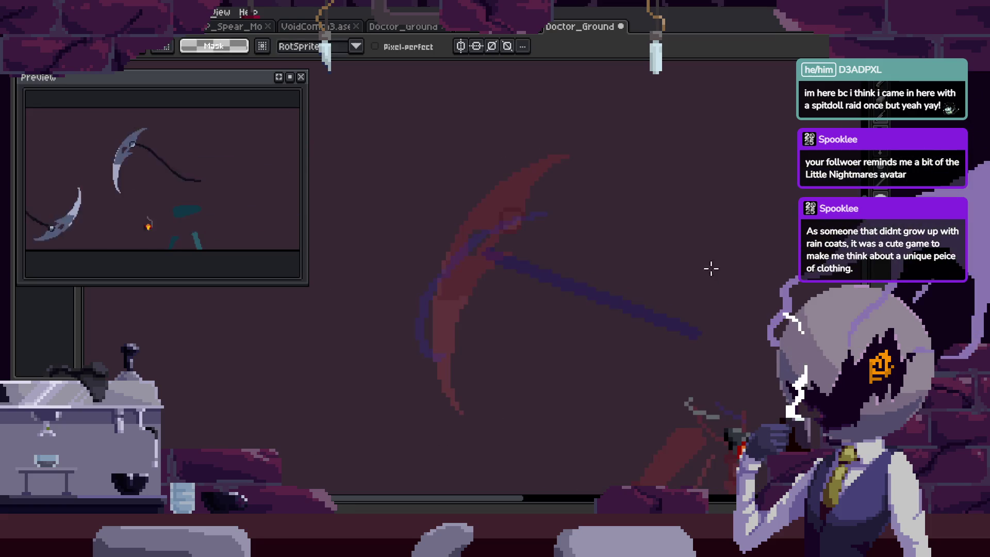
{"action": "key", "text": "b"}
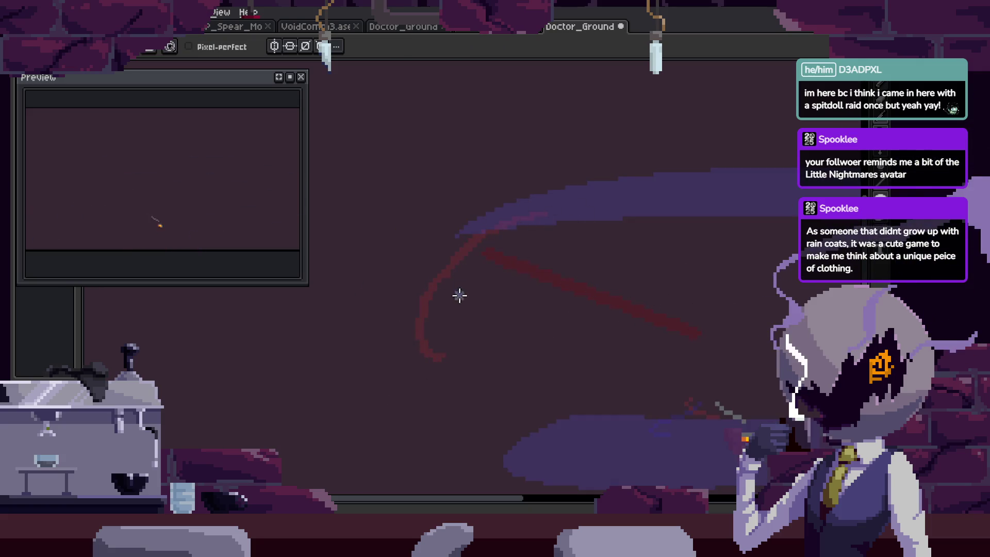
{"action": "key", "text": "v"}
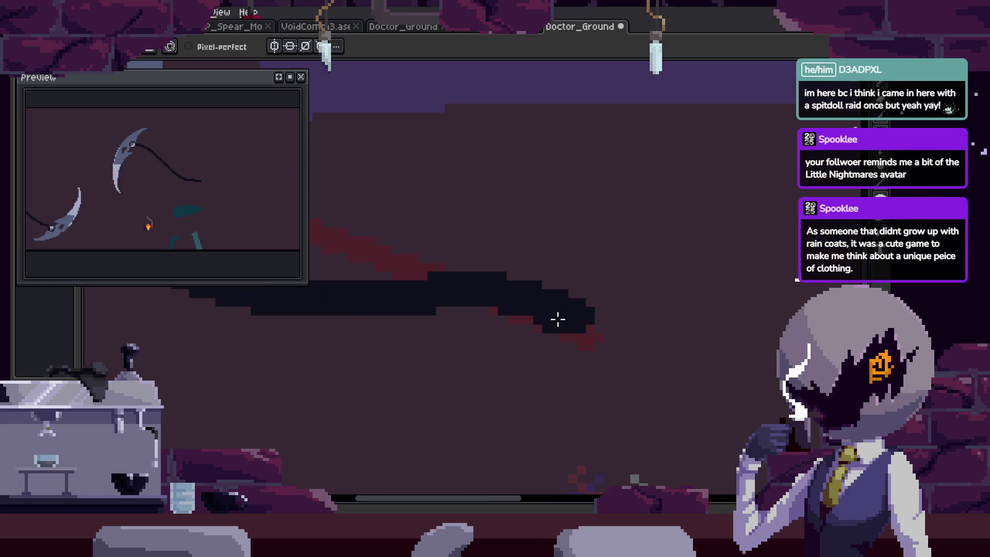
Zoom in on the chain and thicken its dark end with the Pencil.
{"action": "key", "text": "z"}
{"action": "scroll", "coordinate": [557, 319], "scroll_direction": "down", "scroll_amount": 5}
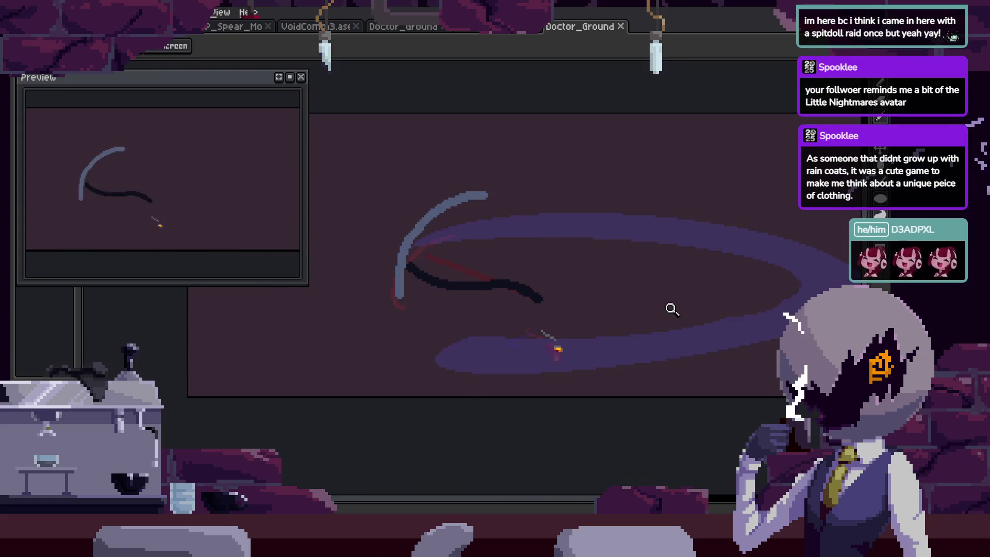
{"action": "left_click_drag", "start_coordinate": [676, 304], "coordinate": [647, 294]}
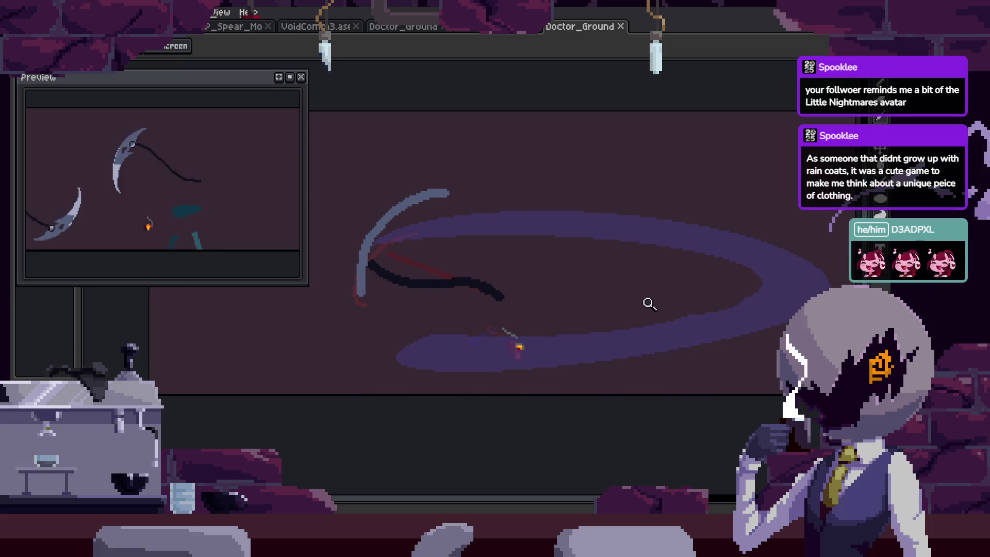
{"action": "scroll", "coordinate": [513, 281], "scroll_direction": "up", "scroll_amount": 2}
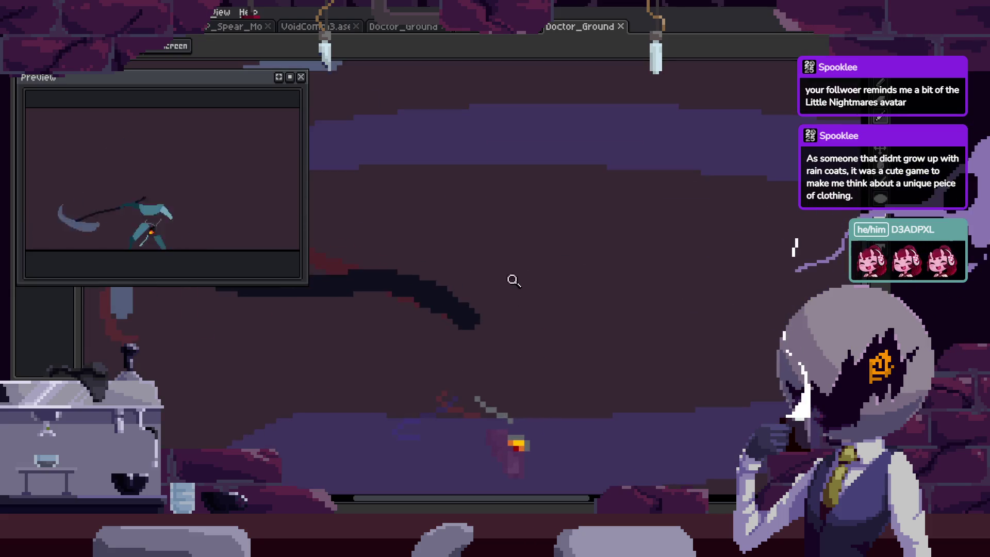
{"action": "scroll", "coordinate": [526, 309], "scroll_direction": "up", "scroll_amount": 1}
{"action": "scroll", "coordinate": [535, 334], "scroll_direction": "up", "scroll_amount": 1}
{"action": "scroll", "coordinate": [595, 305], "scroll_direction": "up", "scroll_amount": 2}
{"action": "key", "text": "b"}
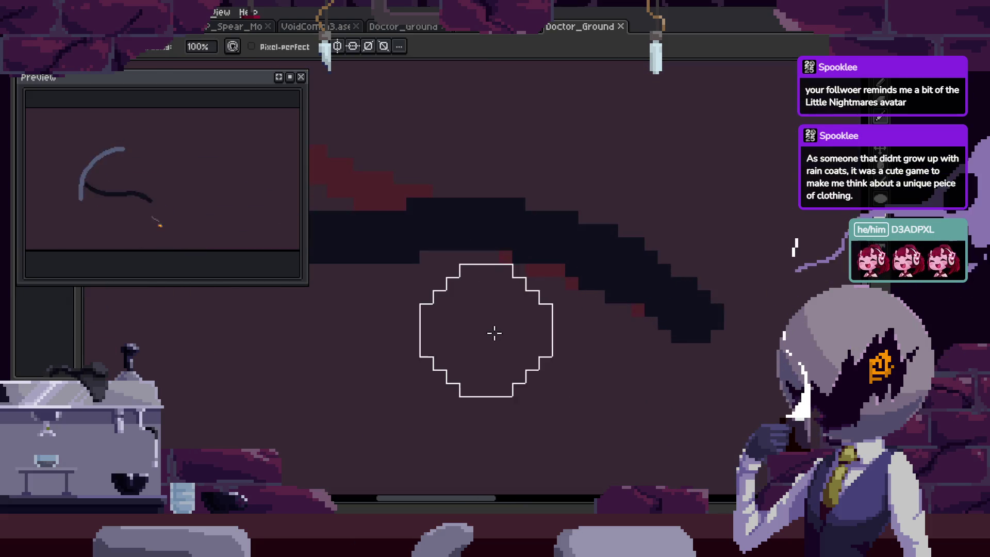
{"action": "left_click_drag", "start_coordinate": [582, 289], "coordinate": [568, 312]}
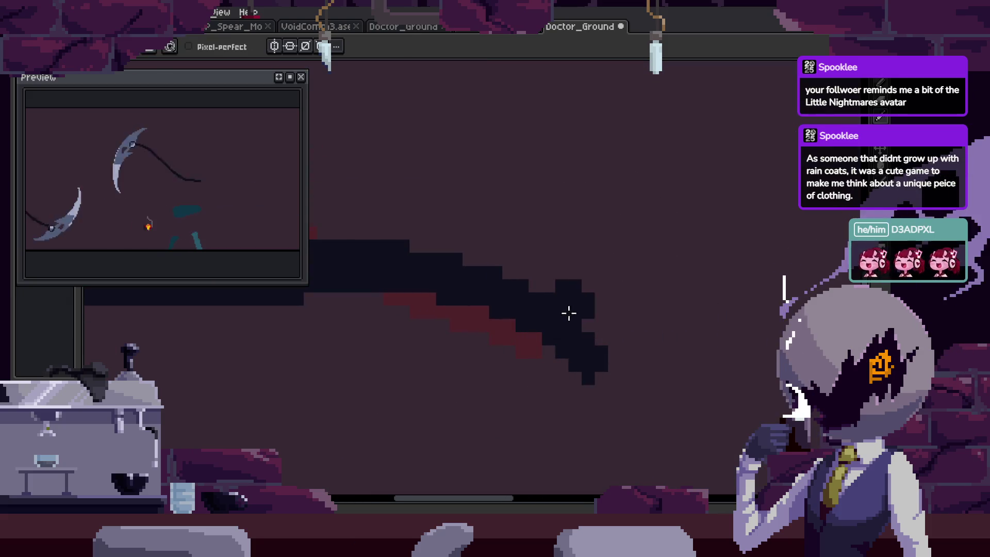
Save Doctor_Ground and play the animation back to review the chain.
{"action": "scroll", "coordinate": [555, 306], "scroll_direction": "up", "scroll_amount": 2}
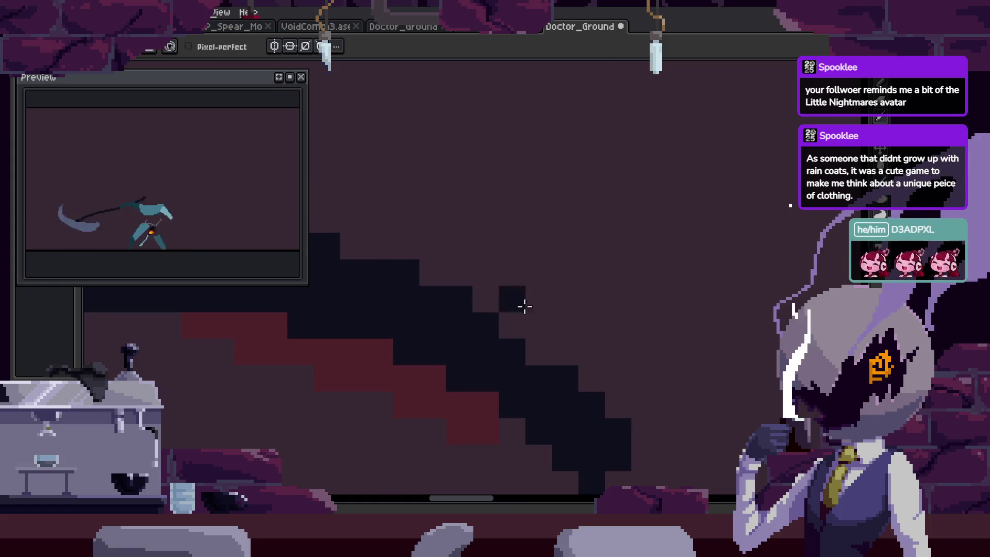
{"action": "key", "text": "z"}
{"action": "scroll", "coordinate": [567, 309], "scroll_direction": "down", "scroll_amount": 3}
{"action": "key", "text": "ctrl+s"}
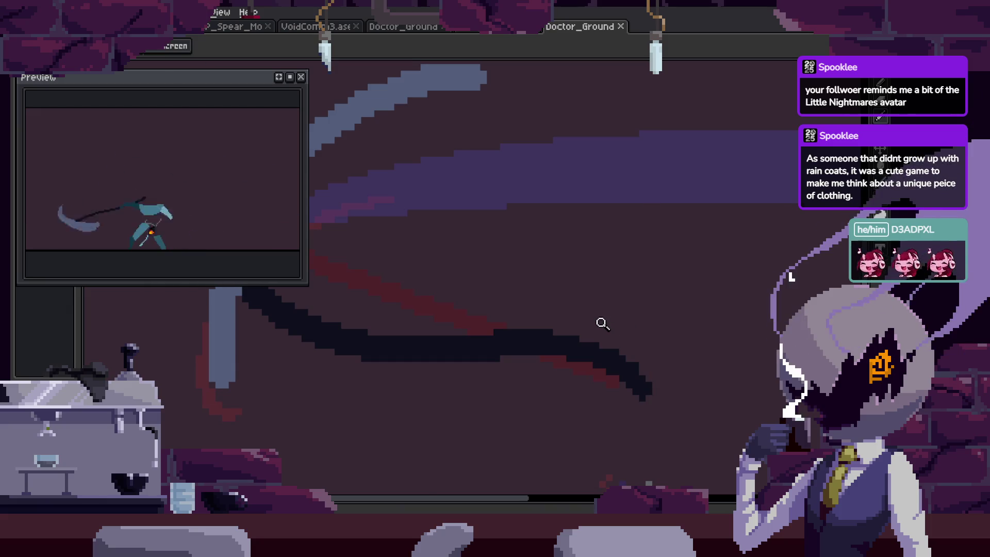
{"action": "key", "text": "Return"}
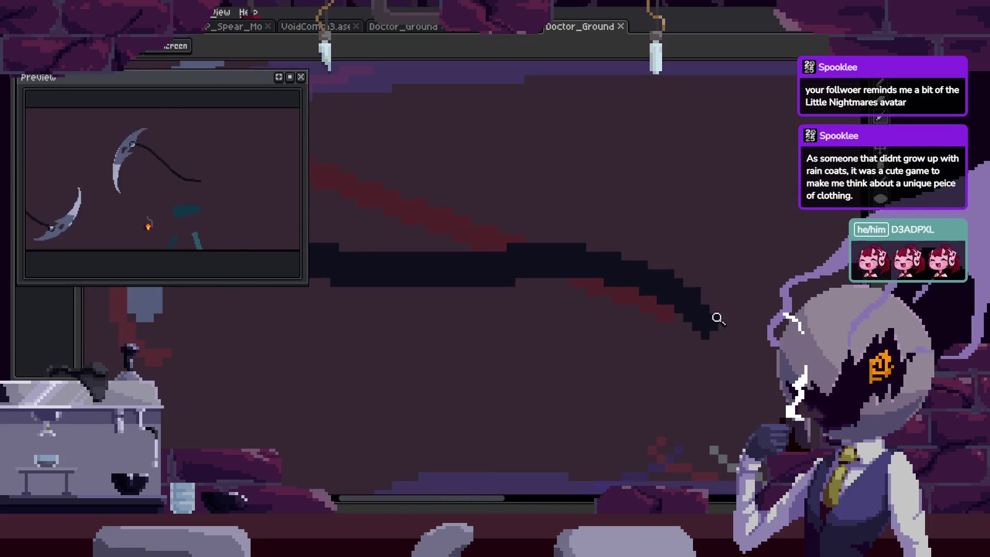
Save the Doctor_Ground animation again after reviewing it.
{"action": "key", "text": "b"}
{"action": "scroll", "coordinate": [662, 309], "scroll_direction": "up", "scroll_amount": 3}
{"action": "scroll", "coordinate": [664, 343], "scroll_direction": "down", "scroll_amount": 5}
{"action": "key", "text": "ctrl+s"}
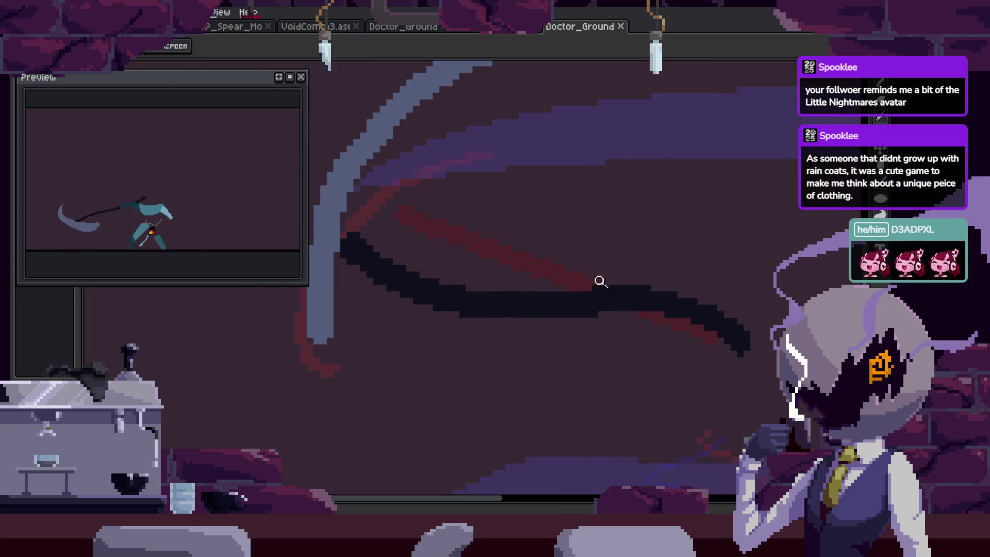